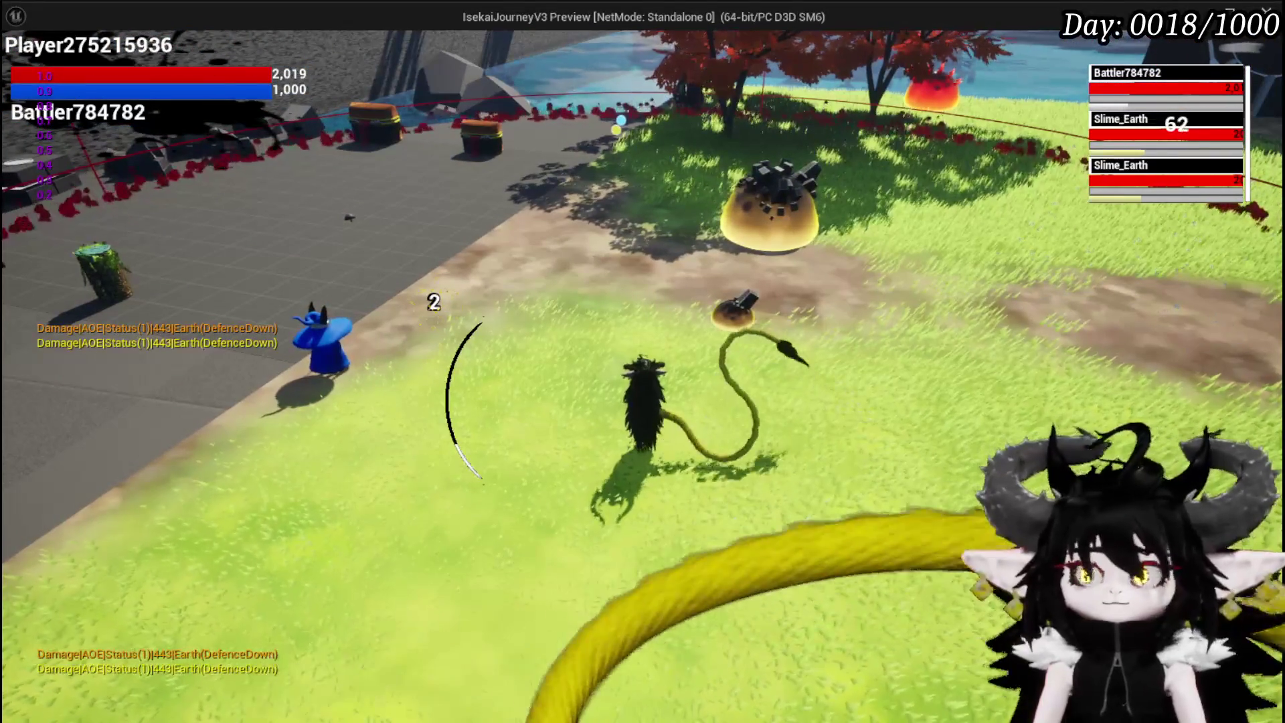
Stop the play test, save the level, and switch to the BP_EnemyBattler blueprint's EndWaiting graph.
key("Escape")
key("ctrl+s")
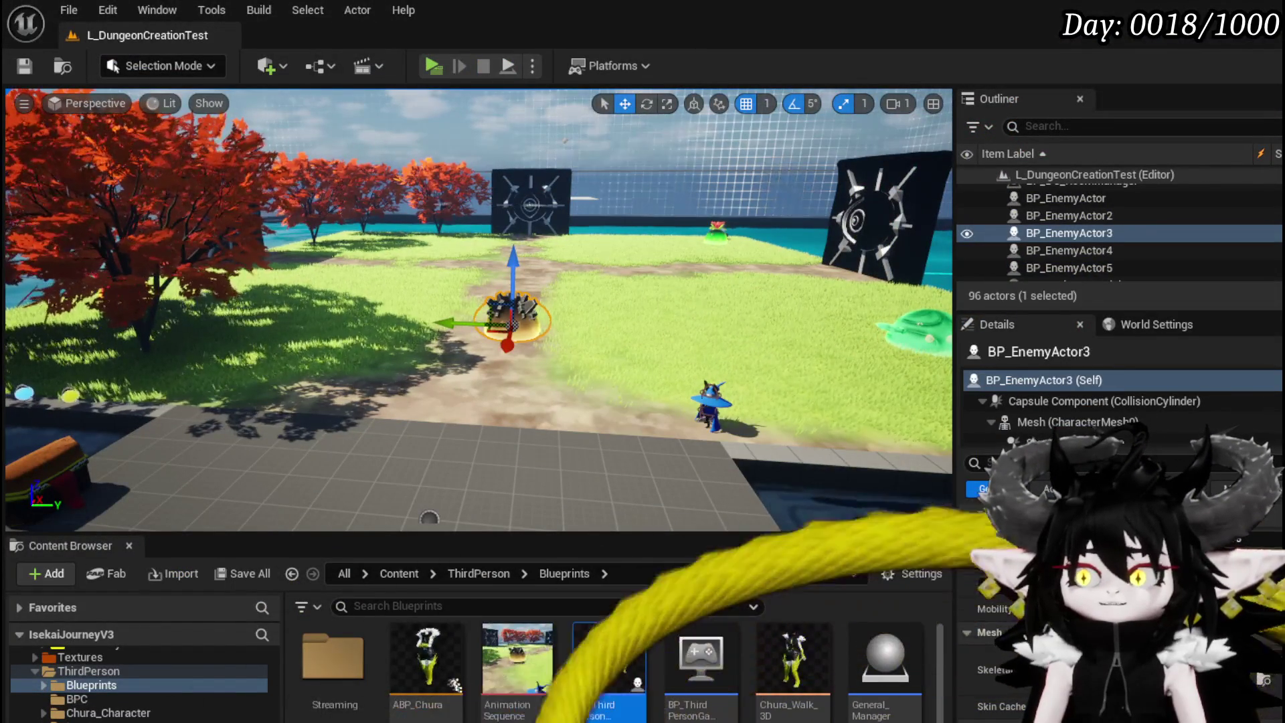
key("alt+Tab")
left_click(106, 39)
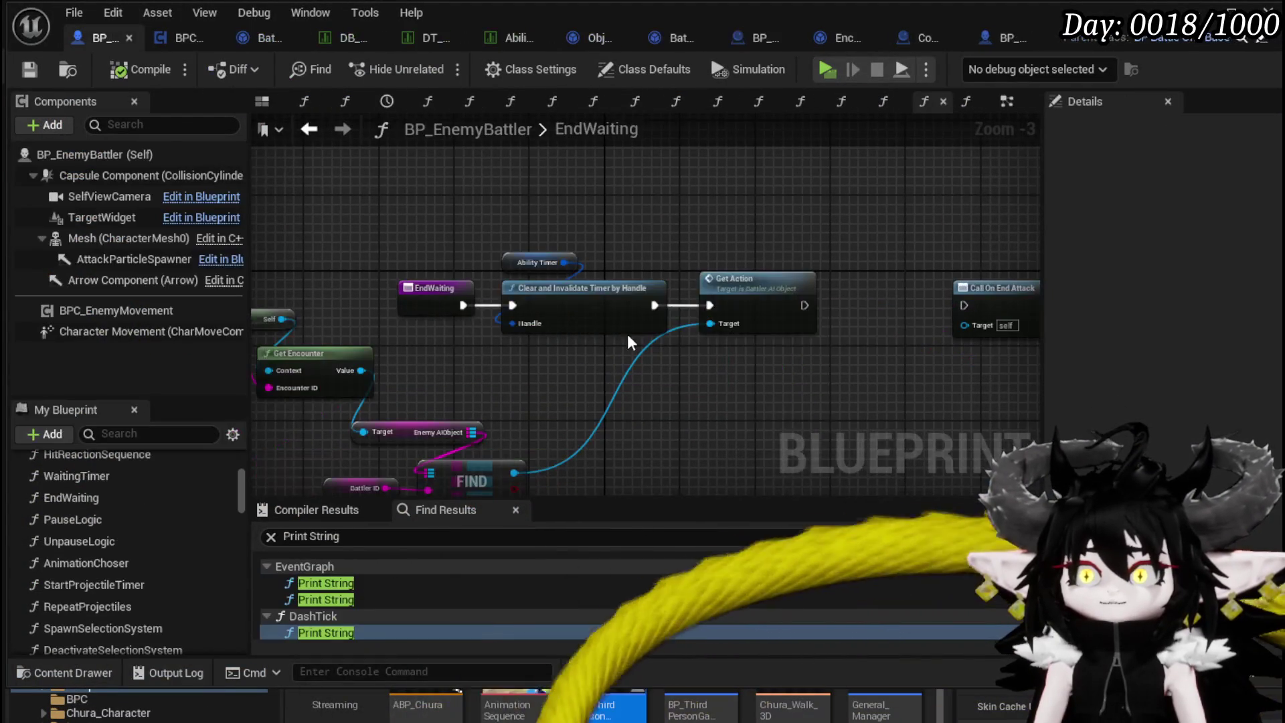
Wire Clear and Invalidate Timer by Handle into Call On End Attack, compile, save, and reposition the node.
mouse_move(534, 286)
left_mouse_down()
mouse_move(875, 293)
mouse_move(845, 285)
left_mouse_up()
left_click_drag(906, 287, 812, 278)
left_click(138, 73)
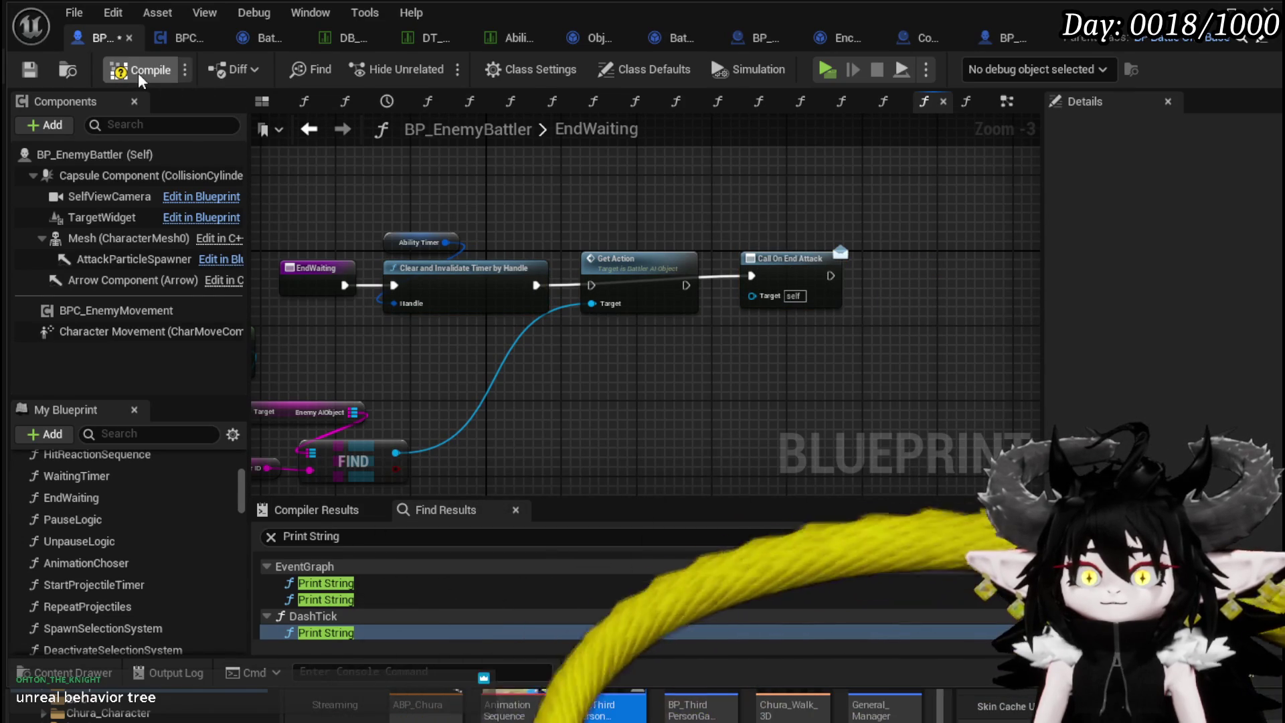
left_click(30, 69)
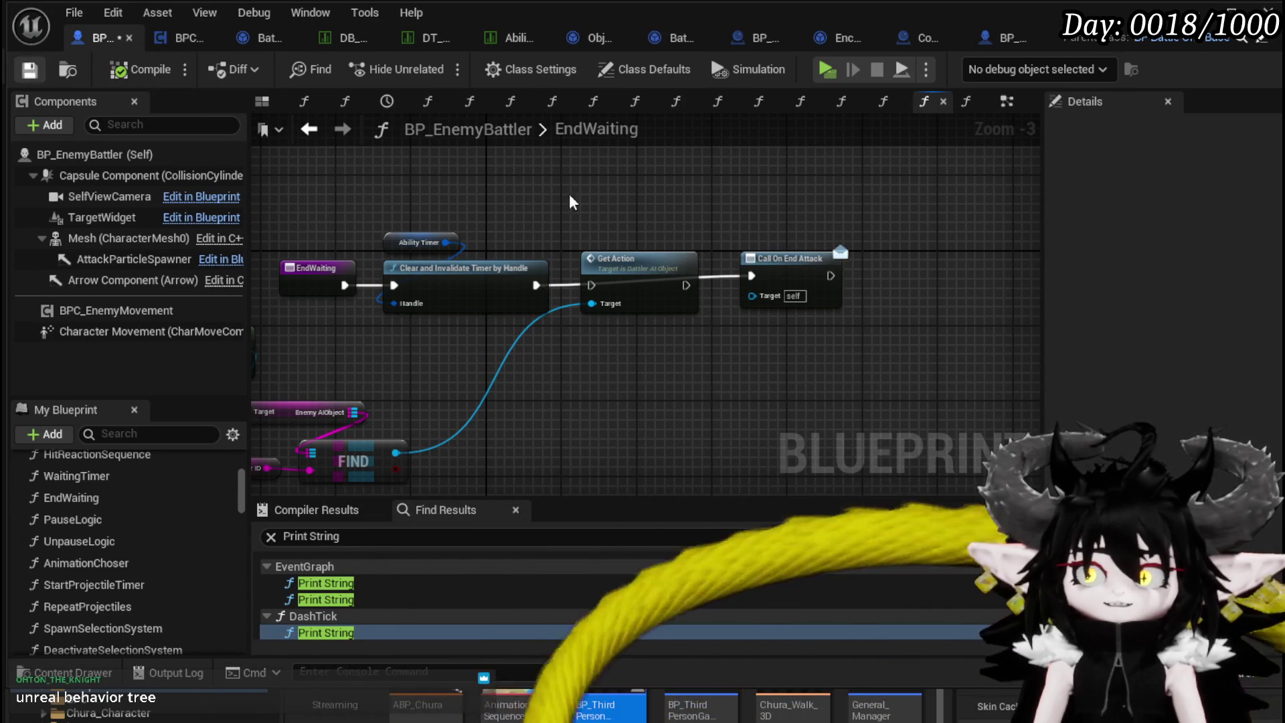
left_click_drag(795, 263, 653, 190)
left_click(891, 219)
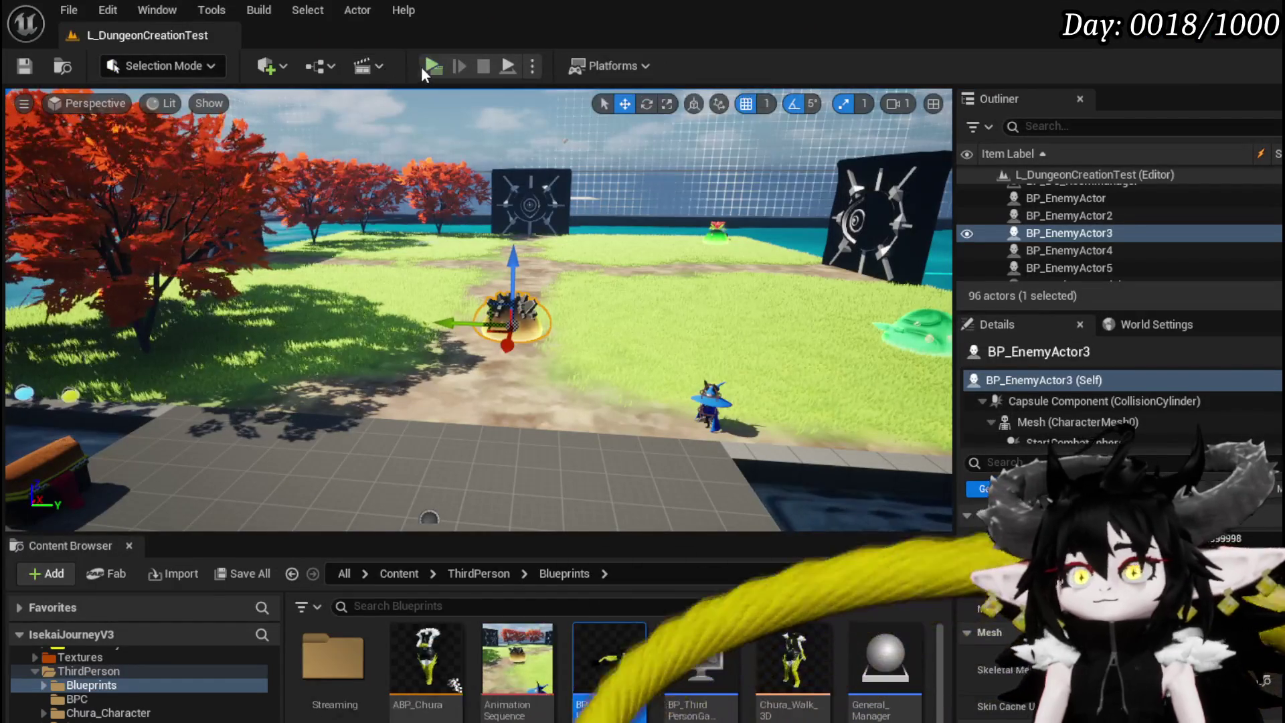
Play the level, walk to the yellow spiked slime, cast a water attack and confirm the turn.
left_click(421, 66)
key("w")
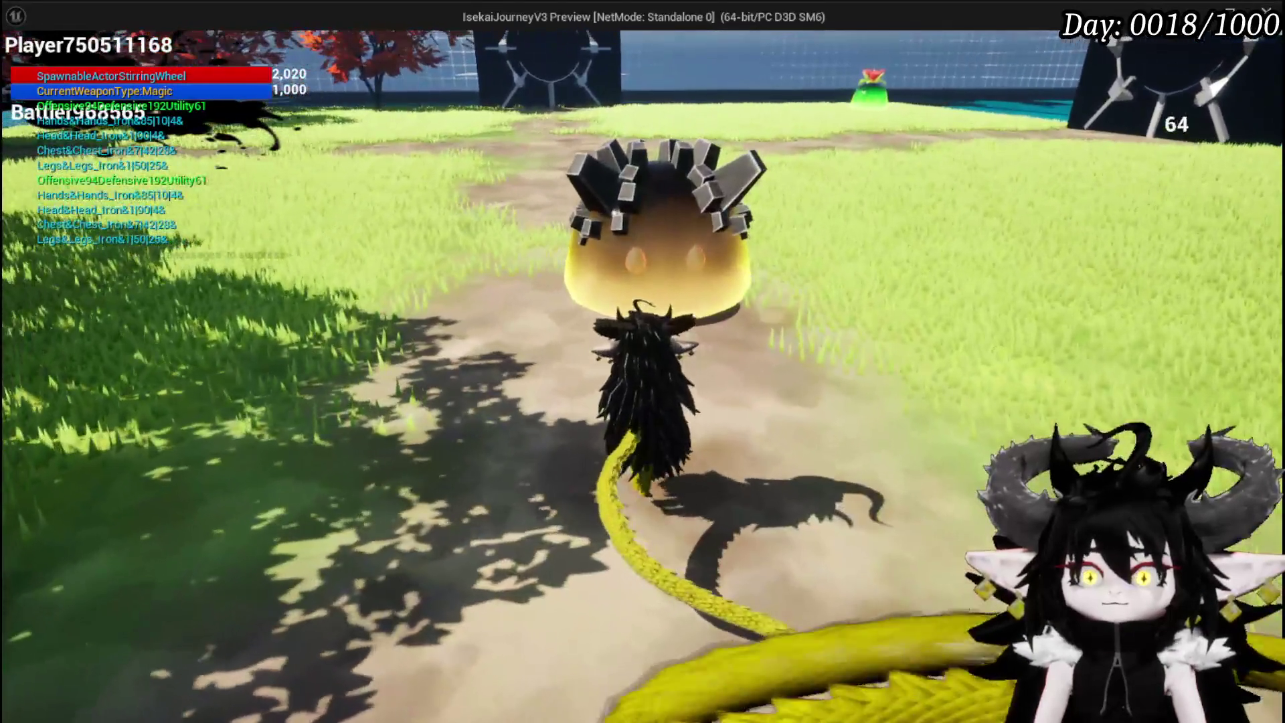
left_click(643, 362)
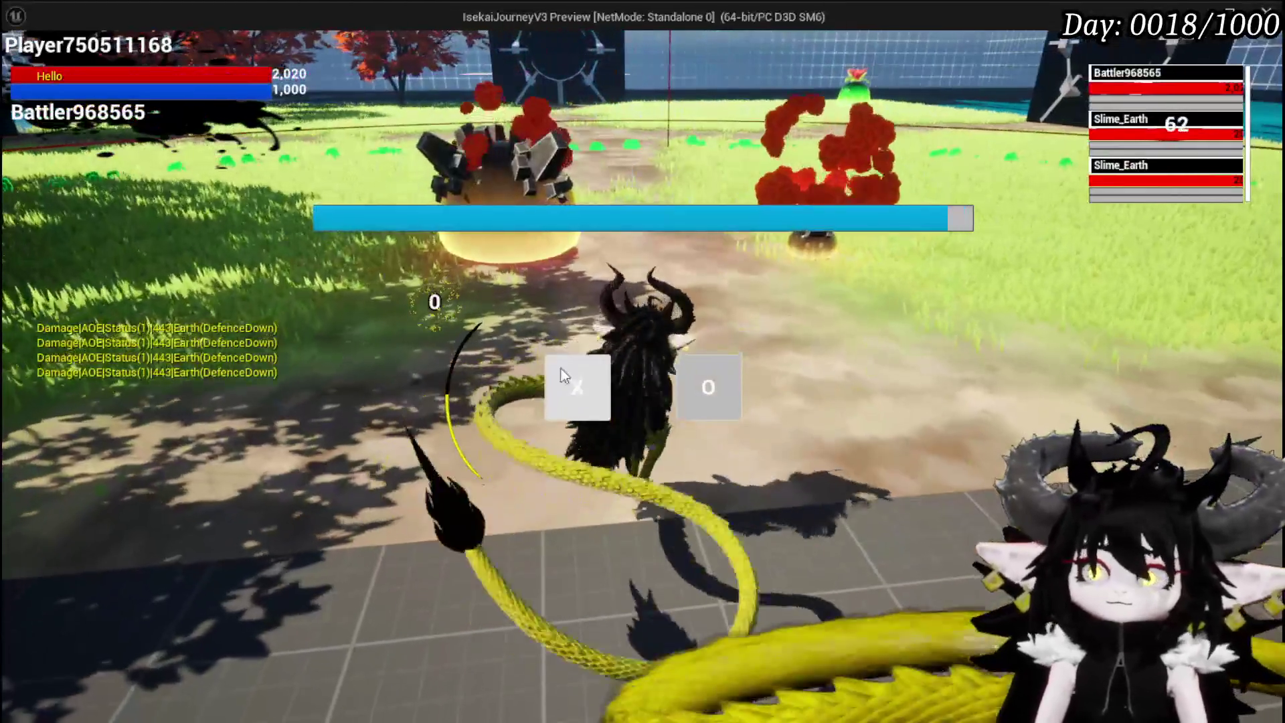
left_click(560, 370)
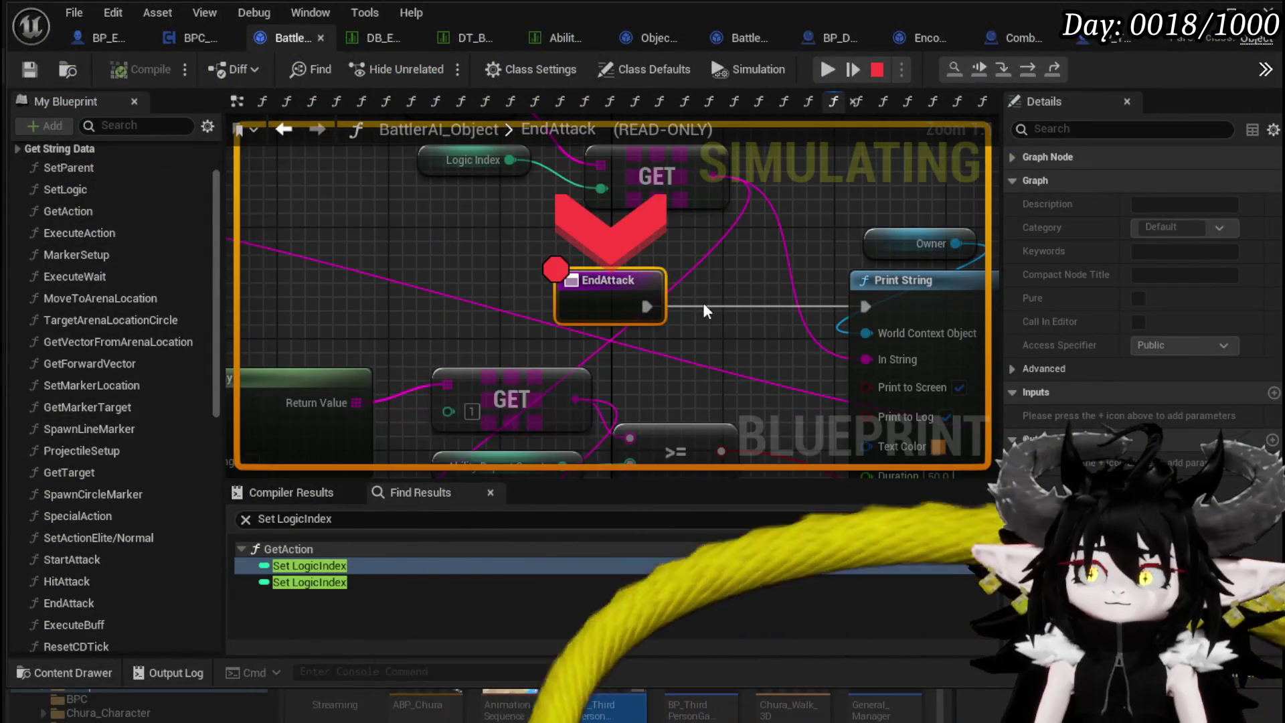
Step over from the EndAttack breakpoint and inspect the Last Action value on the Item wire.
left_click(1023, 71)
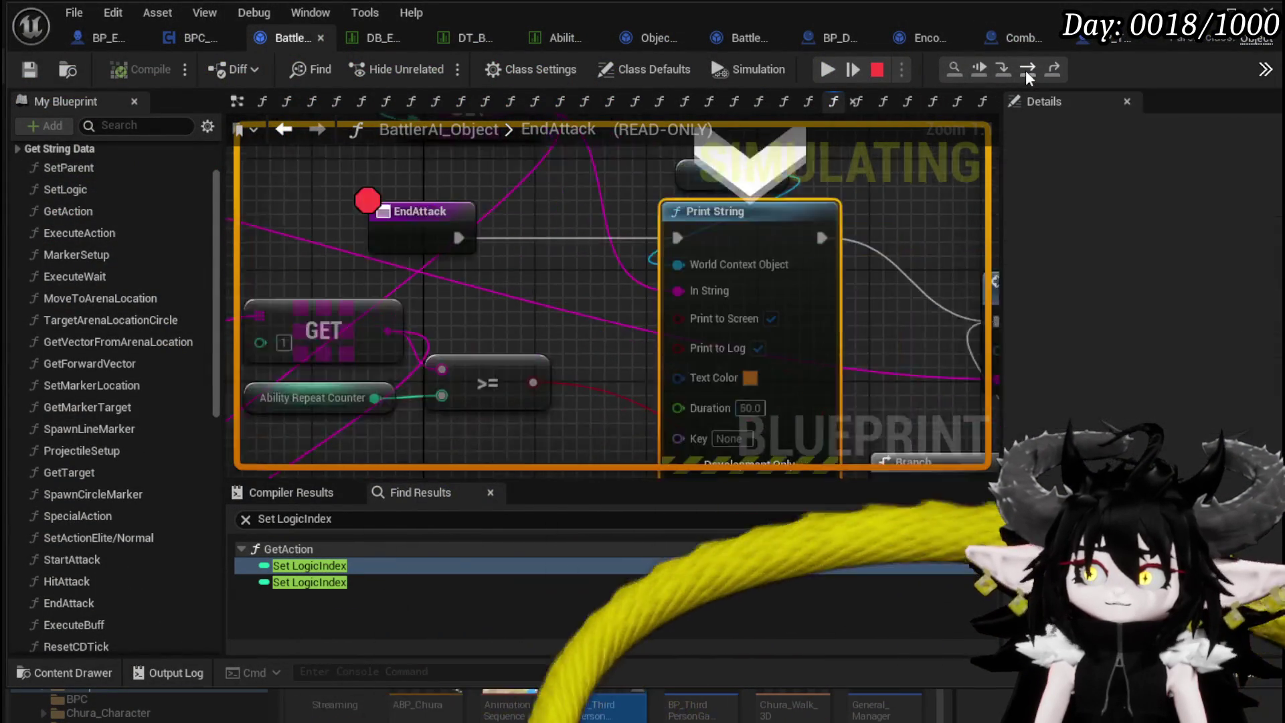
mouse_move(549, 241)
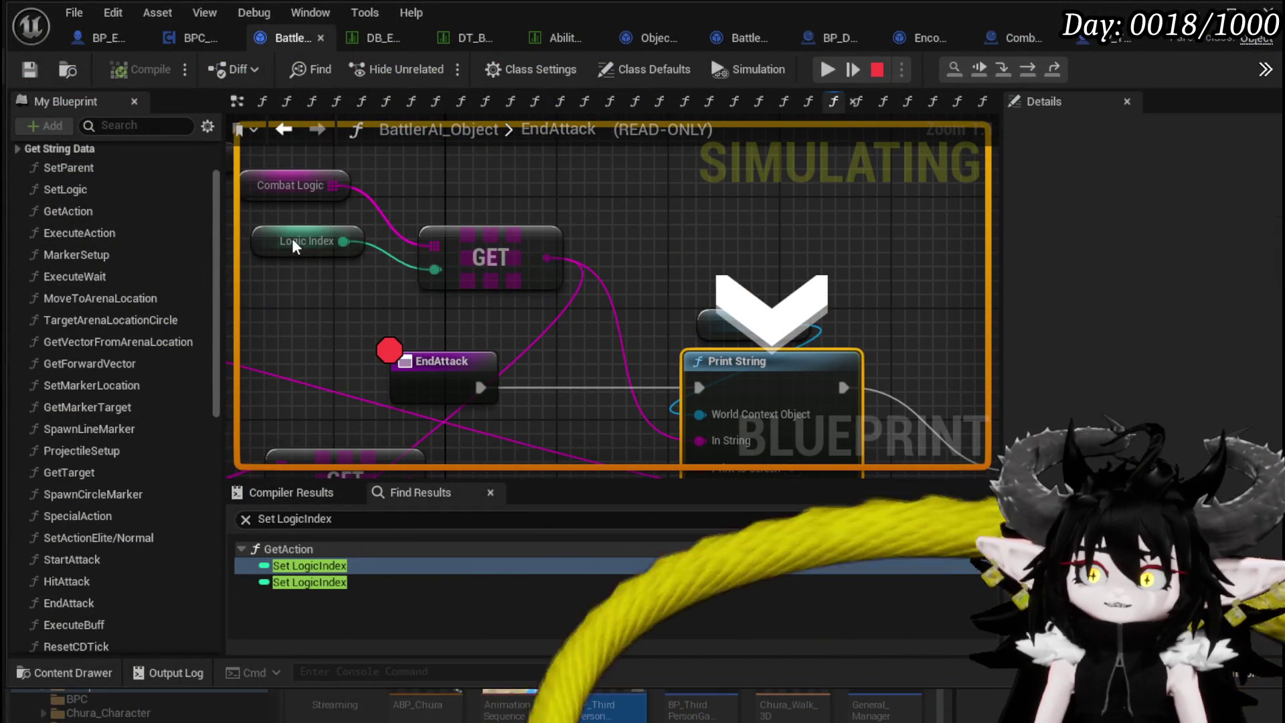
mouse_move(402, 259)
scroll(460, 263, "down", 3)
left_click_drag(460, 263, 388, 270)
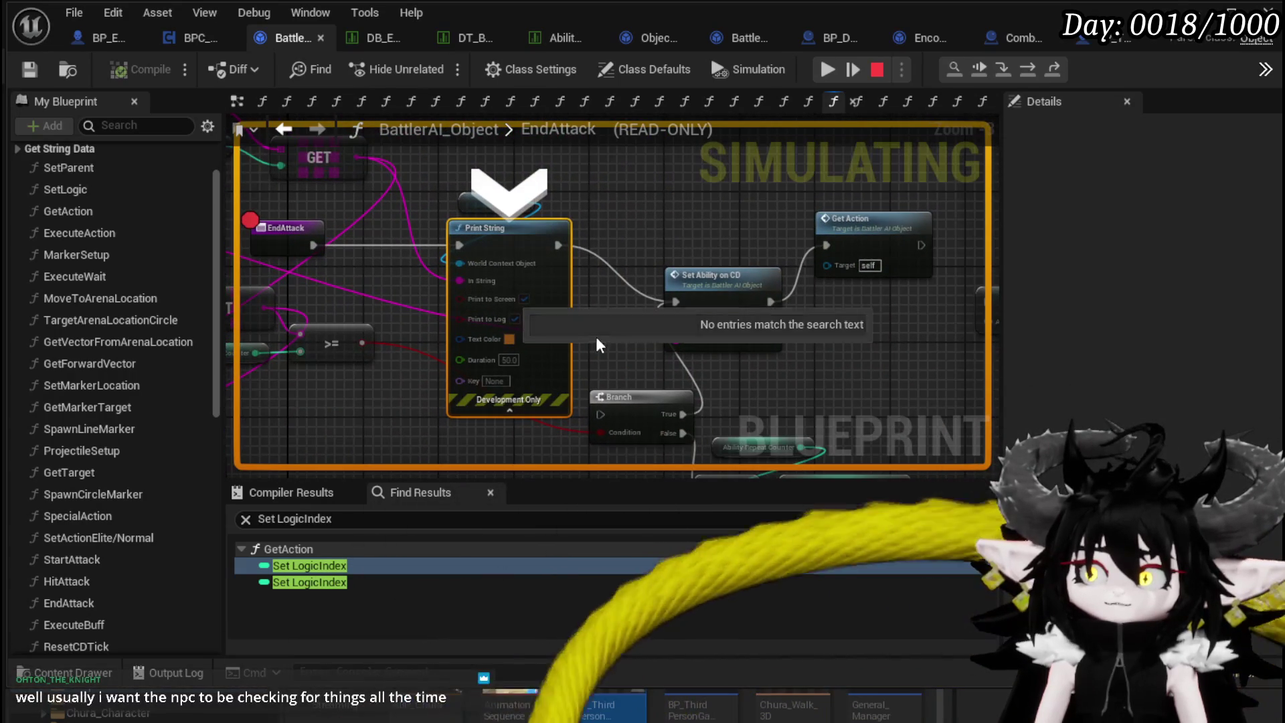
mouse_move(619, 340)
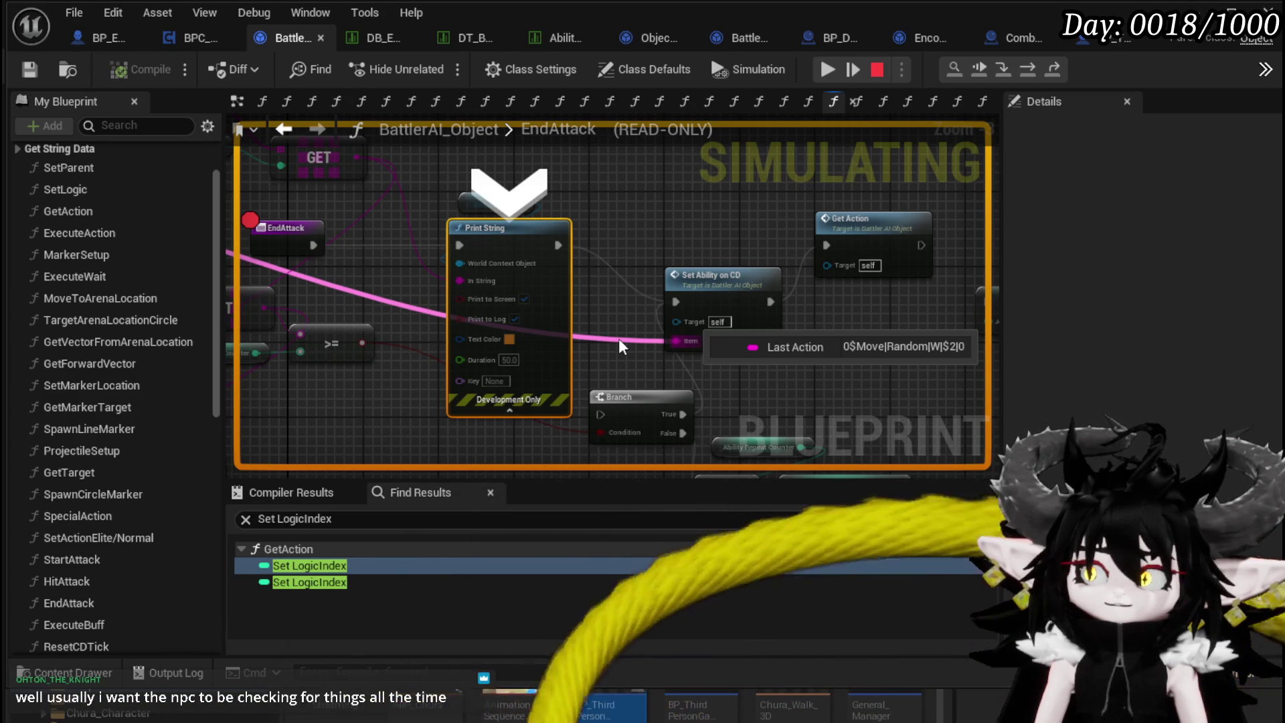
Resume the game, and at the next EndAttack hit step over and read Last Action again.
left_click(828, 70)
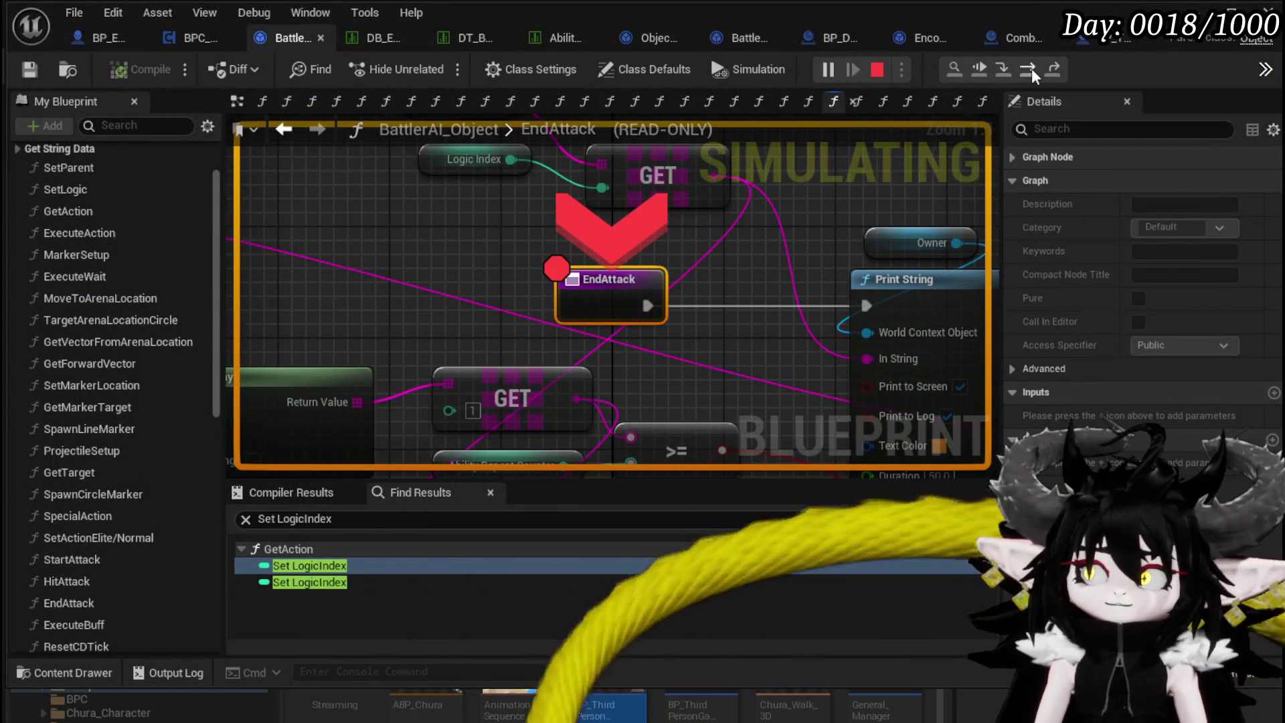
left_click(1029, 69)
mouse_move(750, 322)
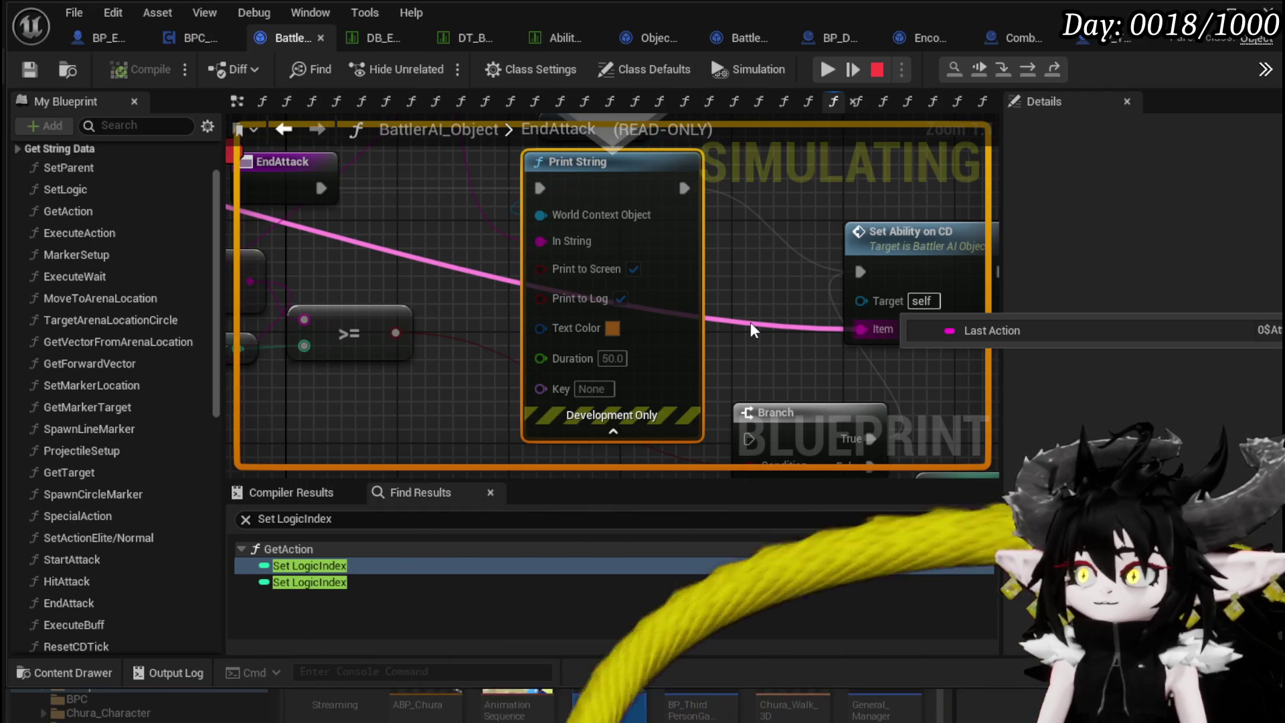
left_click(826, 70)
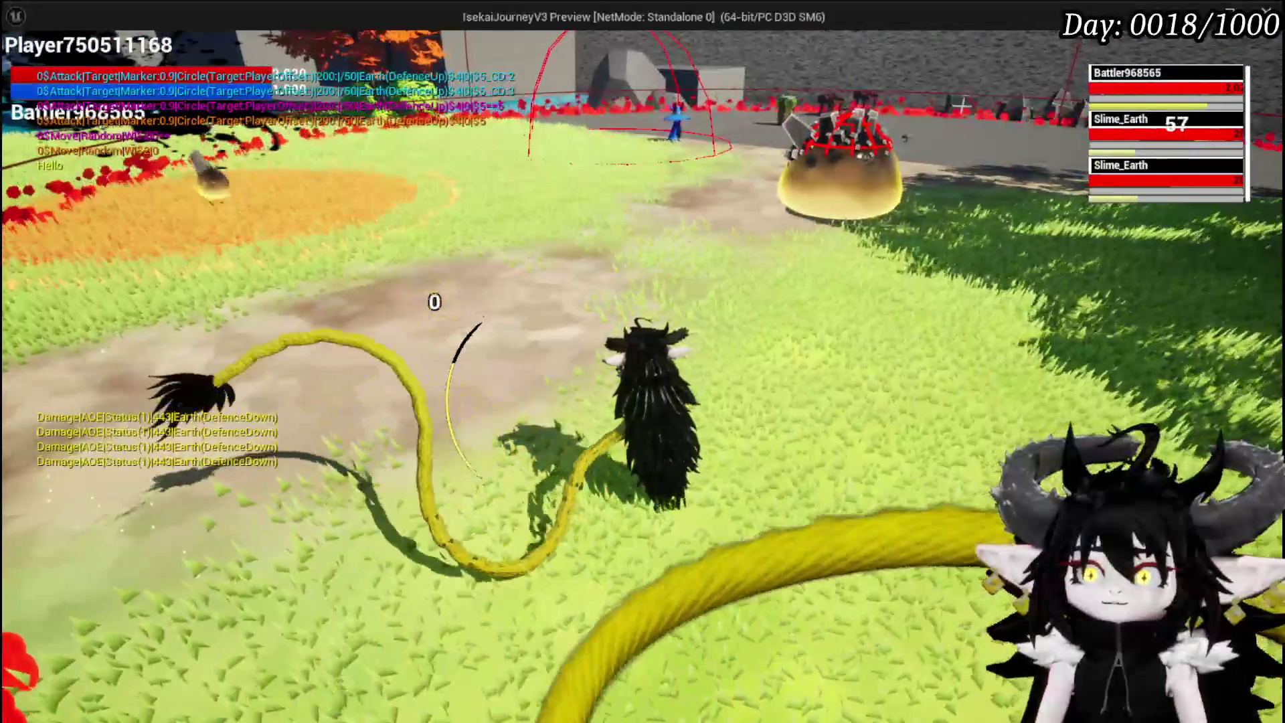
On another breakpoint hit, step from EndAttack to Print String, then return to the running game.
key("alt+Tab")
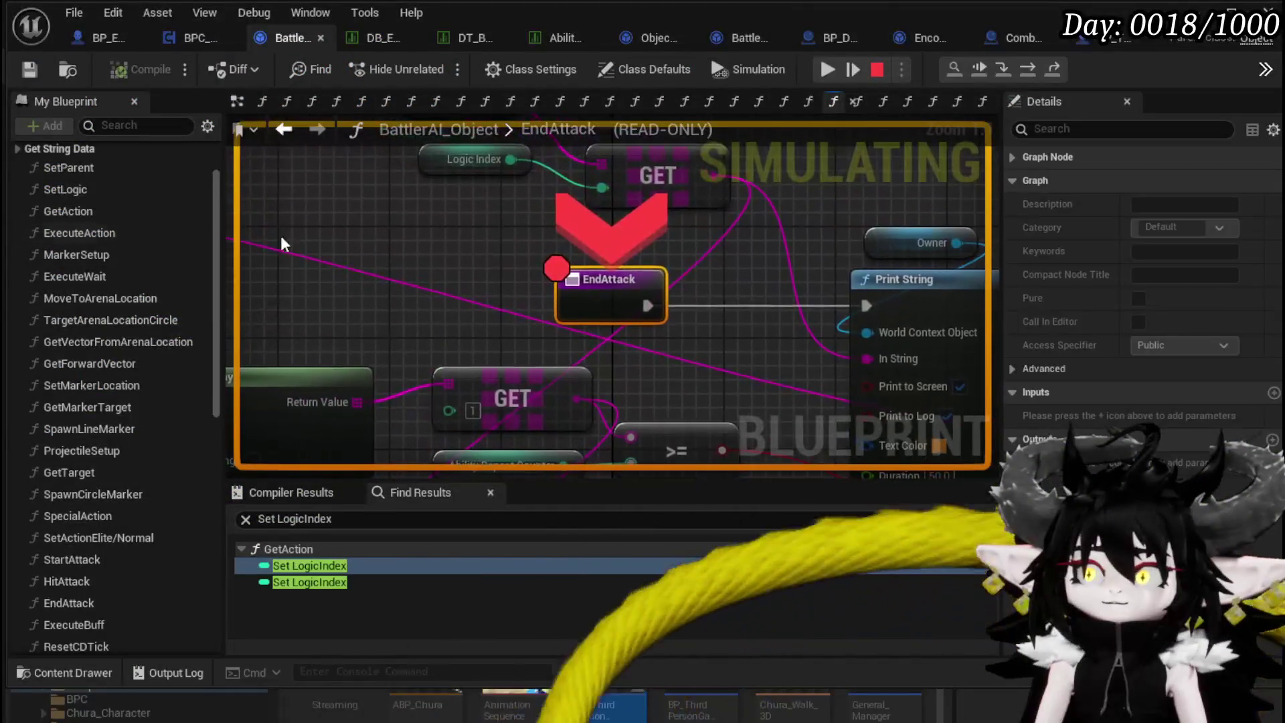
left_click(1022, 66)
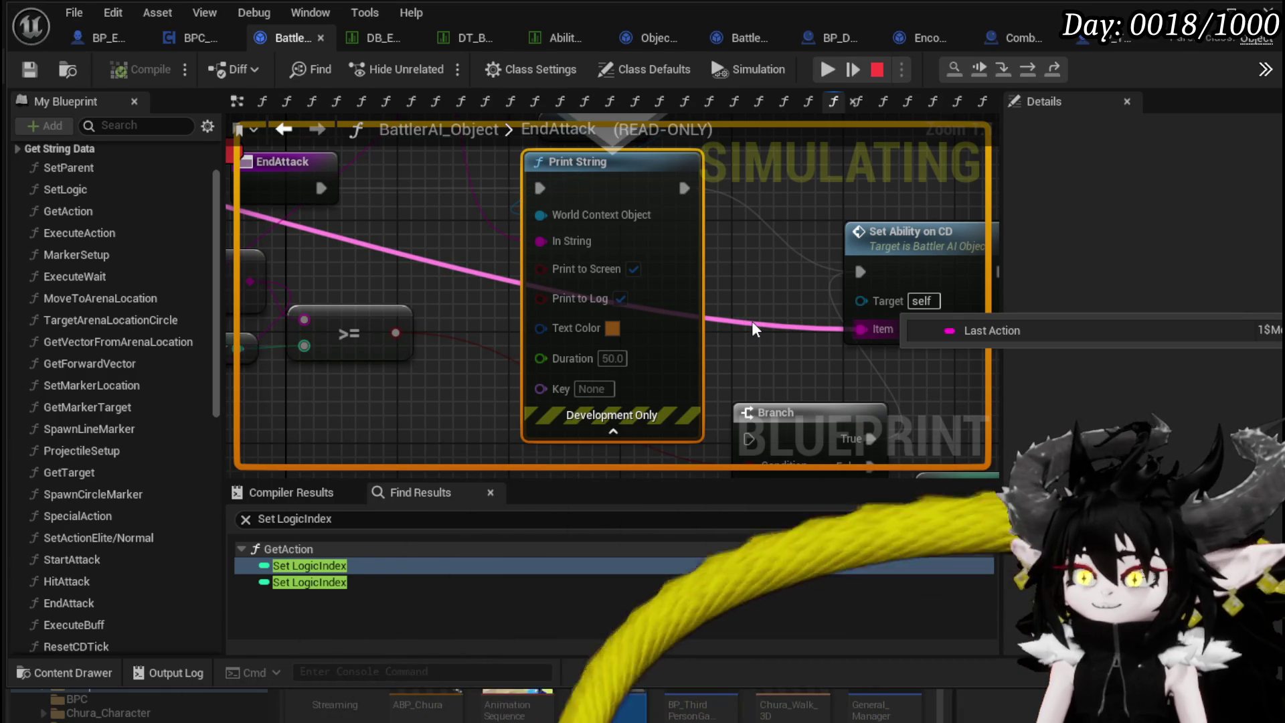
key("alt+Tab")
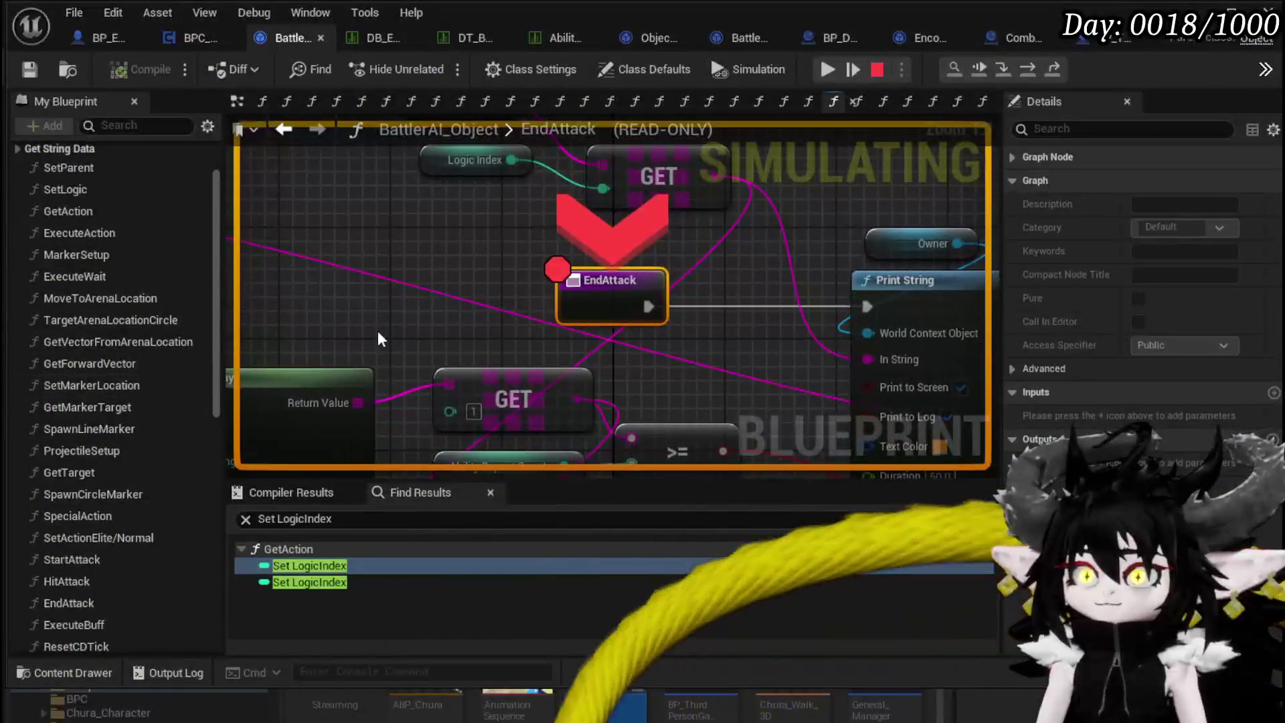
scroll(604, 232, "down", 4)
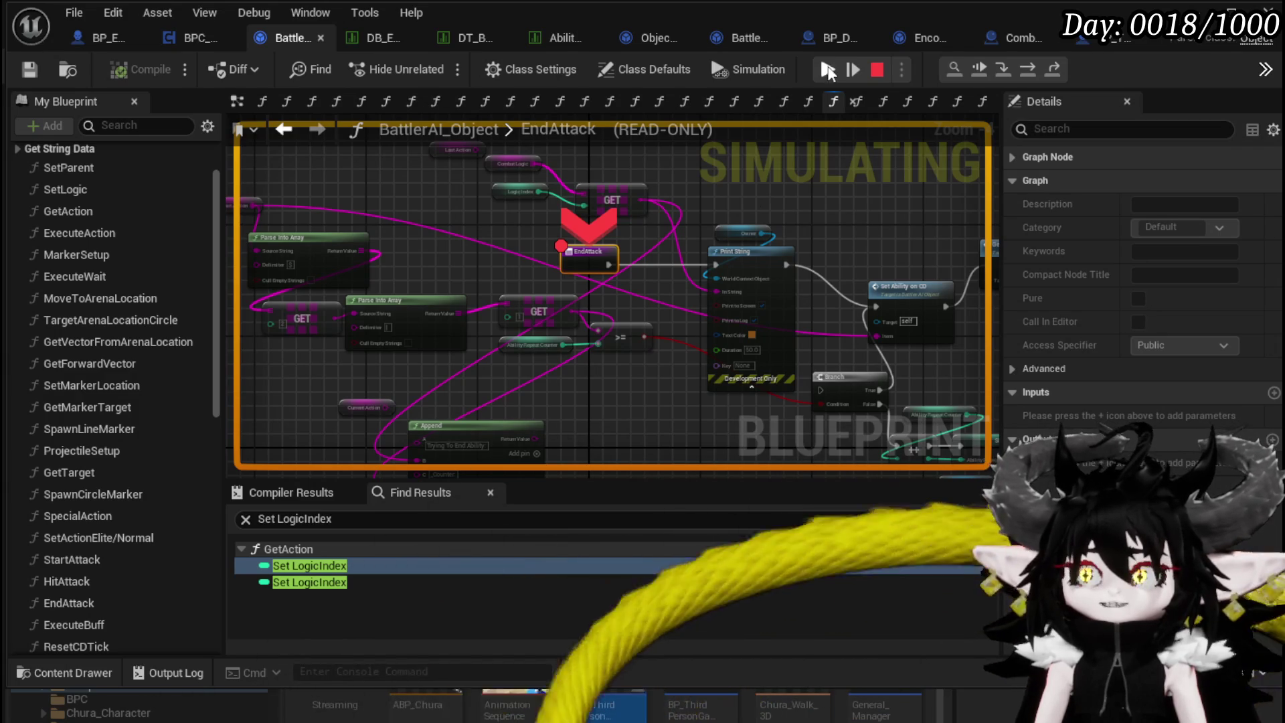
Resume play, disable the breakpoint on the EndAttack node, and let the play test continue.
left_click(827, 69)
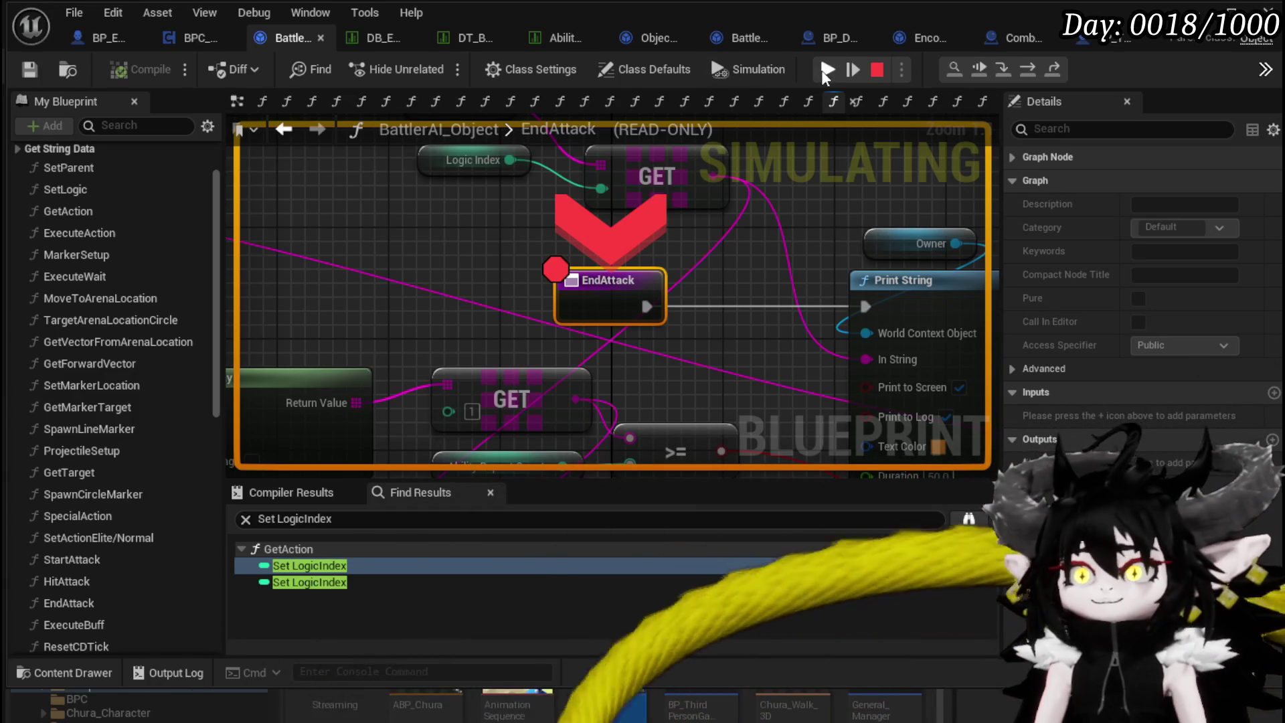
scroll(777, 263, "down", 2)
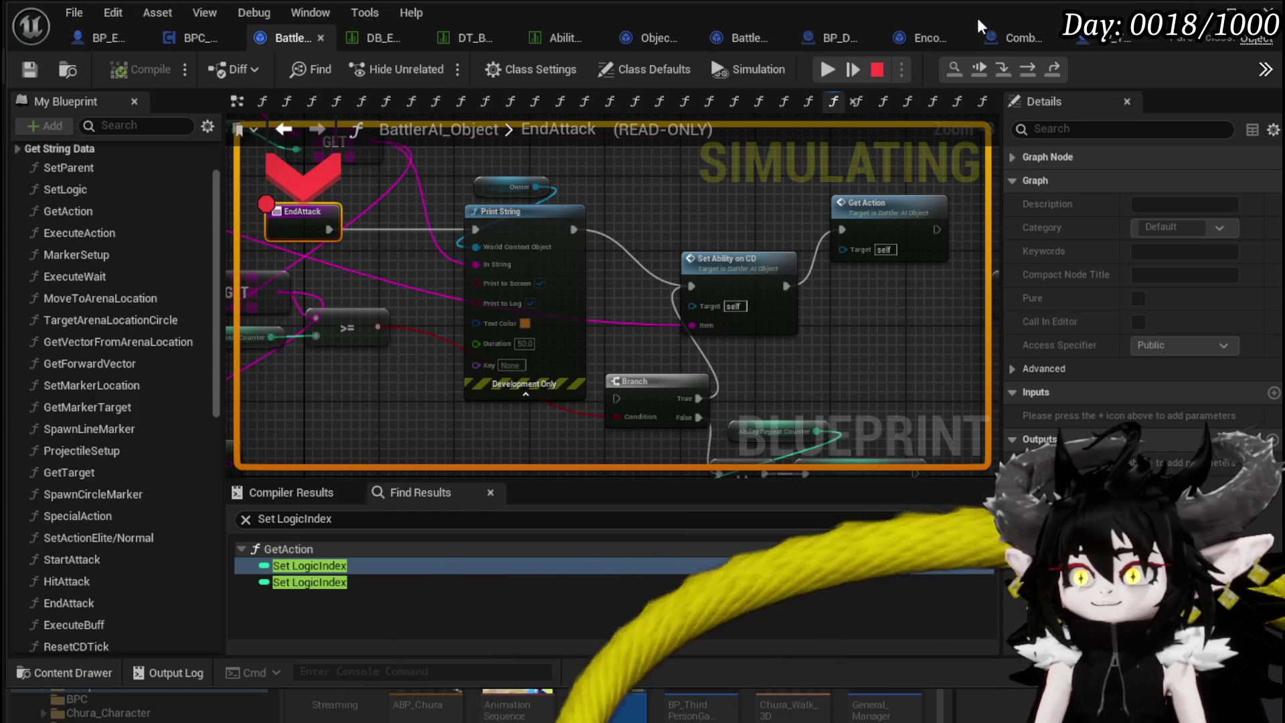
right_click(305, 212)
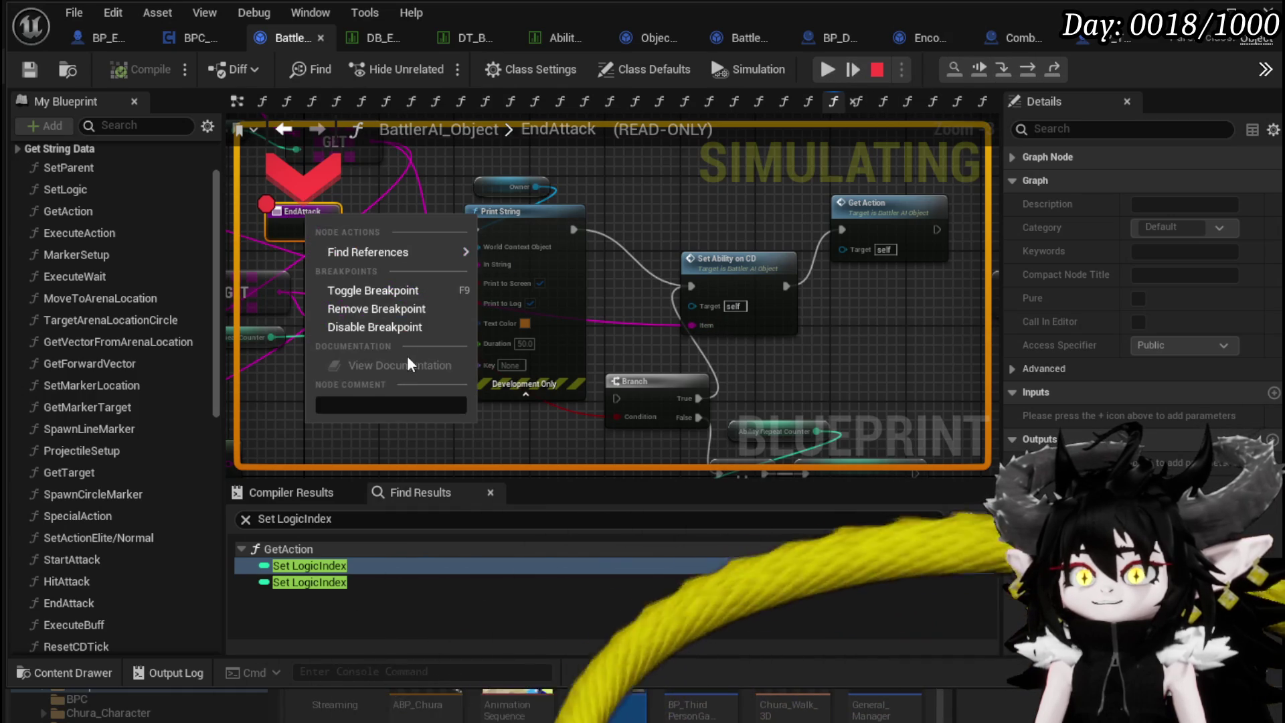
left_click(393, 327)
left_click(827, 69)
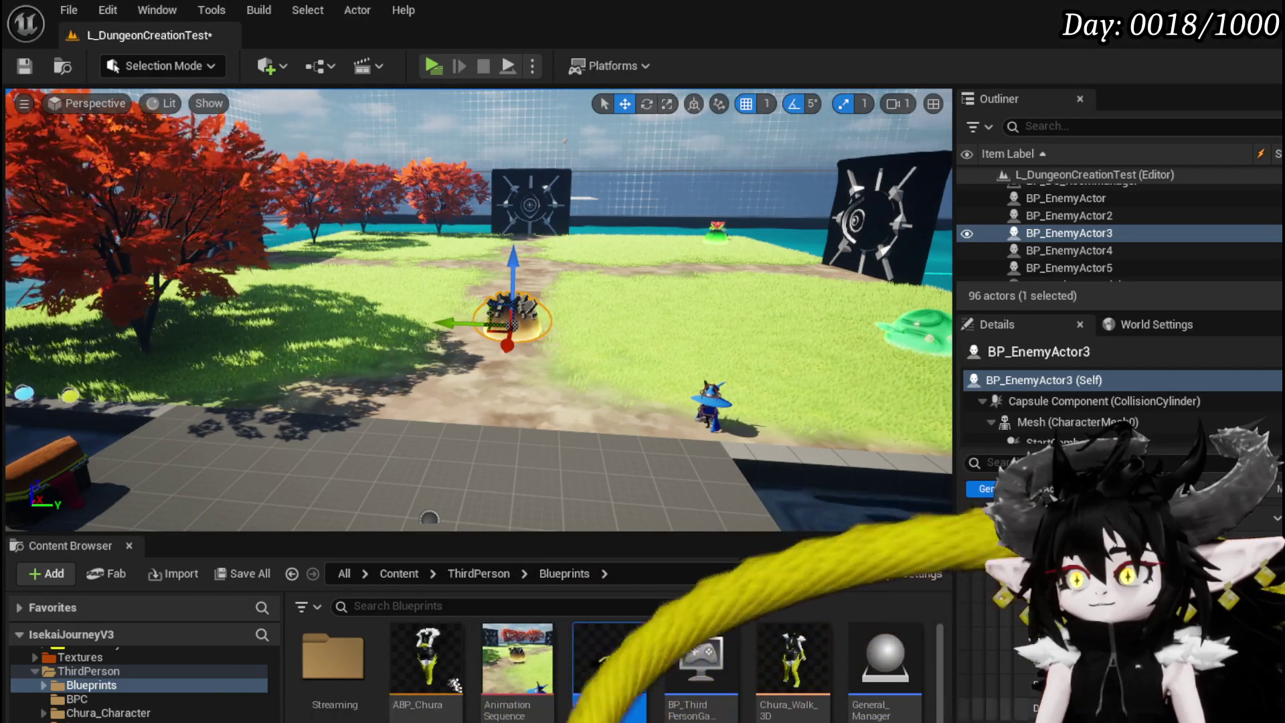
Save, move the Print String and Branch nodes apart in EndAttack, then open SetAbilityOnCD.
left_click(24, 65)
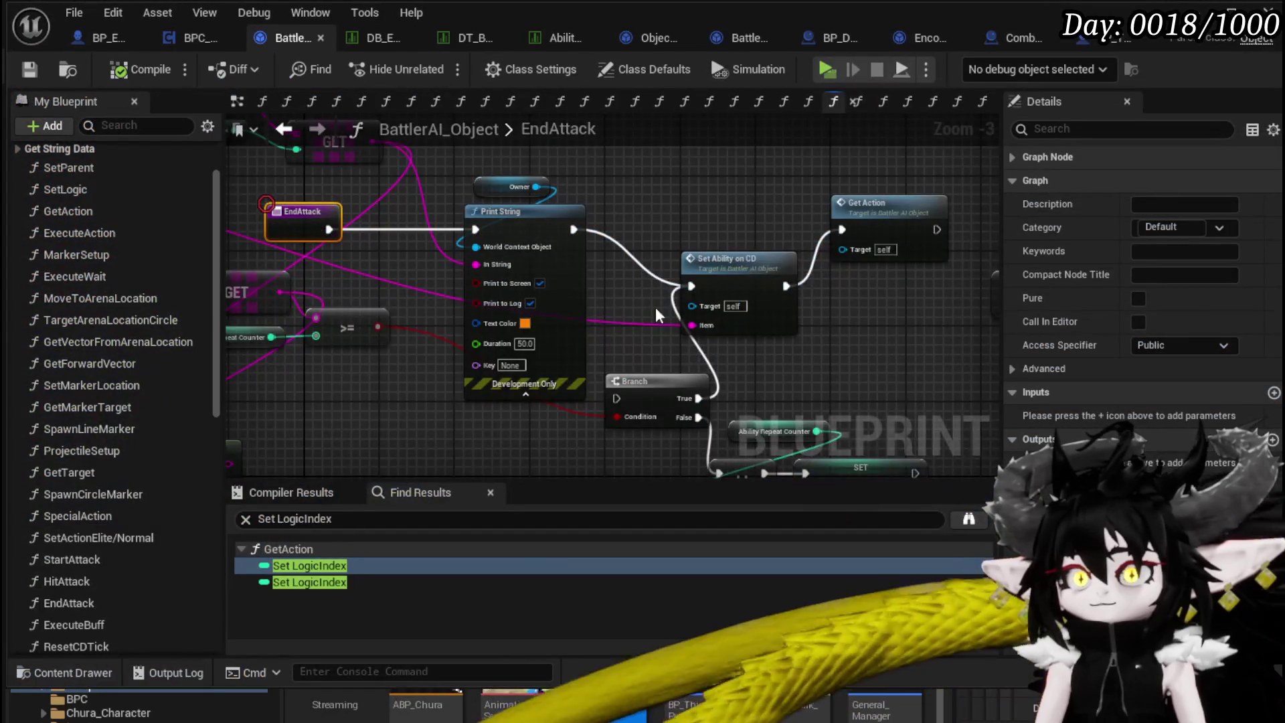
mouse_move(656, 315)
left_mouse_down()
mouse_move(617, 302)
mouse_move(666, 350)
mouse_move(479, 325)
mouse_move(823, 457)
left_mouse_up()
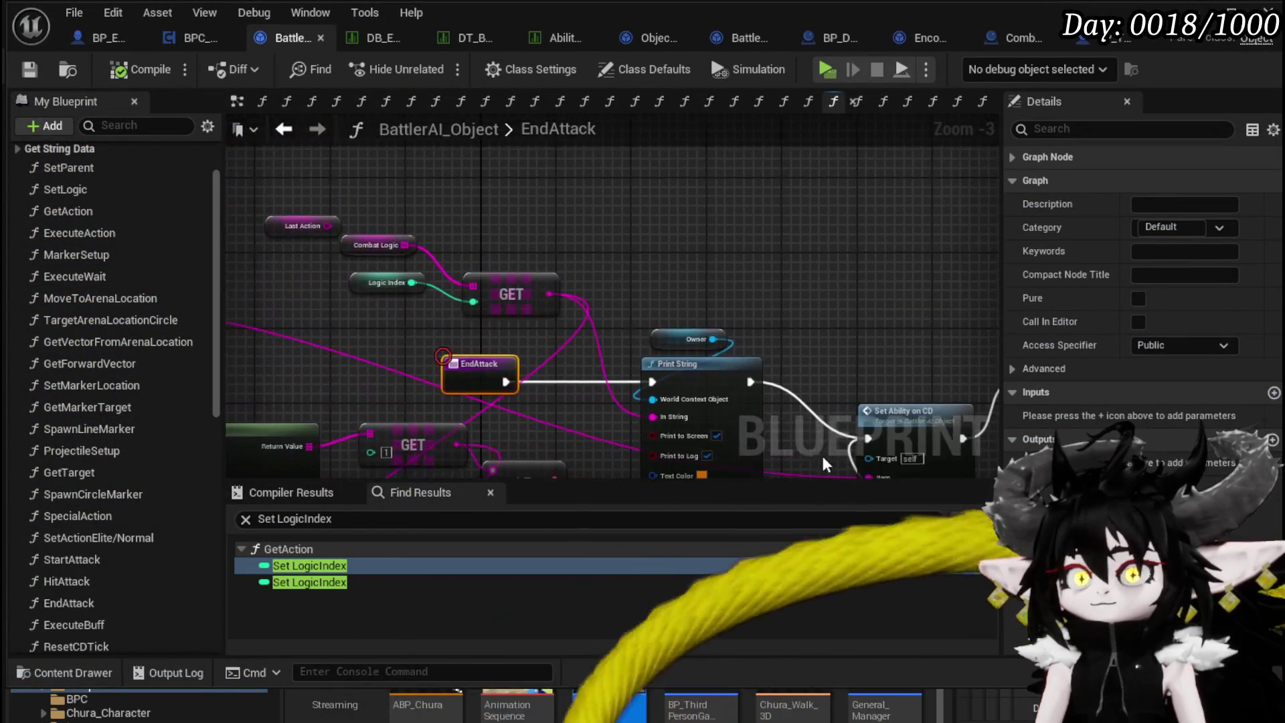
left_click_drag(292, 301, 399, 244)
mouse_move(671, 347)
left_mouse_down()
mouse_move(554, 265)
mouse_move(618, 286)
left_mouse_up()
mouse_move(739, 444)
left_mouse_down()
mouse_move(630, 305)
mouse_move(847, 473)
left_mouse_up()
mouse_move(601, 295)
left_mouse_down()
mouse_move(738, 291)
mouse_move(827, 328)
left_mouse_up()
left_click_drag(687, 142, 610, 279)
double_click(610, 279)
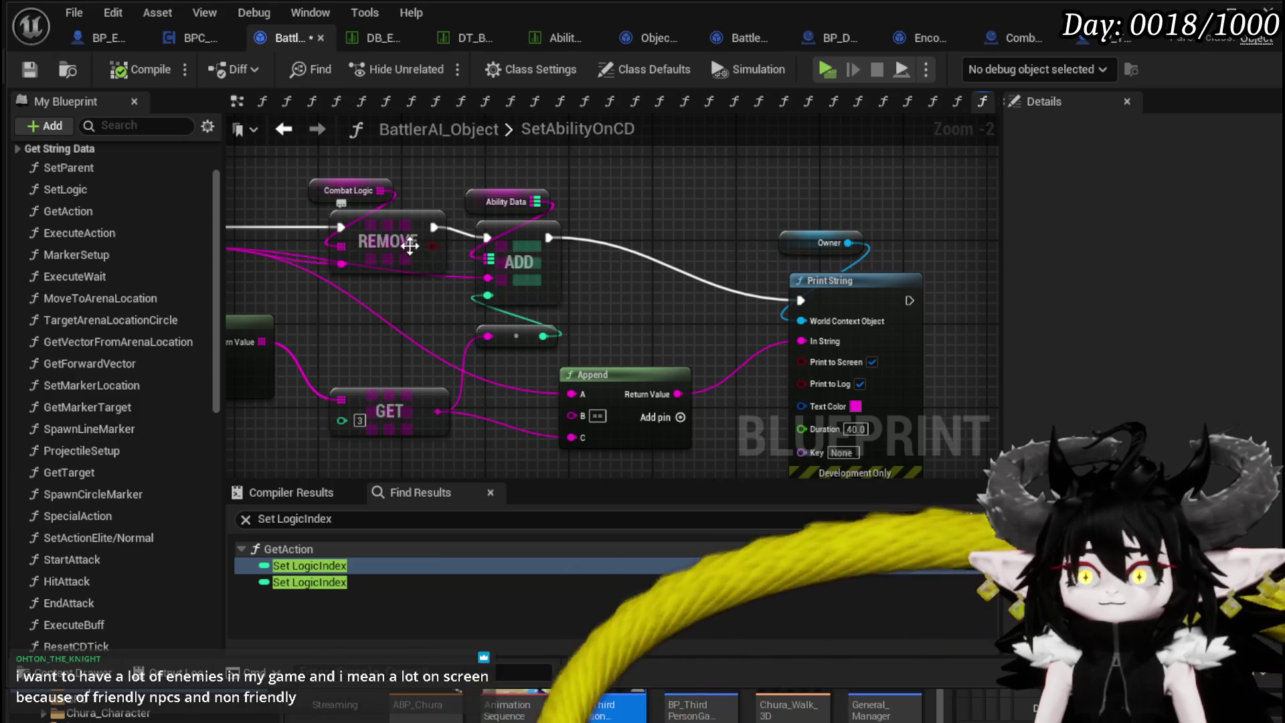
Place the Return Node beside ADD and wire REMOVE's boolean result into it.
scroll(186, 455, "down", 3)
scroll(182, 447, "down", 10)
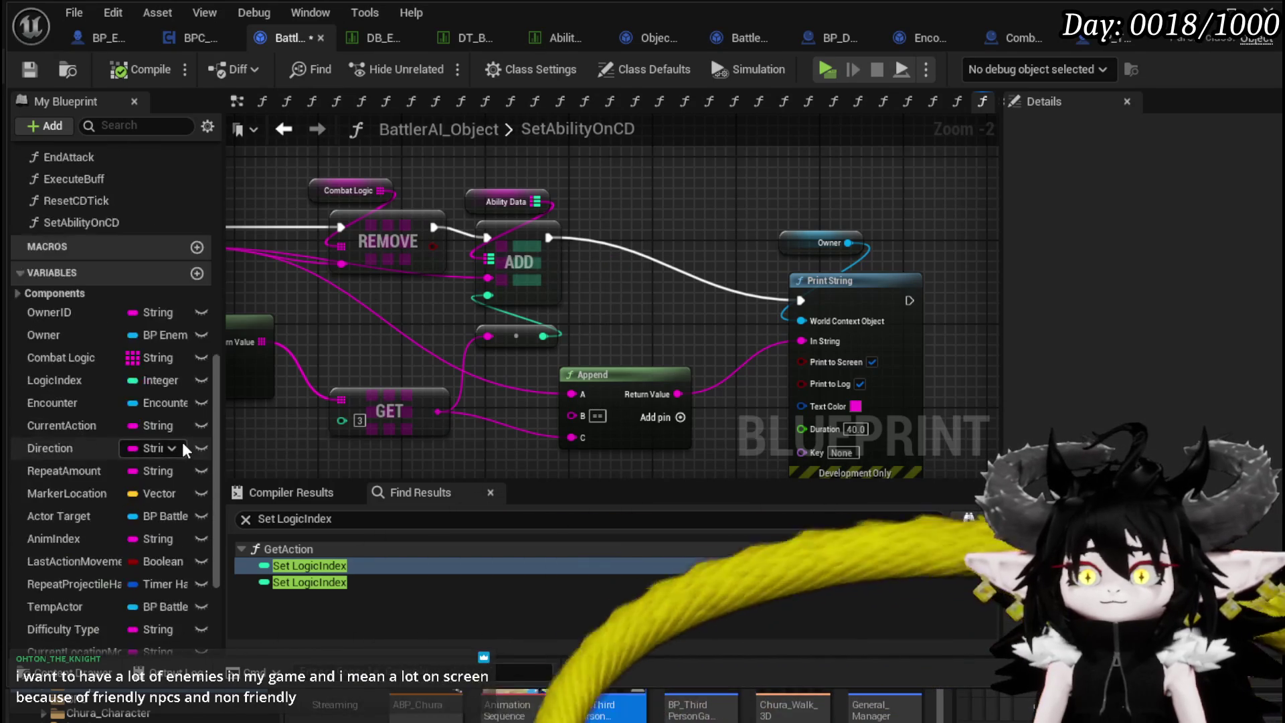
scroll(182, 436, "up", 8)
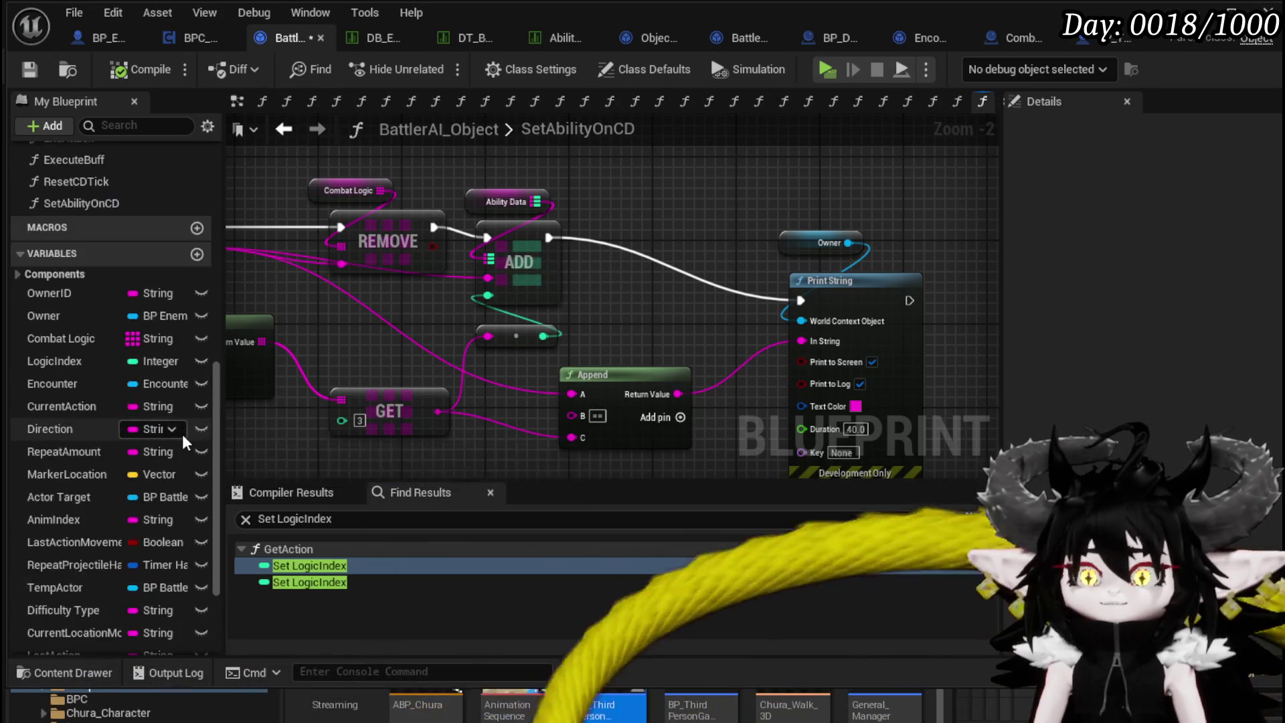
left_click_drag(301, 318, 564, 326)
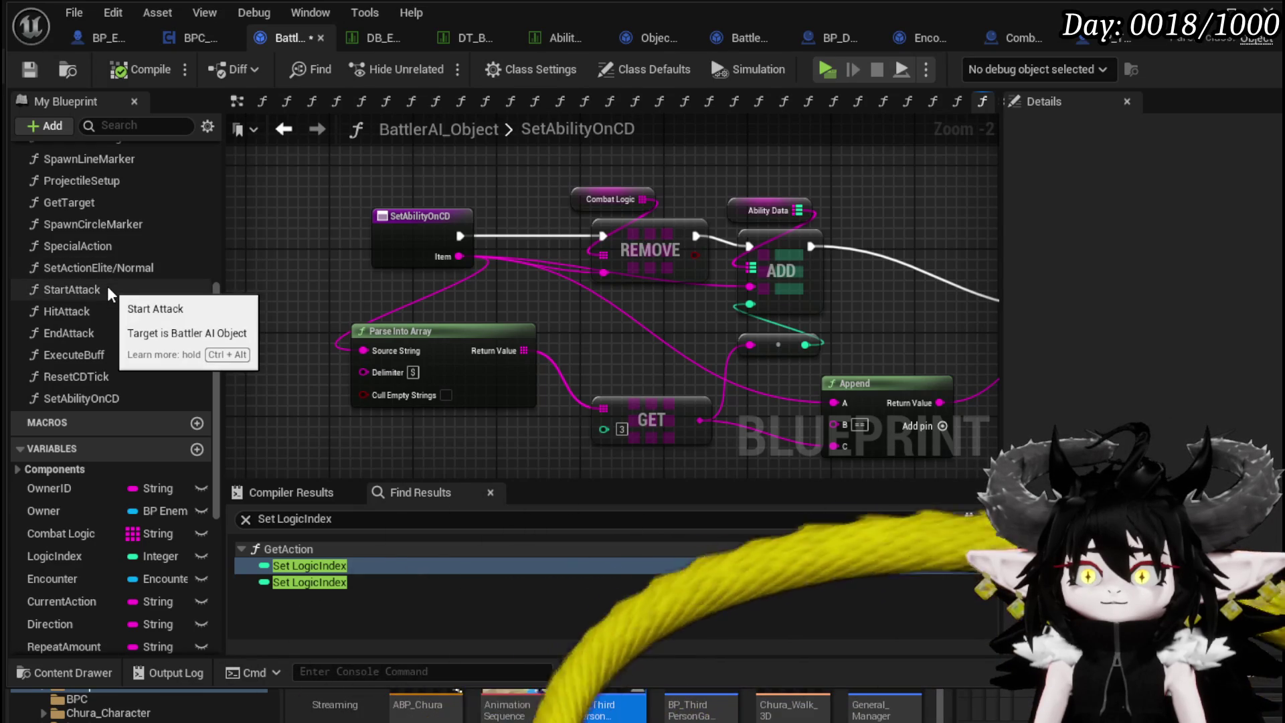
left_click(114, 399)
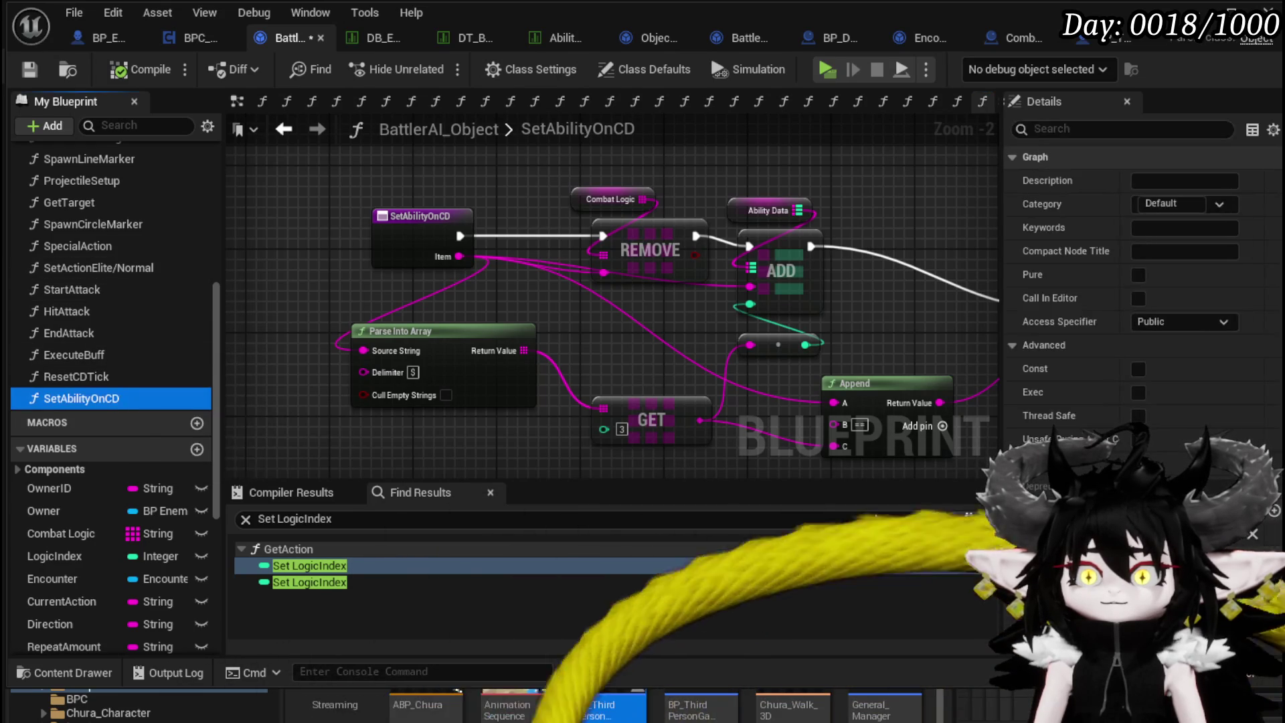
mouse_move(583, 173)
left_mouse_down()
mouse_move(1015, 257)
mouse_move(708, 246)
mouse_move(811, 255)
mouse_move(783, 231)
left_mouse_up()
left_click_drag(586, 256, 770, 268)
left_click(760, 170)
Name the new return output 'Removed' and compile the blueprint.
left_click(790, 241)
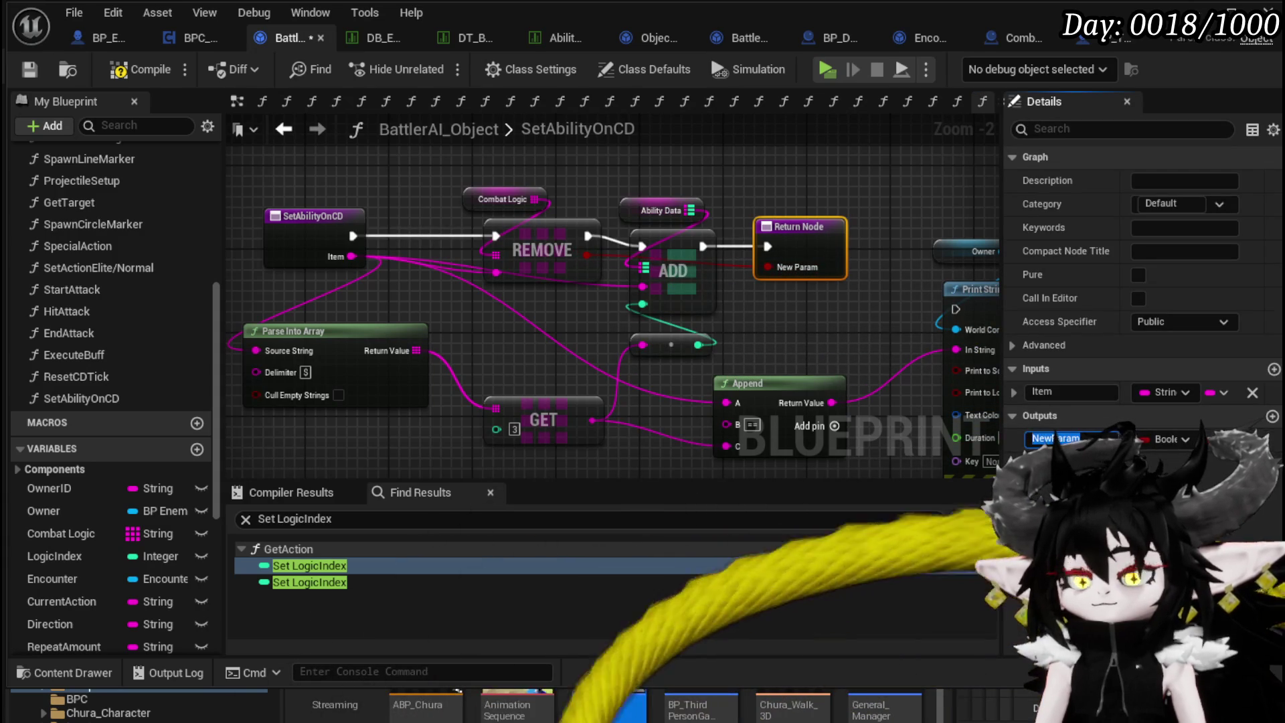
type("Removed")
key("Return")
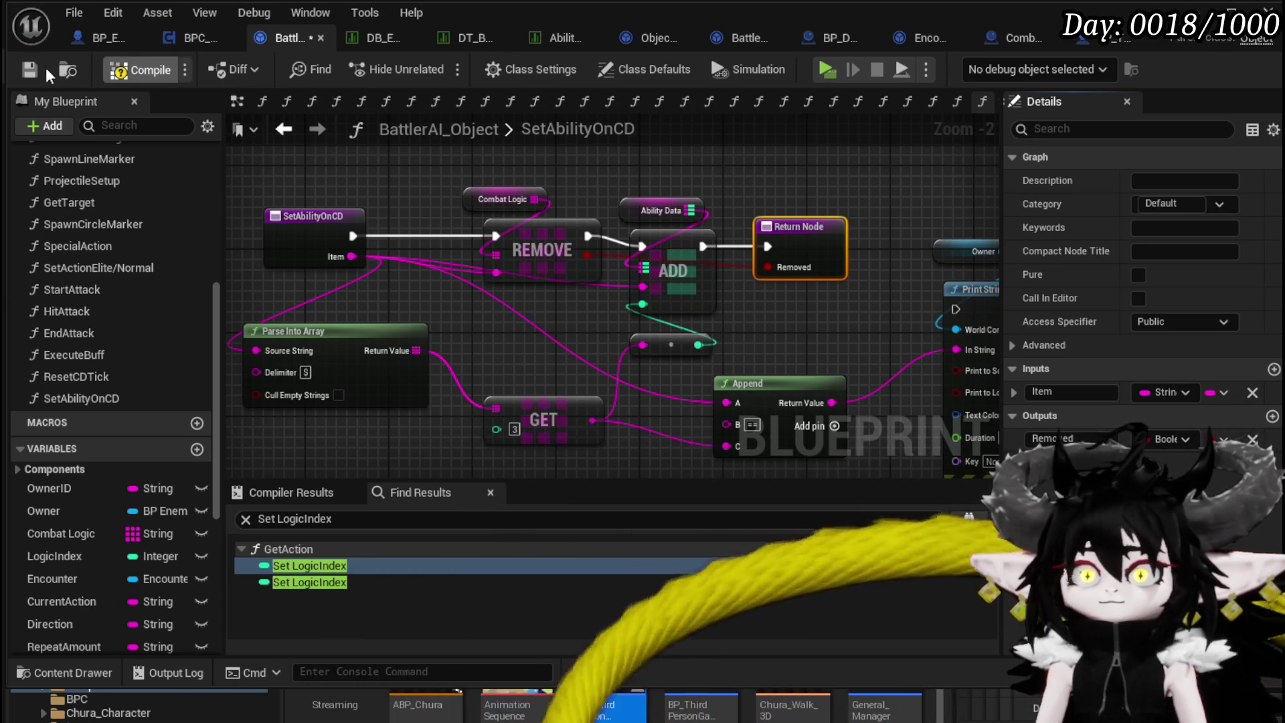
left_click(30, 69)
left_click(281, 131)
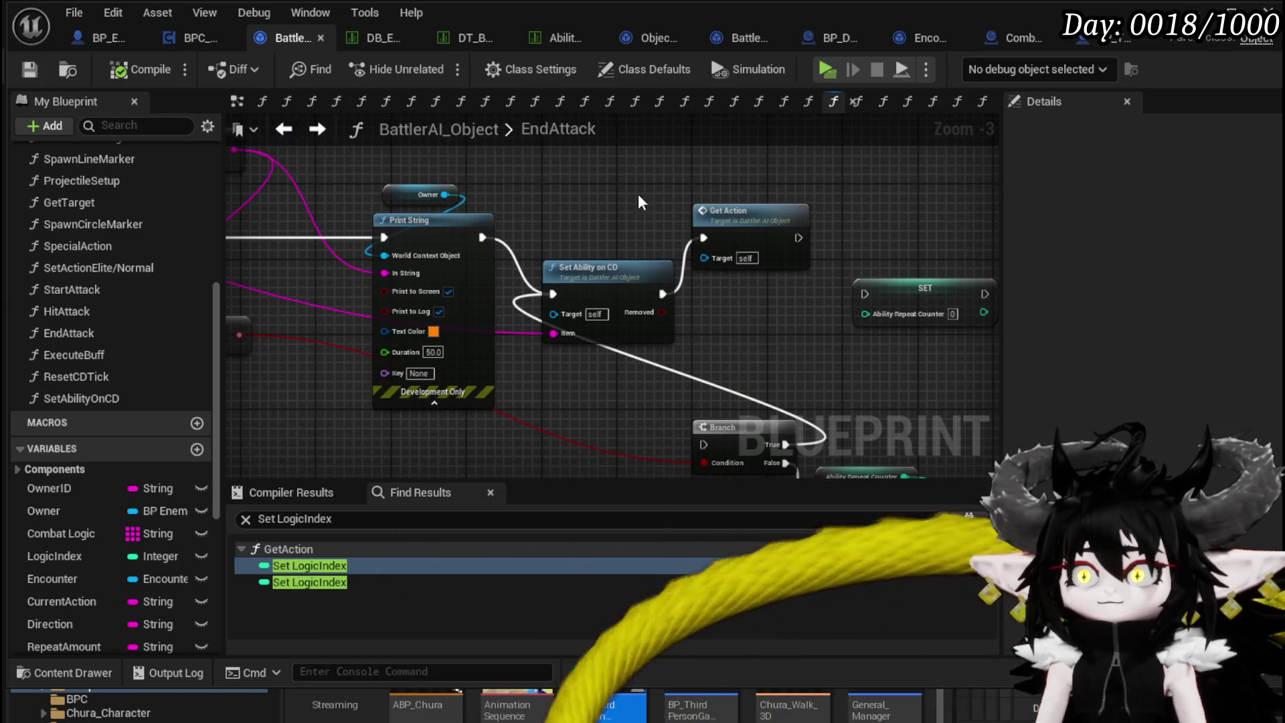
mouse_move(734, 314)
left_mouse_down()
mouse_move(618, 319)
mouse_move(647, 287)
left_mouse_up()
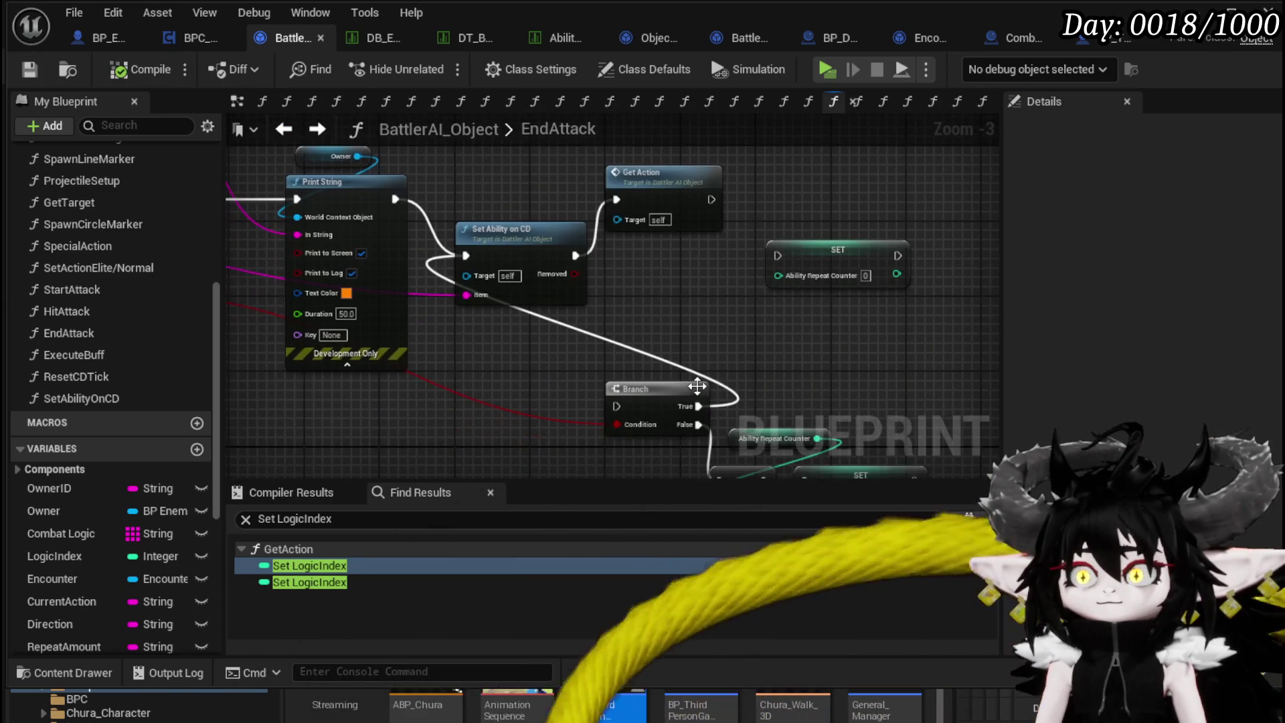
Add a Branch node after Set Ability on CD and connect its execution into it.
left_click_drag(641, 339, 715, 404)
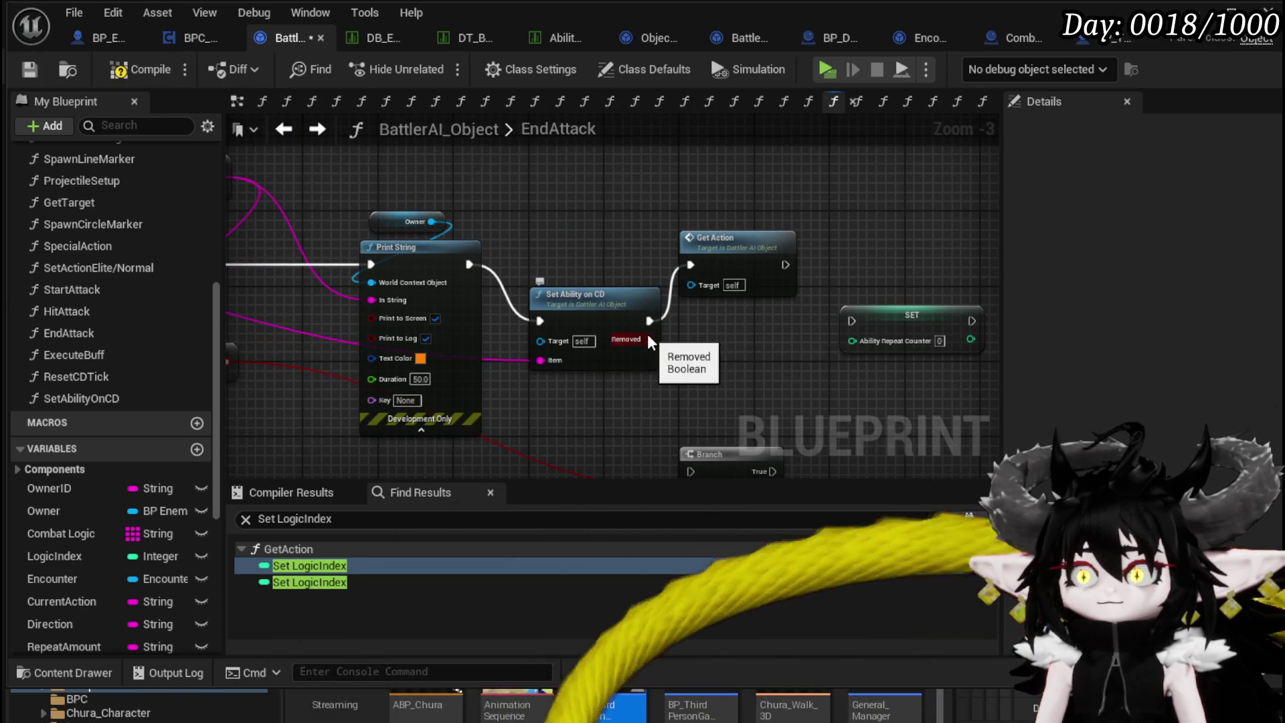
left_click(664, 313)
left_click_drag(650, 320, 671, 331)
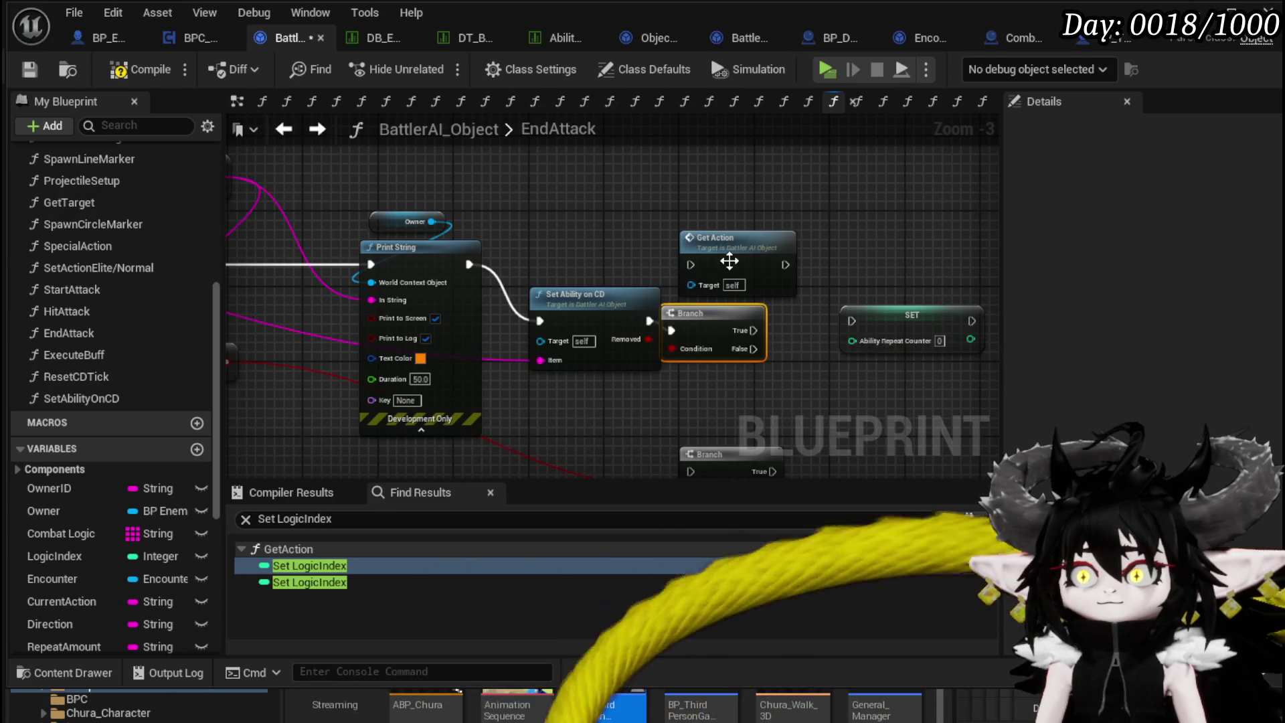
left_click_drag(723, 237, 841, 209)
mouse_move(696, 313)
left_mouse_down()
mouse_move(717, 208)
mouse_move(649, 231)
mouse_move(751, 276)
mouse_move(727, 307)
mouse_move(761, 217)
mouse_move(818, 235)
left_mouse_up()
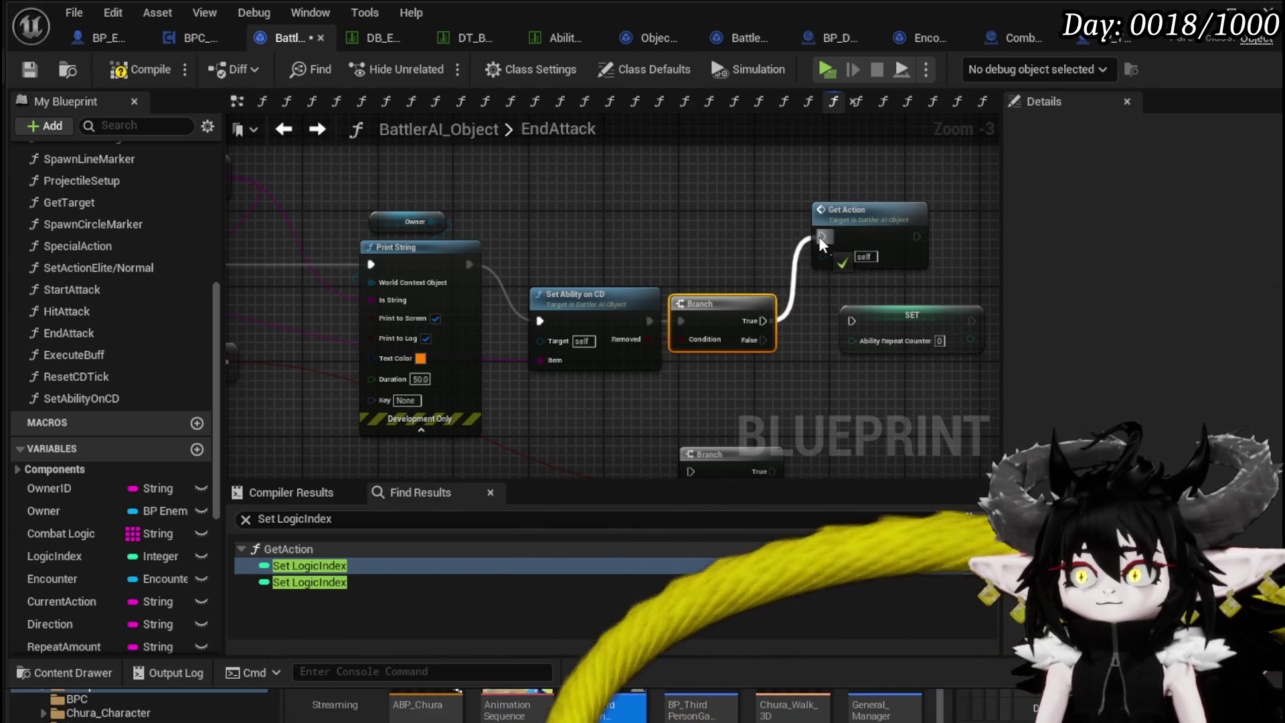
Connect the Branch's True output to Get Action, then compile and save the blueprint.
left_click(829, 247)
mouse_move(533, 223)
left_mouse_down()
mouse_move(697, 206)
mouse_move(663, 204)
left_mouse_up()
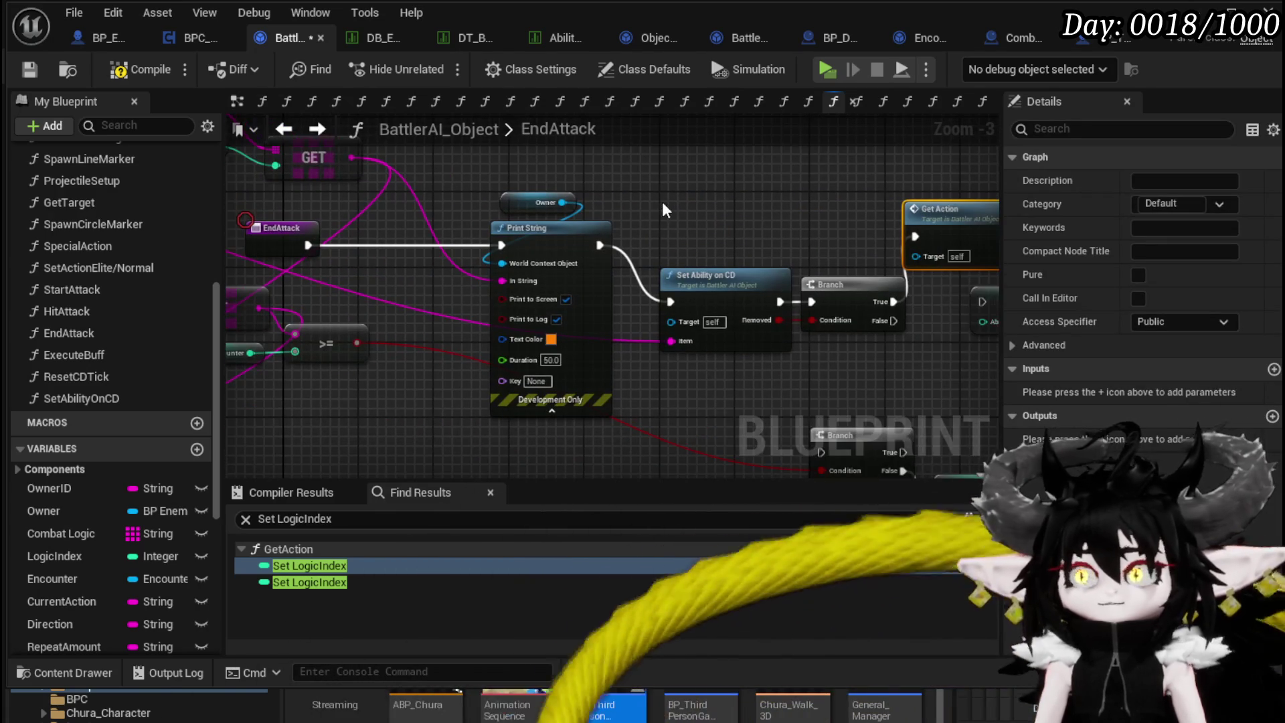
left_click(113, 72)
left_click(29, 70)
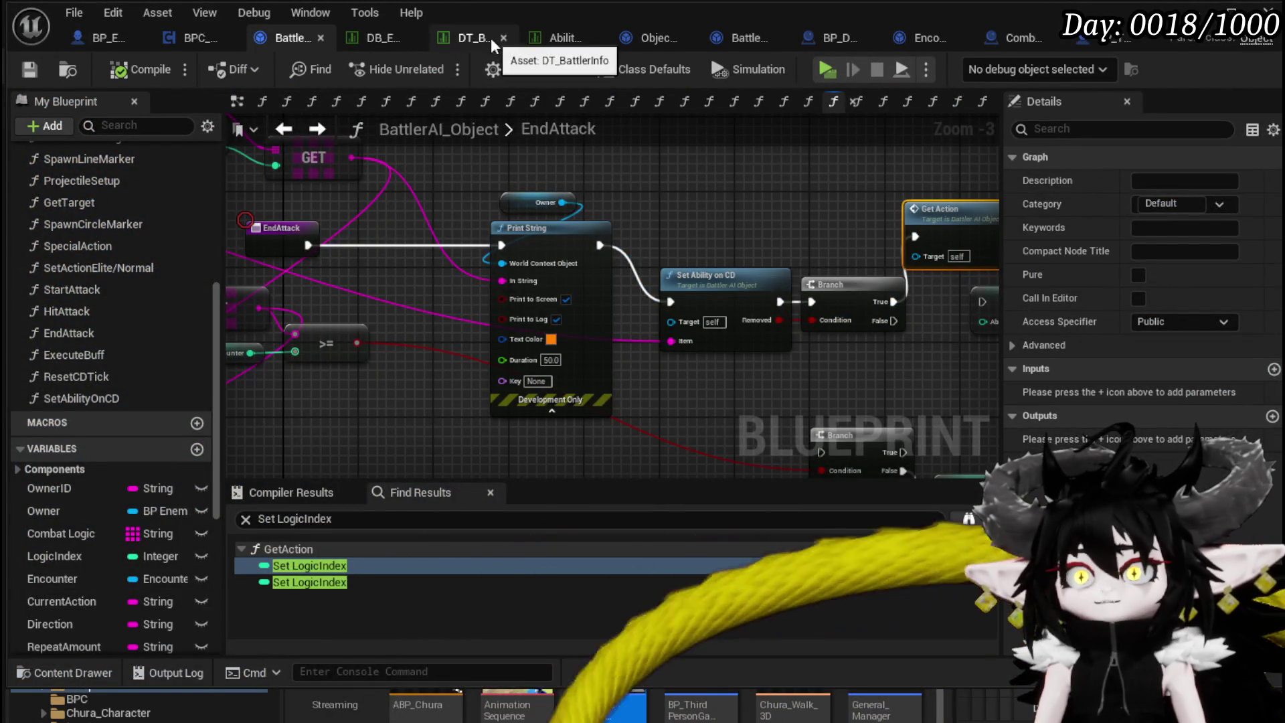
left_click(472, 40)
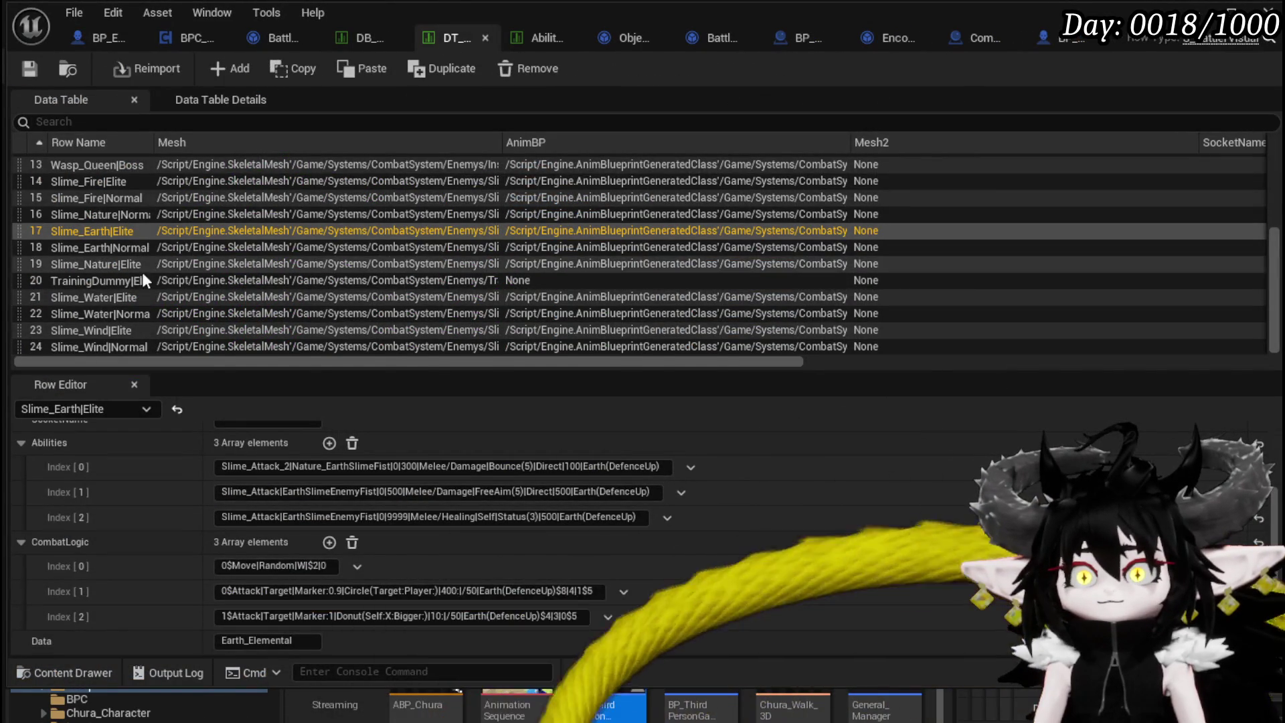
Delete the 0$Move entry at CombatLogic Index[0] in the Slime_Earth|Elite row.
left_click_drag(252, 605, 254, 603)
left_click(356, 566)
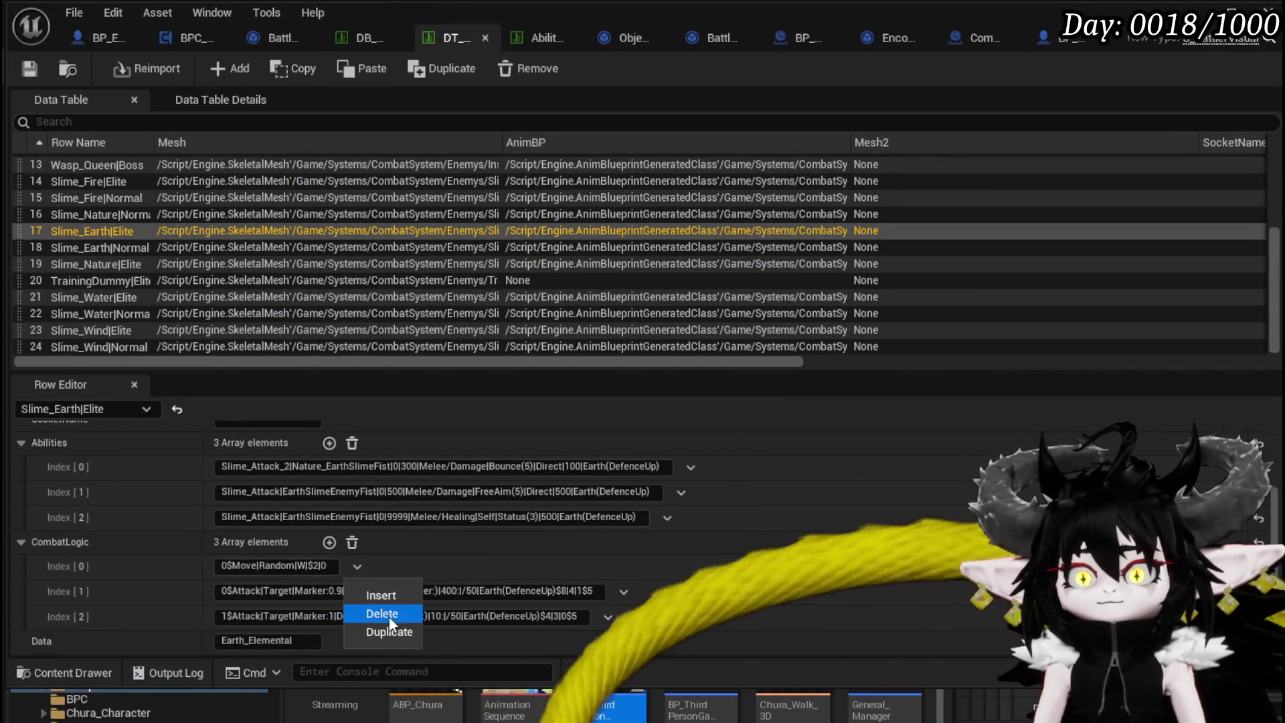
left_click(388, 615)
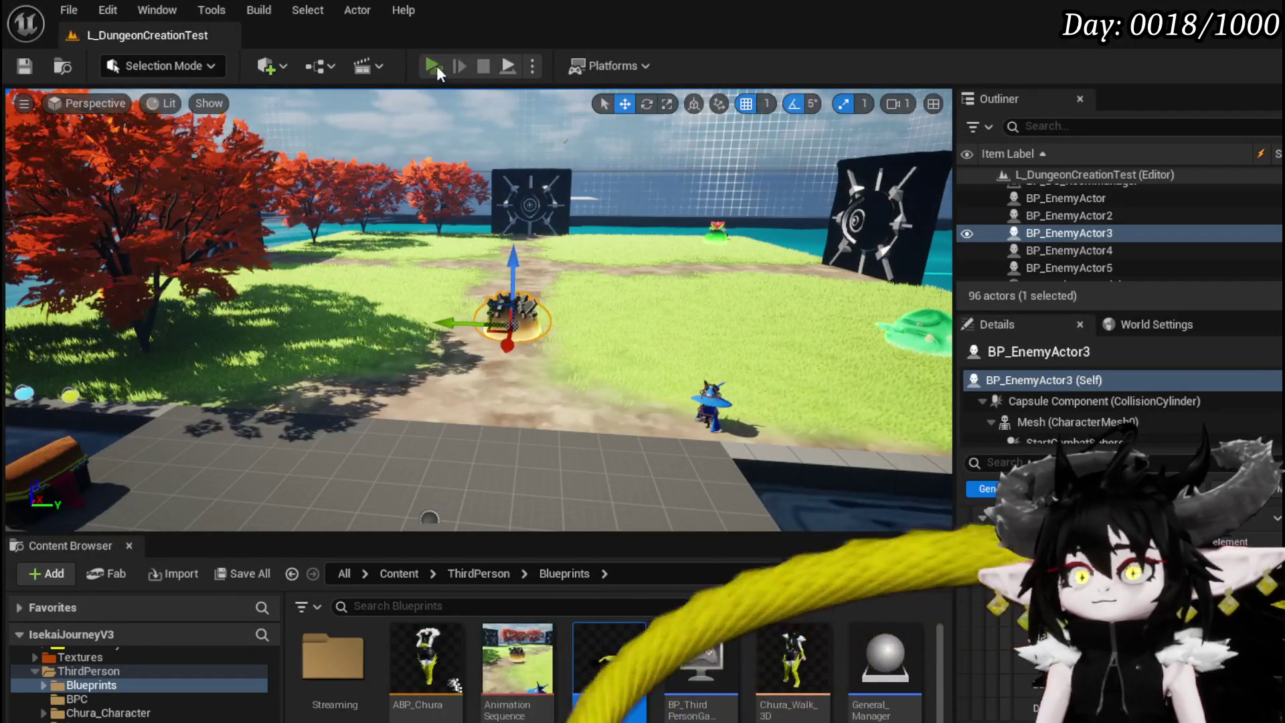
Play standalone, fight the Slime_Earth with two water spells and the timing prompt, then stop and save.
left_click(437, 66)
key("w")
left_click(643, 361)
left_click(643, 362)
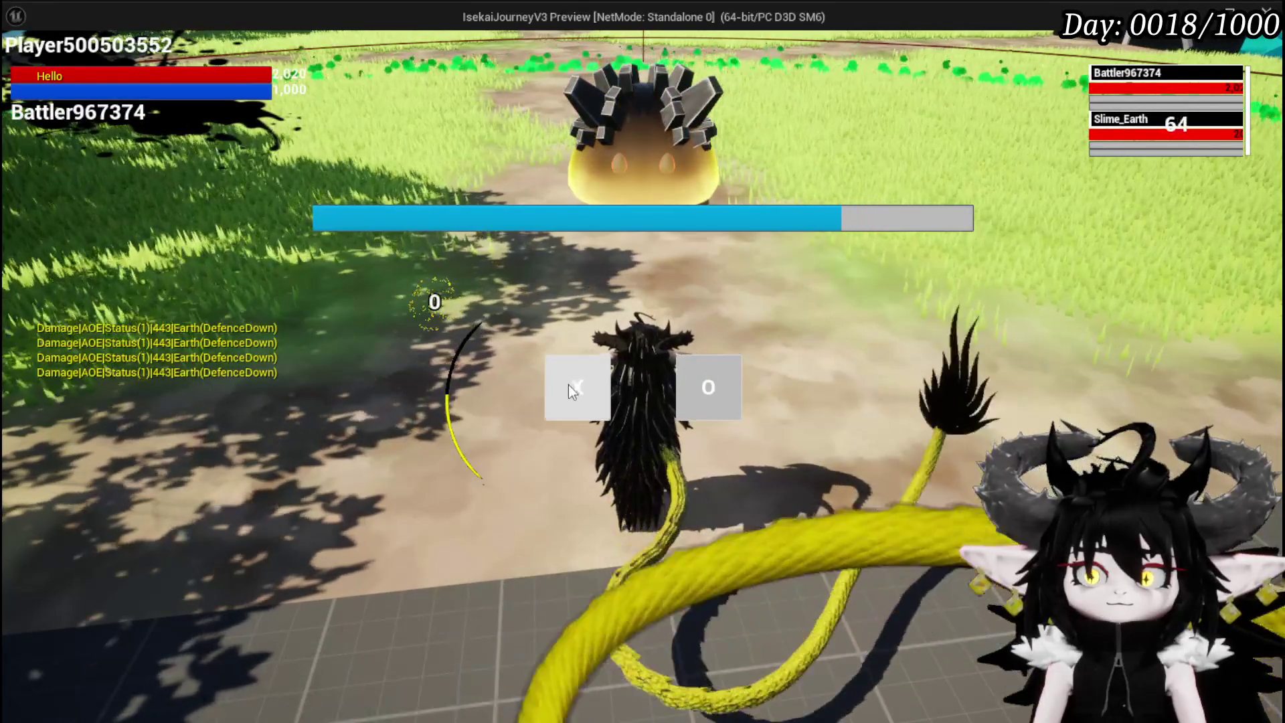
left_click(574, 395)
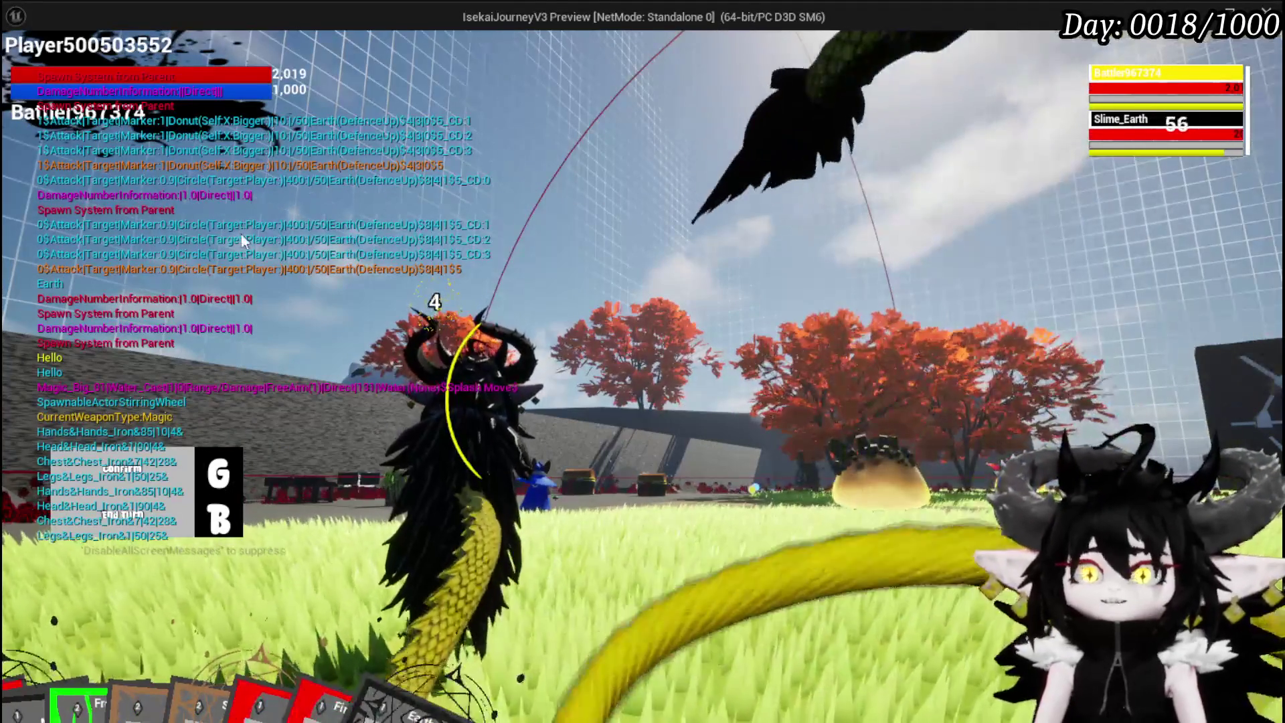
key("Escape")
key("ctrl+s")
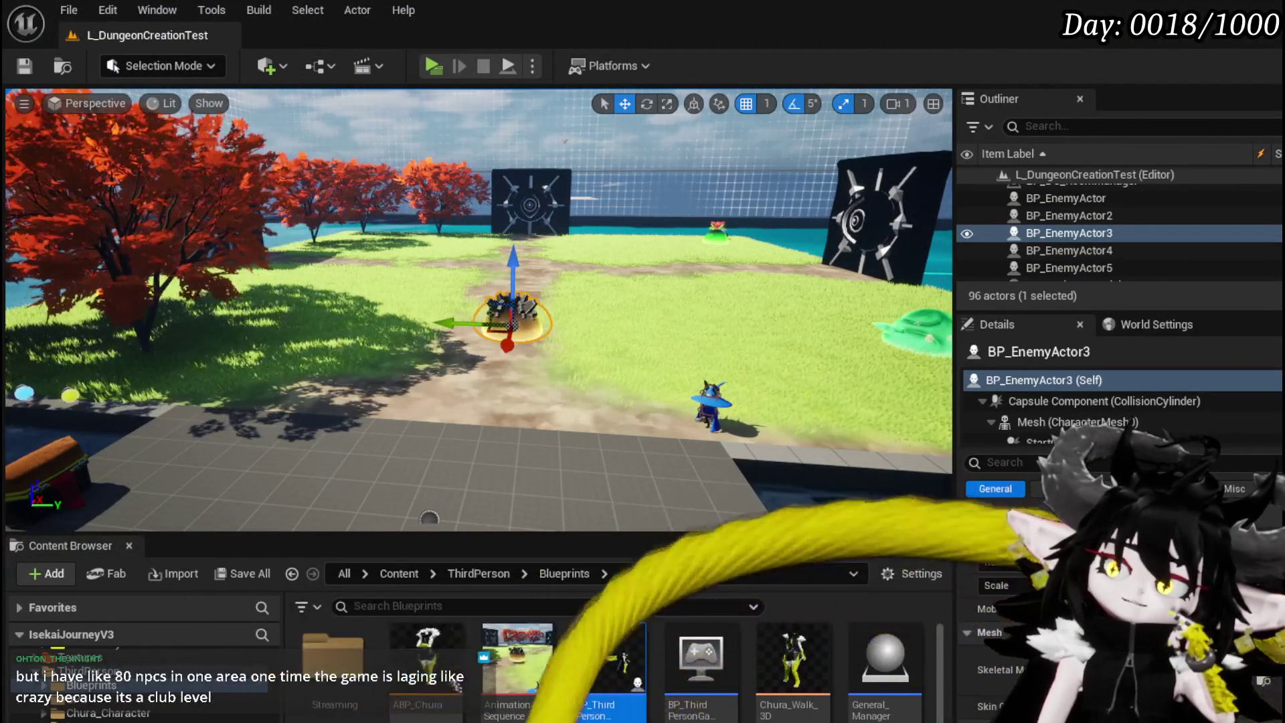
Move the Get Action and SET Ability Repeat Counter nodes up in BattlerAI_Object's EndAttack graph.
key("alt+Tab")
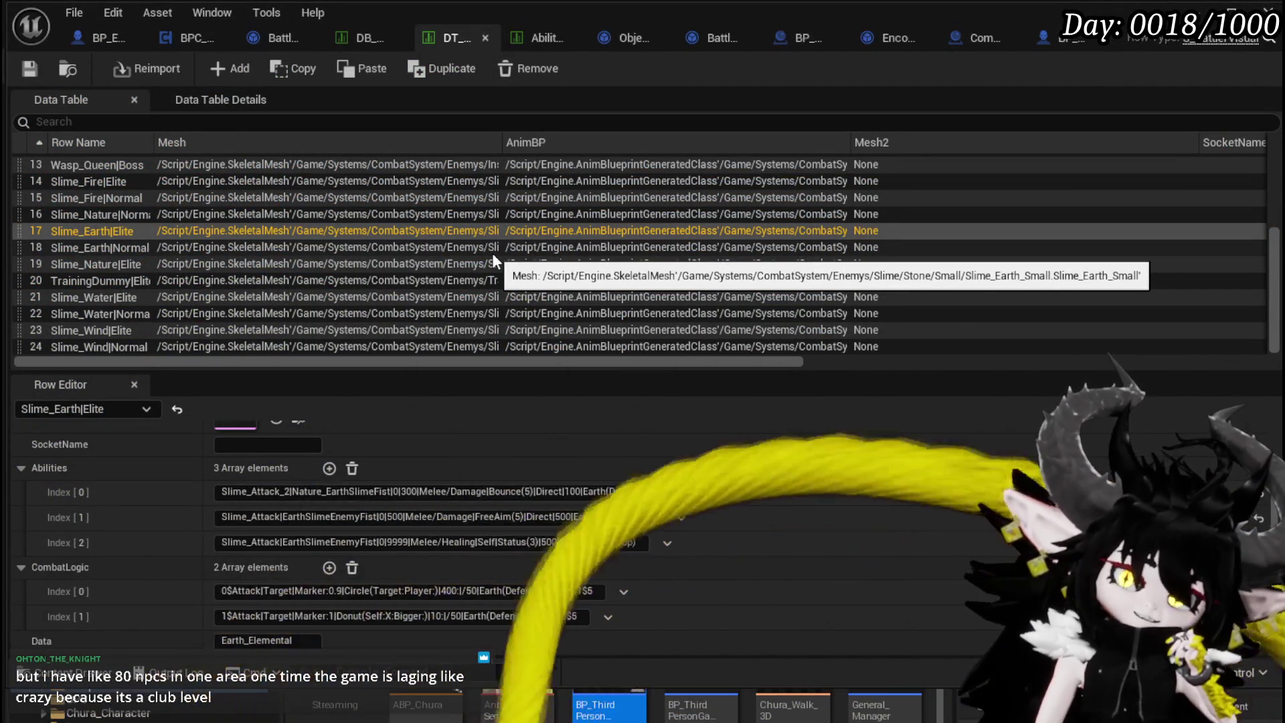
left_click(101, 38)
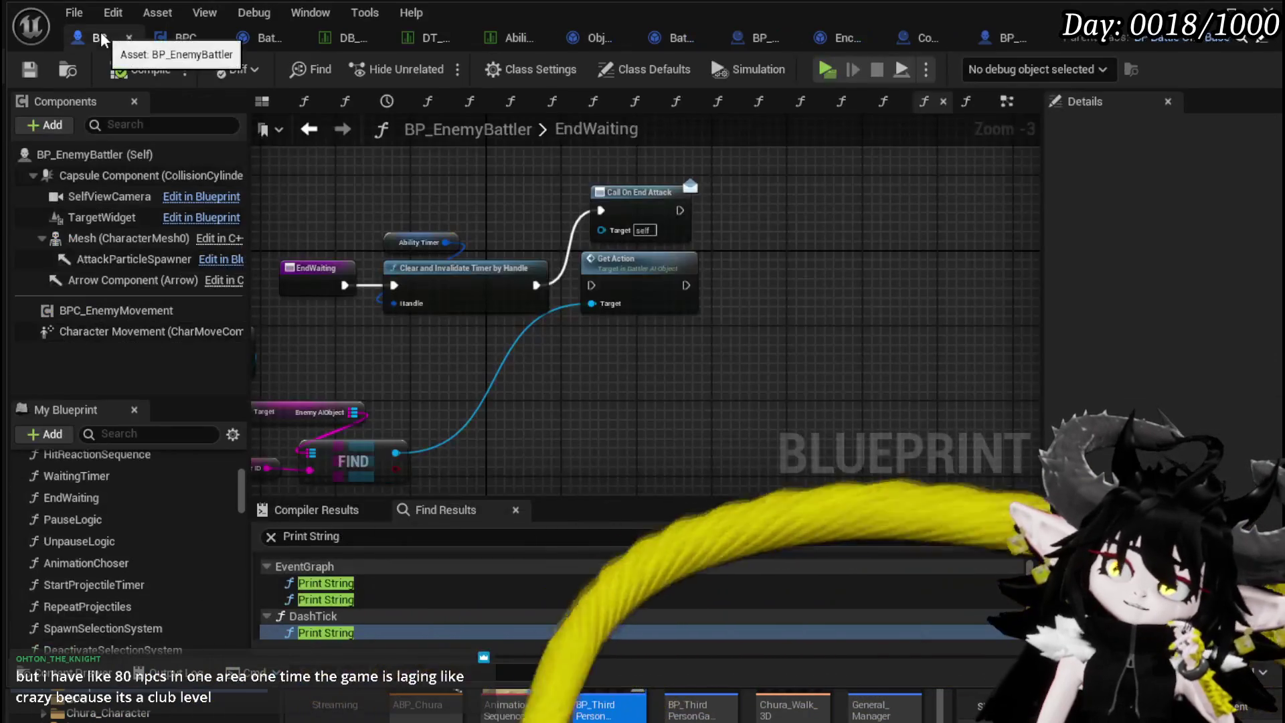
left_click(186, 39)
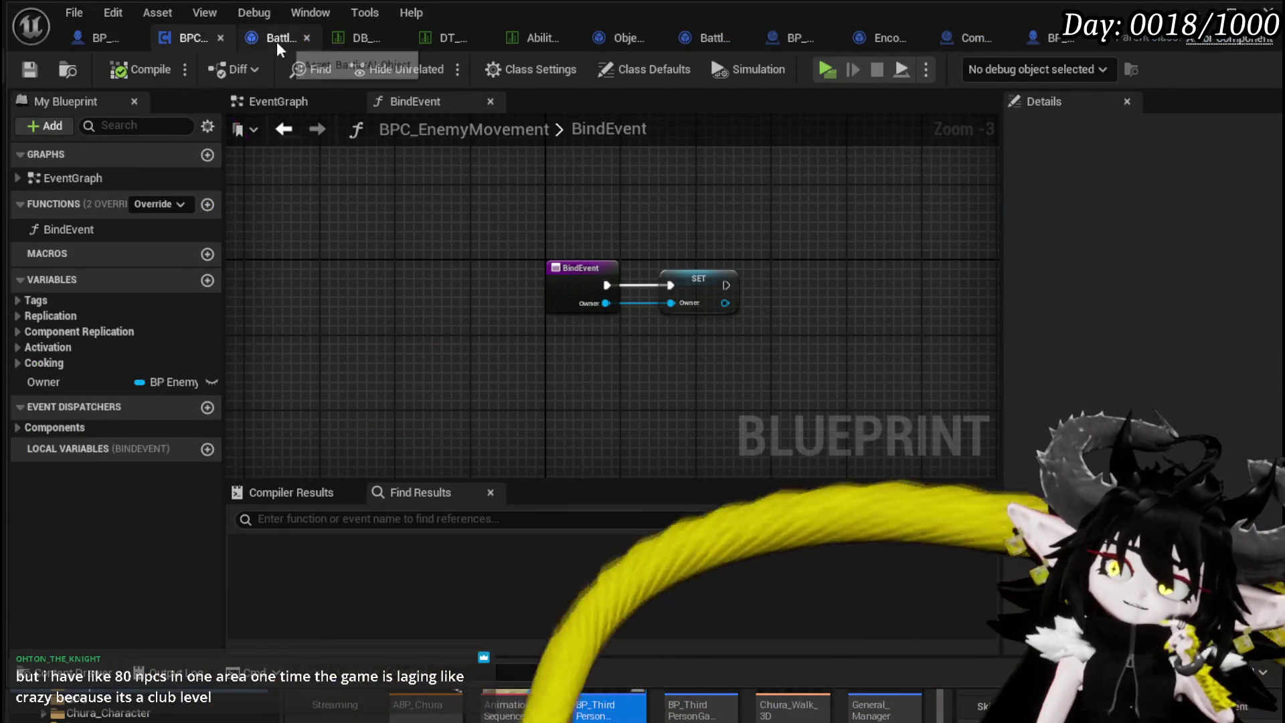
left_click(276, 42)
left_click_drag(777, 232, 726, 202)
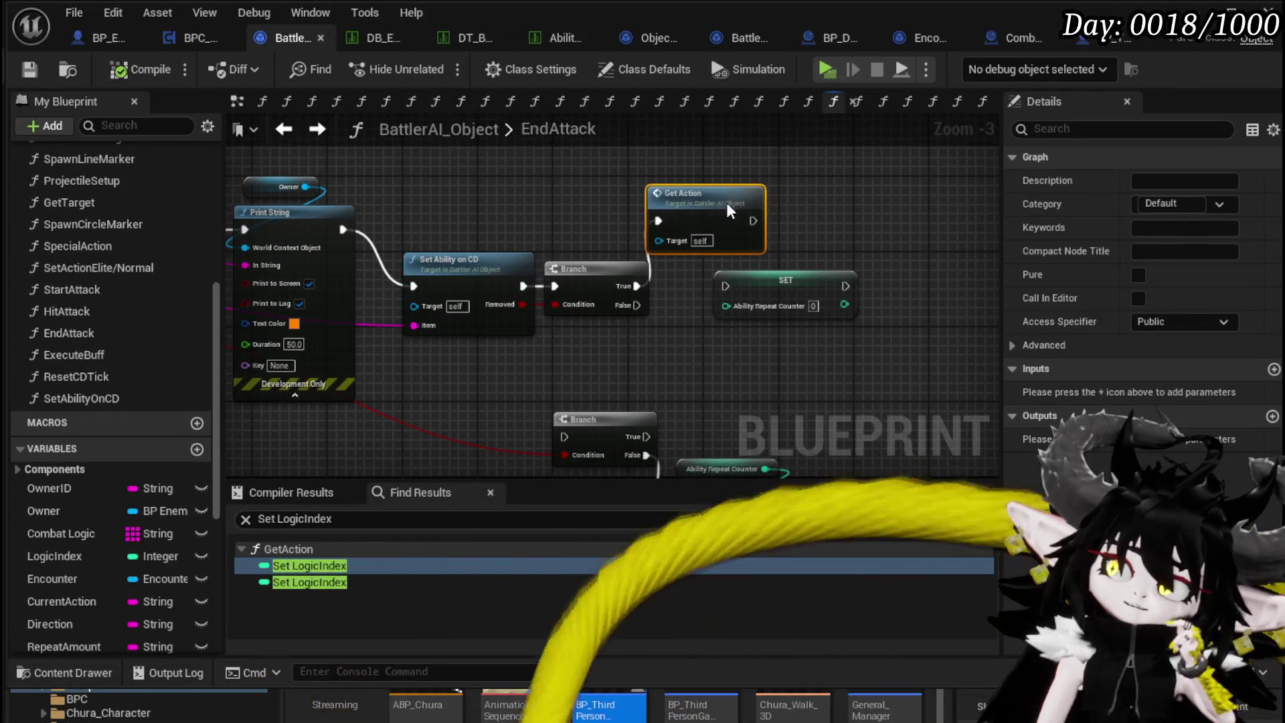
left_click_drag(789, 286, 569, 163)
Save the BattlerAI_Object blueprint and return to the DT_BattlerInfo data table.
left_click(726, 287)
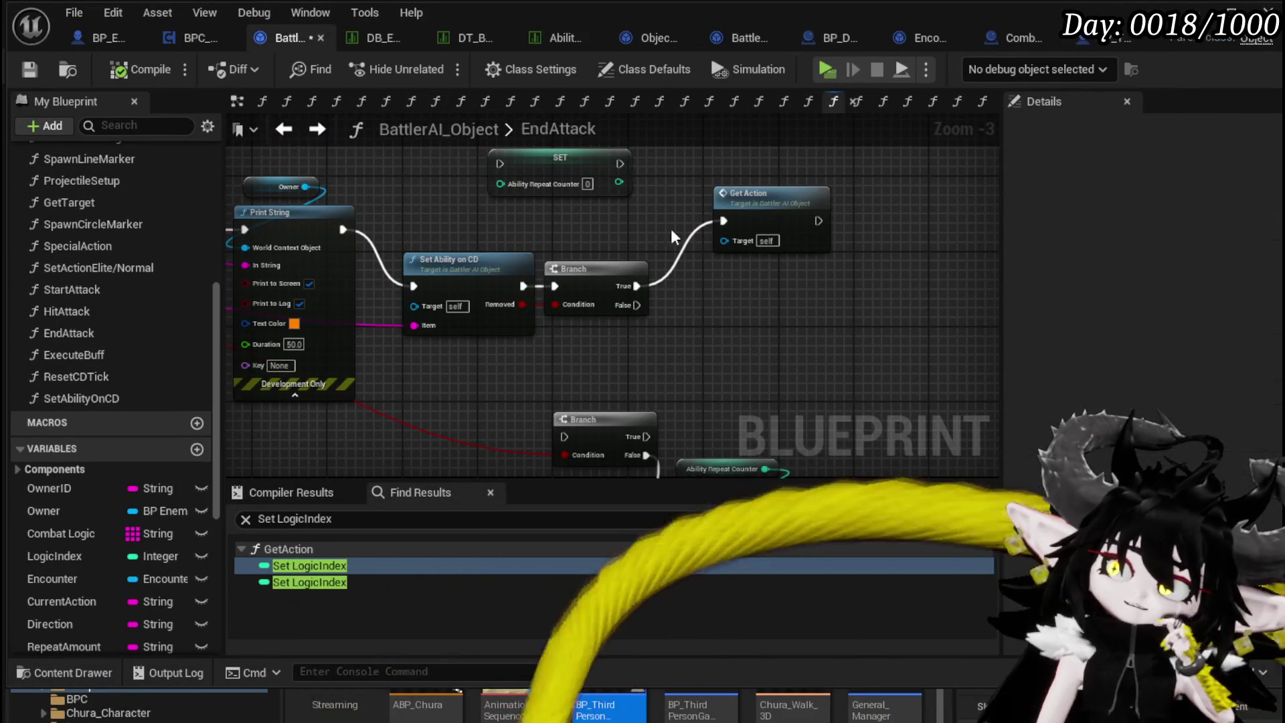
left_click(29, 69)
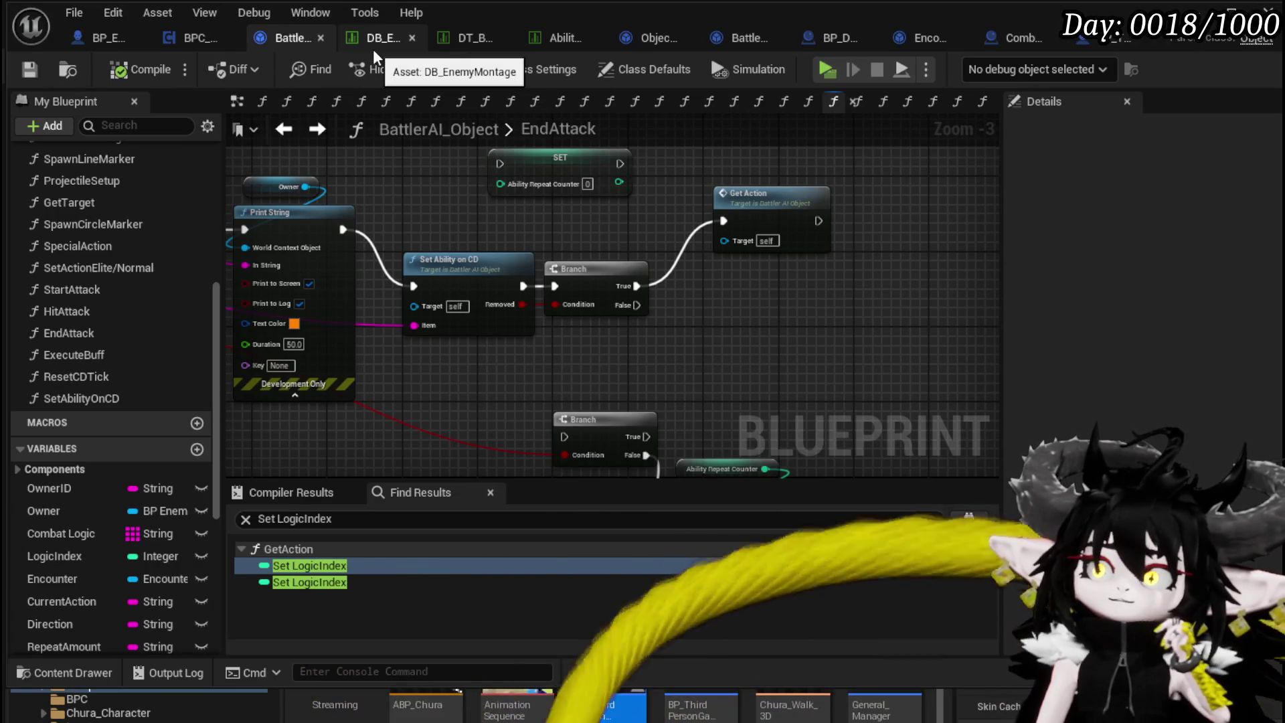
left_click(459, 40)
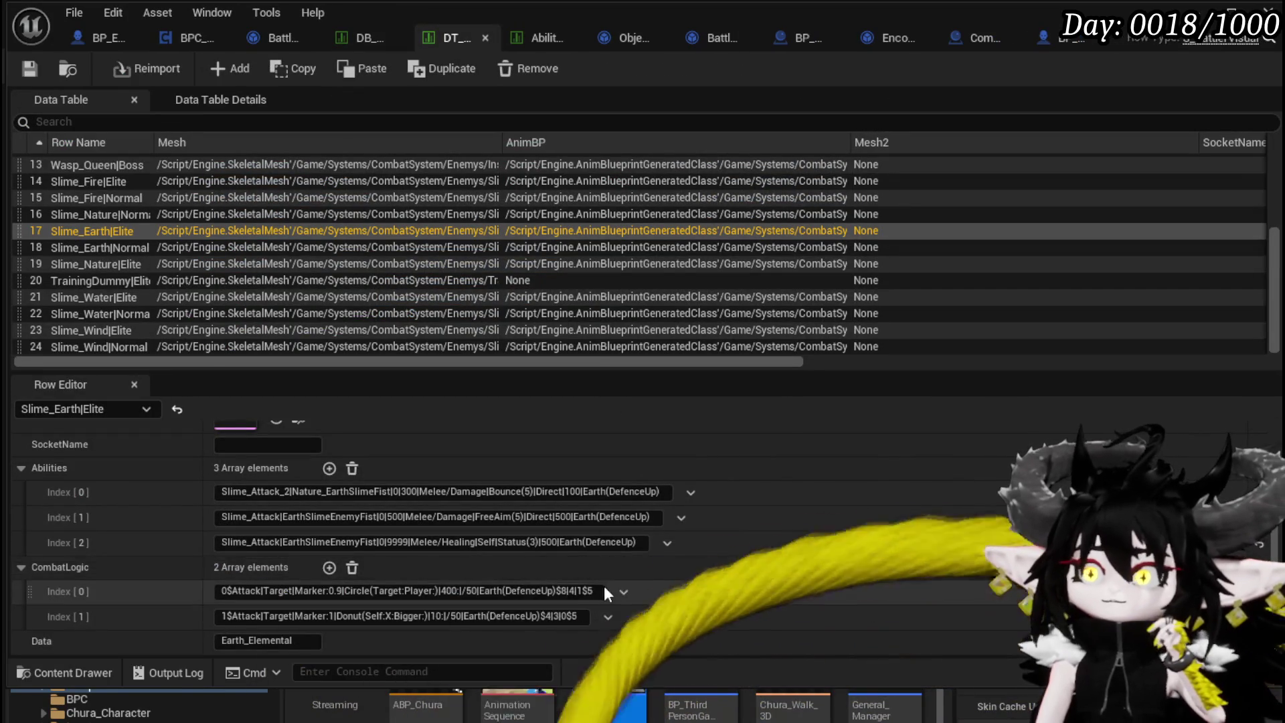
Replace the trailing 5 with 10 in Slime_Earth|Elite's CombatLogic entries and save DT_BattlerInfo.
left_click(593, 593)
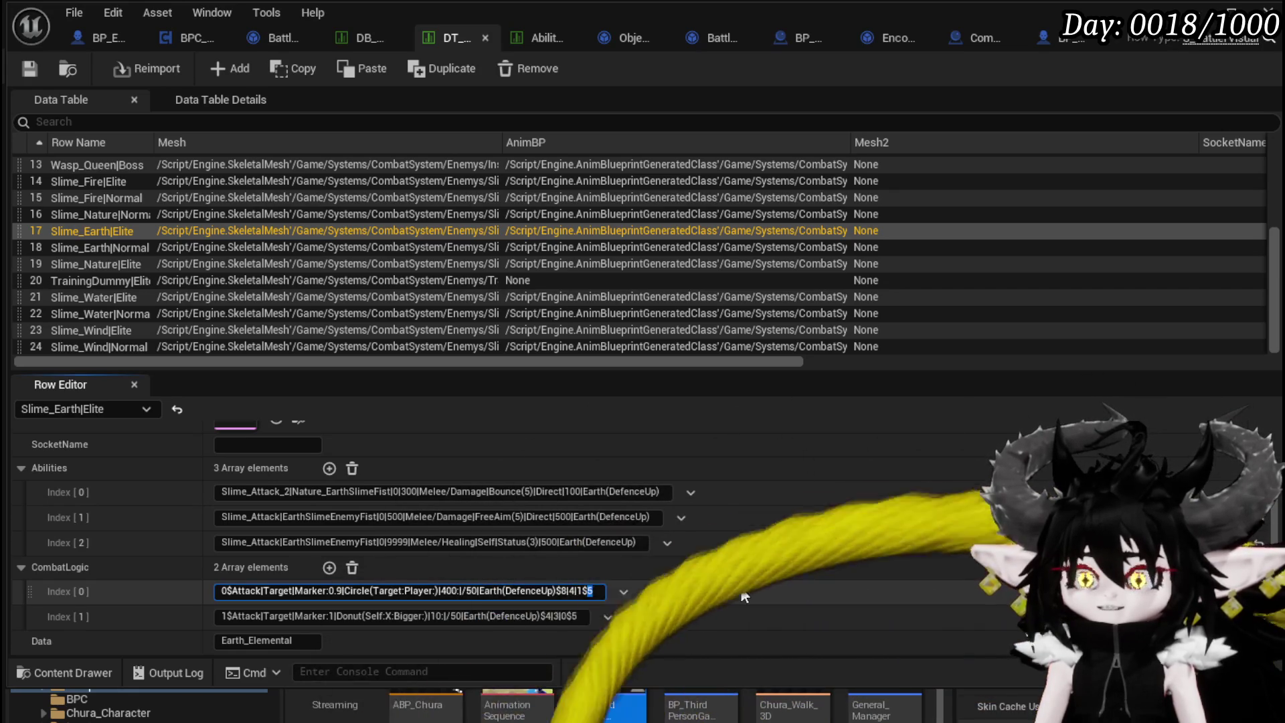
key("BackSpace")
type("10")
key("Return")
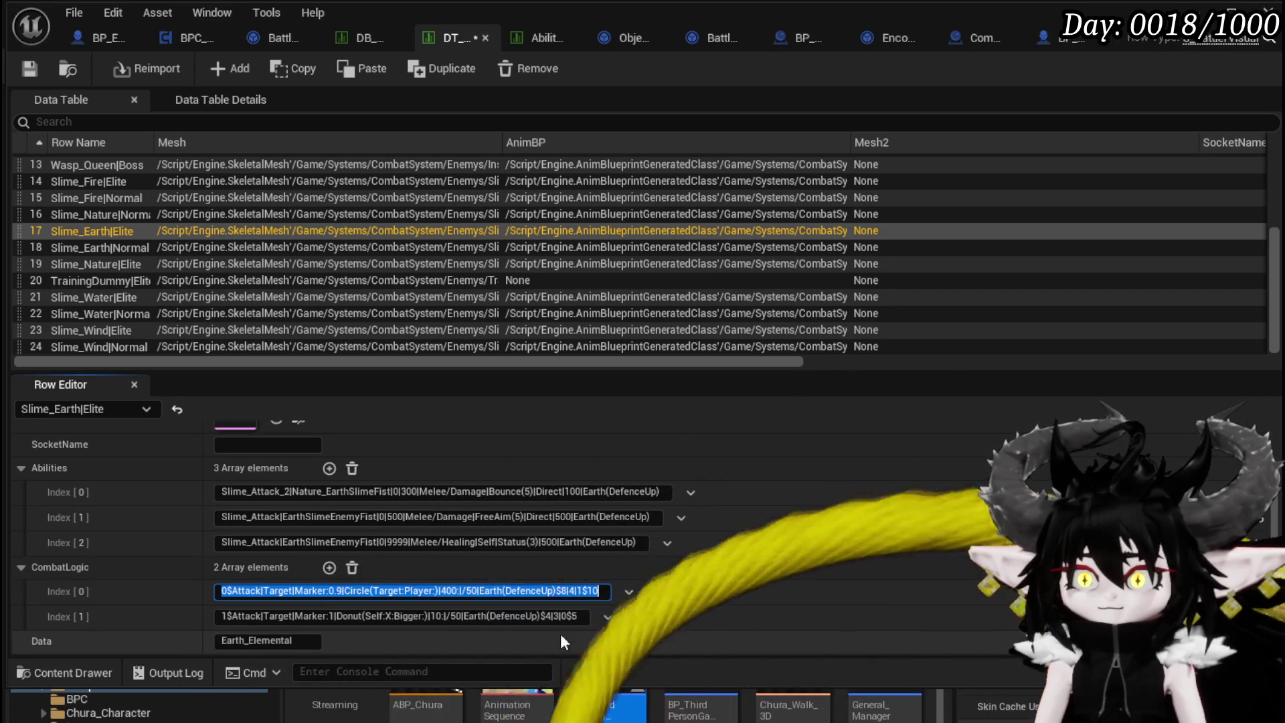
left_click(574, 616)
type("10")
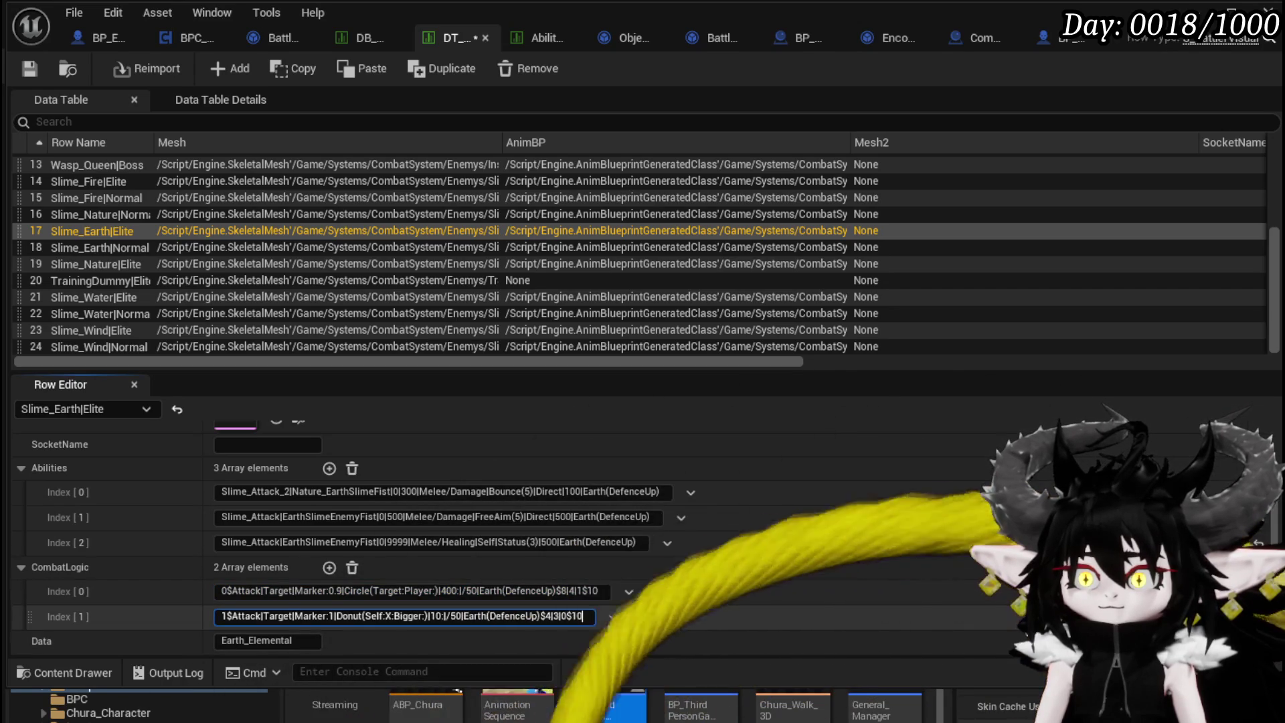
left_click(26, 67)
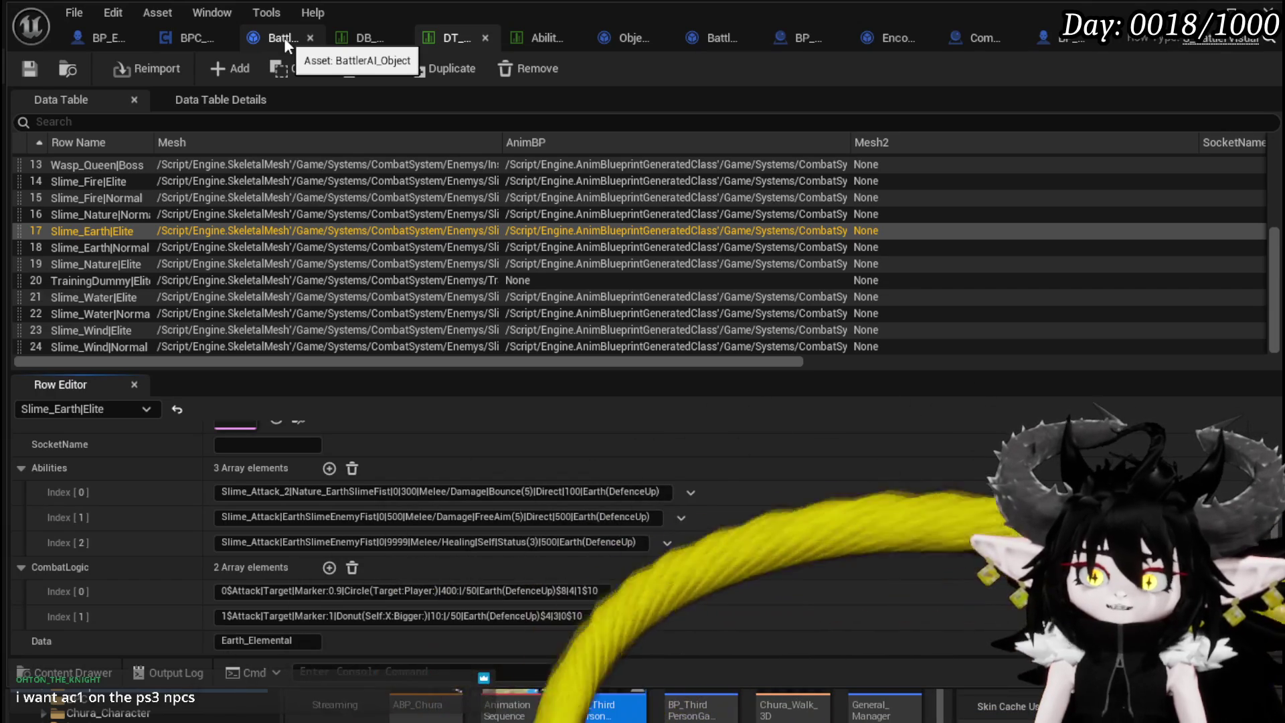
Pan along BattlerAI_Object's EndAttack graph and open the GetAction function.
left_click(283, 38)
left_click(30, 69)
mouse_move(681, 199)
left_mouse_down()
mouse_move(732, 242)
mouse_move(709, 247)
left_mouse_up()
mouse_move(469, 268)
left_mouse_down()
mouse_move(558, 267)
mouse_move(556, 228)
mouse_move(477, 228)
left_mouse_up()
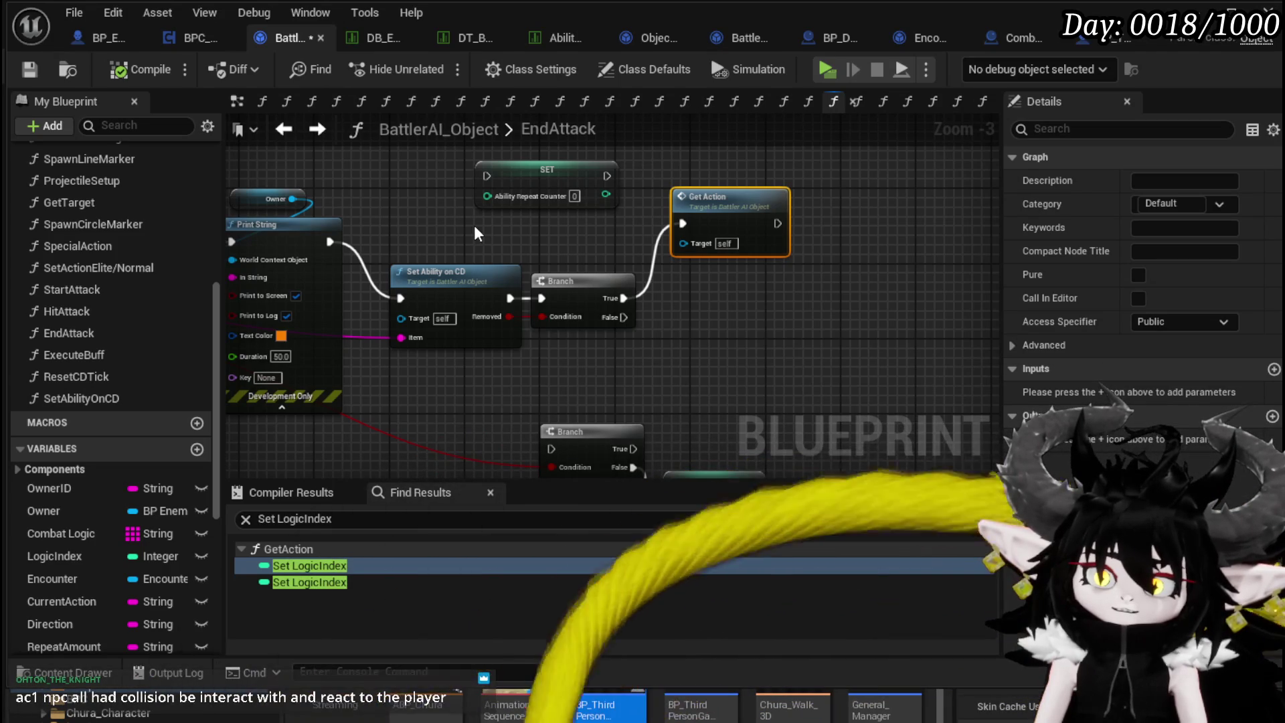
mouse_move(474, 225)
left_mouse_down()
mouse_move(891, 285)
mouse_move(597, 266)
left_mouse_up()
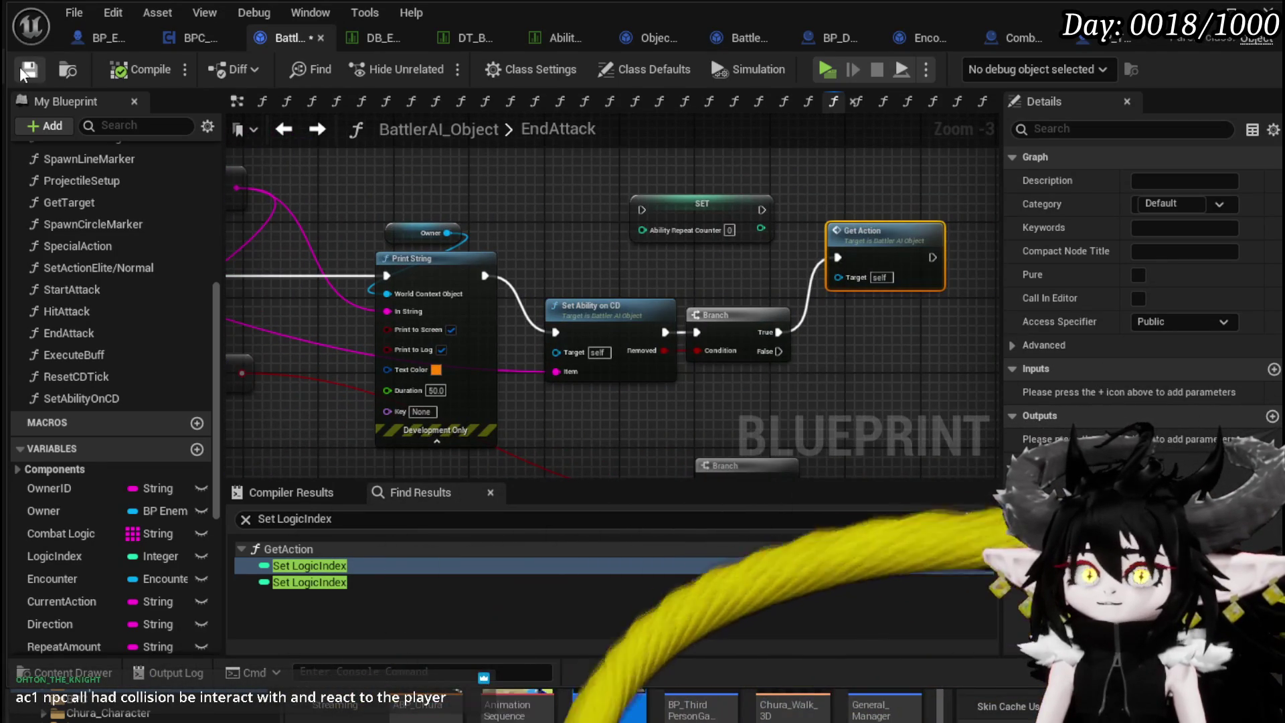
left_click_drag(589, 215, 691, 194)
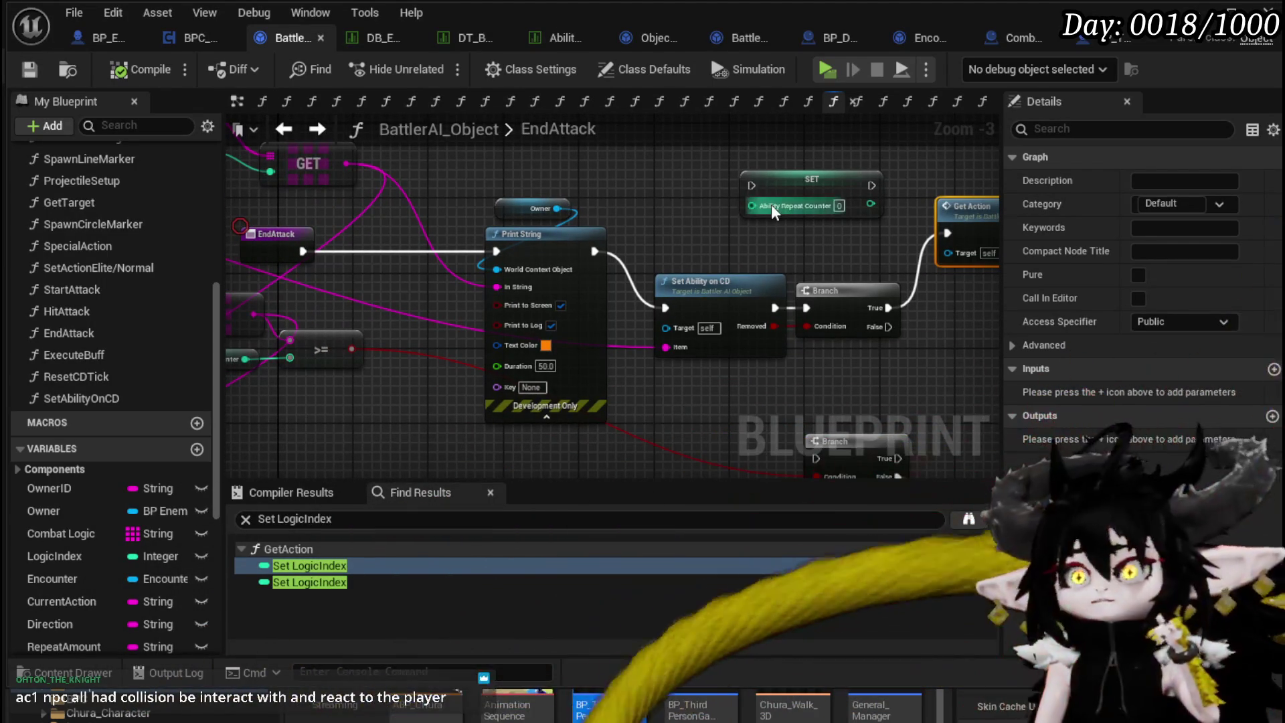
left_click_drag(771, 204, 587, 203)
double_click(804, 218)
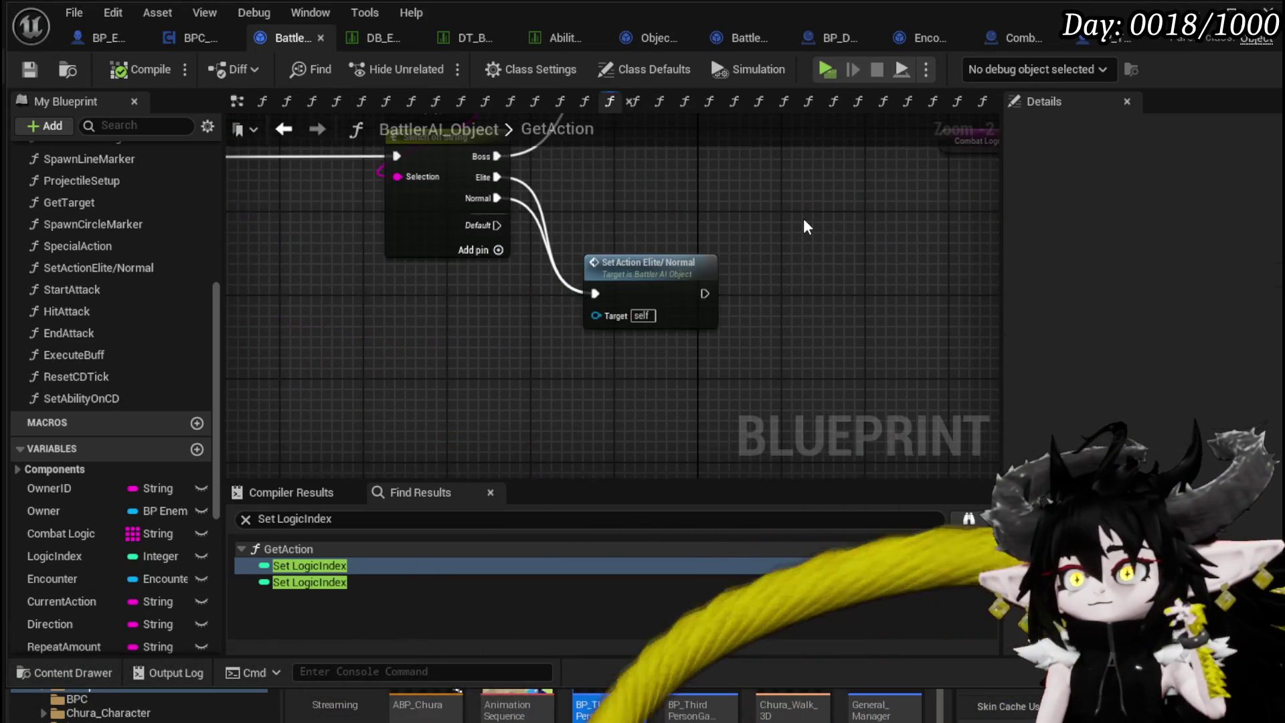
Lower the Set Ability on CD node in SetActionElite/Normal and save the blueprint.
double_click(666, 258)
left_click_drag(665, 256, 360, 214)
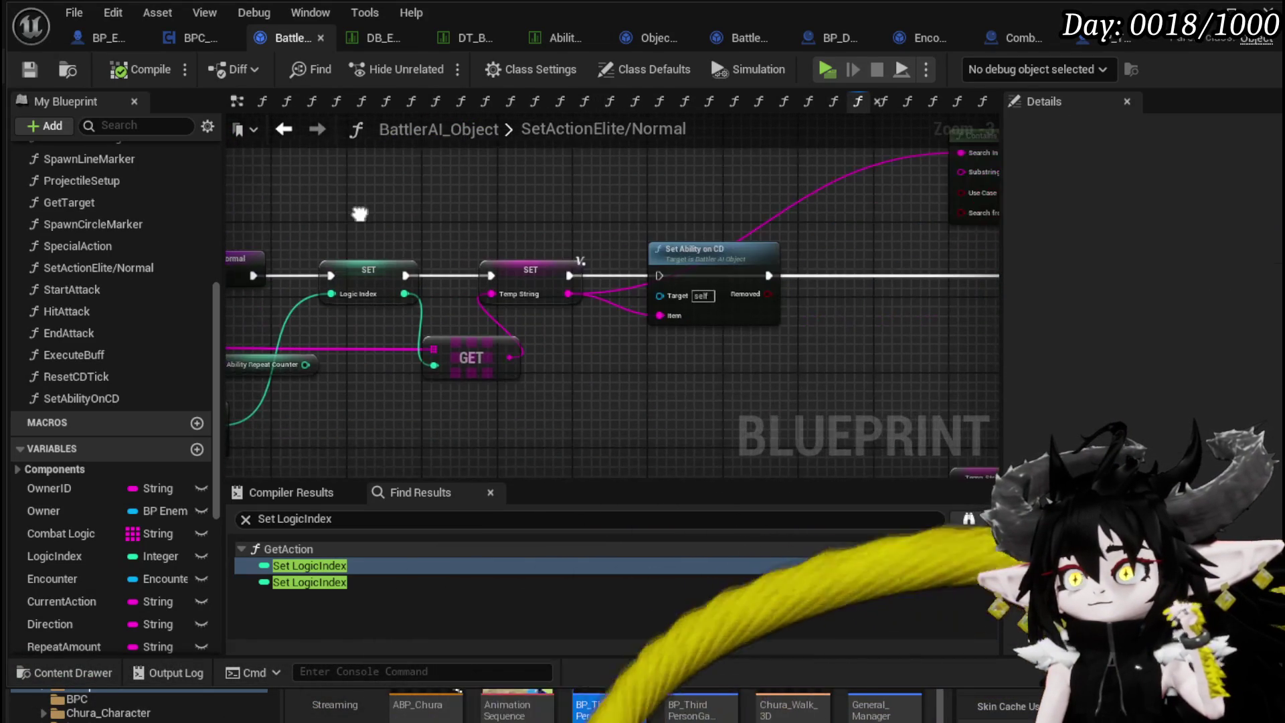
left_click_drag(709, 273, 709, 367)
mouse_move(710, 310)
left_mouse_down()
mouse_move(565, 311)
mouse_move(422, 278)
mouse_move(626, 269)
left_mouse_up()
mouse_move(626, 318)
left_mouse_down()
mouse_move(496, 320)
mouse_move(918, 293)
left_mouse_up()
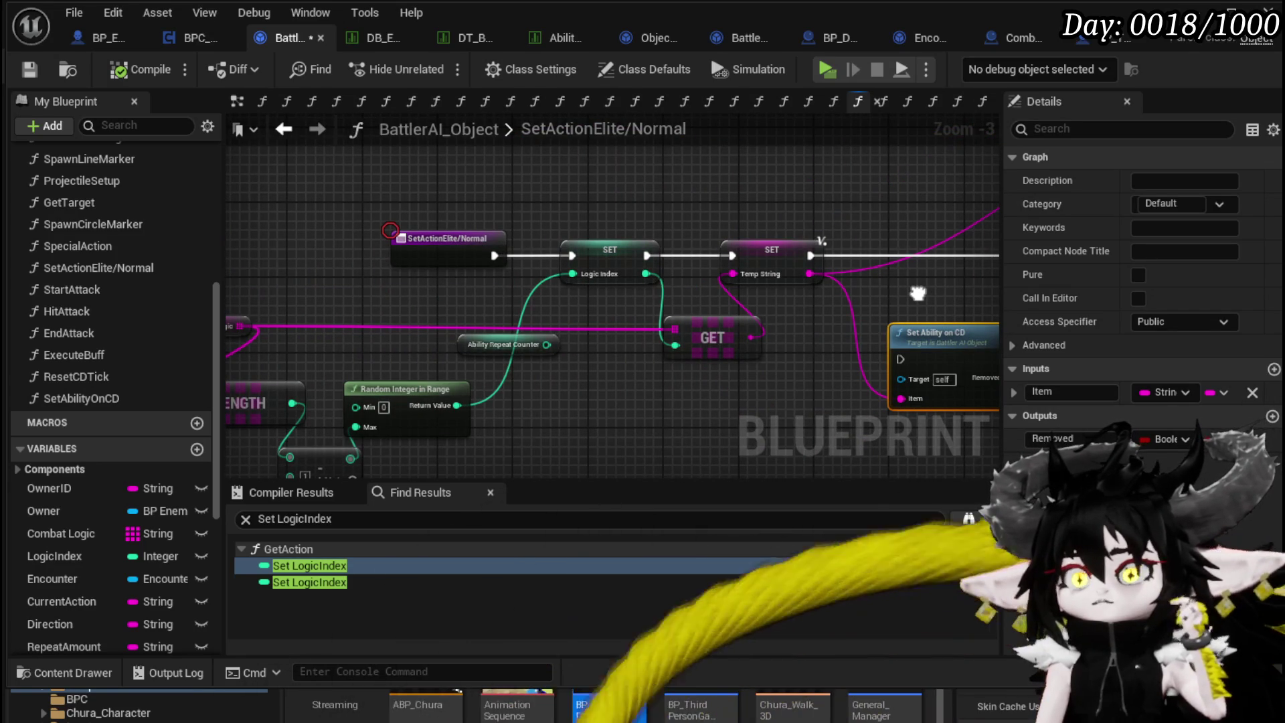
mouse_move(918, 293)
left_mouse_down()
mouse_move(992, 234)
mouse_move(497, 298)
mouse_move(773, 279)
mouse_move(625, 204)
mouse_move(470, 215)
mouse_move(649, 213)
left_mouse_up()
scroll(471, 212, "down", 1)
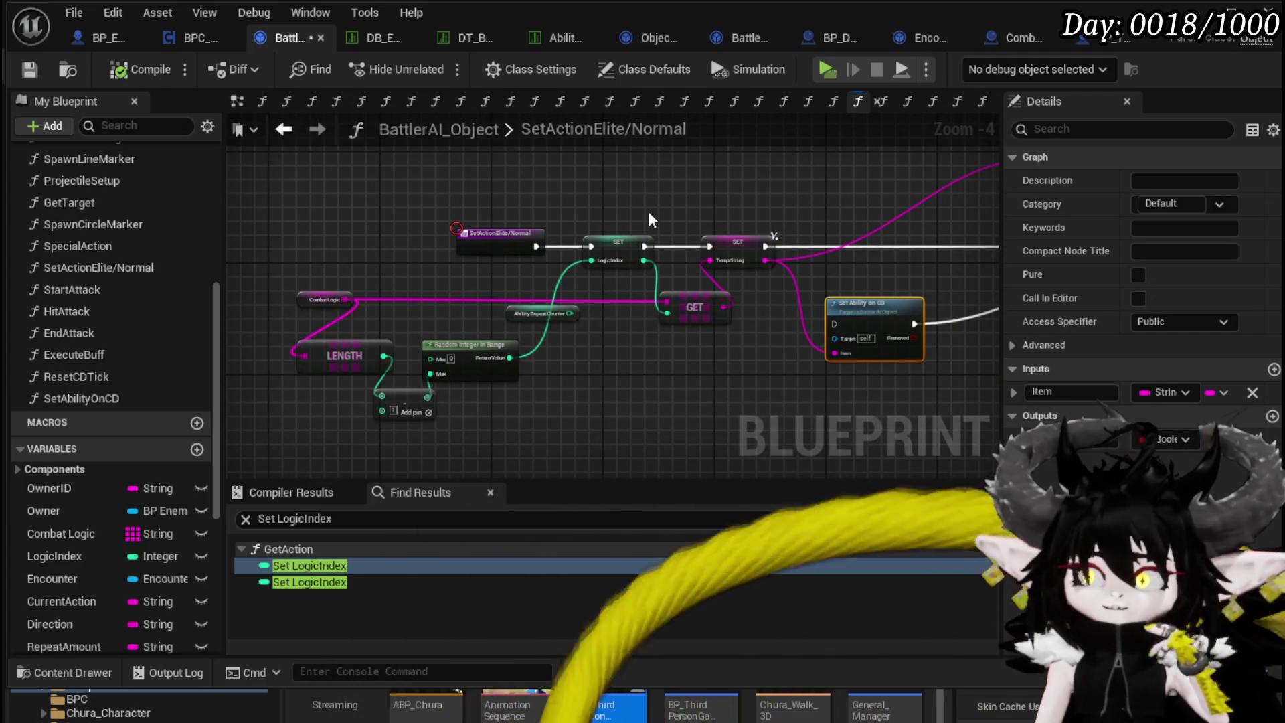
left_click(29, 69)
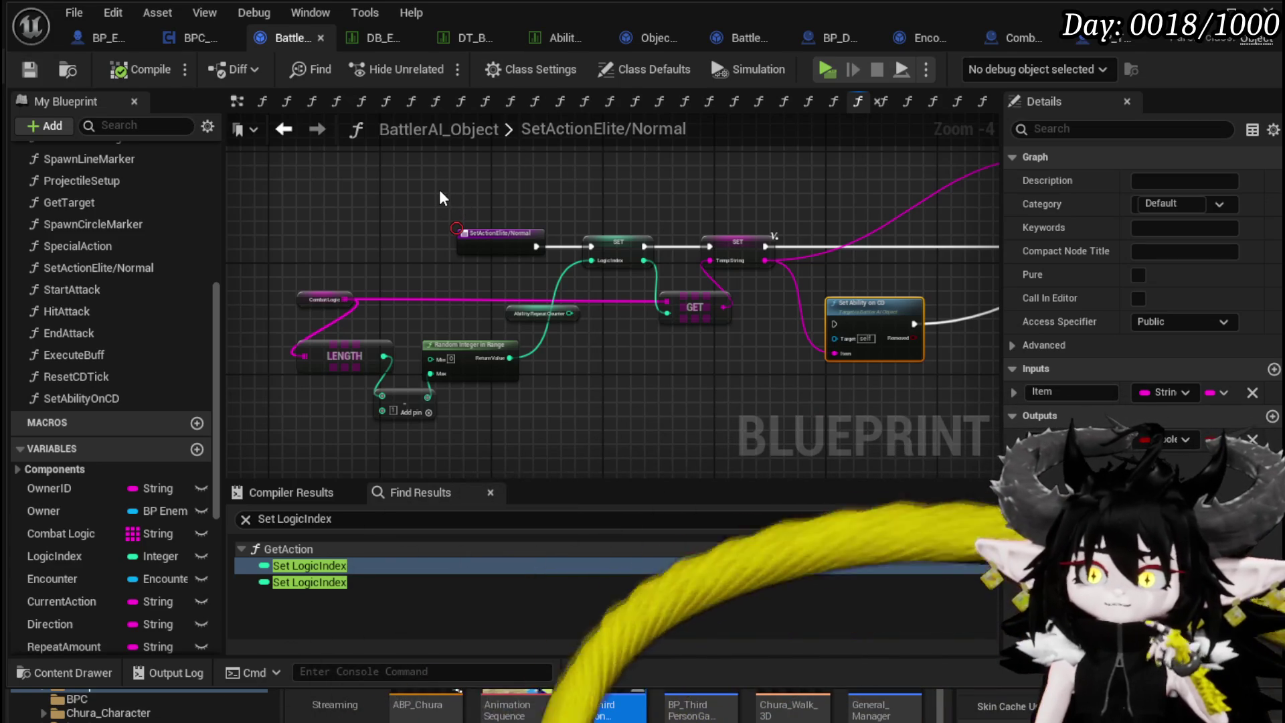
Check the Parse Into Array and GET nodes in SetAbilityOnCD, then reopen EndAttack.
double_click(81, 398)
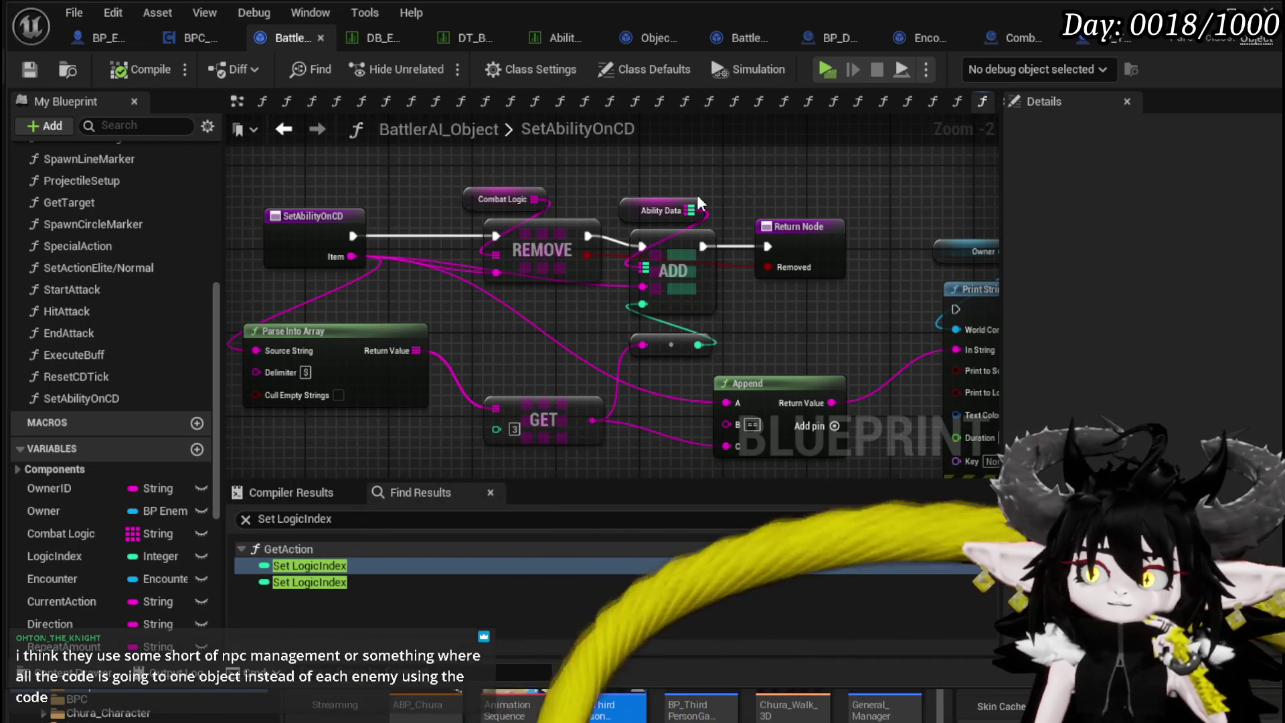
left_click(427, 361)
left_click(529, 408, "ctrl")
mouse_move(470, 131)
left_mouse_down()
mouse_move(474, 211)
mouse_move(392, 195)
mouse_move(405, 202)
left_mouse_up()
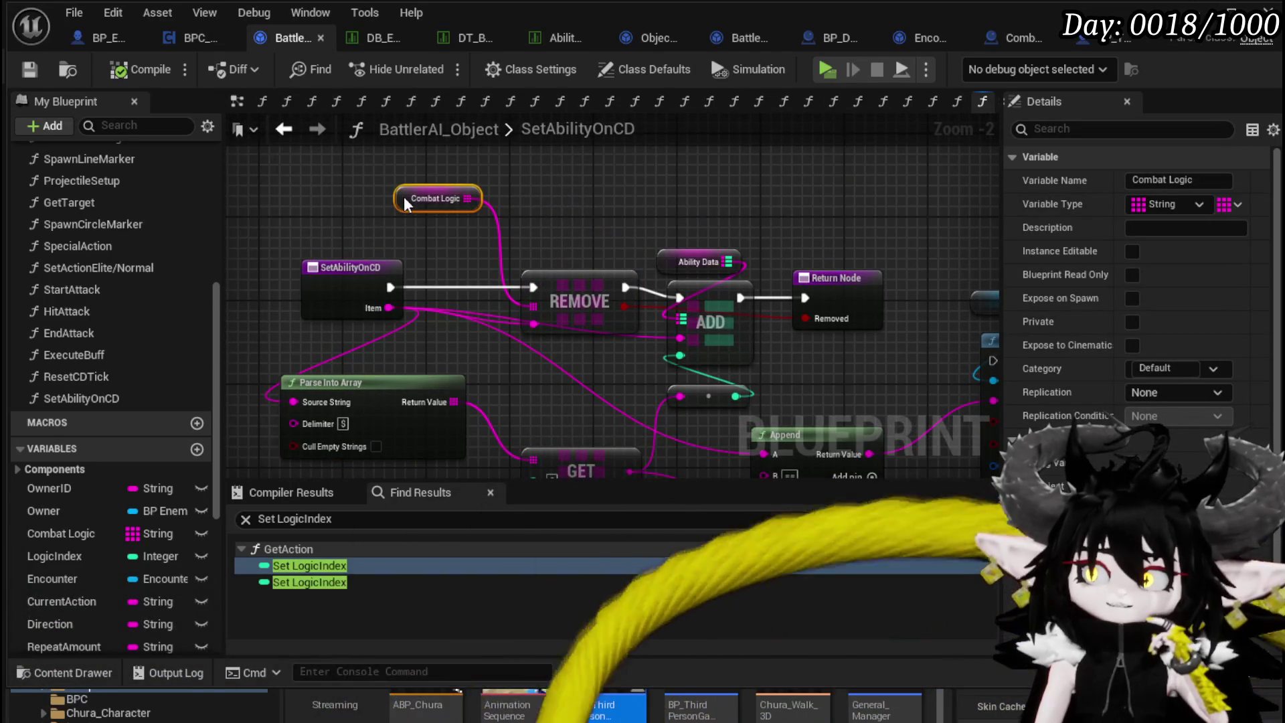
mouse_move(598, 223)
left_mouse_down()
mouse_move(519, 187)
mouse_move(656, 214)
left_mouse_up()
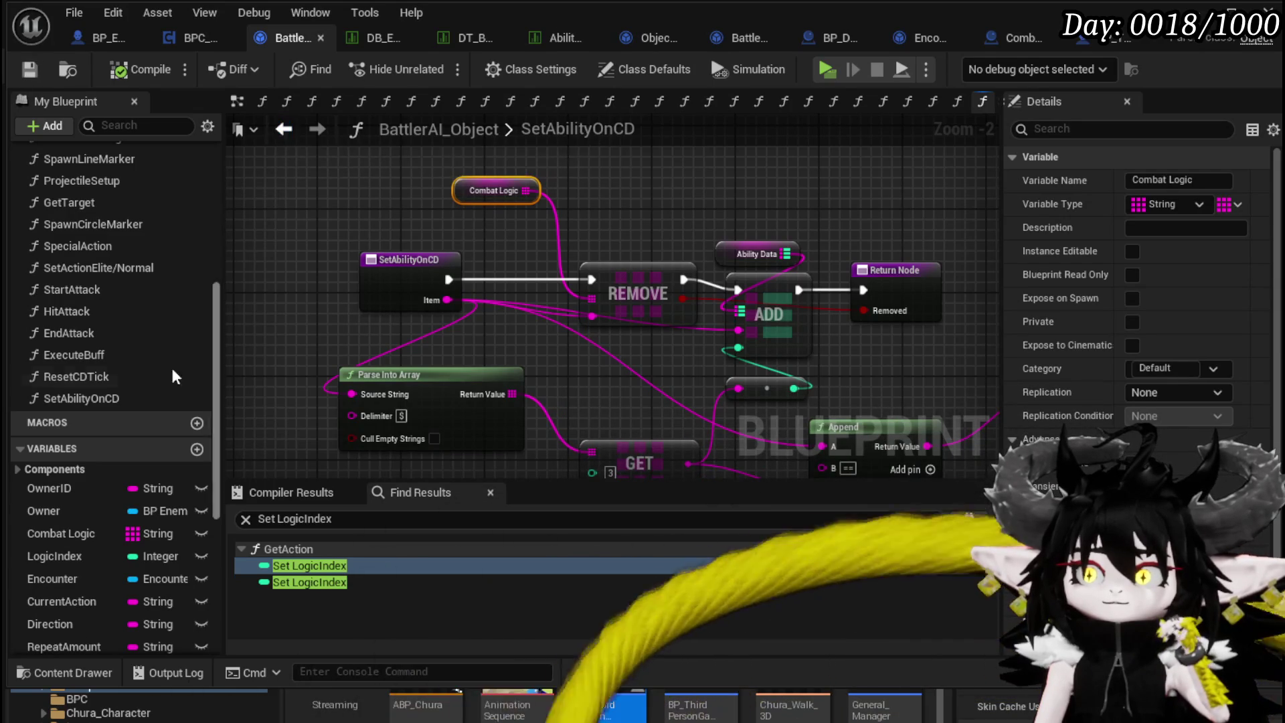
double_click(110, 331)
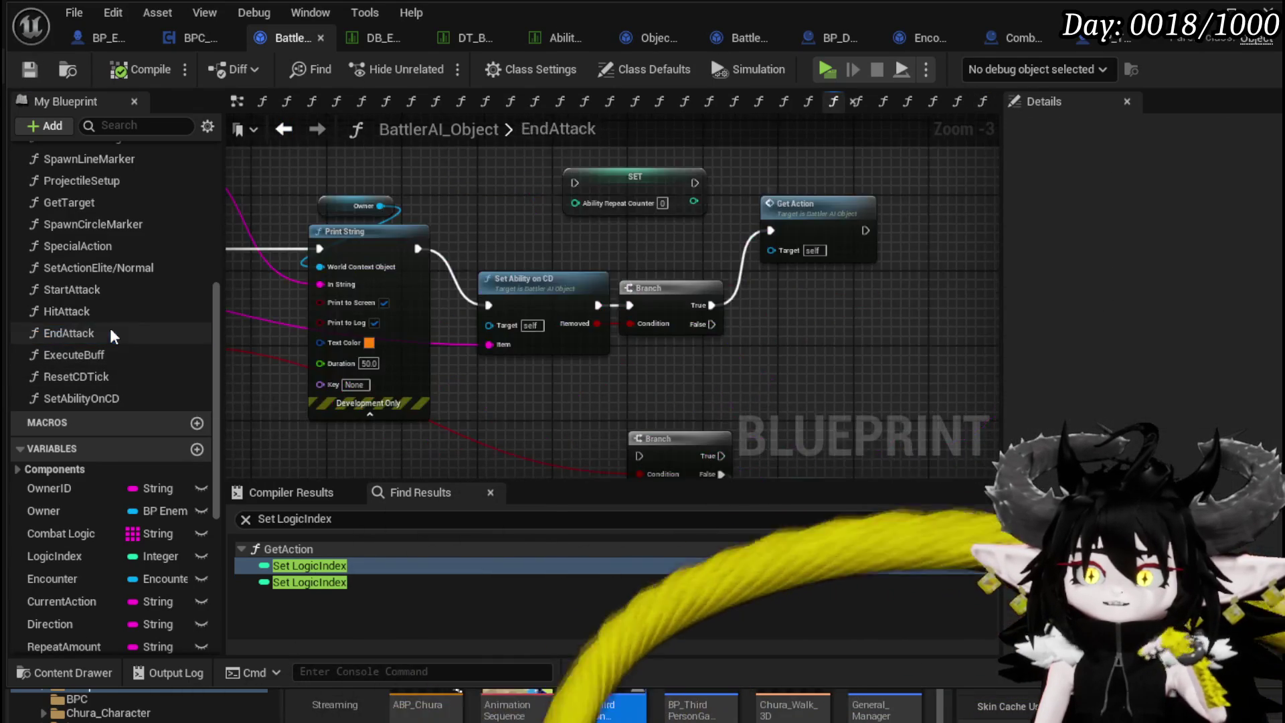
Promote the Combat Logic GET output to a local variable, wiring its SET before Print String.
mouse_move(517, 253)
left_mouse_down()
mouse_move(966, 355)
mouse_move(812, 291)
left_mouse_up()
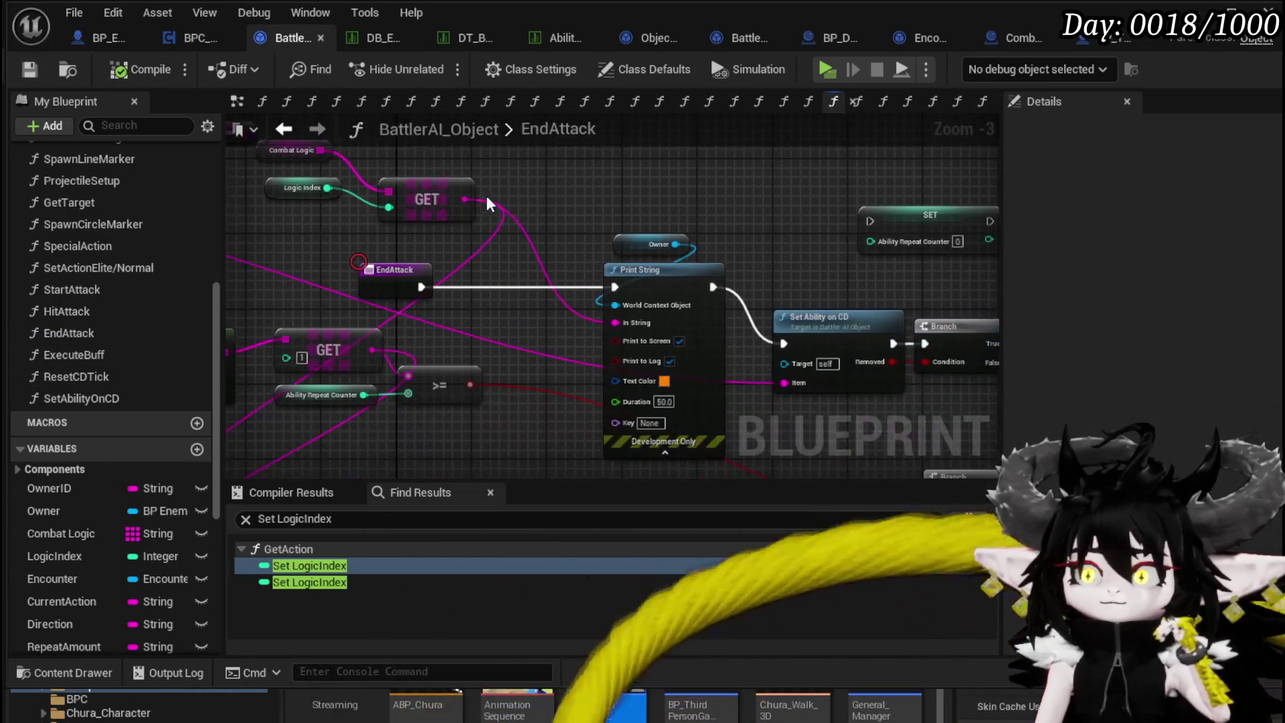
right_click(462, 199)
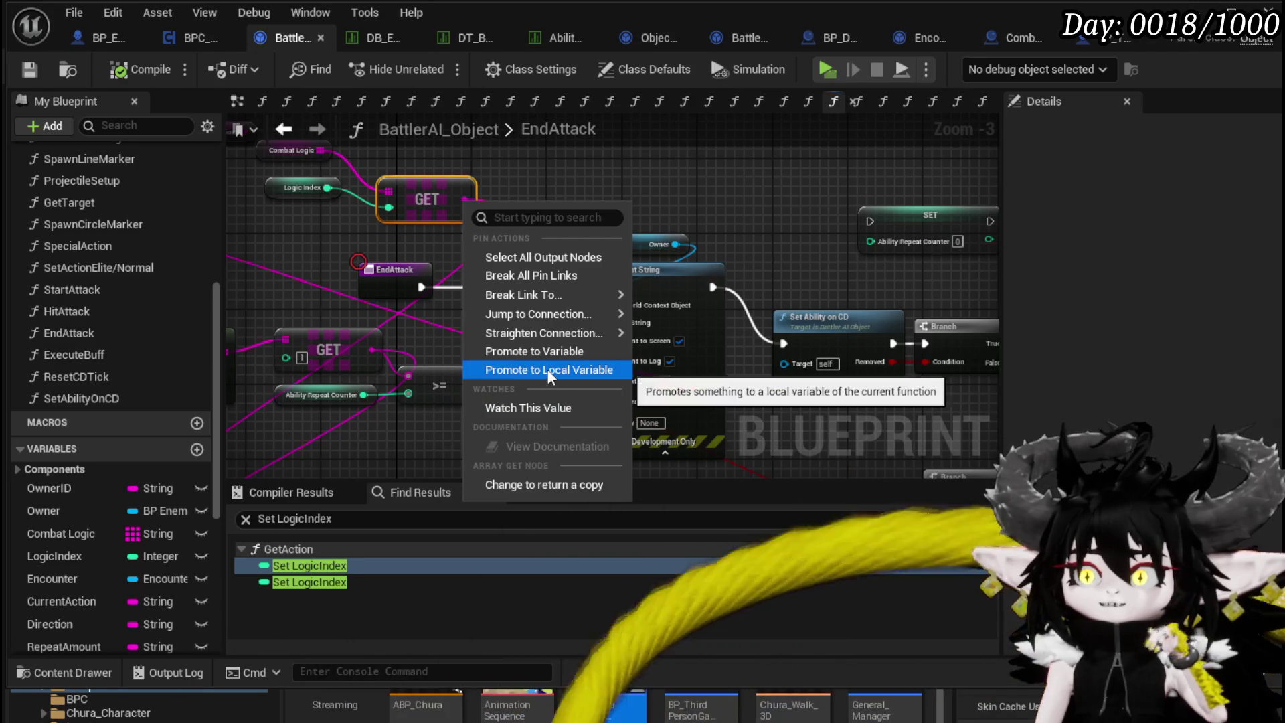
left_click(547, 369)
mouse_move(670, 191)
left_mouse_down()
mouse_move(522, 287)
mouse_move(414, 289)
mouse_move(474, 287)
left_mouse_up()
mouse_move(557, 286)
left_mouse_down()
mouse_move(609, 282)
mouse_move(581, 315)
mouse_move(747, 383)
left_mouse_up()
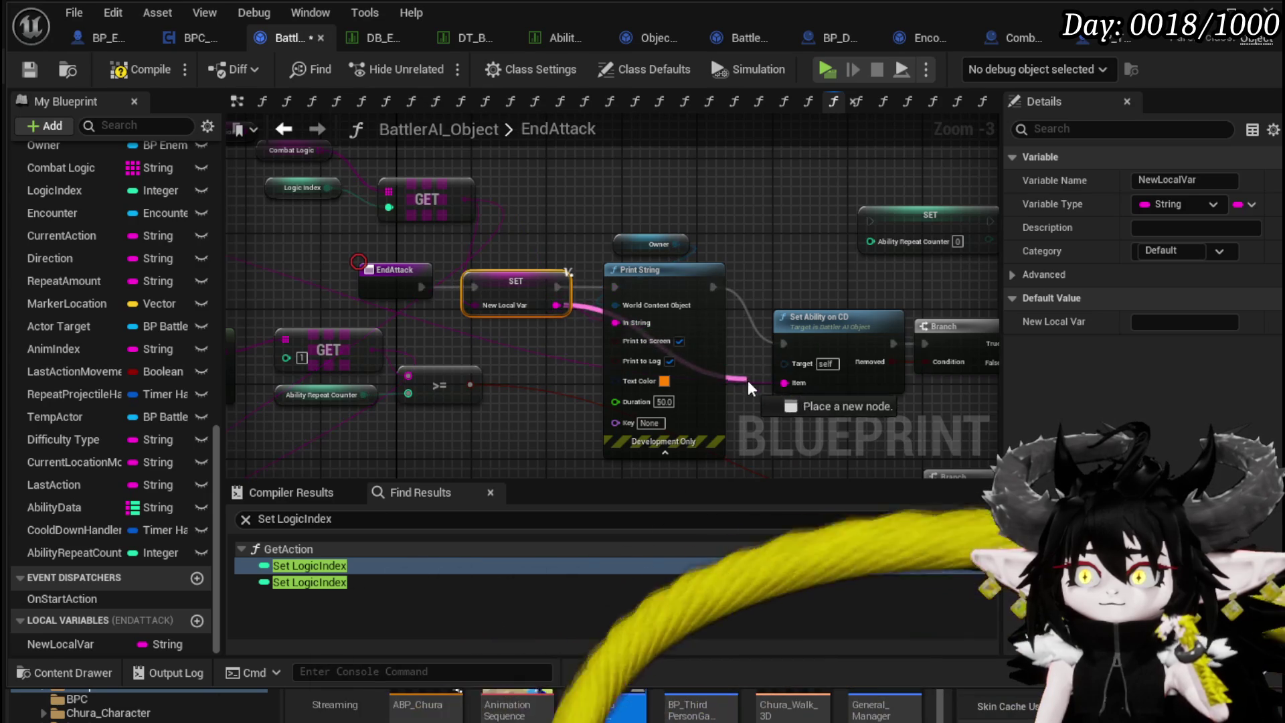
Save the BattlerAI_Object blueprint and start a play test.
mouse_move(801, 270)
left_mouse_down()
mouse_move(547, 276)
mouse_move(662, 300)
left_mouse_up()
left_click(28, 69)
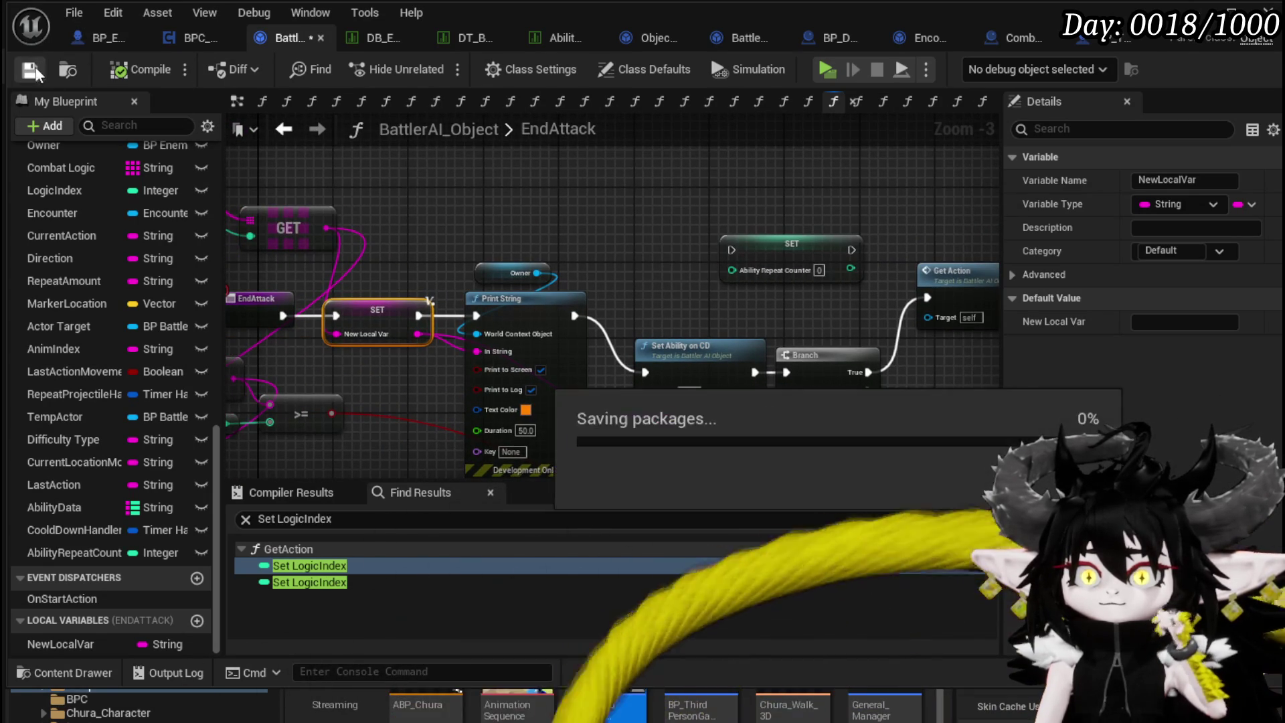
left_click(1232, 9)
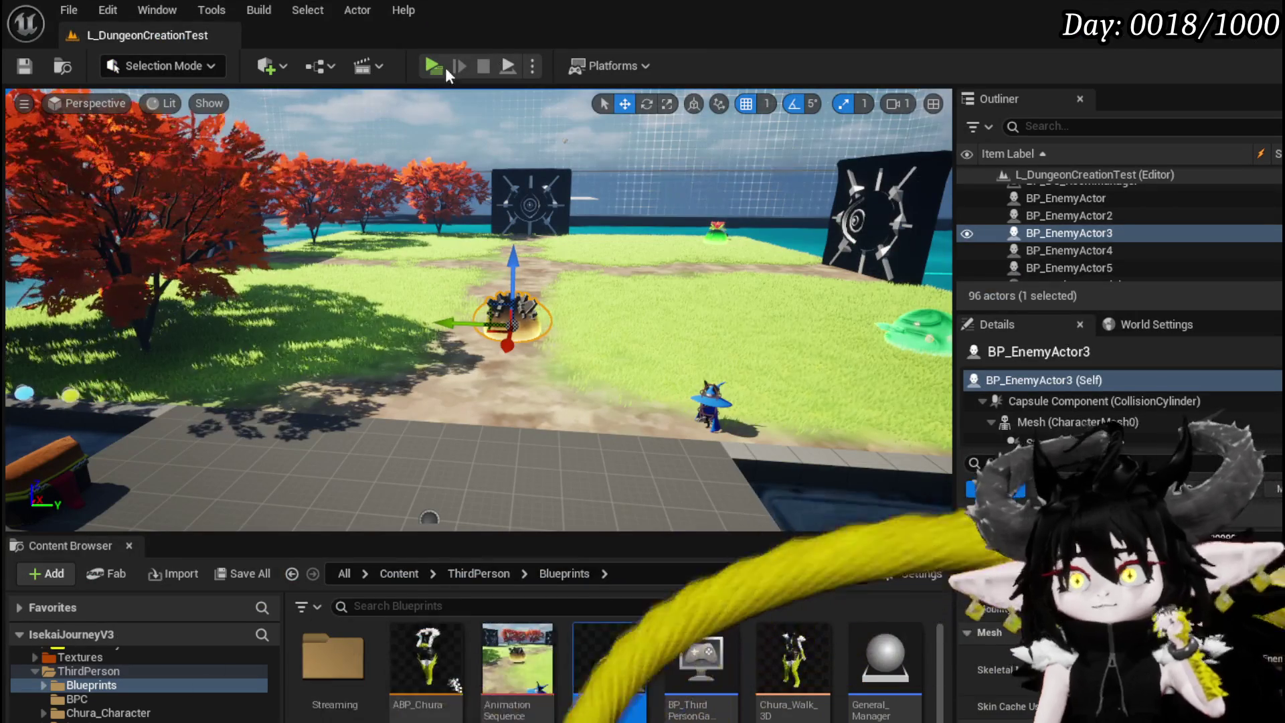
Play the Slime_Earth battle in the standalone preview, then stop it with Esc.
left_click(451, 67)
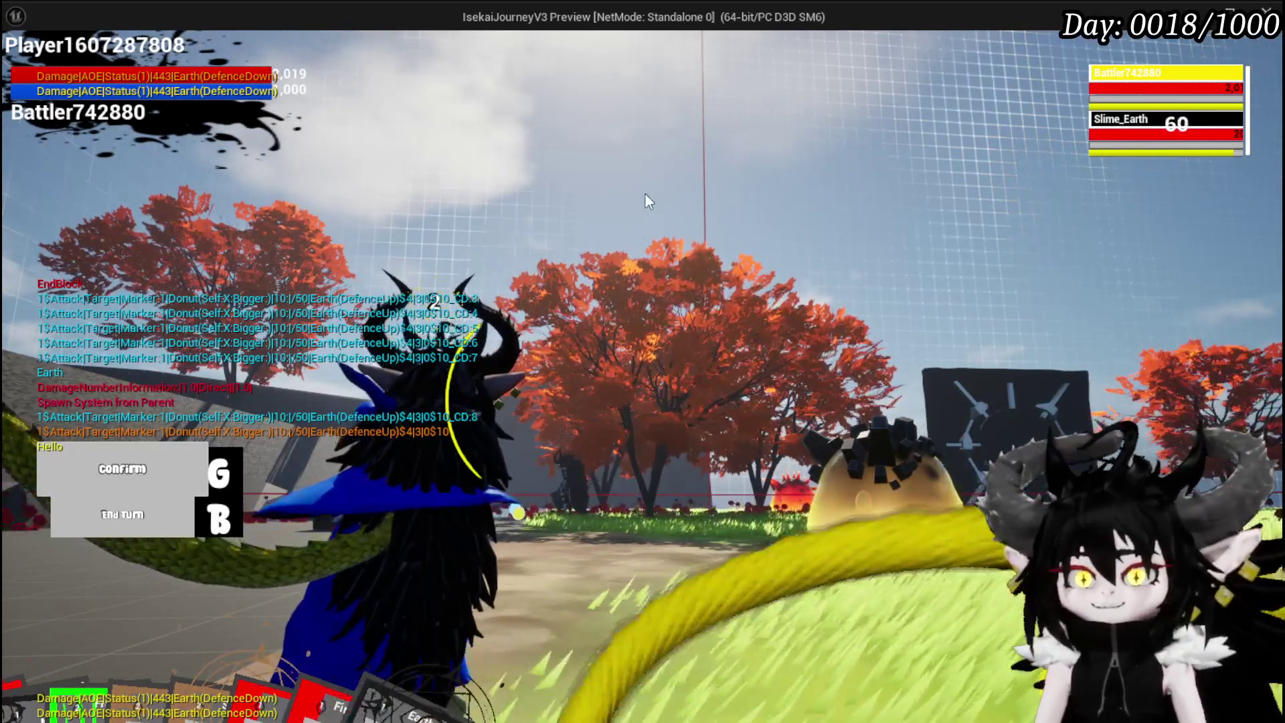
key("Escape")
key("ctrl+s")
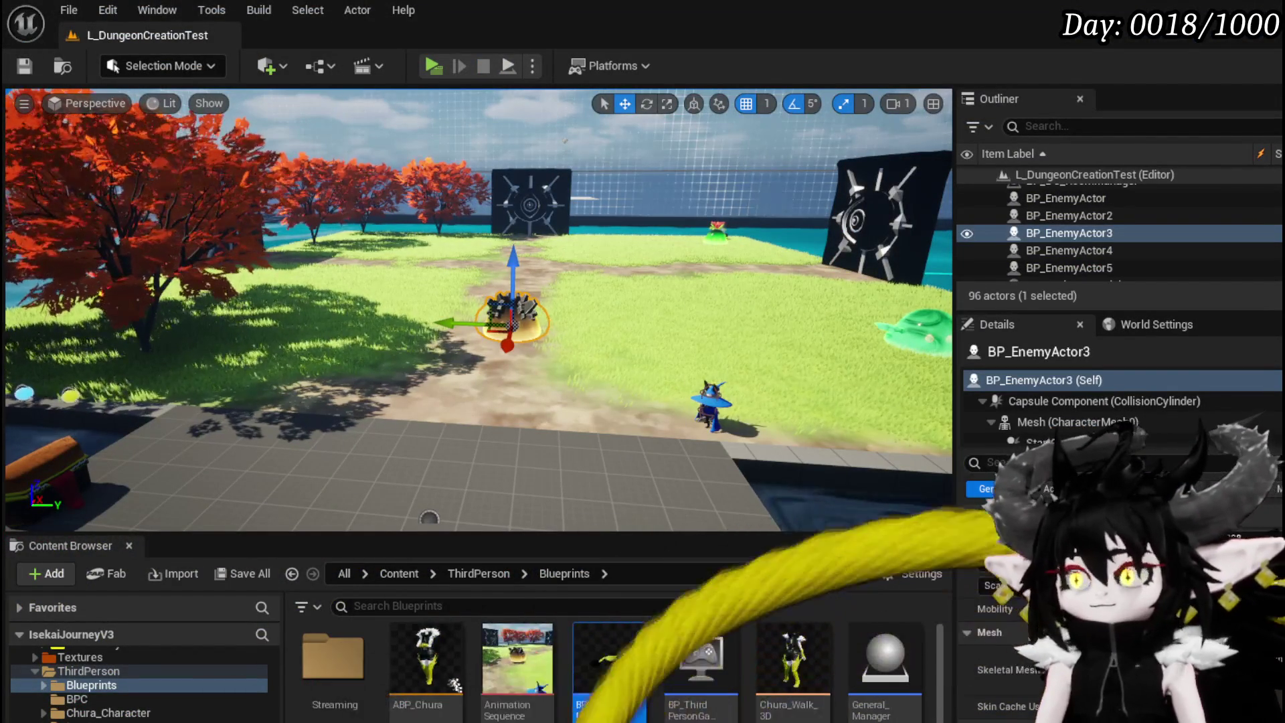
Move the Combat Logic GET node away from the SET node in EndAttack.
key("alt+Tab")
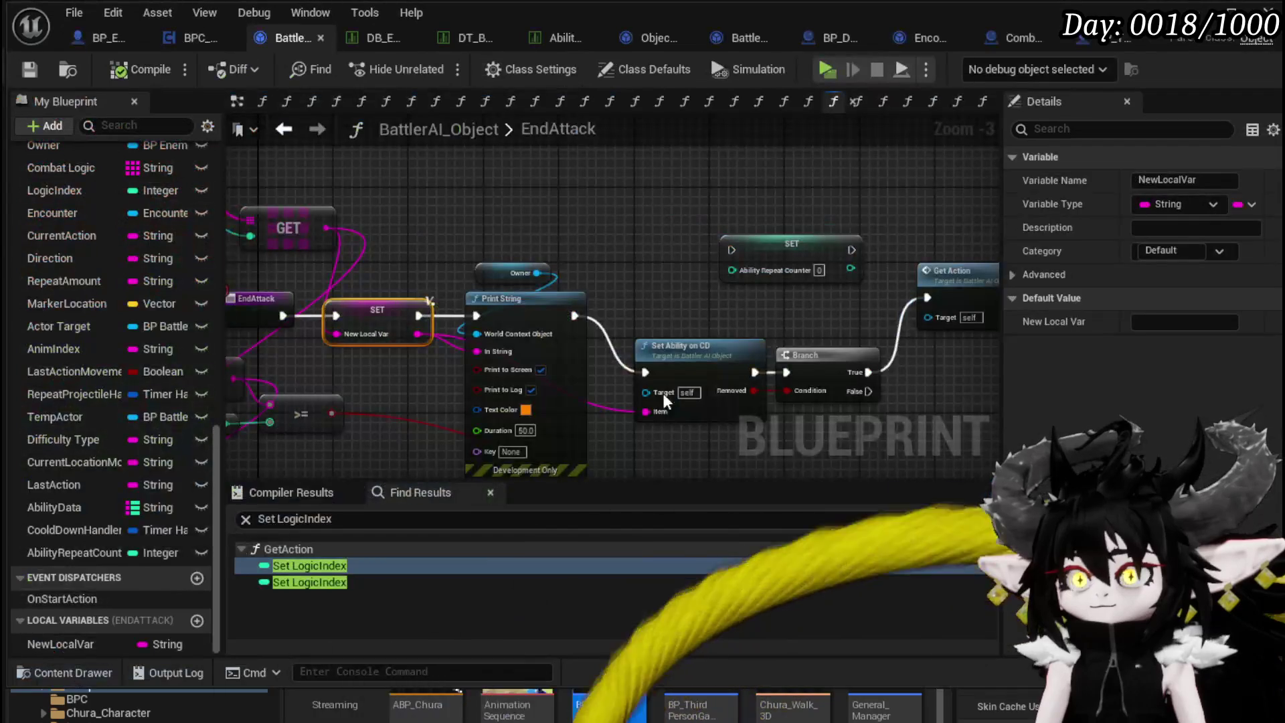
mouse_move(594, 234)
left_mouse_down()
mouse_move(462, 238)
mouse_move(828, 296)
left_mouse_up()
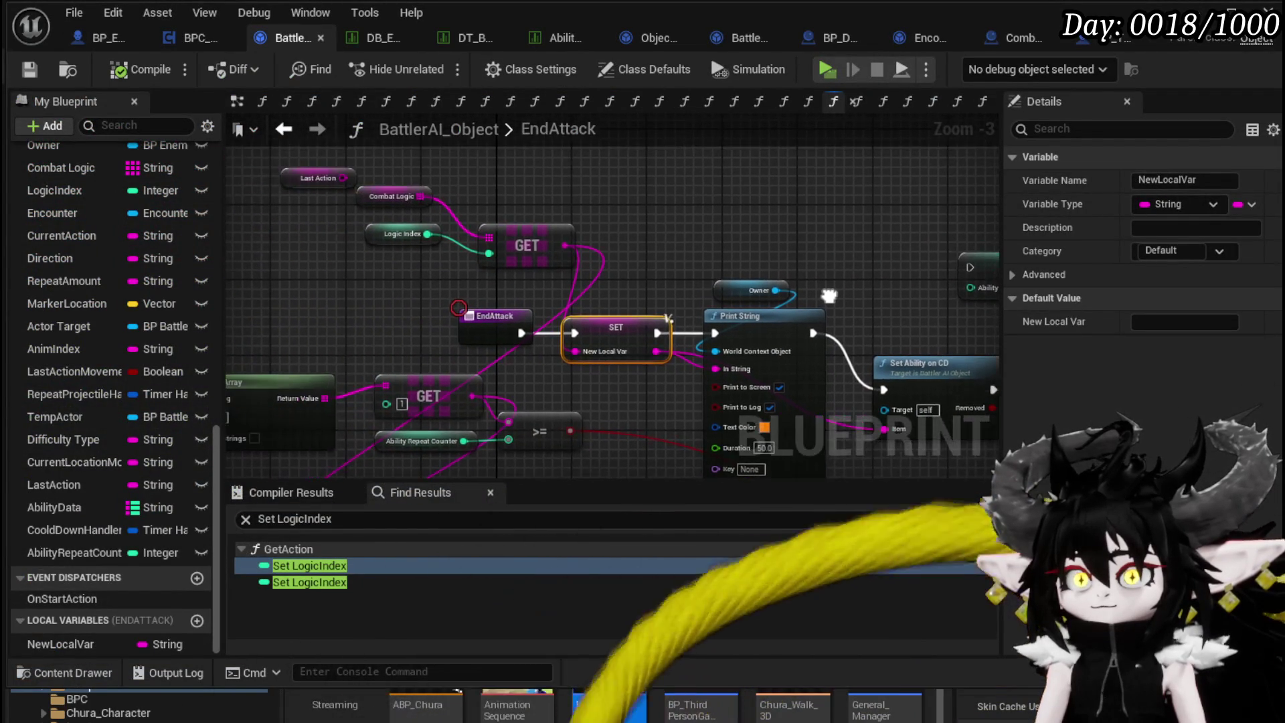
left_click_drag(535, 231, 648, 169)
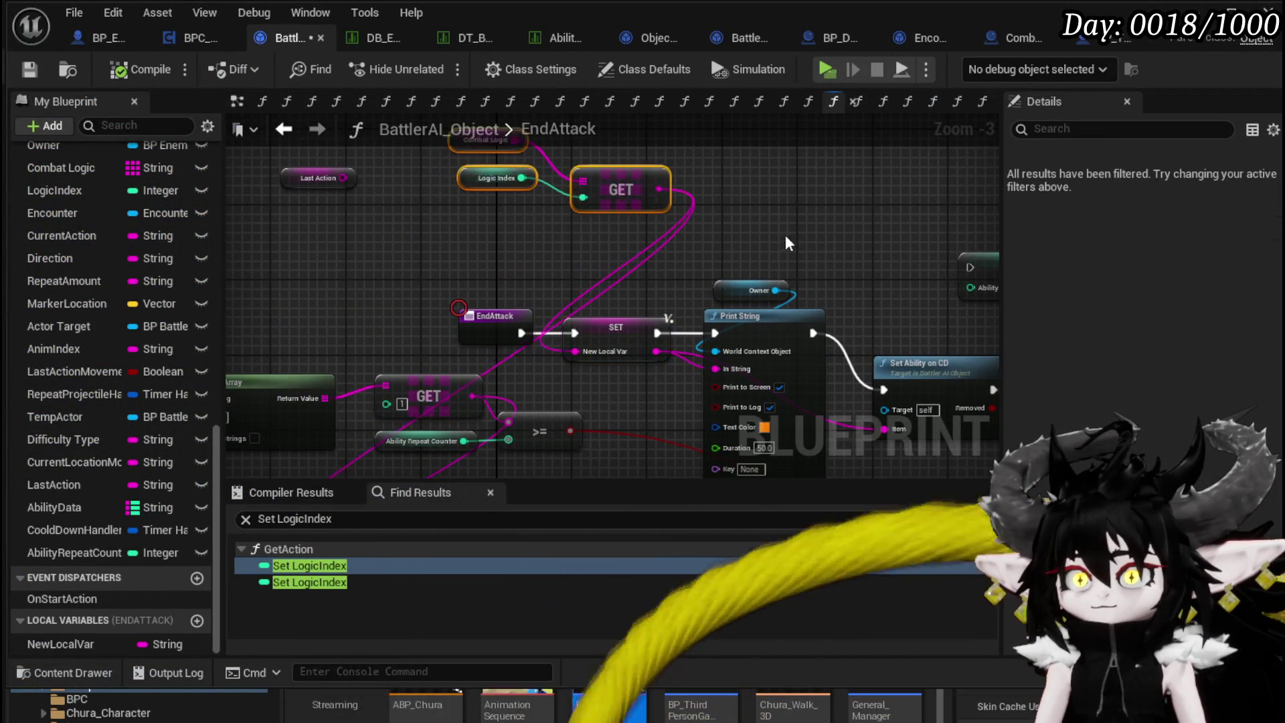
left_click_drag(793, 238, 660, 156)
left_click_drag(561, 310, 436, 356)
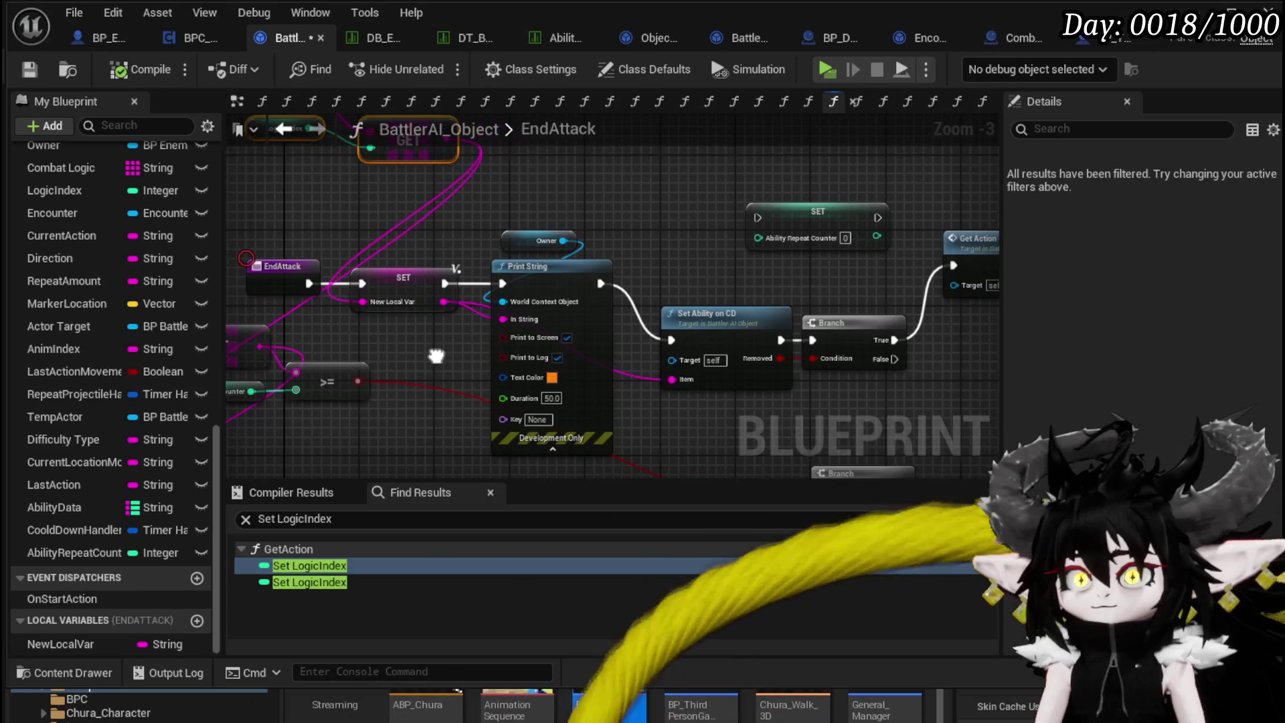
left_click_drag(680, 230, 576, 232)
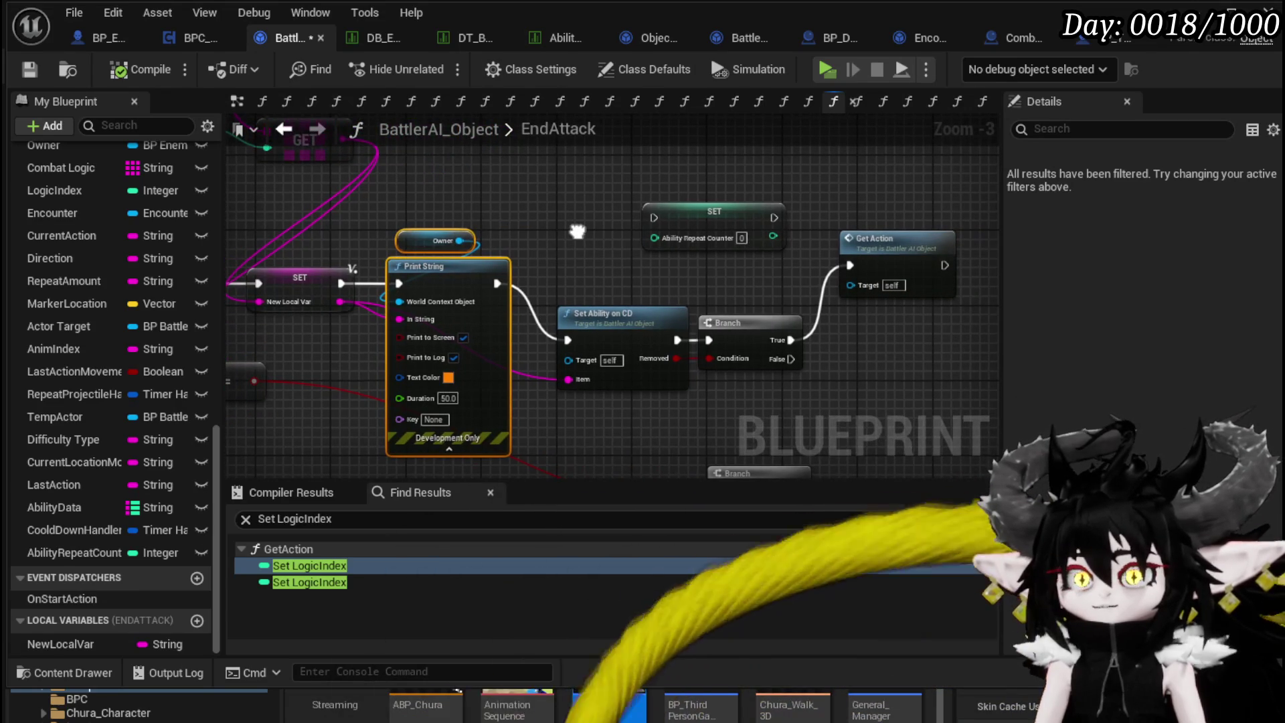
Shift the Print String and Owner nodes right, save, and launch another play test.
left_click_drag(468, 271, 478, 271)
left_click_drag(579, 242, 654, 242)
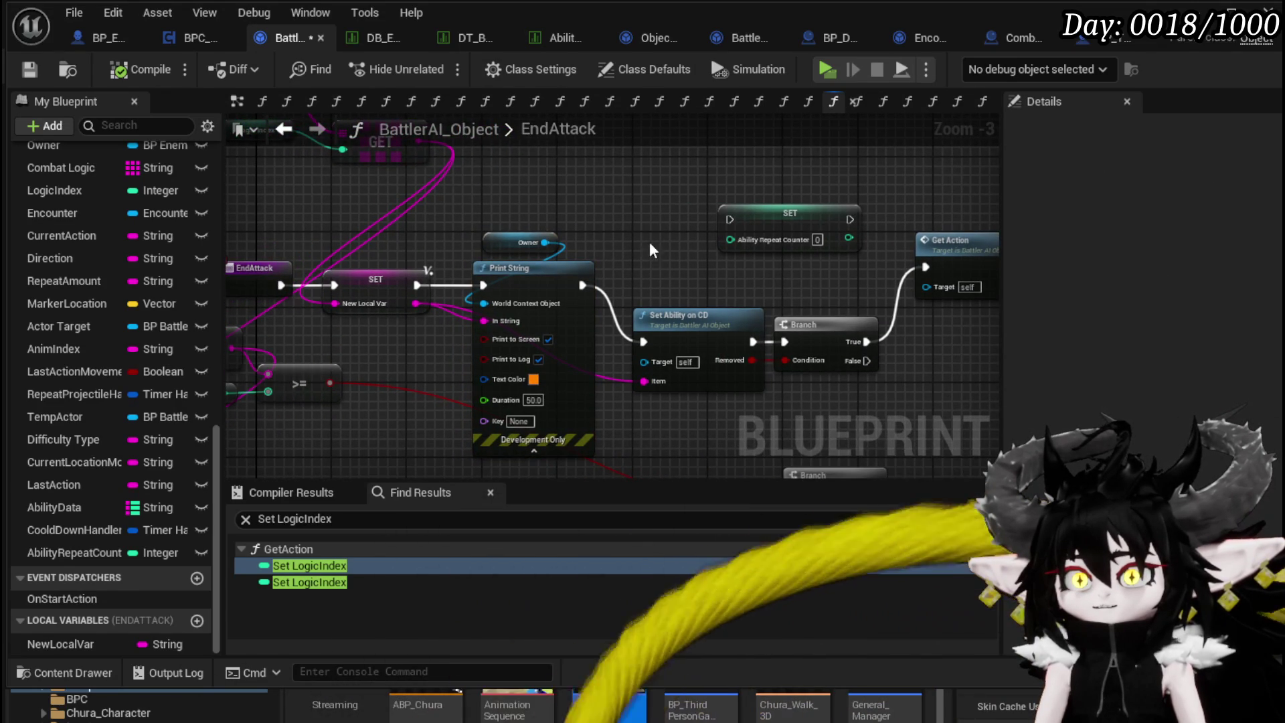
mouse_move(505, 211)
left_mouse_down()
mouse_move(655, 278)
mouse_move(484, 217)
mouse_move(603, 224)
mouse_move(381, 179)
mouse_move(550, 215)
mouse_move(450, 188)
left_mouse_up()
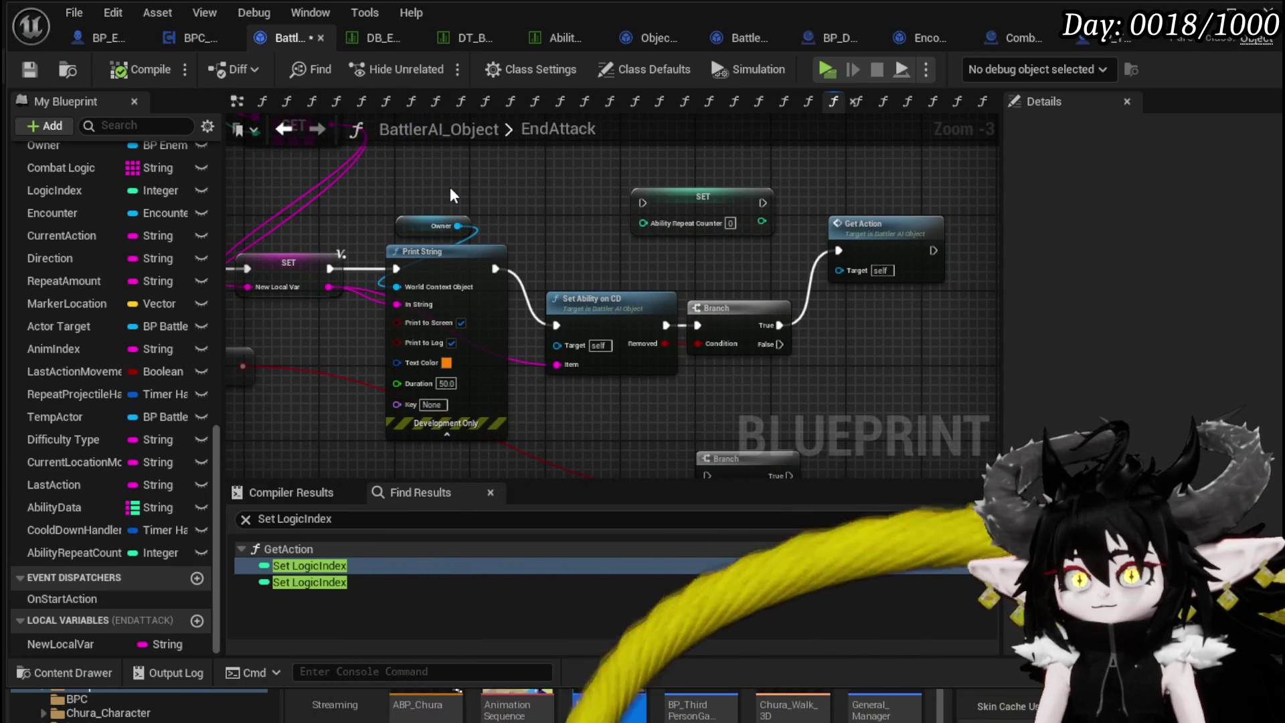
left_click_drag(433, 174, 464, 293)
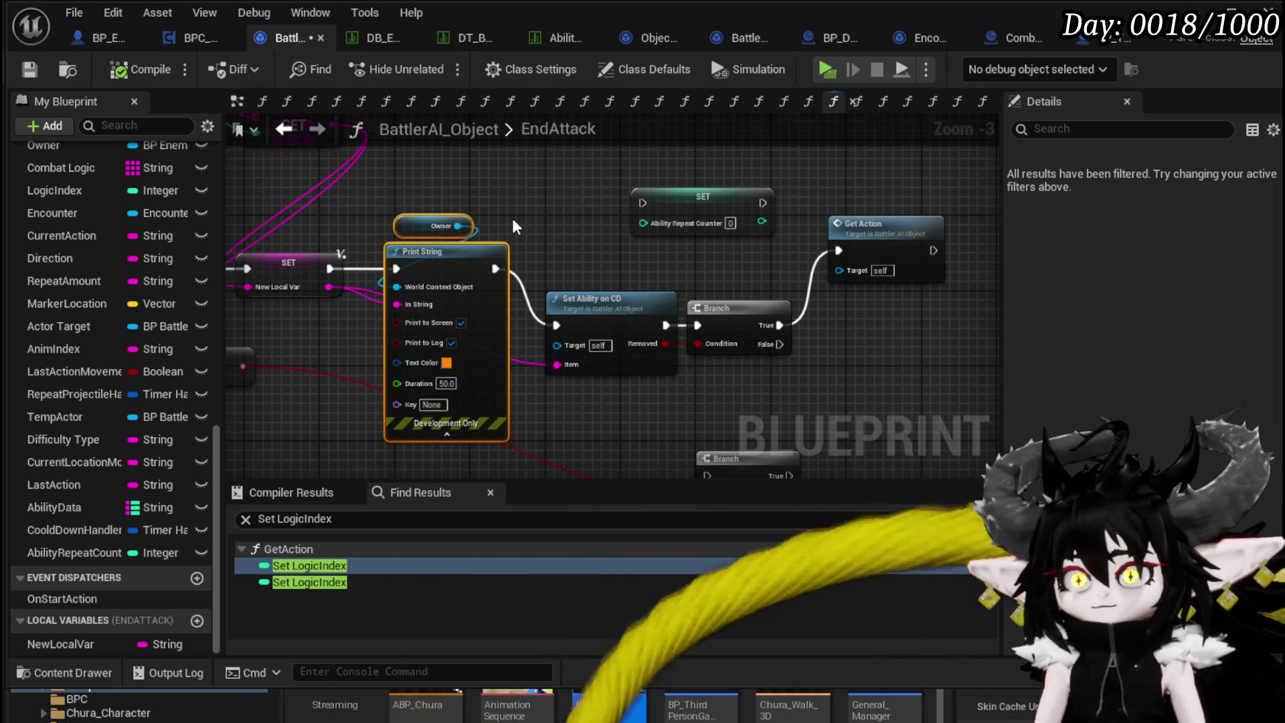
left_click_drag(512, 217, 646, 248)
left_click(32, 70)
left_click(1230, 12)
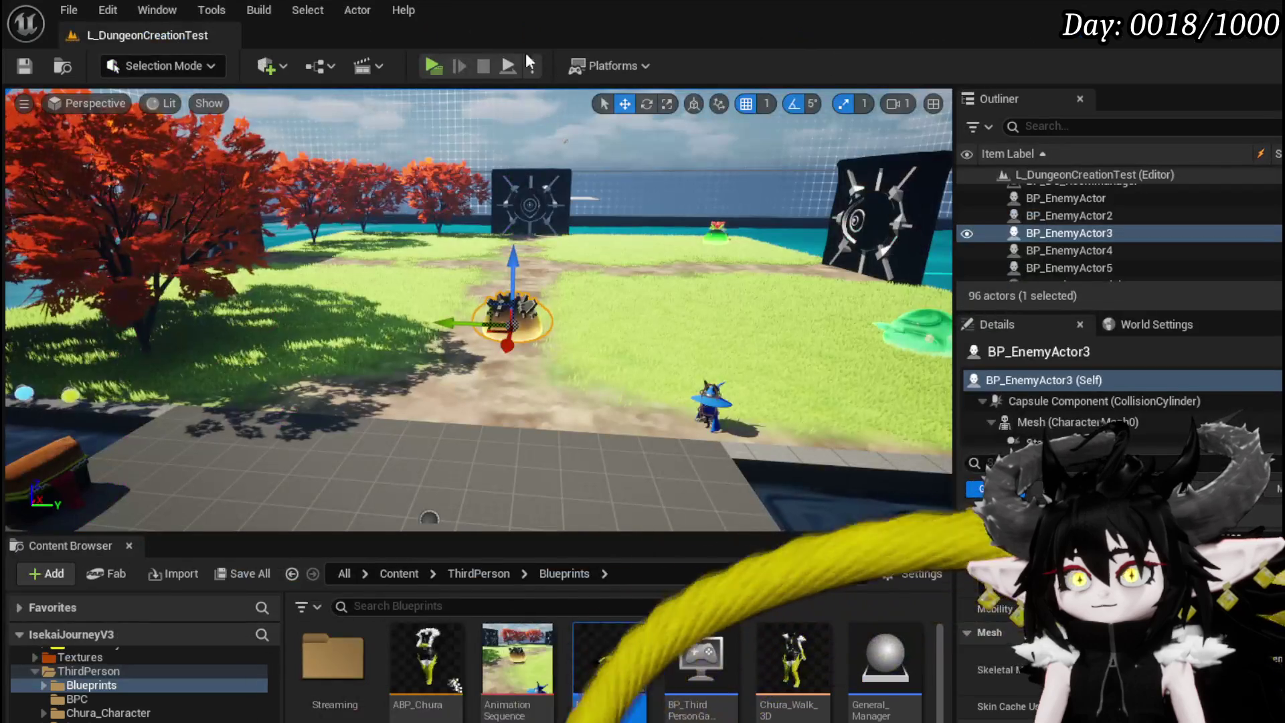
Run toward Slime_Earth and cast a water spell, then stop the play session.
left_click(436, 70)
key("w")
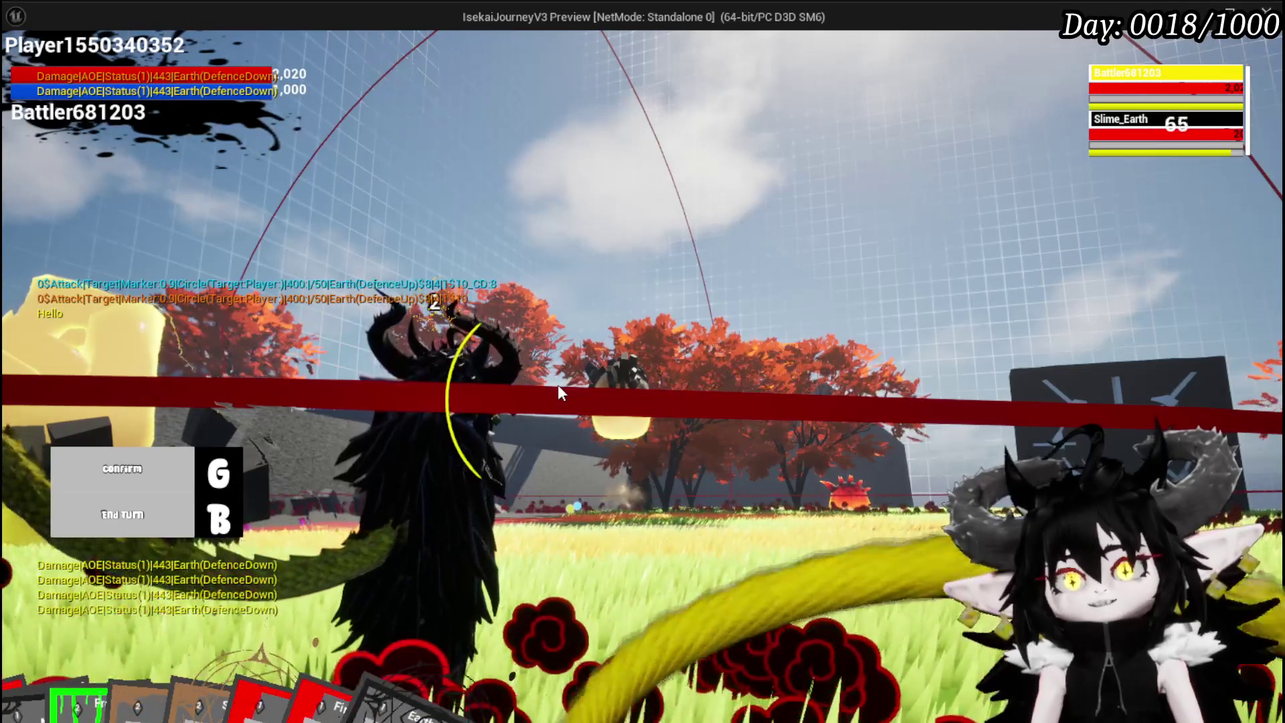
key("alt+Tab")
key("Escape")
left_click(511, 343)
key("ctrl+s")
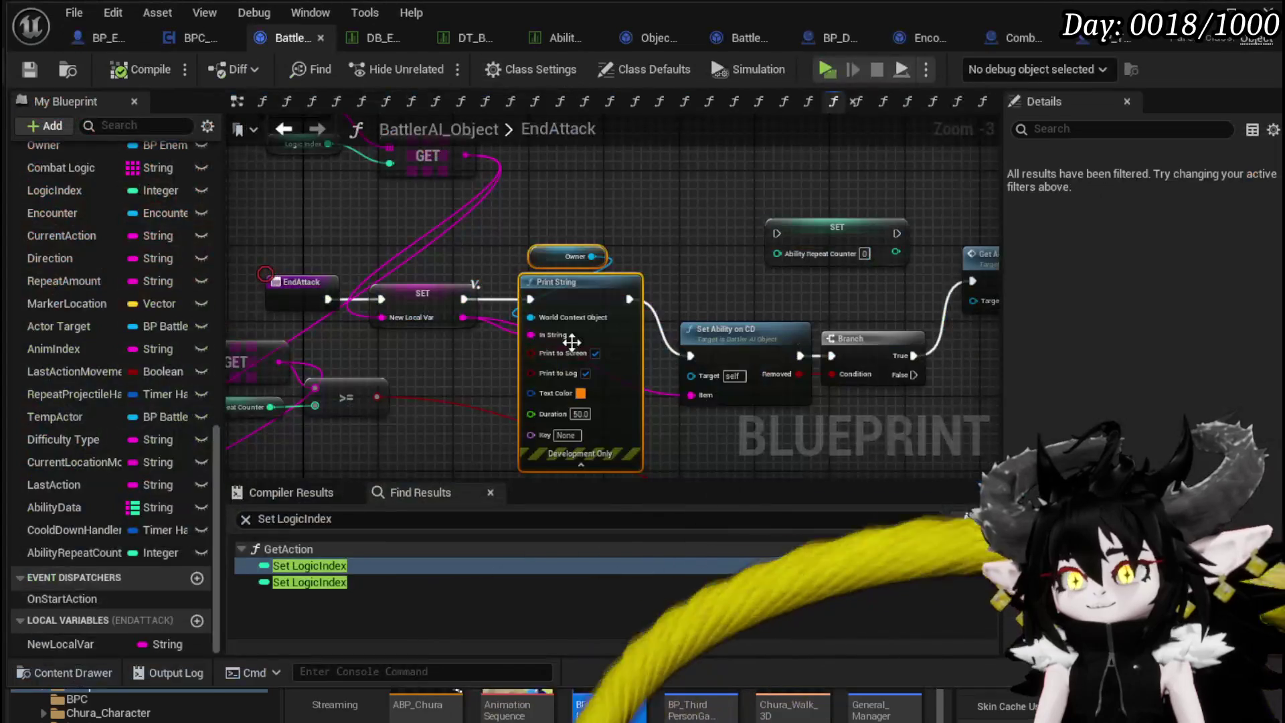
Bring up BP_EnemyBattler's EventGraph showing the Switch on Name logic.
left_click(66, 39)
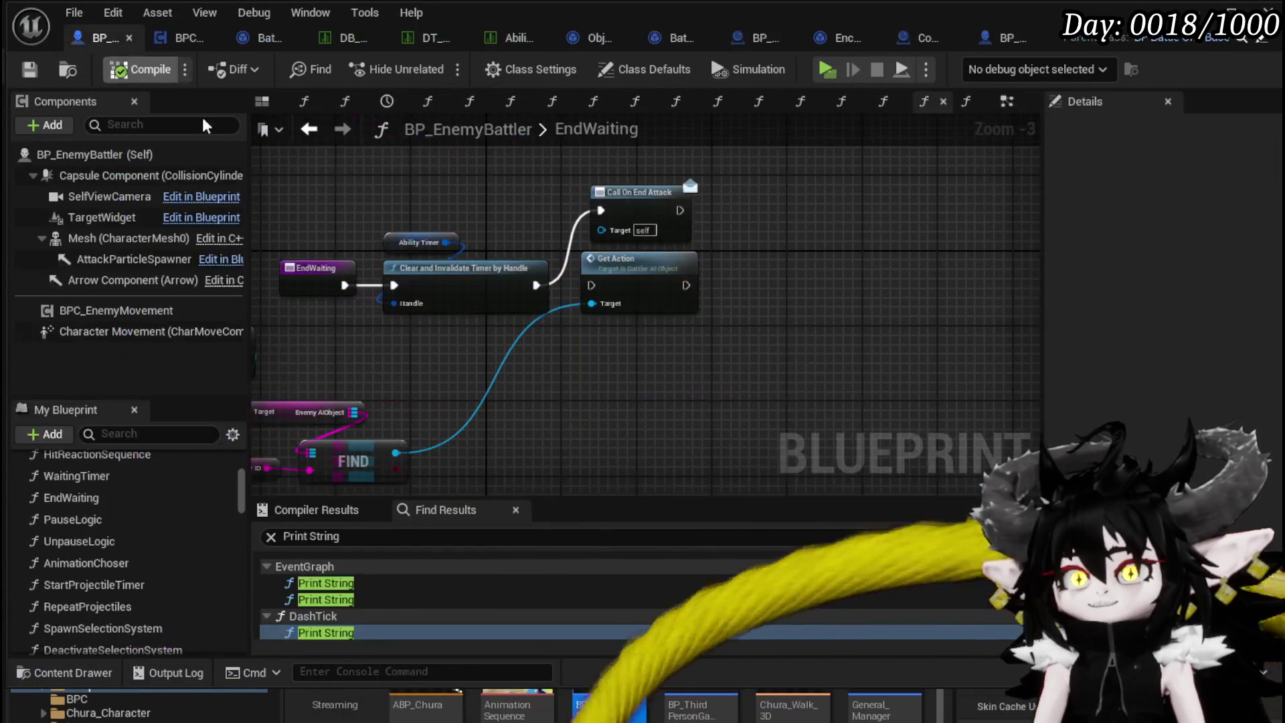
left_click(332, 106)
left_click(1007, 102)
left_click_drag(71, 498, 732, 373)
Connect Switch on Name's End output to Call On End Attack, compile, save, and close the editor.
left_click_drag(459, 358, 464, 368)
left_click(581, 284)
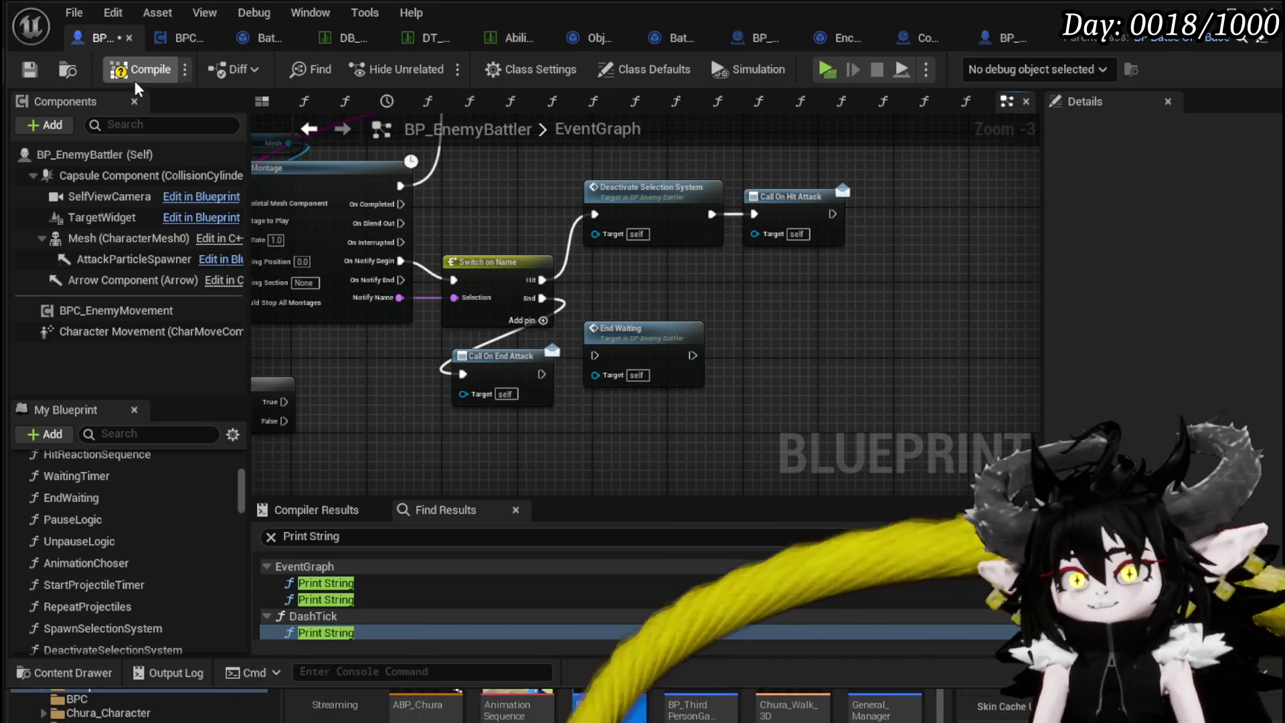
left_click(27, 71)
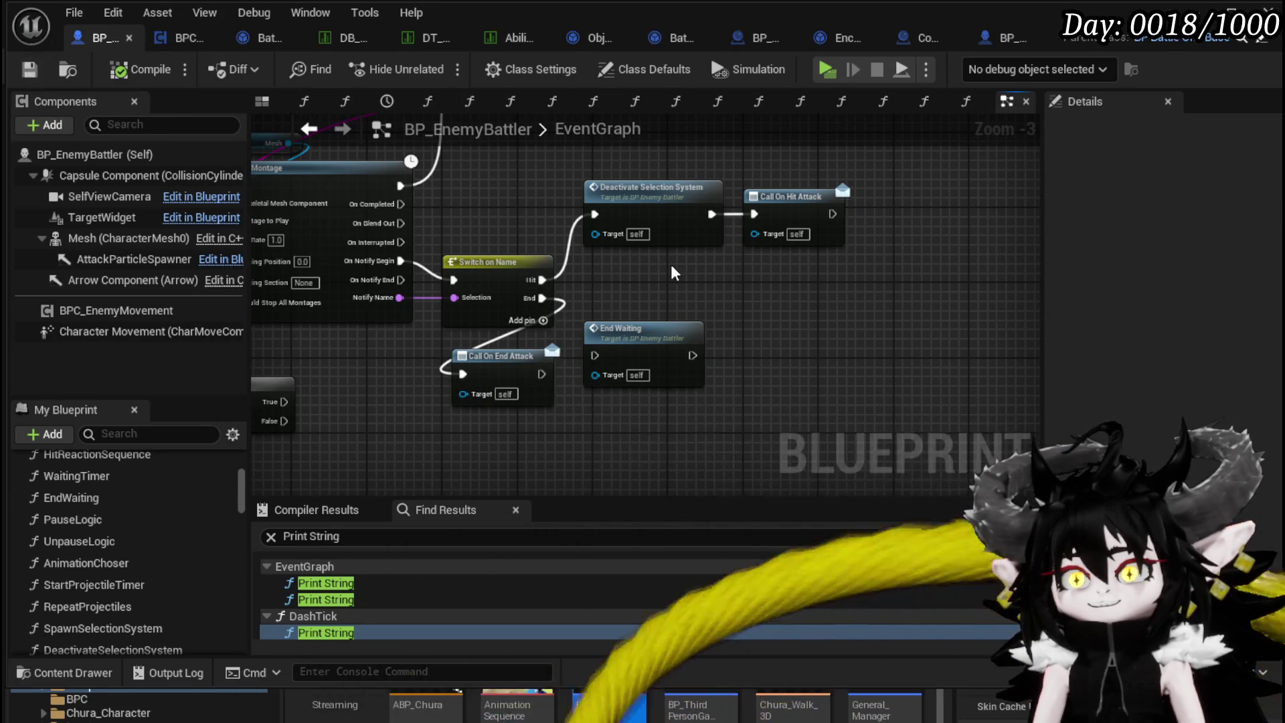
mouse_move(418, 434)
left_mouse_down()
mouse_move(473, 381)
mouse_move(558, 335)
left_mouse_up()
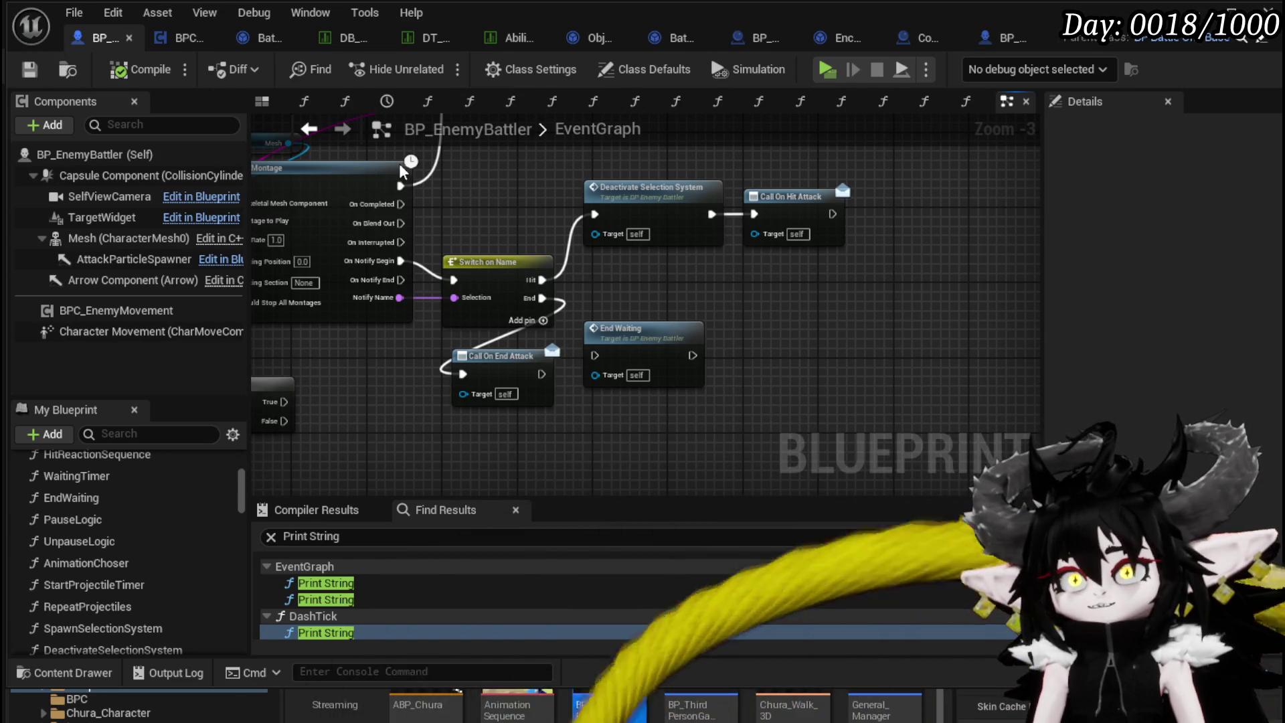
left_click(1229, 9)
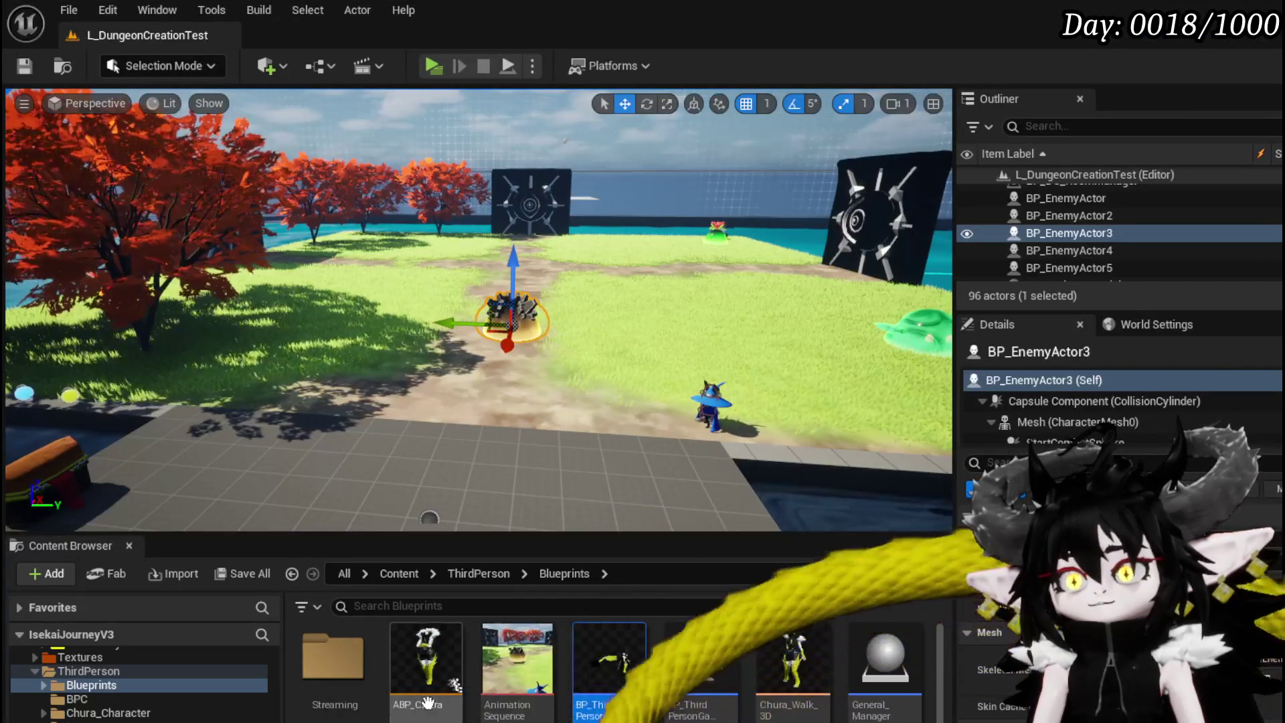
Browse to Systems > CombatSystem > Actors > CombatAttacks and open BP_BaseMarker.
scroll(131, 699, "up", 5)
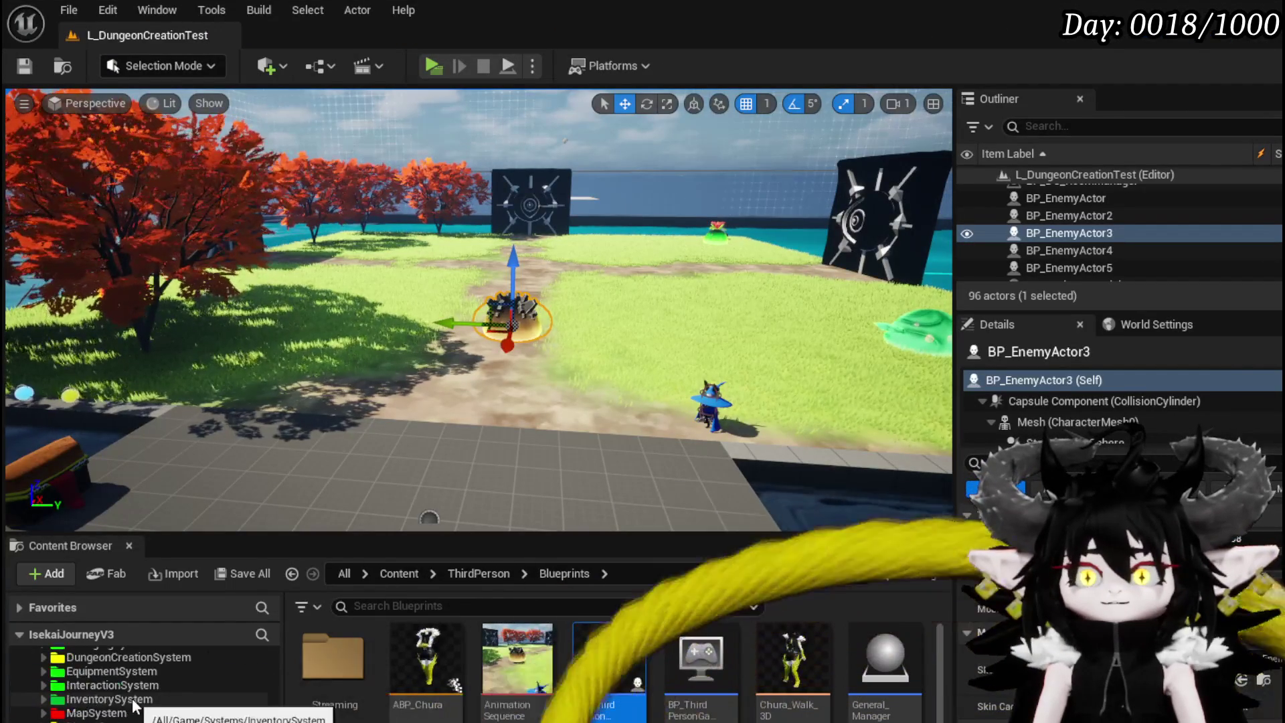
scroll(131, 698, "up", 5)
left_click(101, 686)
scroll(97, 674, "up", 3)
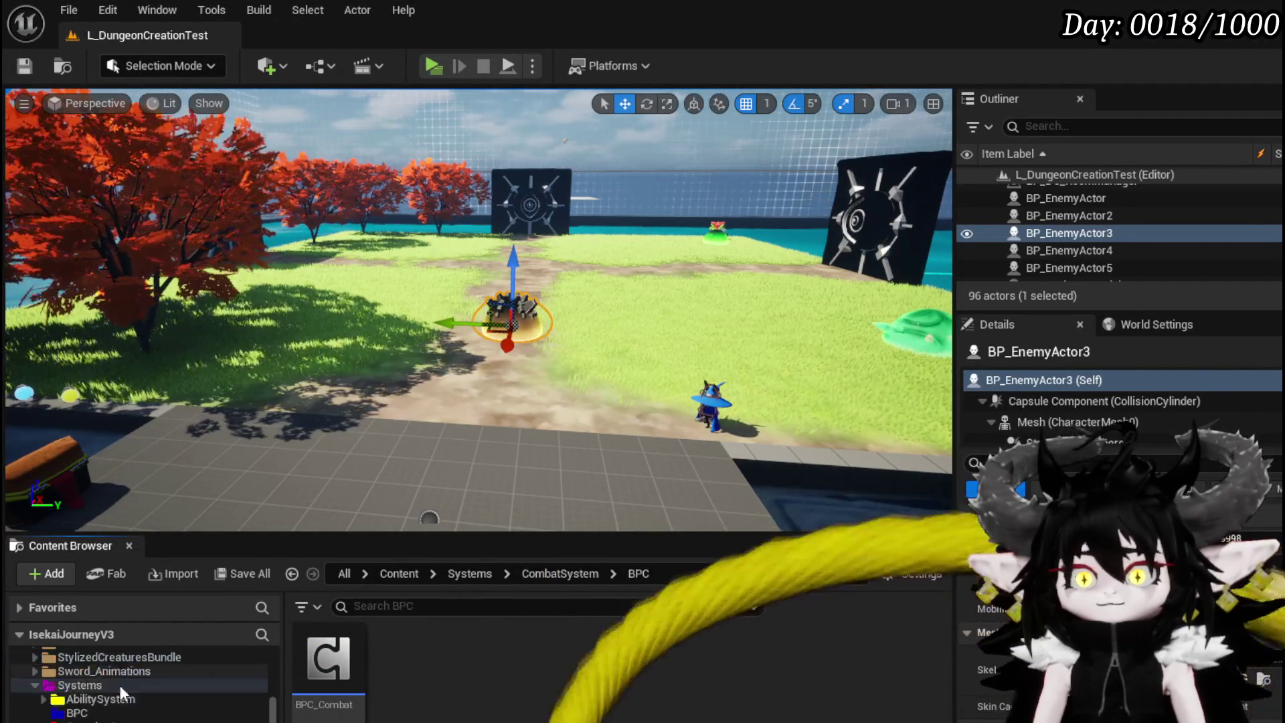
scroll(67, 690, "down", 2)
left_click(87, 699)
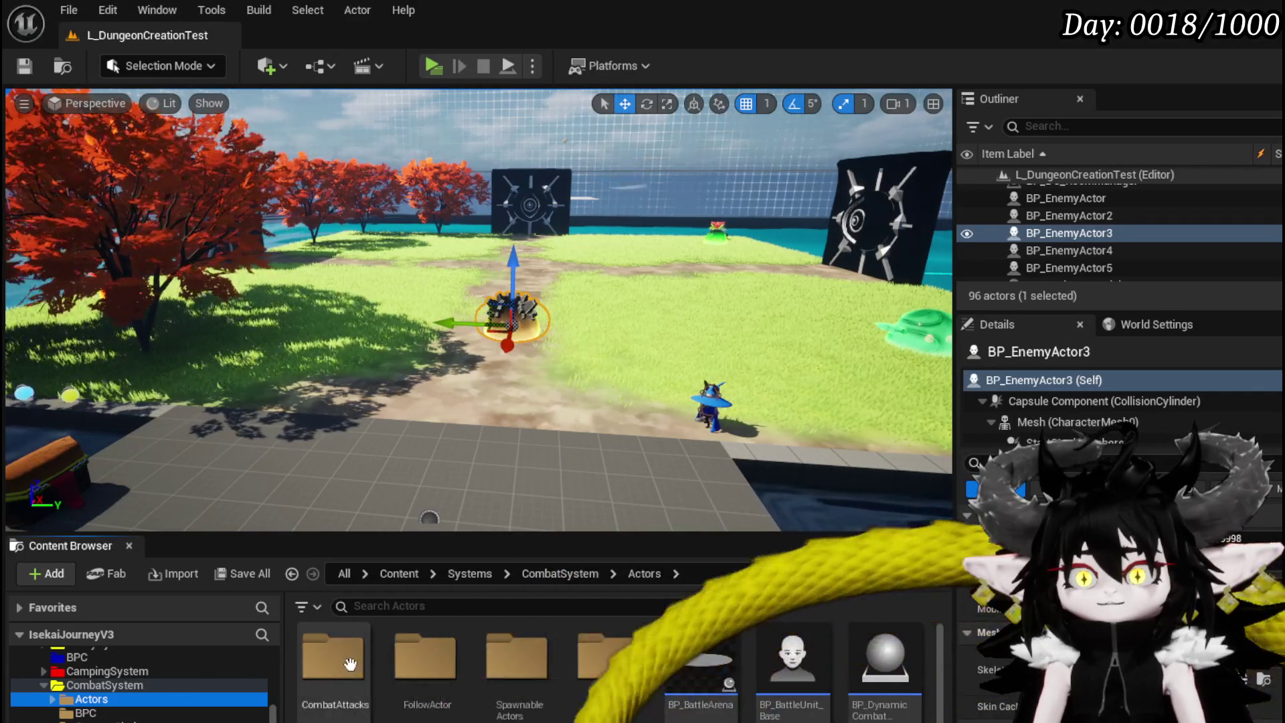
double_click(333, 659)
double_click(351, 677)
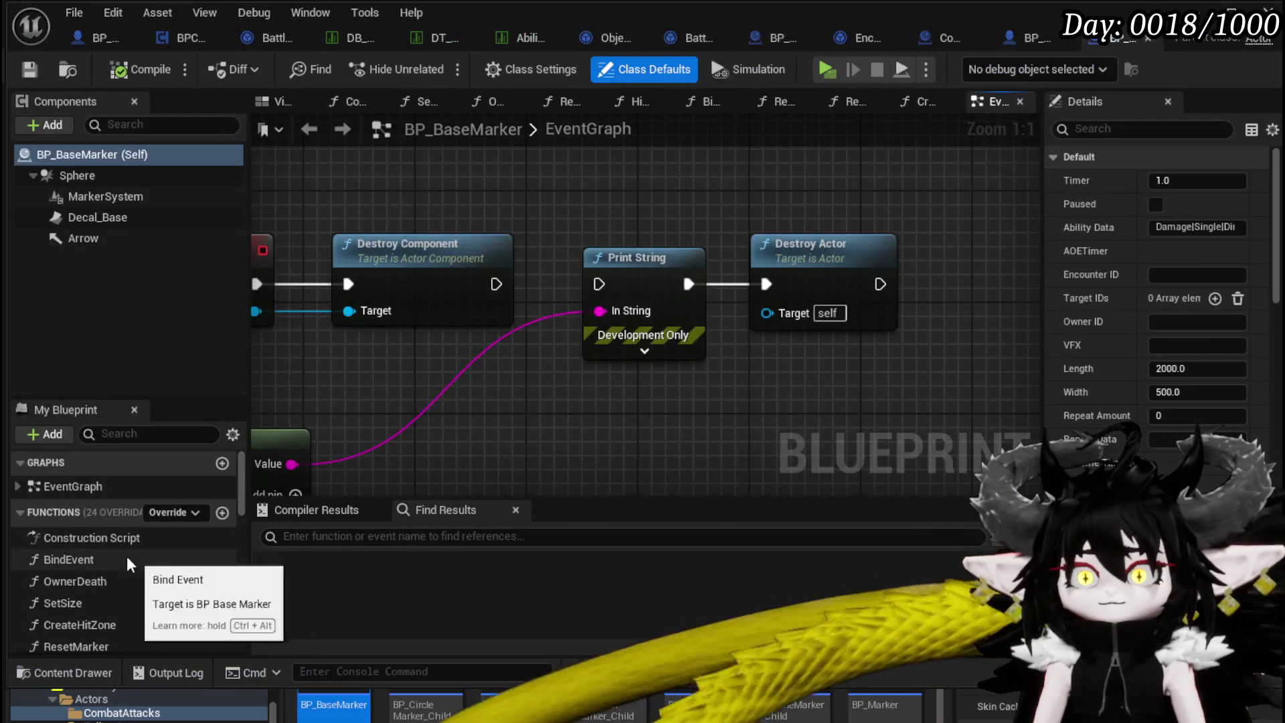
Open BP_BaseMarker's BindEvent function graph and select the Repeat() Create Event node.
double_click(127, 559)
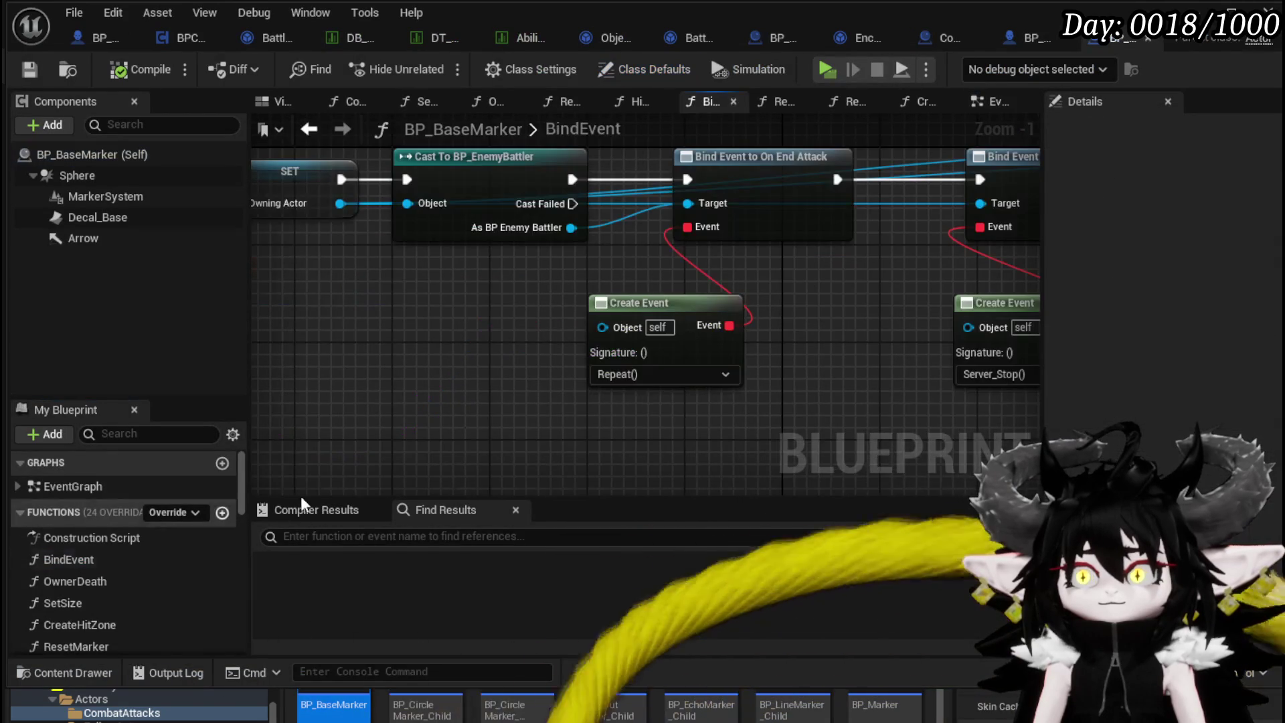
mouse_move(546, 365)
left_mouse_down()
mouse_move(269, 406)
mouse_move(323, 404)
left_mouse_up()
left_click(663, 268)
left_click(462, 336)
Add a Bind Event to On Actor Hit node off As BP Enemy Battler, then save.
mouse_move(393, 261)
left_mouse_down()
mouse_move(420, 378)
mouse_move(518, 230)
left_mouse_up()
type("Bin")
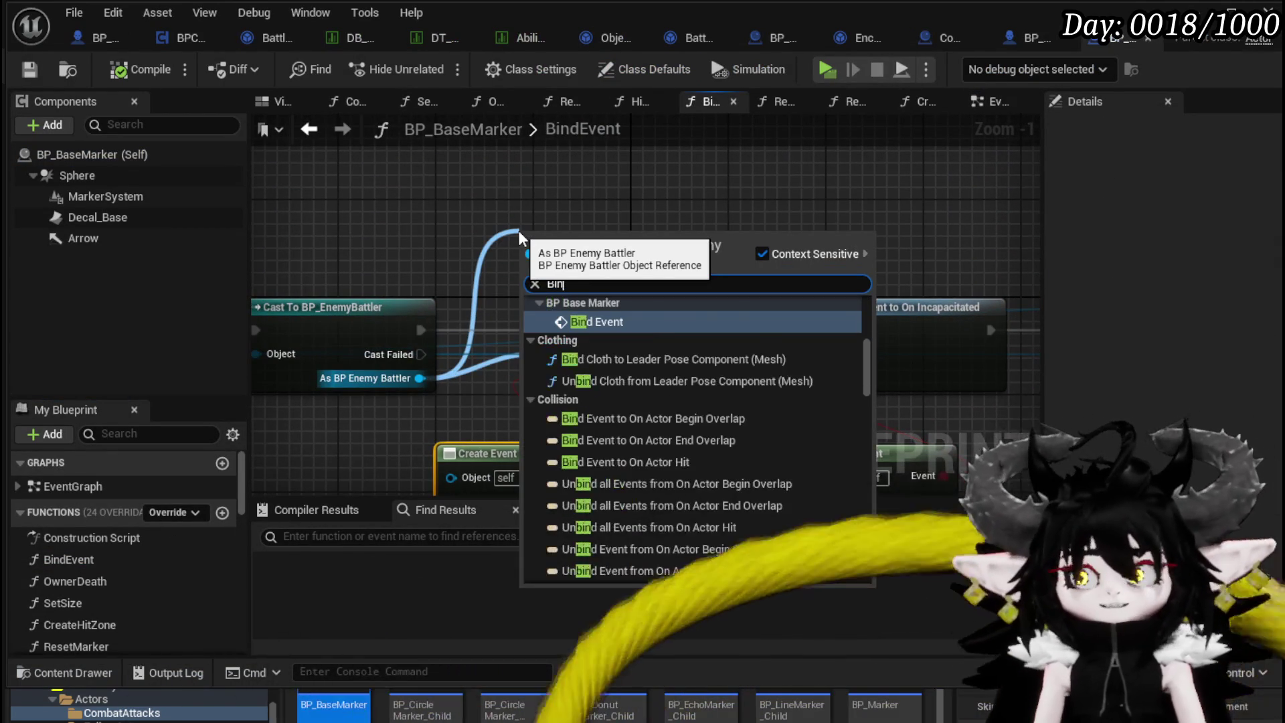
type("d on Hit")
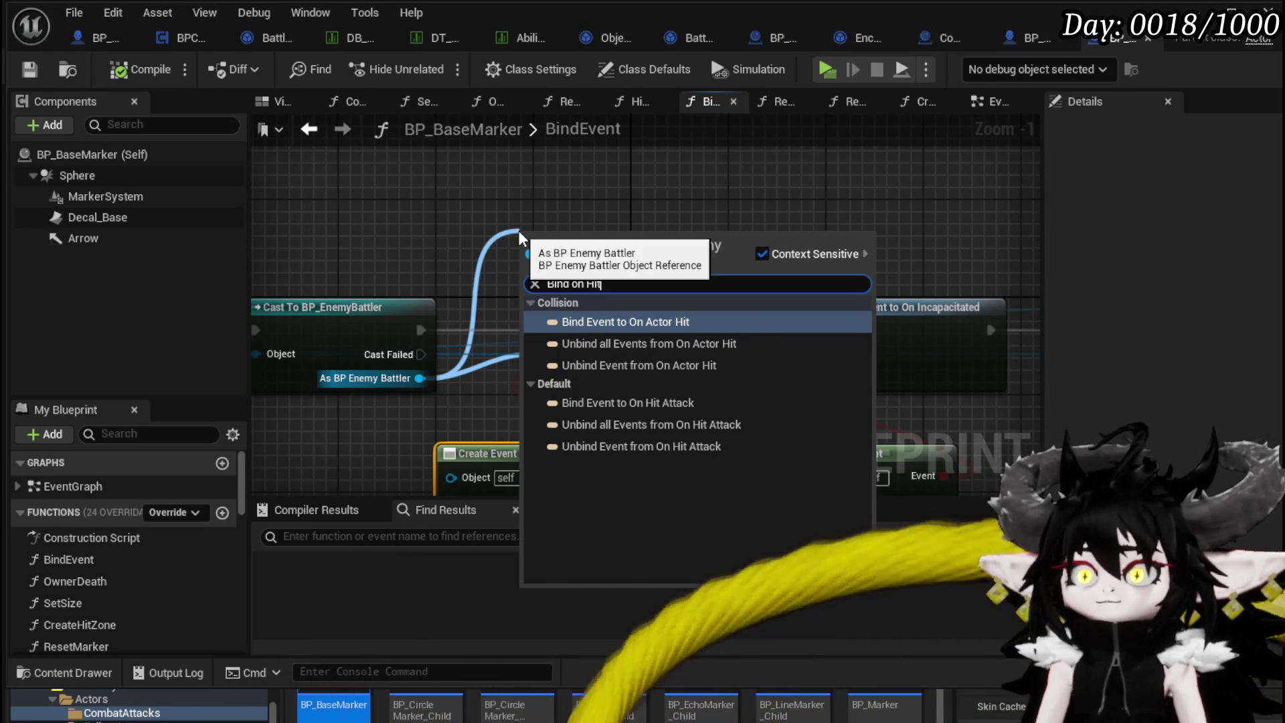
left_click(600, 316)
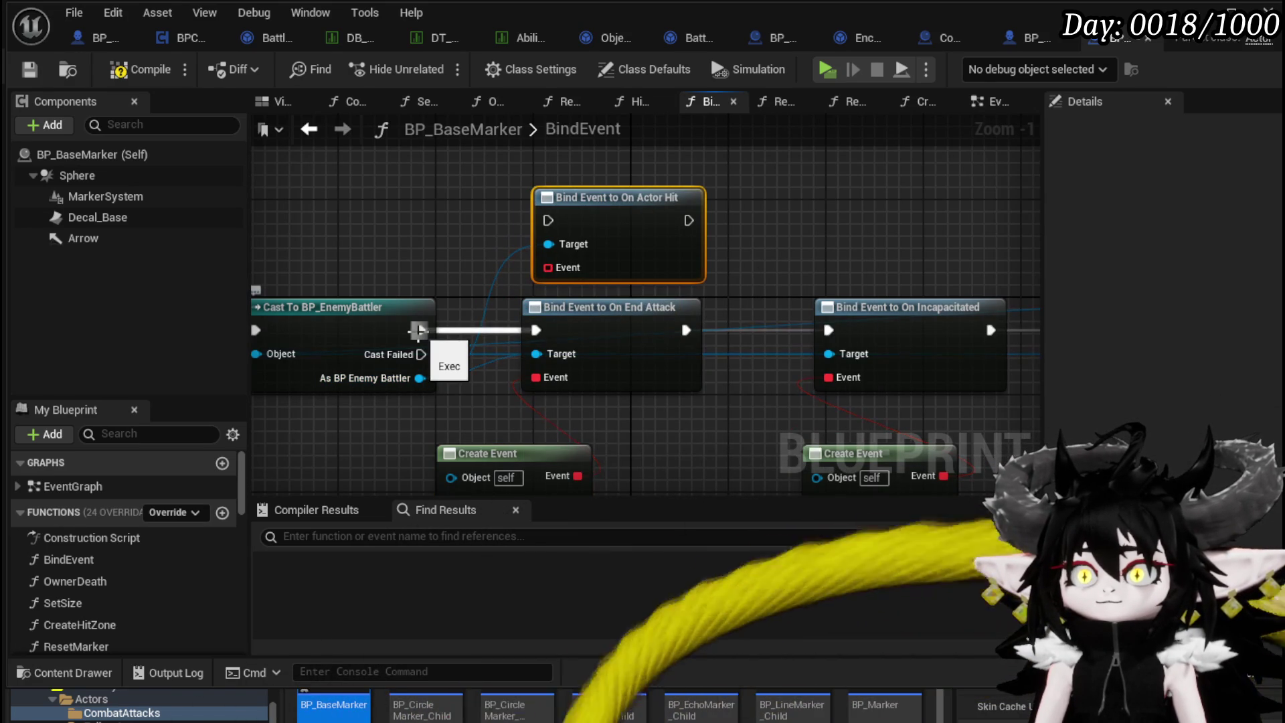
mouse_move(479, 162)
left_mouse_down()
mouse_move(638, 229)
mouse_move(749, 253)
left_mouse_up()
left_click(749, 253)
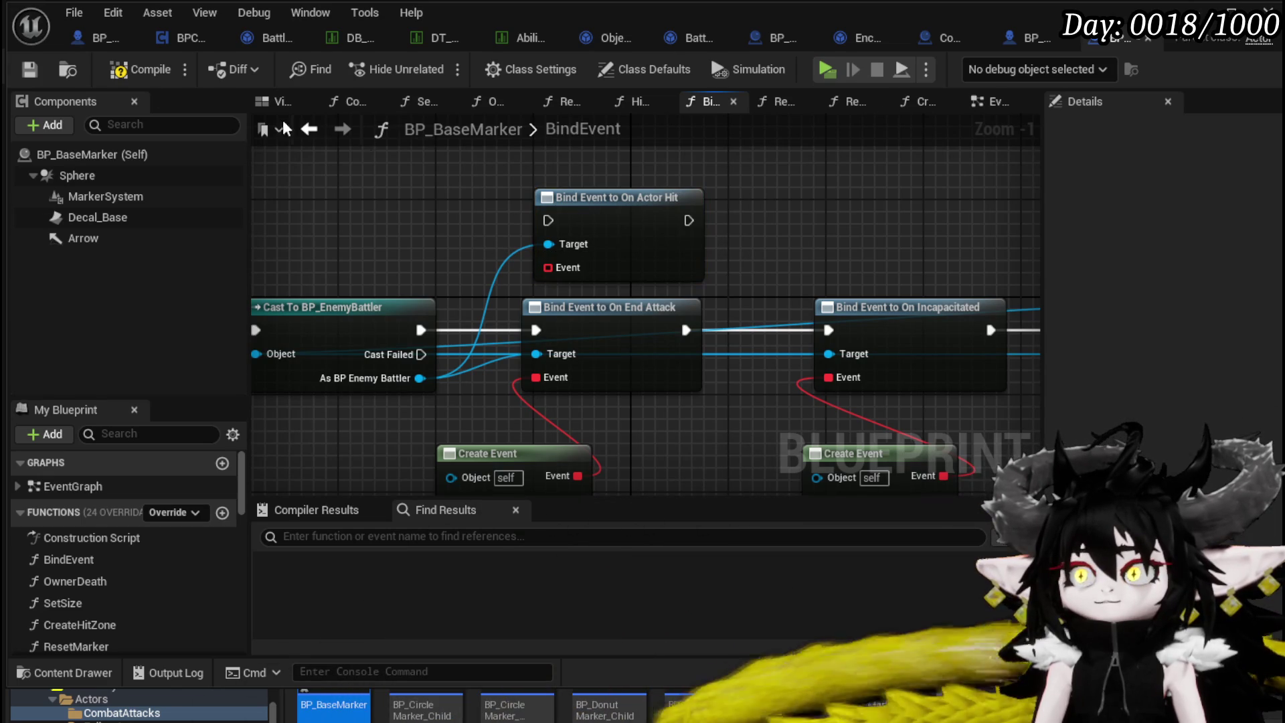
left_click(28, 66)
left_click(79, 34)
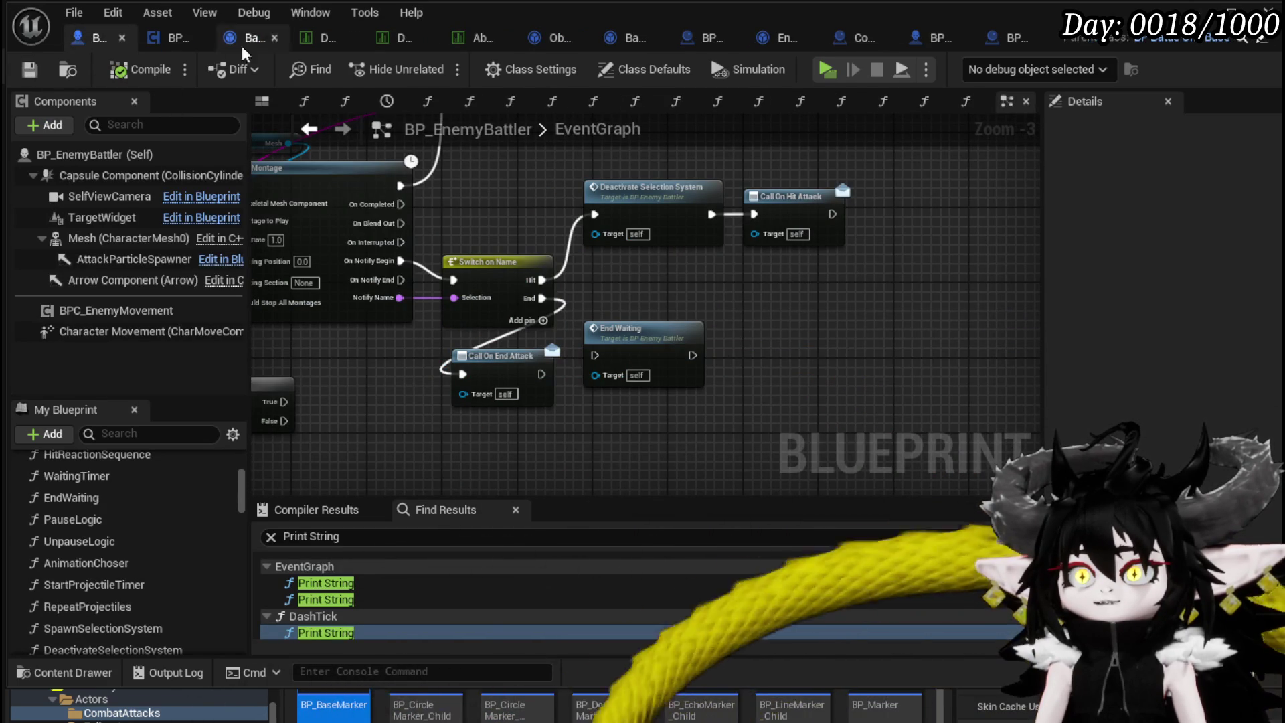
Add a Bind Event to On Hit Attack, wired to Create Event and between Cast and On Incapacitated.
left_click(1015, 38)
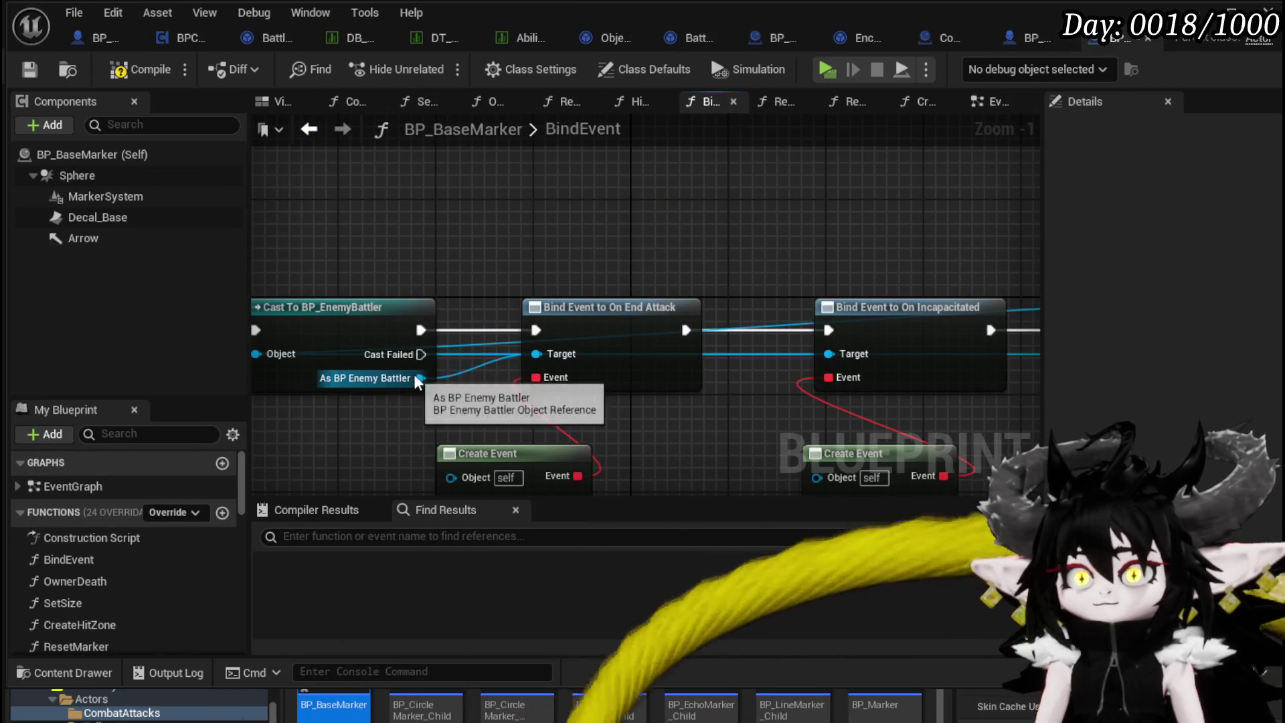
left_click_drag(420, 378, 541, 210)
type("Bind ")
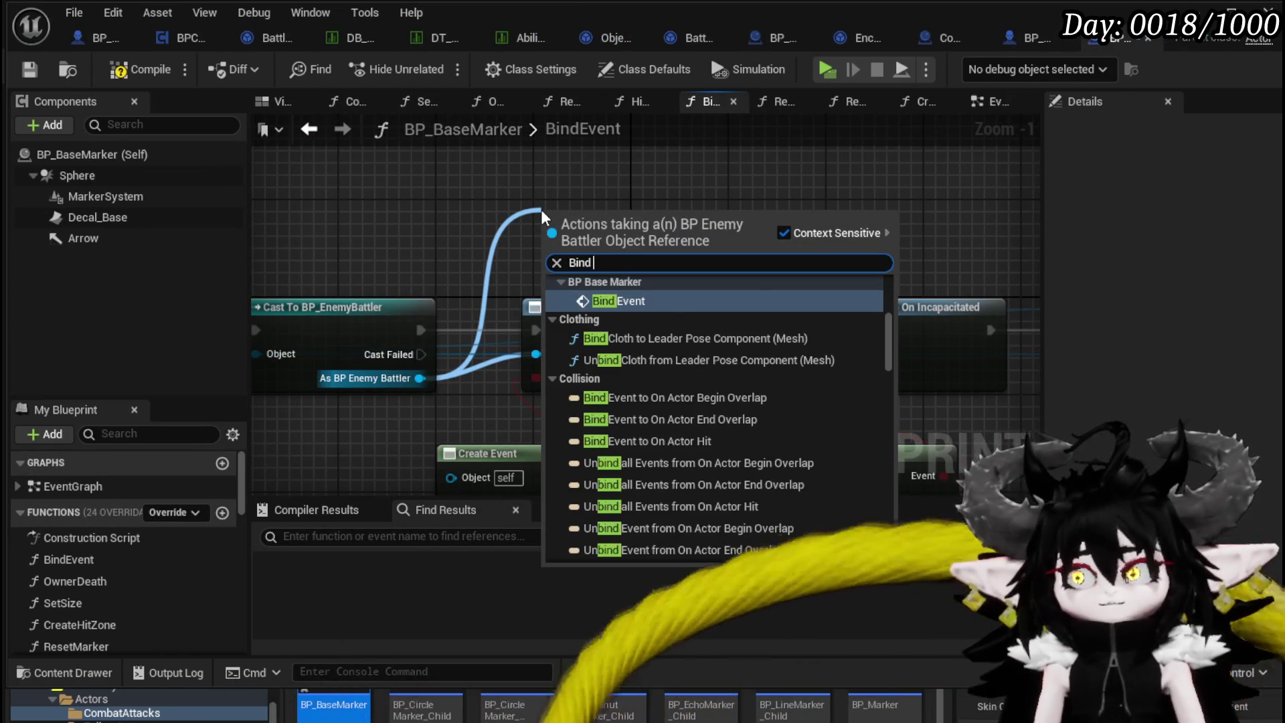
type("on Hit attack")
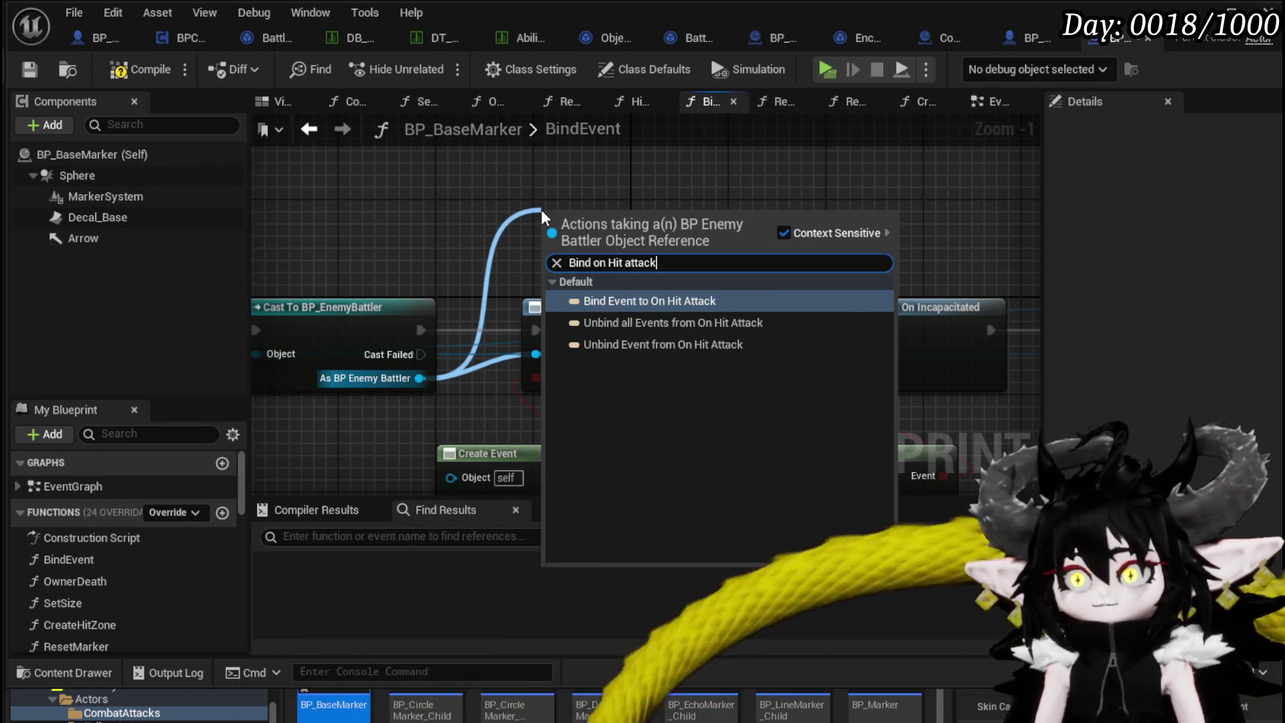
left_click(663, 301)
mouse_move(573, 287)
left_mouse_down()
mouse_move(535, 444)
mouse_move(564, 488)
mouse_move(569, 363)
mouse_move(579, 373)
left_mouse_up()
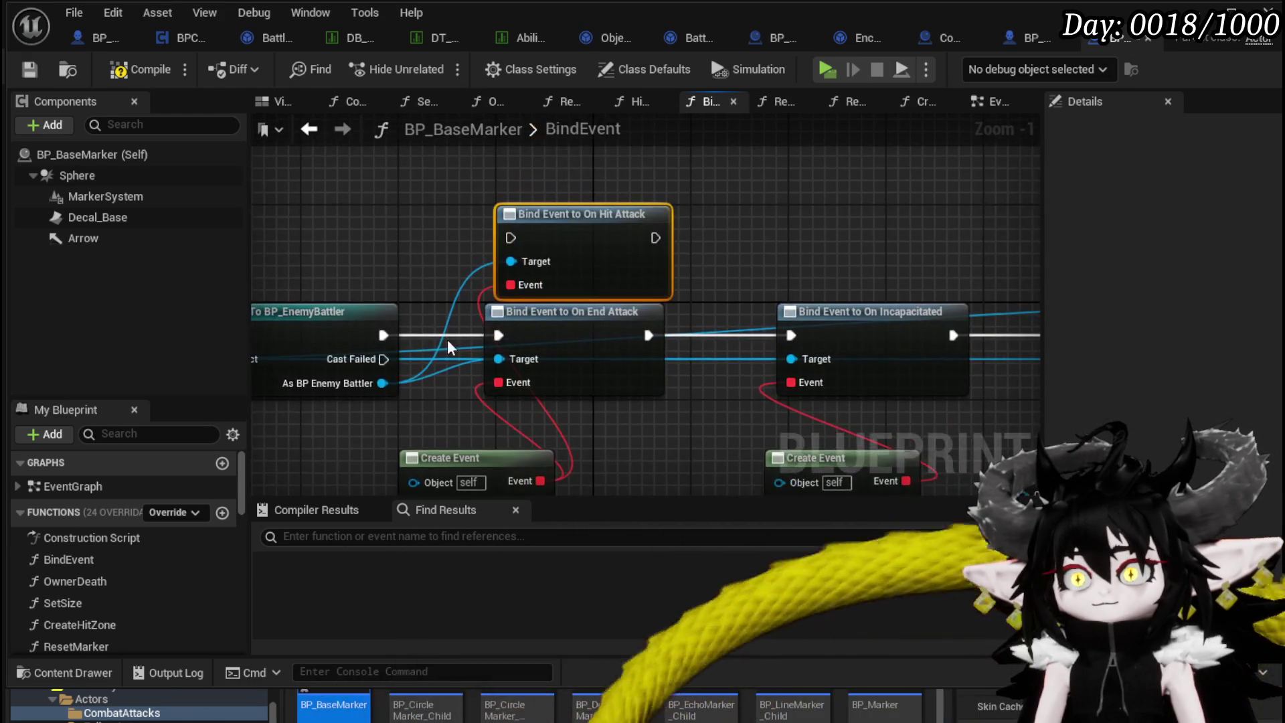
left_click_drag(384, 335, 510, 237)
left_click_drag(655, 238, 791, 335)
left_click_drag(565, 254, 540, 254)
Compile and save, briefly route the cast to On End Attack, then restore On Hit Attack and recompile.
left_click(129, 72)
left_click(30, 69)
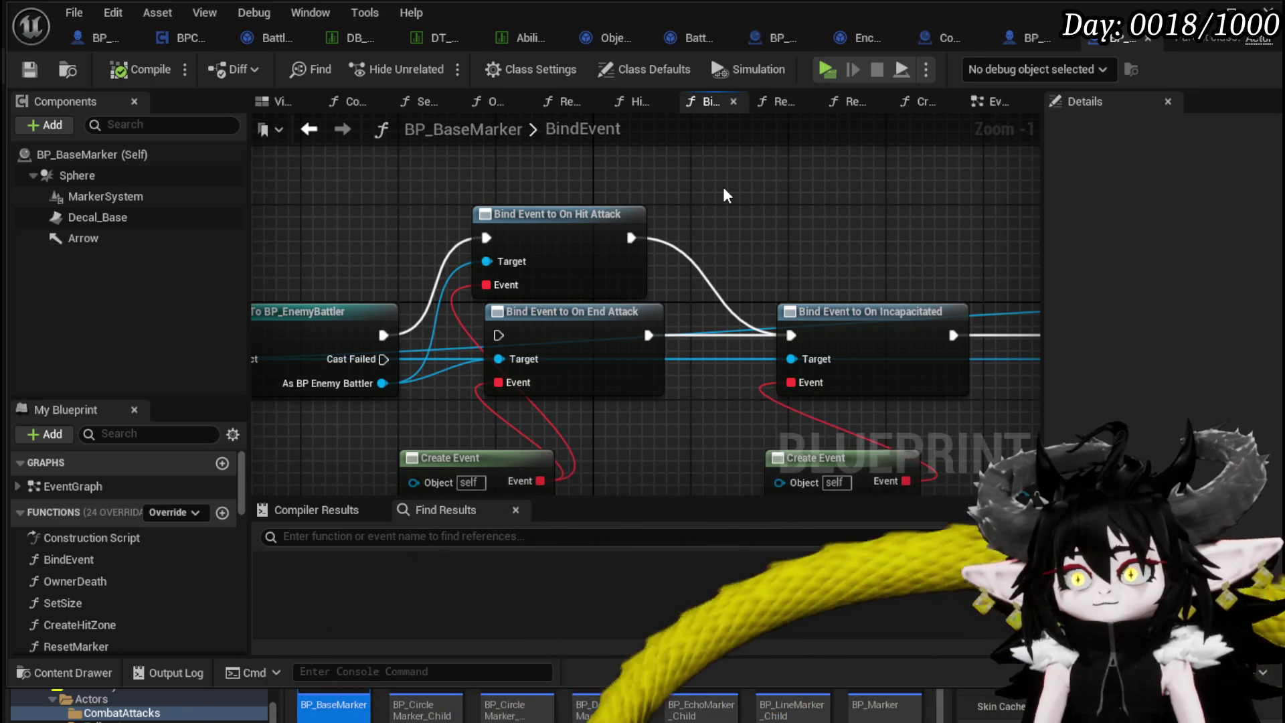
left_click_drag(635, 216, 646, 193)
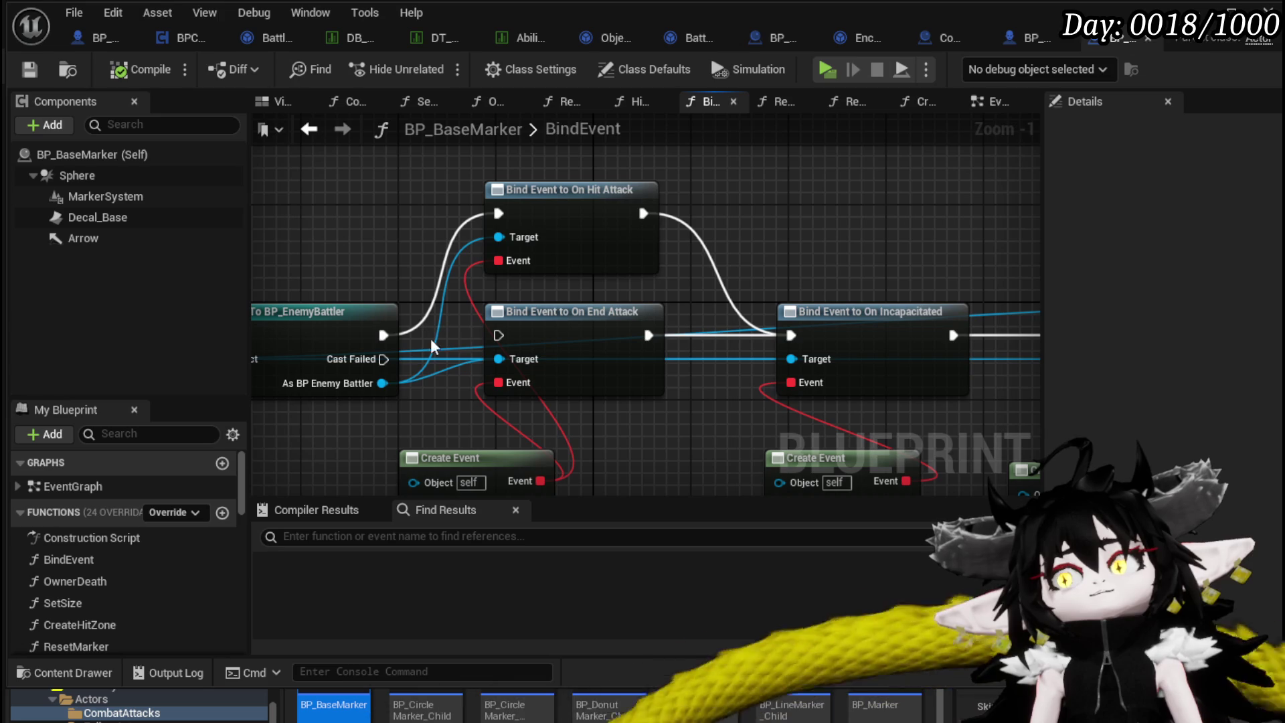
mouse_move(383, 335)
left_mouse_down()
mouse_move(516, 338)
mouse_move(499, 336)
left_mouse_up()
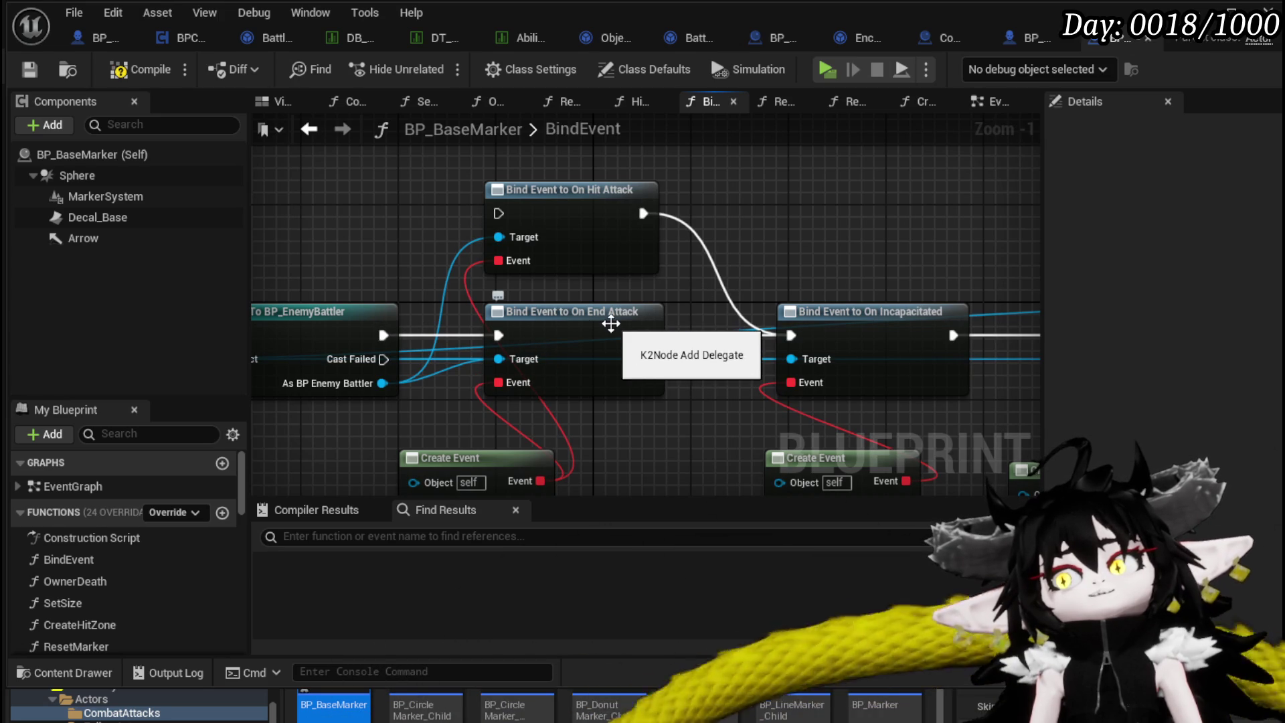
left_click(146, 71)
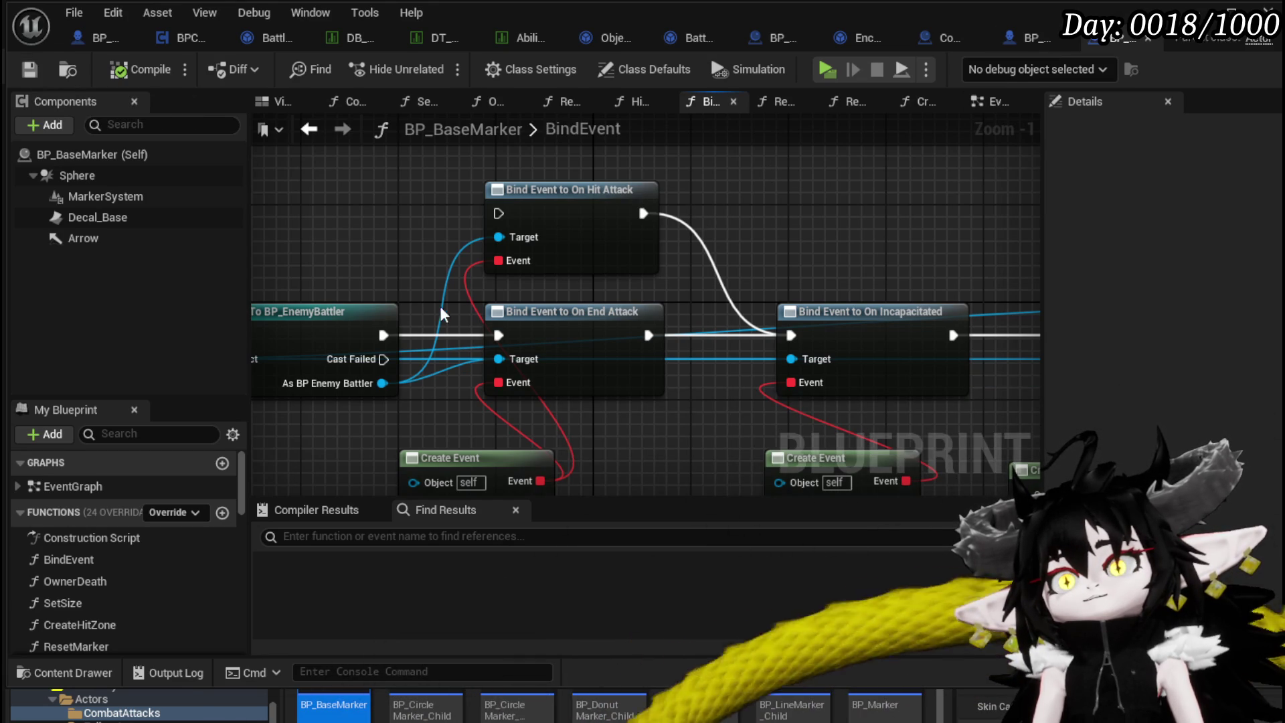
left_click_drag(380, 336, 498, 213)
left_click(144, 68)
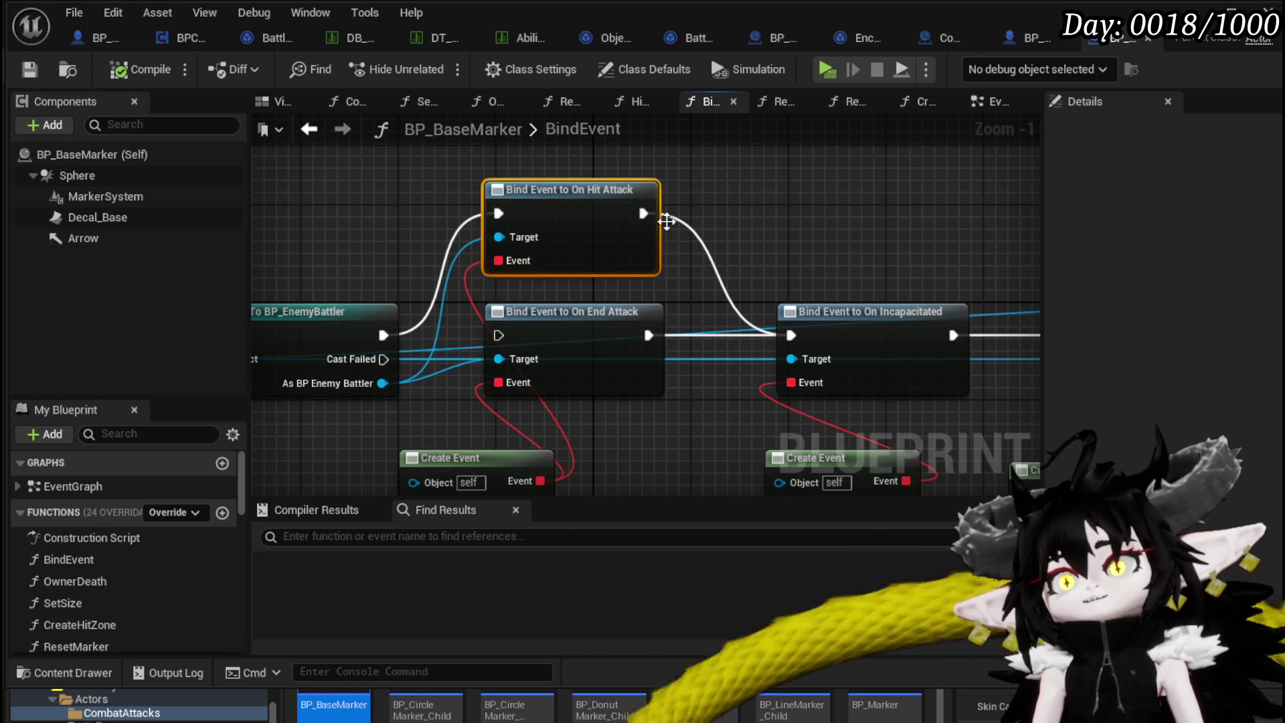
left_click(103, 41)
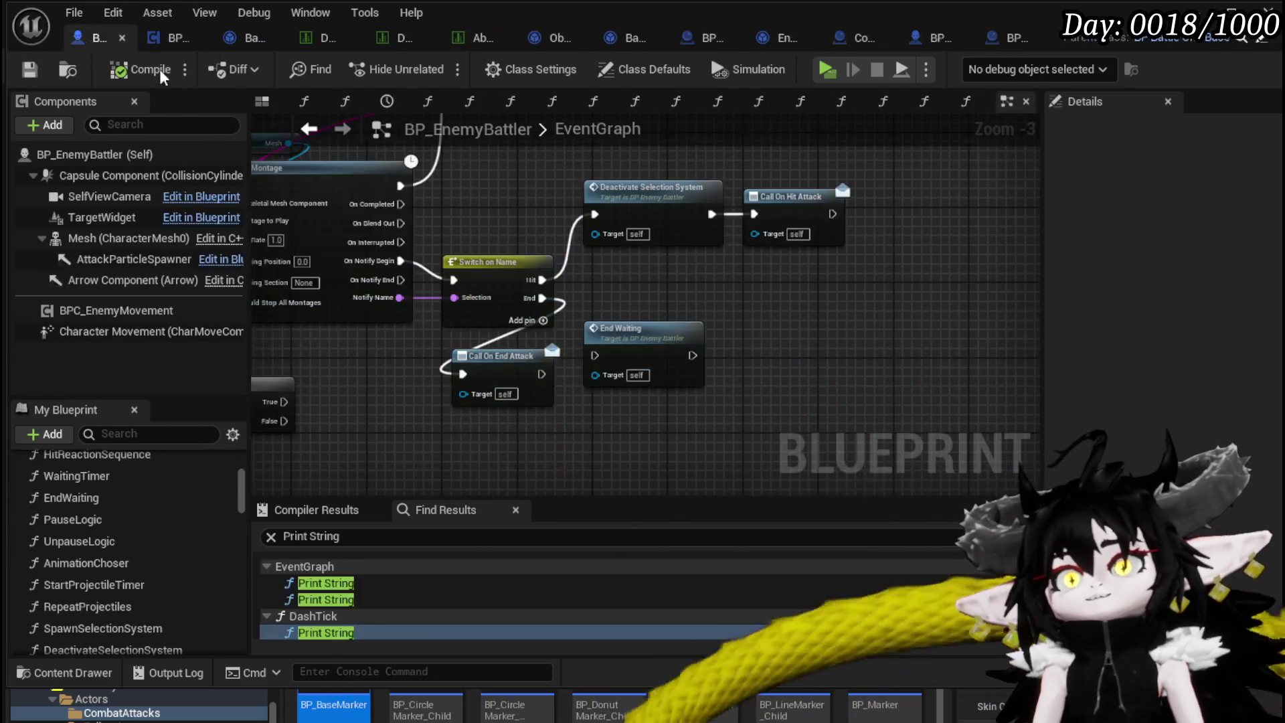
Connect Switch on Name's End output to Call On Hit Attack and rearrange the Call nodes.
mouse_move(837, 235)
left_mouse_down()
mouse_move(826, 326)
mouse_move(836, 347)
left_mouse_up()
left_click_drag(543, 298, 756, 328)
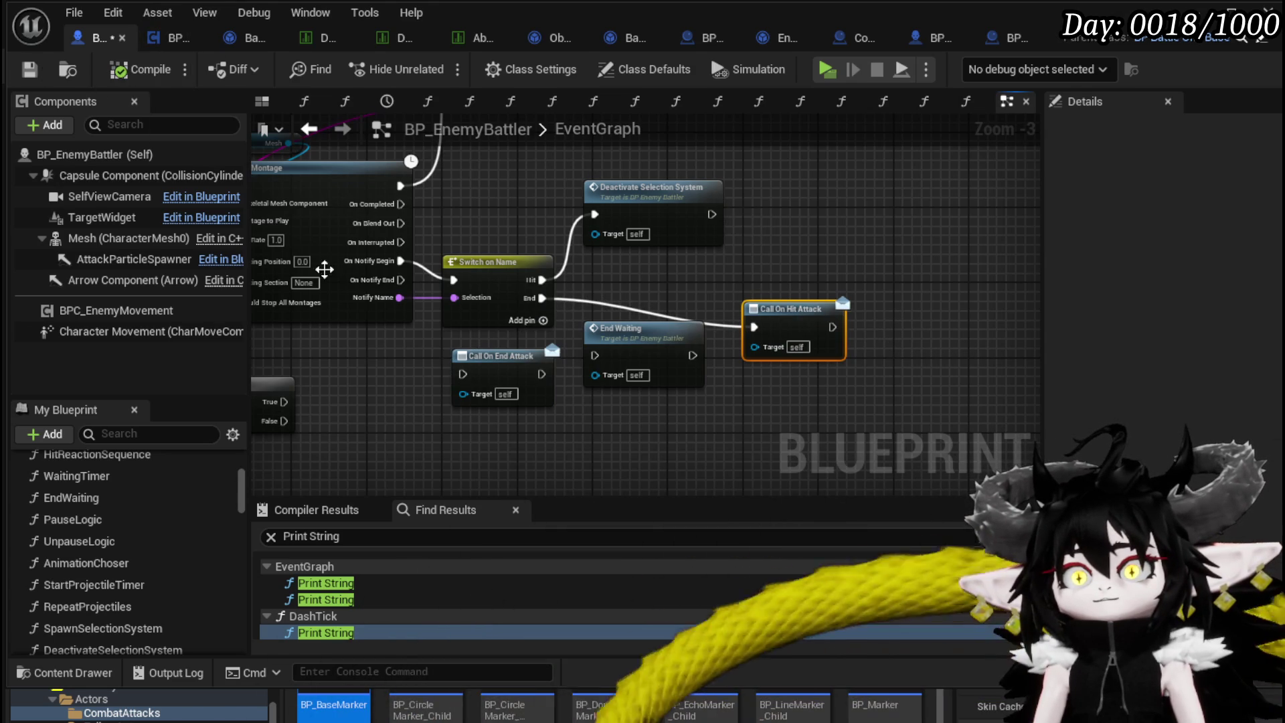
mouse_move(501, 370)
left_mouse_down()
mouse_move(526, 381)
mouse_move(488, 389)
left_mouse_up()
scroll(209, 527, "down", 5)
left_click(792, 303)
scroll(78, 520, "down", 5)
scroll(173, 536, "down", 10)
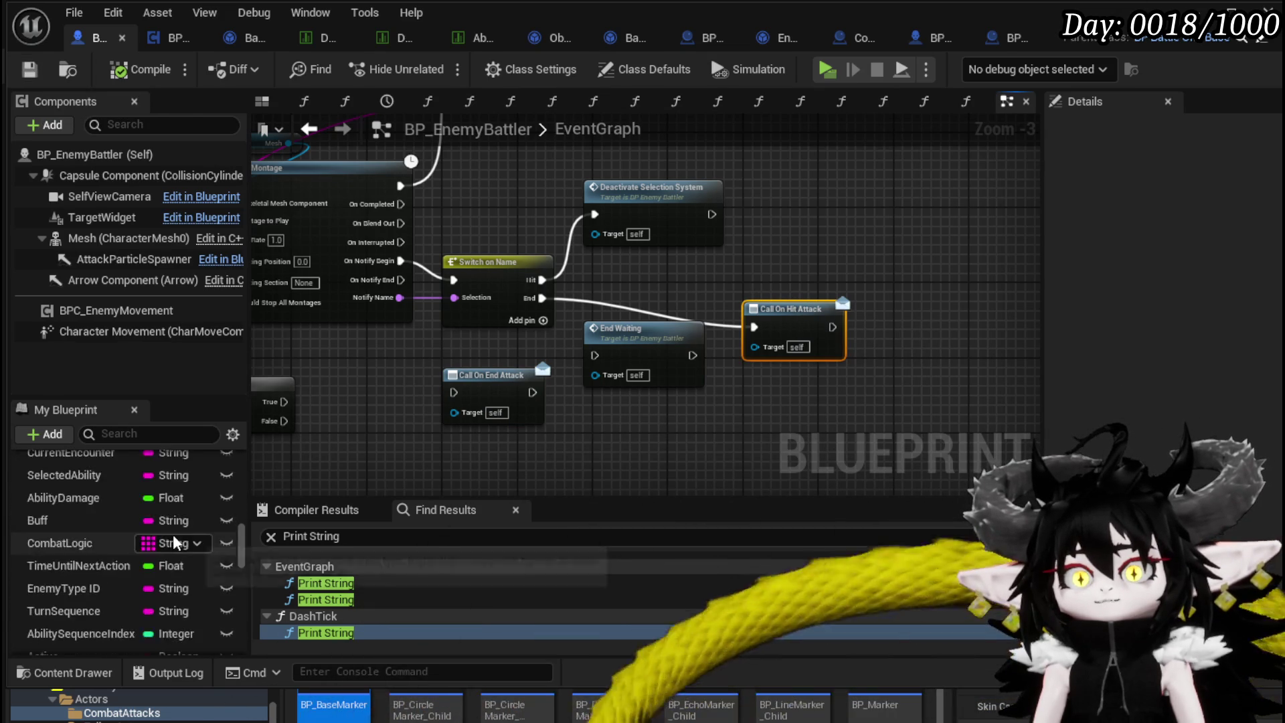
scroll(178, 532, "down", 10)
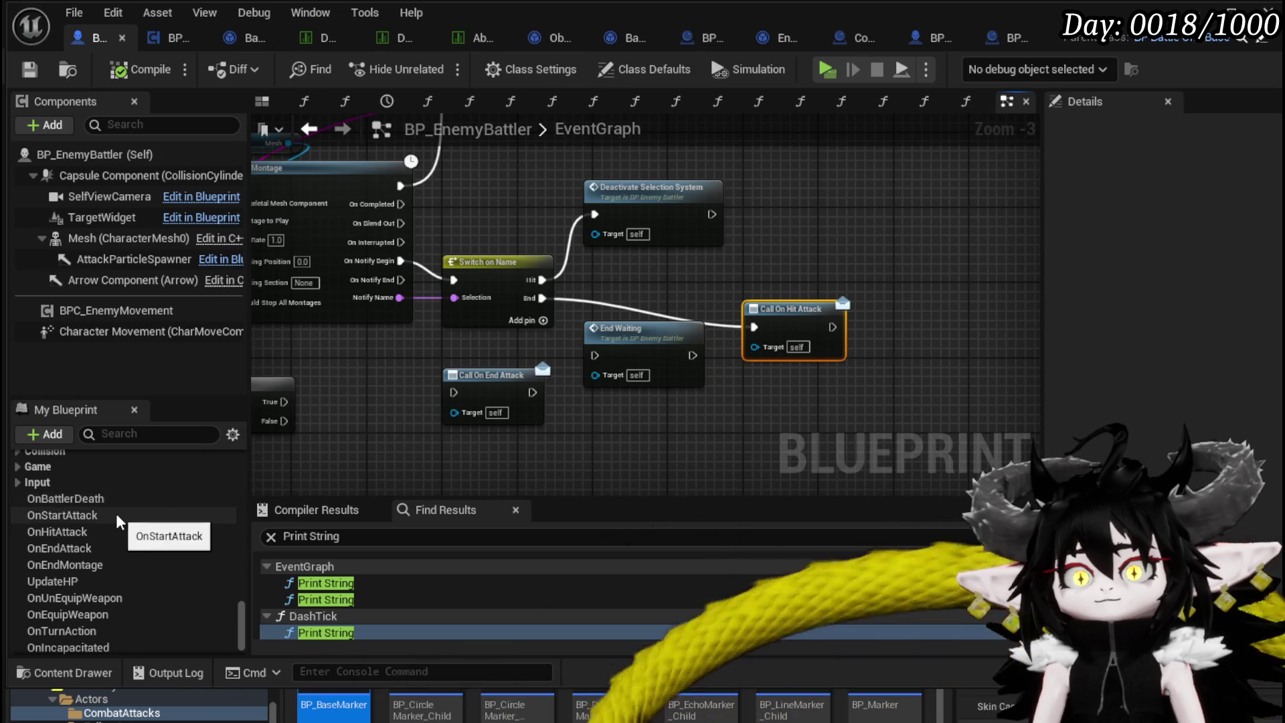
Rename the OnHitAttack dispatcher to OnMontageFinishAttack.
left_click(114, 530)
right_click(66, 531)
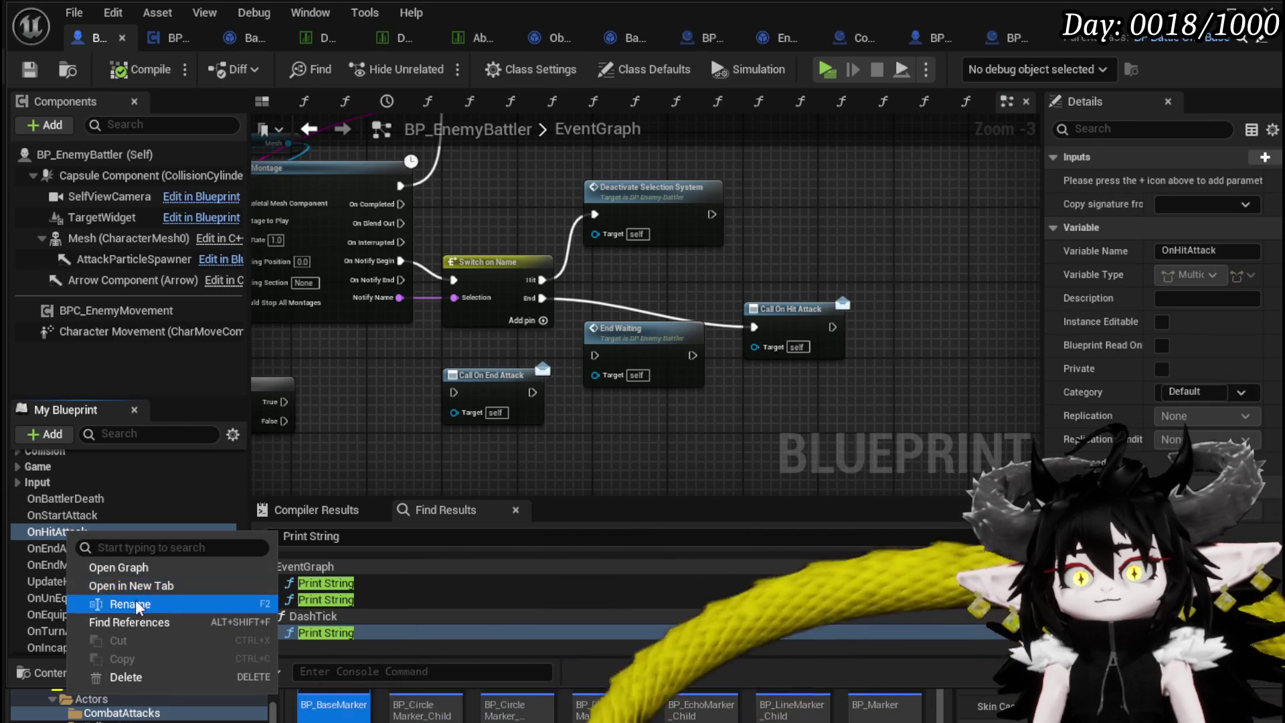
left_click(133, 604)
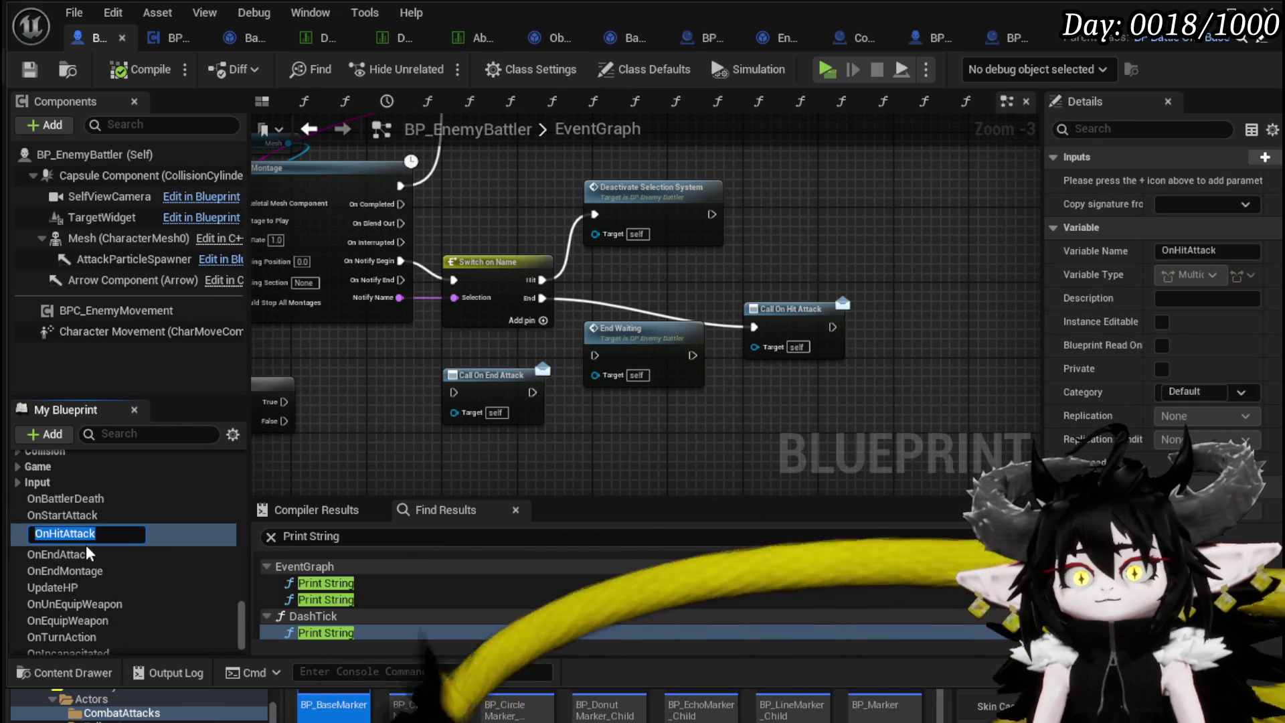
left_click(51, 533)
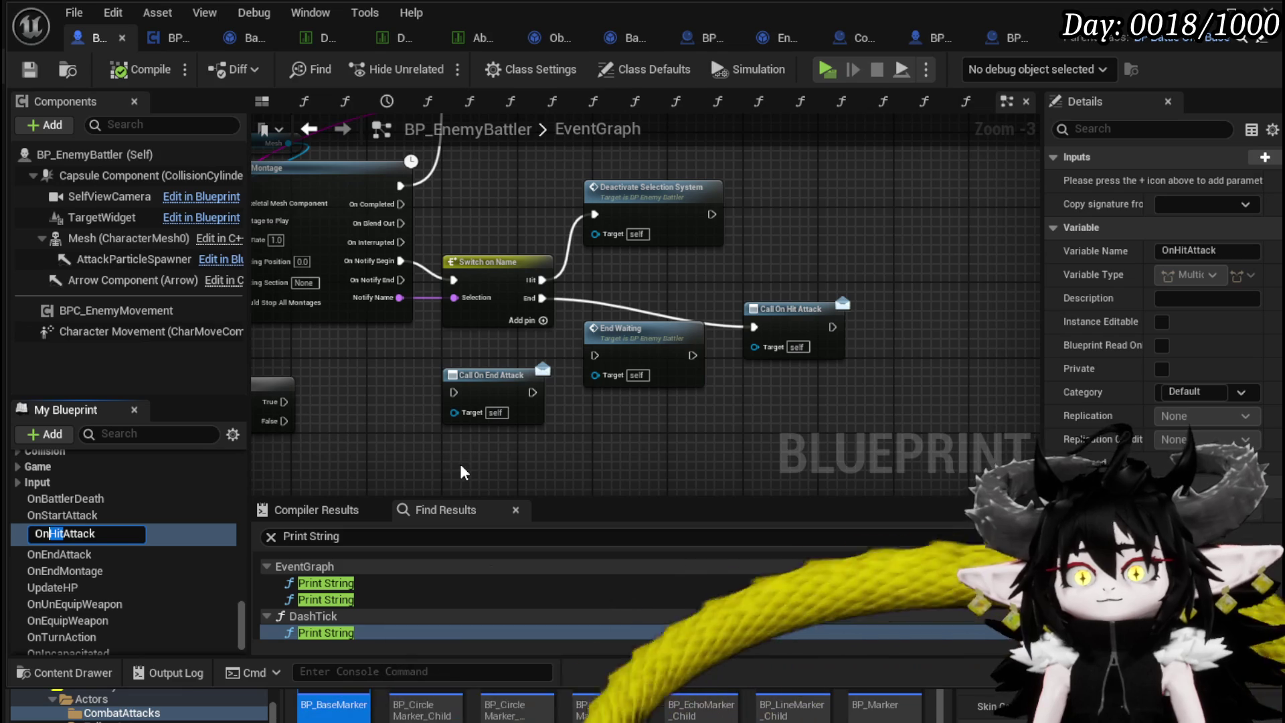
type("MontageFinishAt")
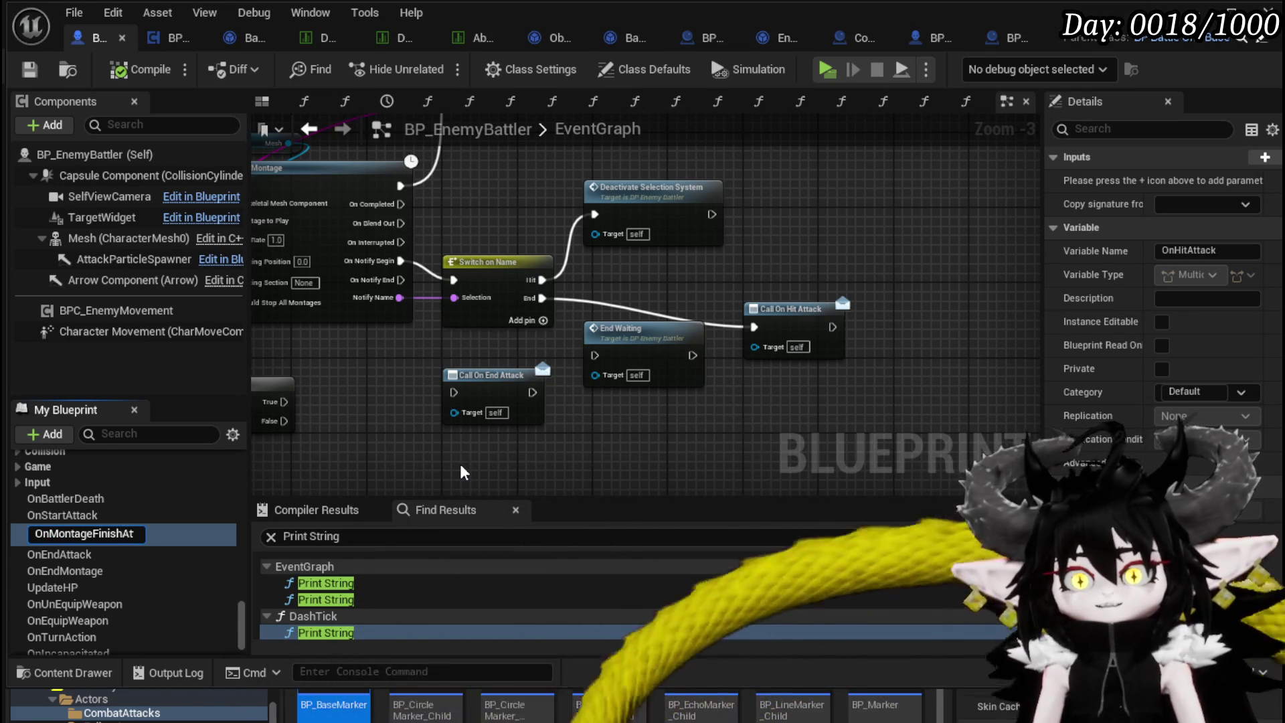
key("Return")
Rename the OnEndAttack dispatcher to OnAbilityTimerOver.
left_click(67, 549)
right_click(40, 551)
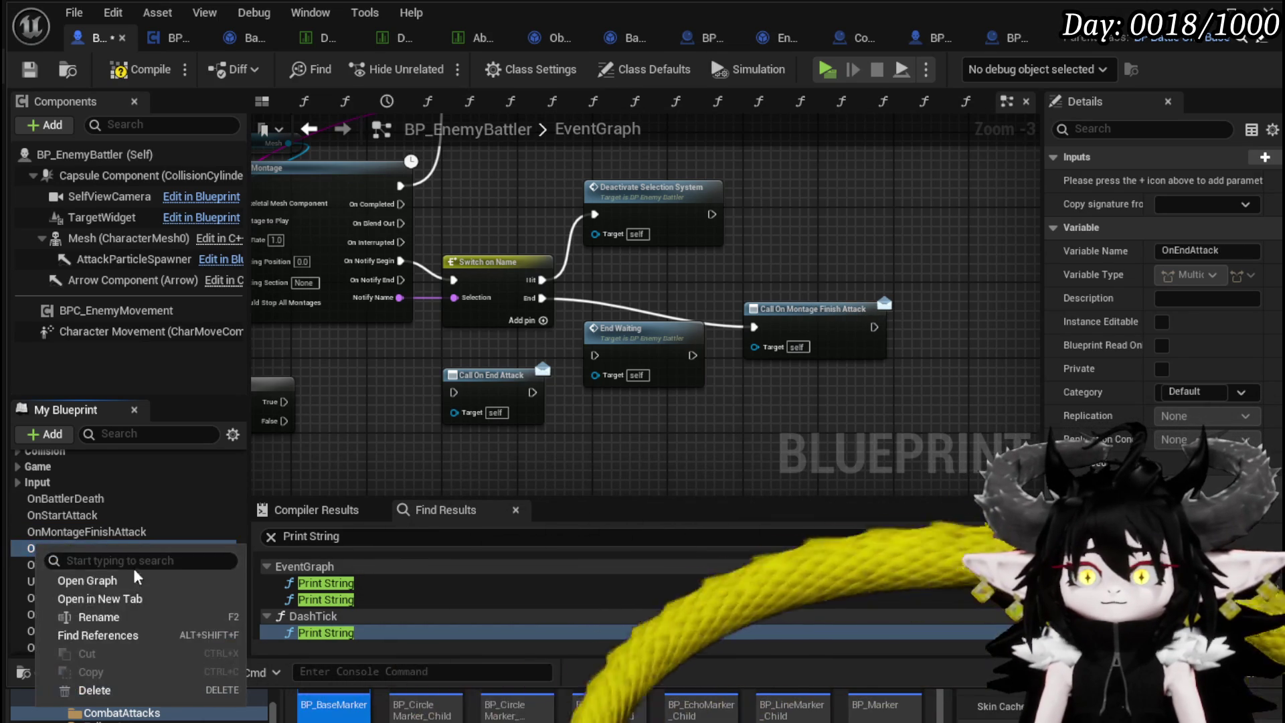
left_click(97, 617)
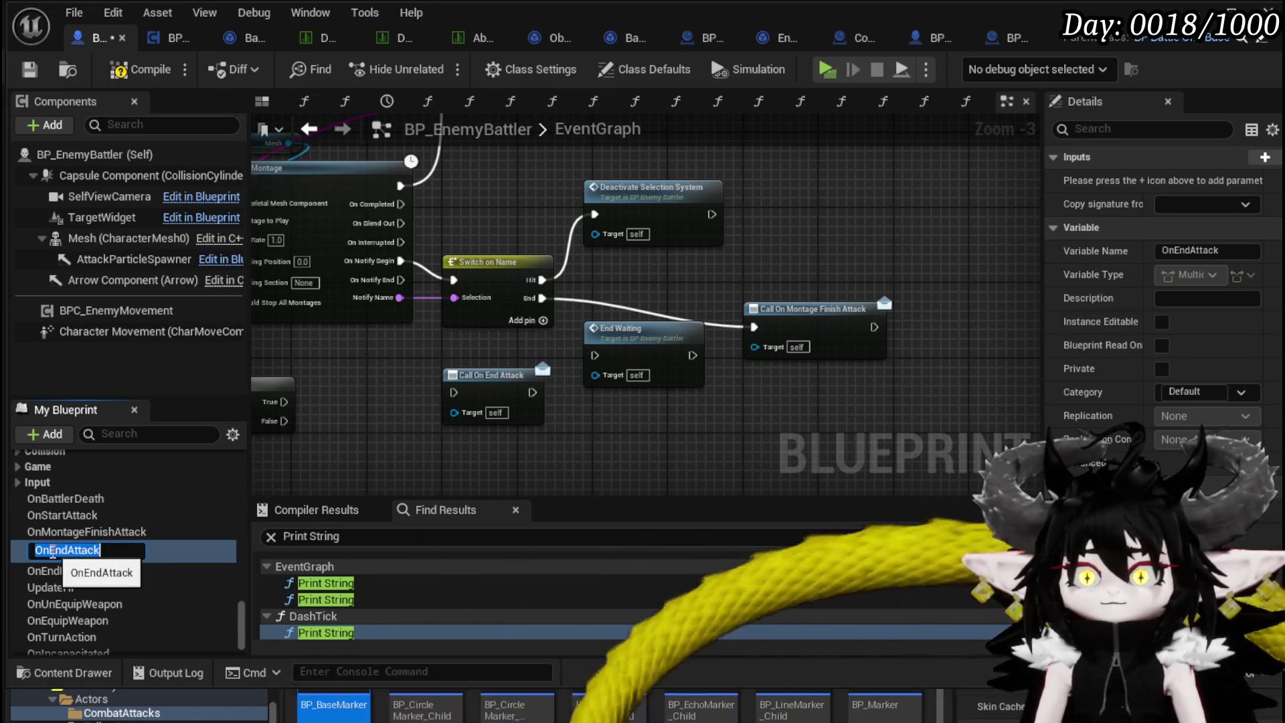
left_click_drag(52, 551, 67, 552)
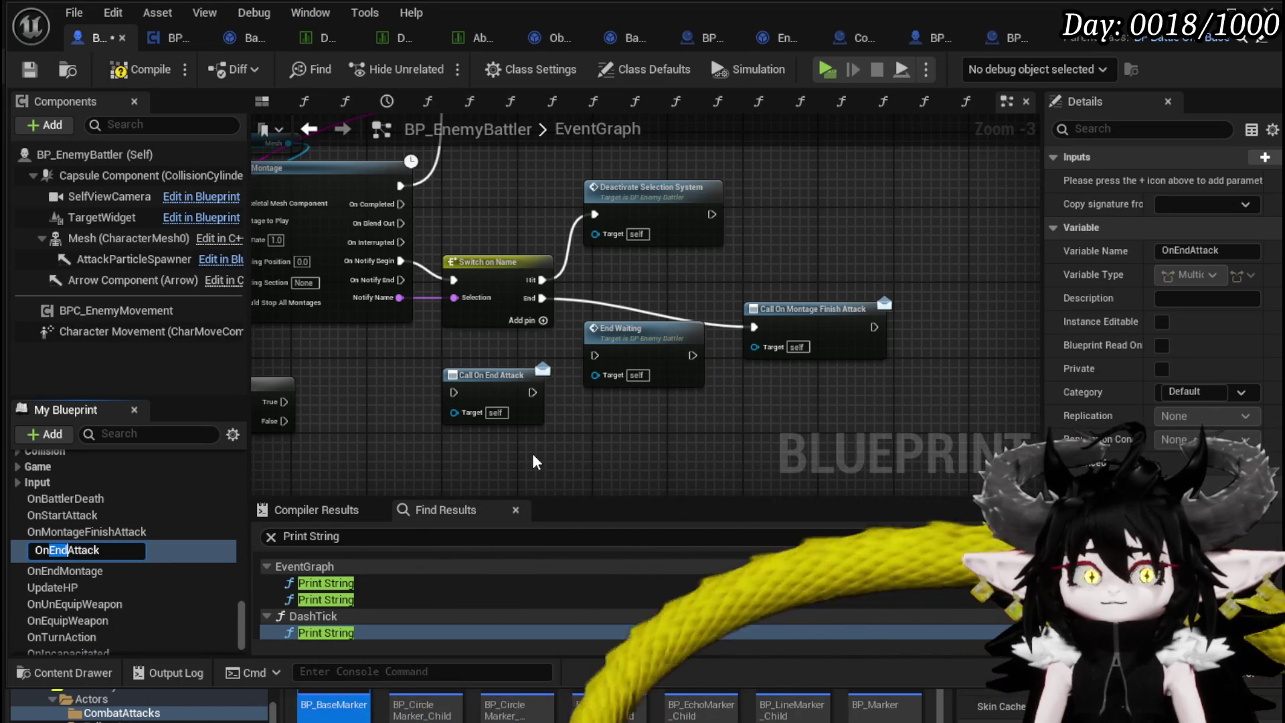
type("AbilityTimerOver")
key("Delete")
key("Delete")
key("Delete")
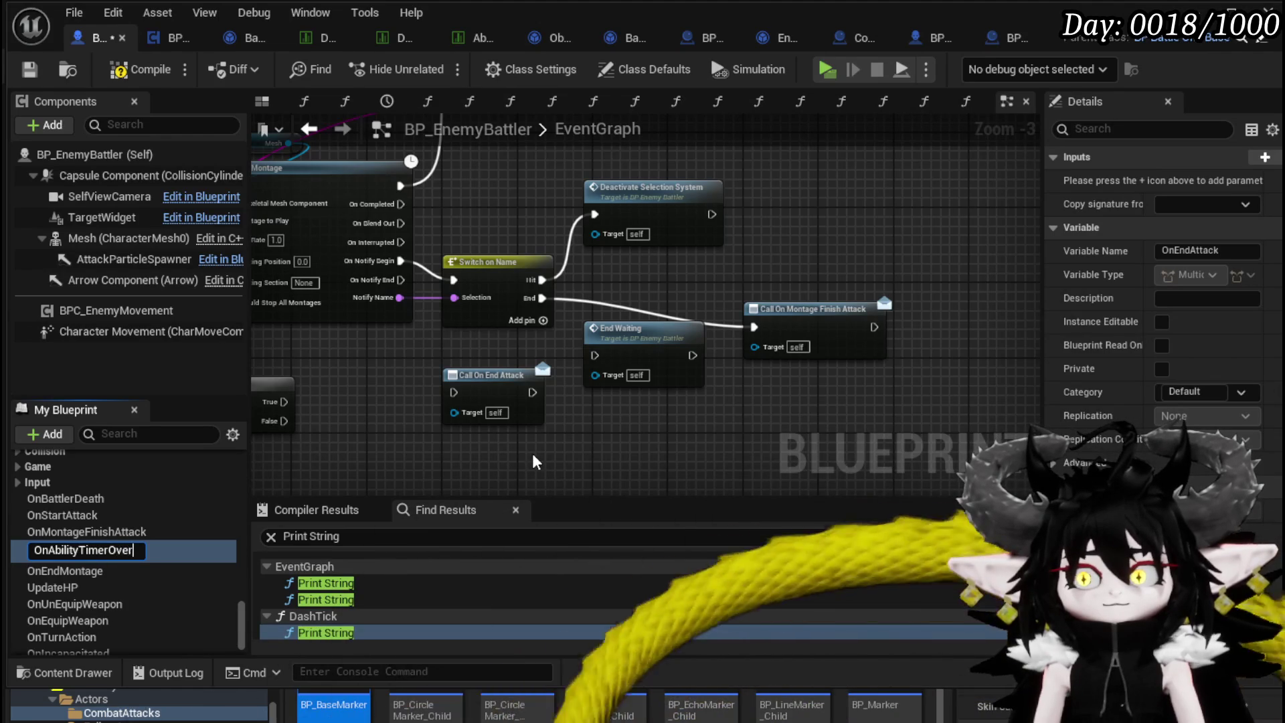
key("Return")
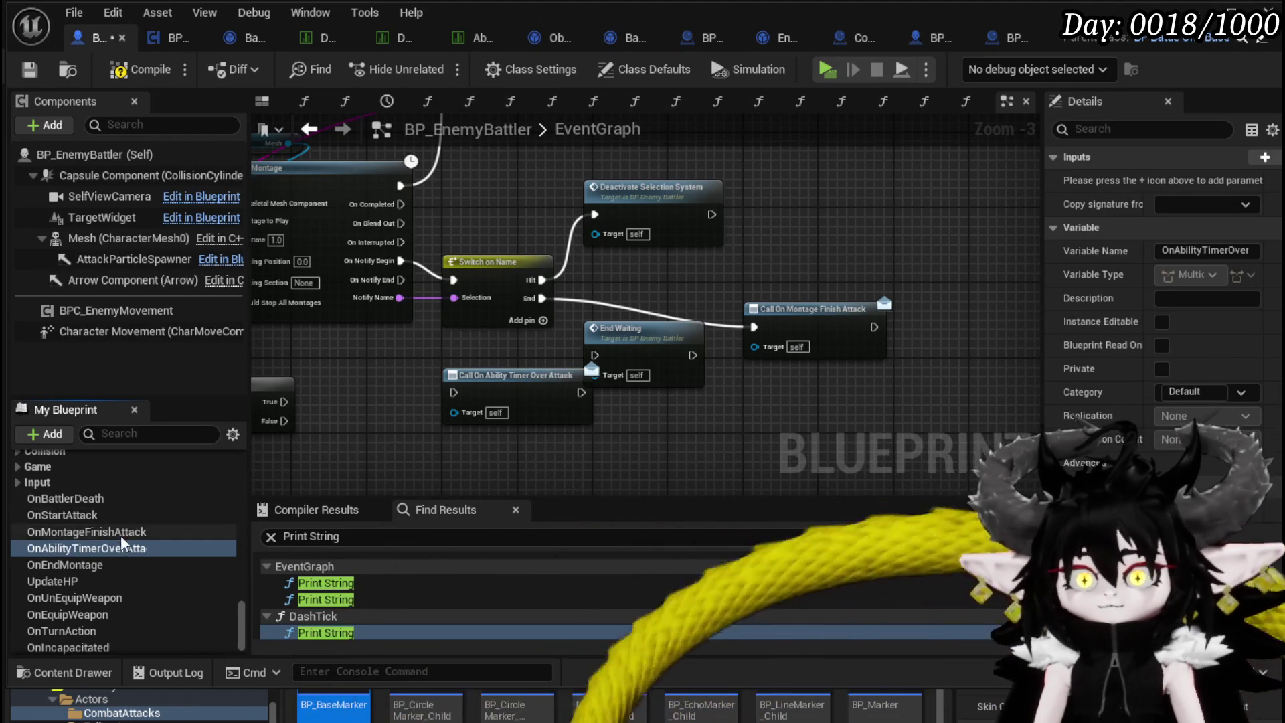
right_click(121, 545)
left_click(168, 616)
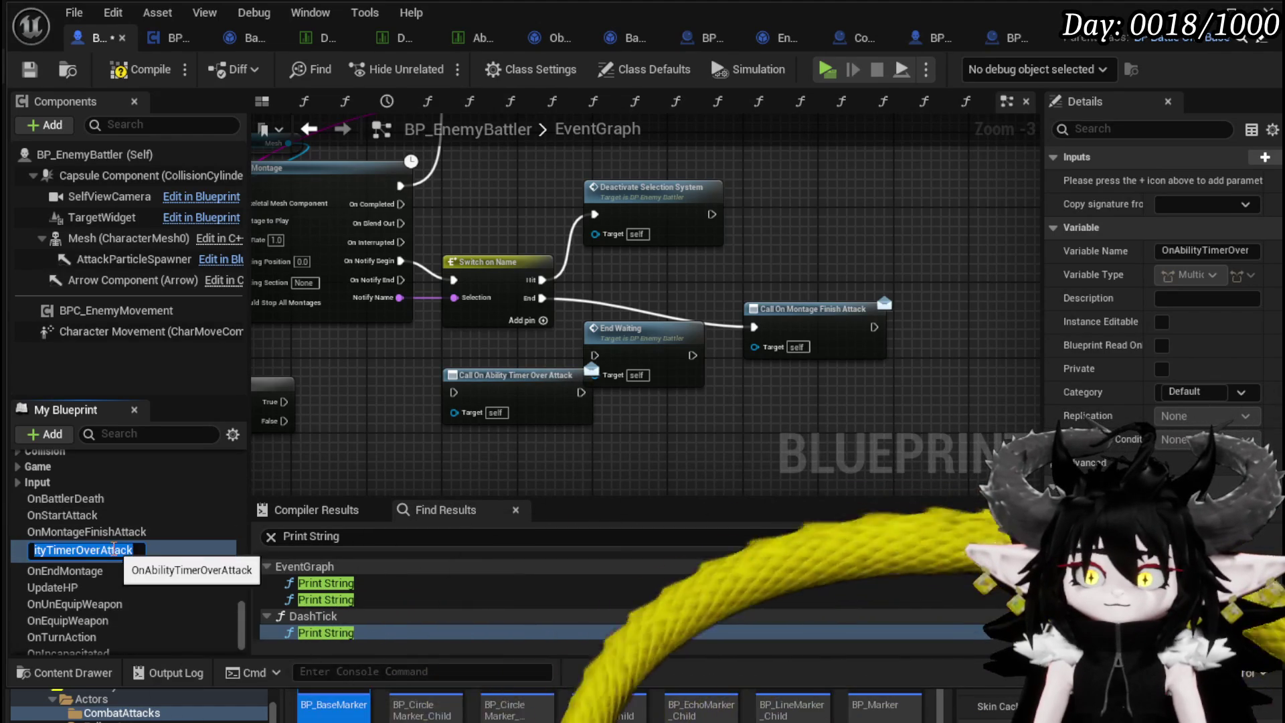
left_click(101, 549)
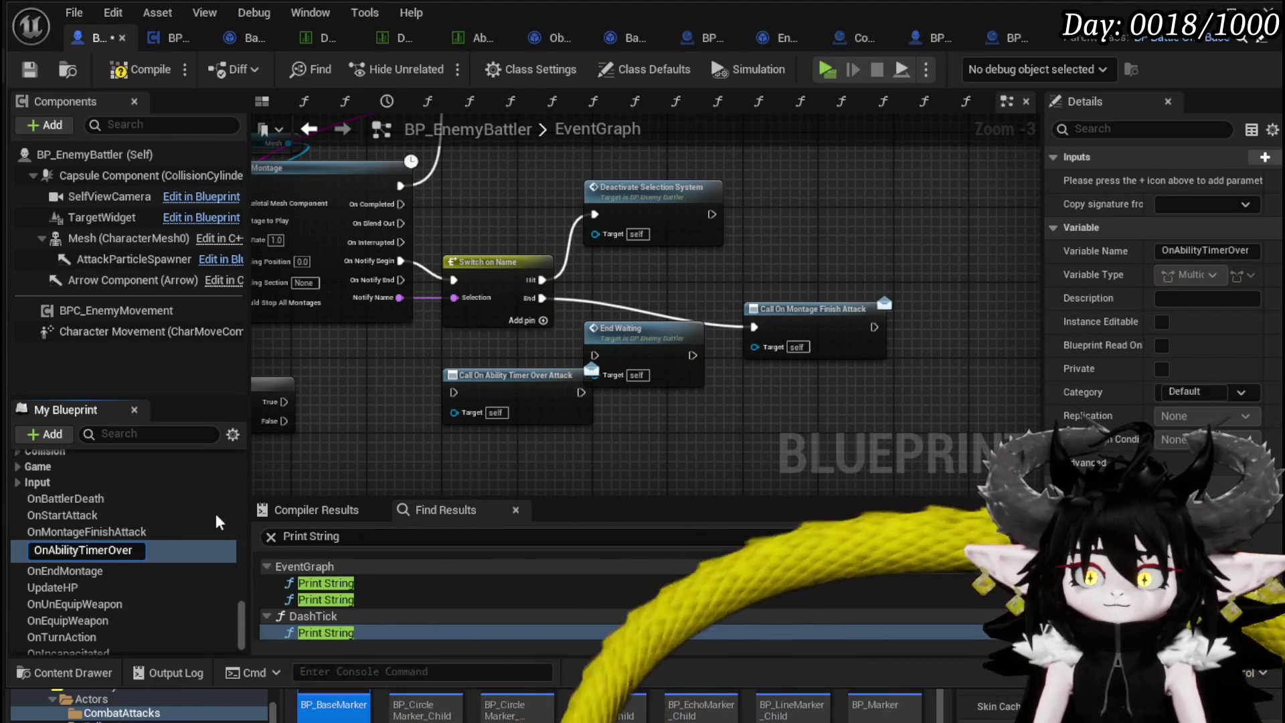
key("Return")
Rename OnMontageFinishAttack to OnAttackMontageFinish, then compile and save the Blueprint.
left_click(87, 532)
right_click(94, 534)
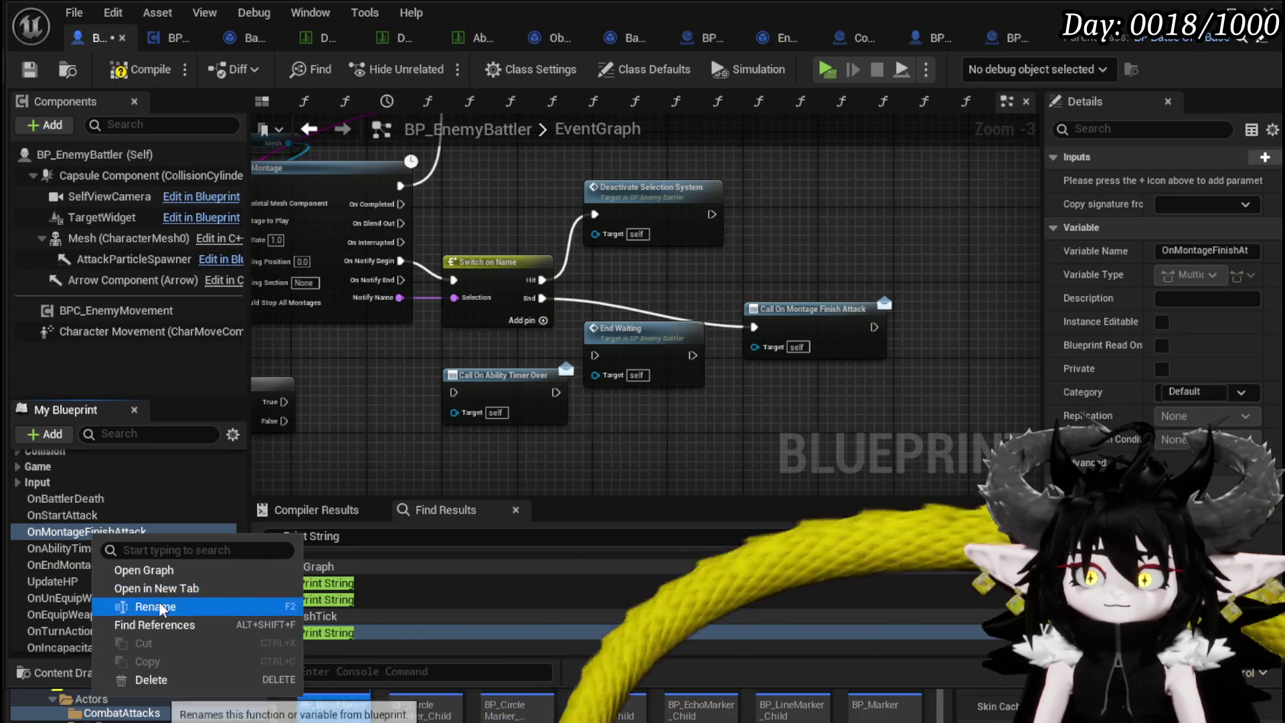
left_click(161, 607)
left_click_drag(101, 534, 161, 534)
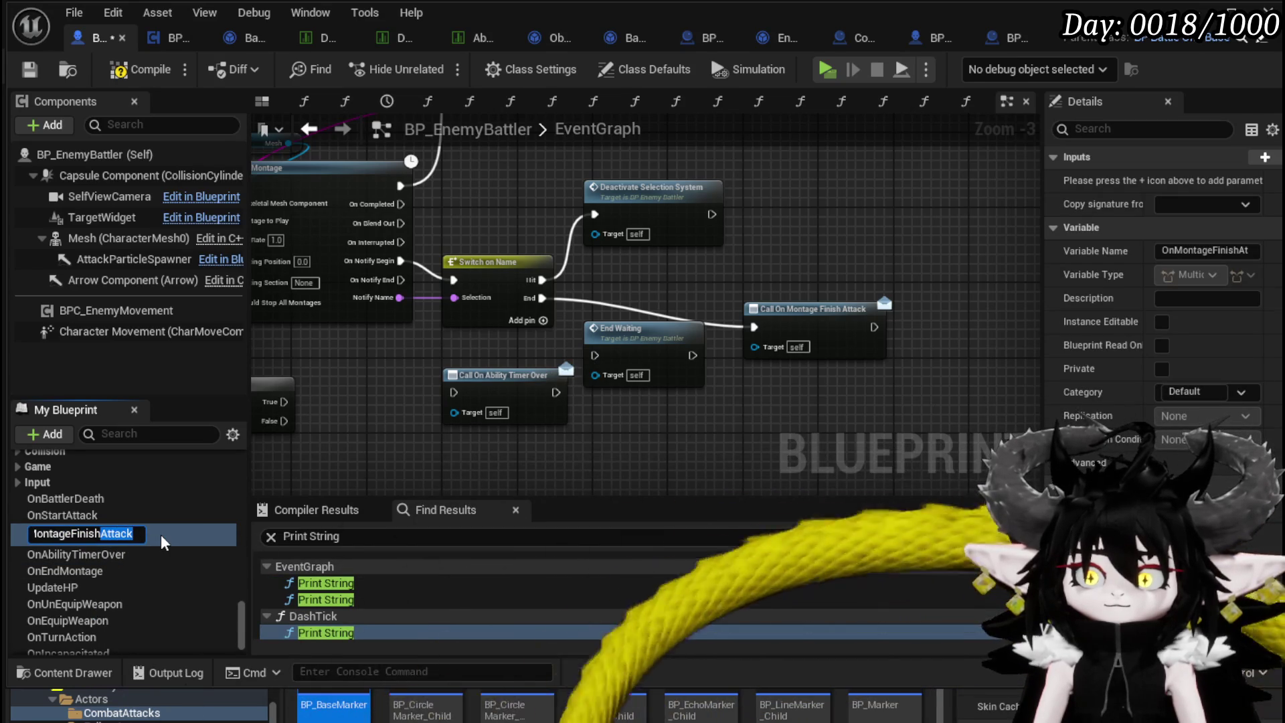
key("BackSpace")
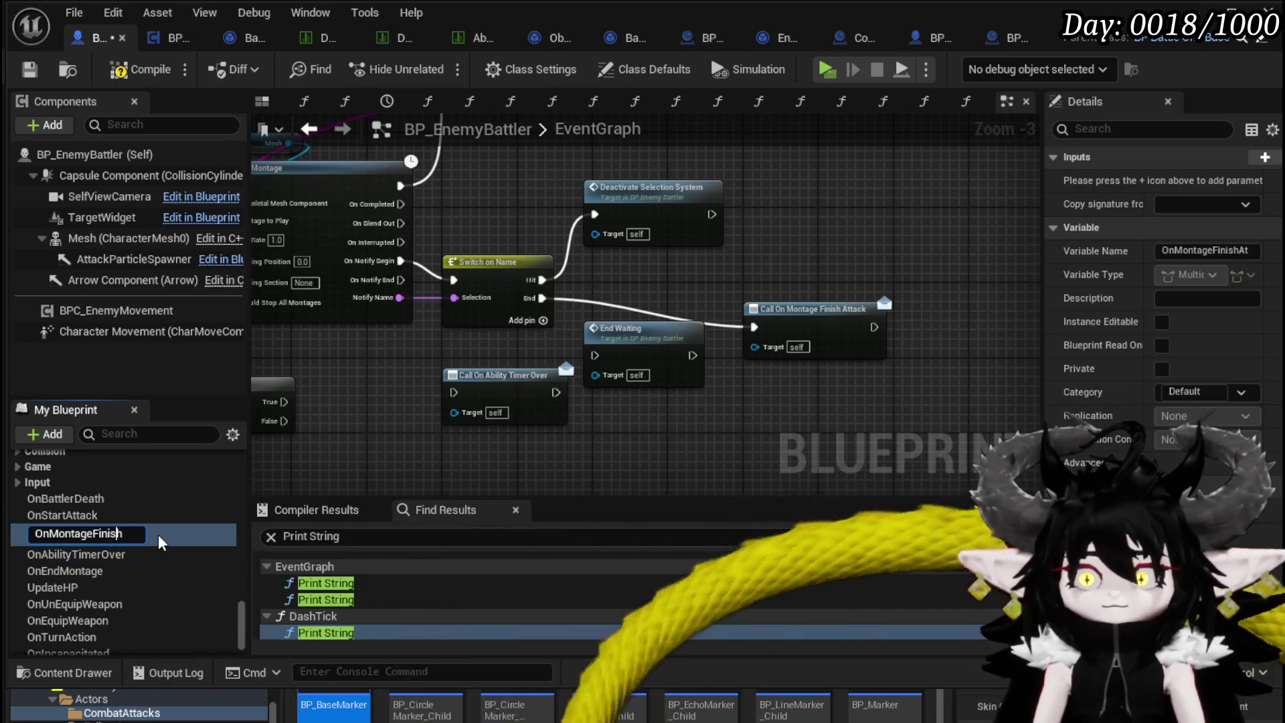
key("Left")
key("Left")
key("Left")
type("Attack")
key("Return")
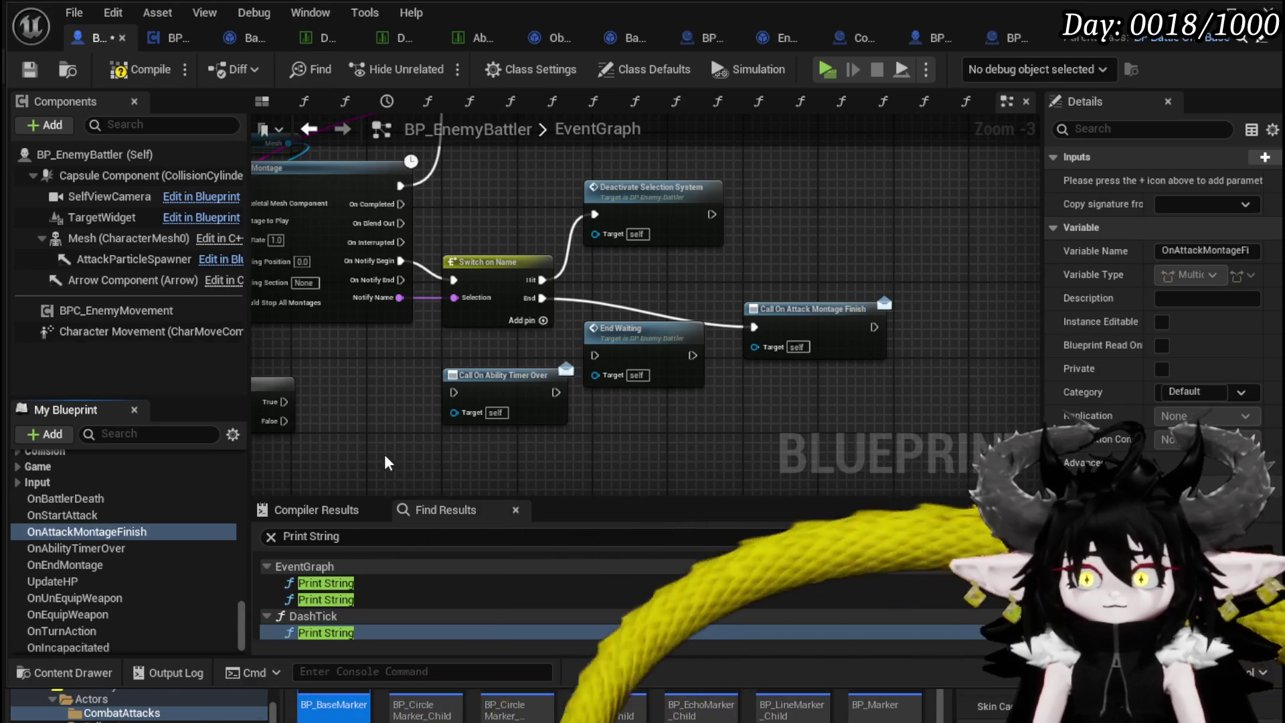
left_click(141, 71)
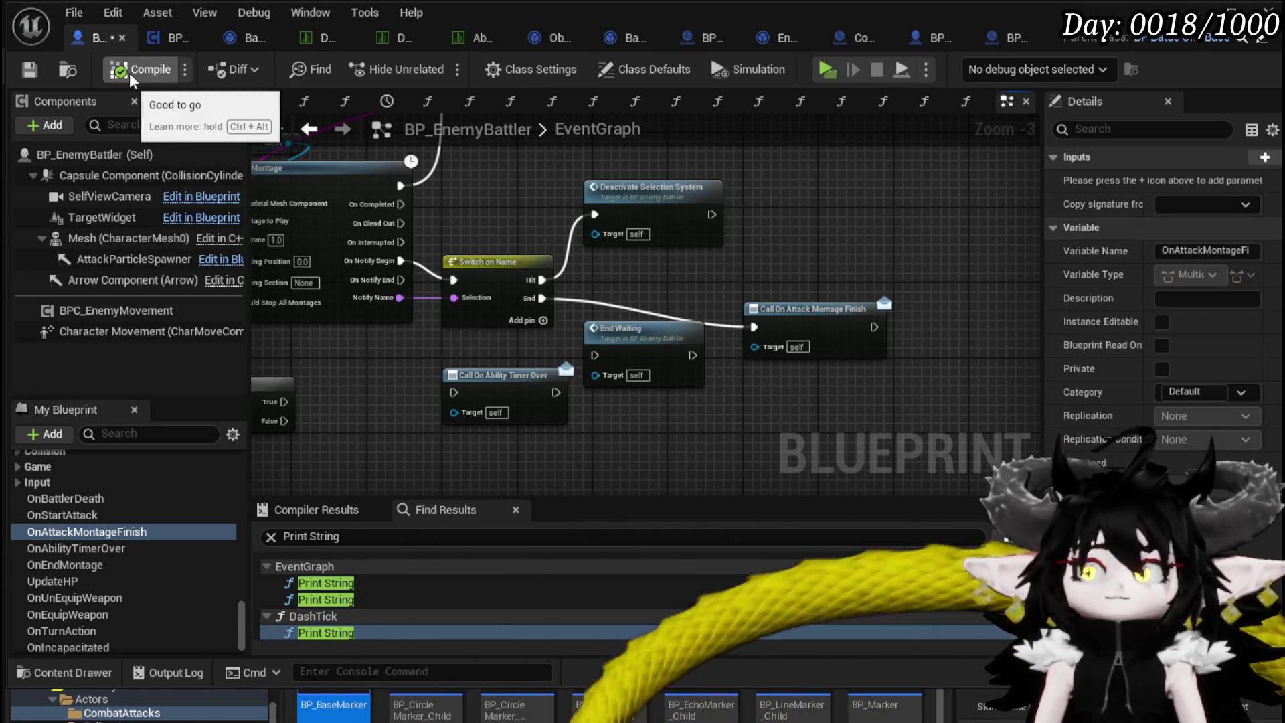
left_click(29, 69)
key("alt+Tab")
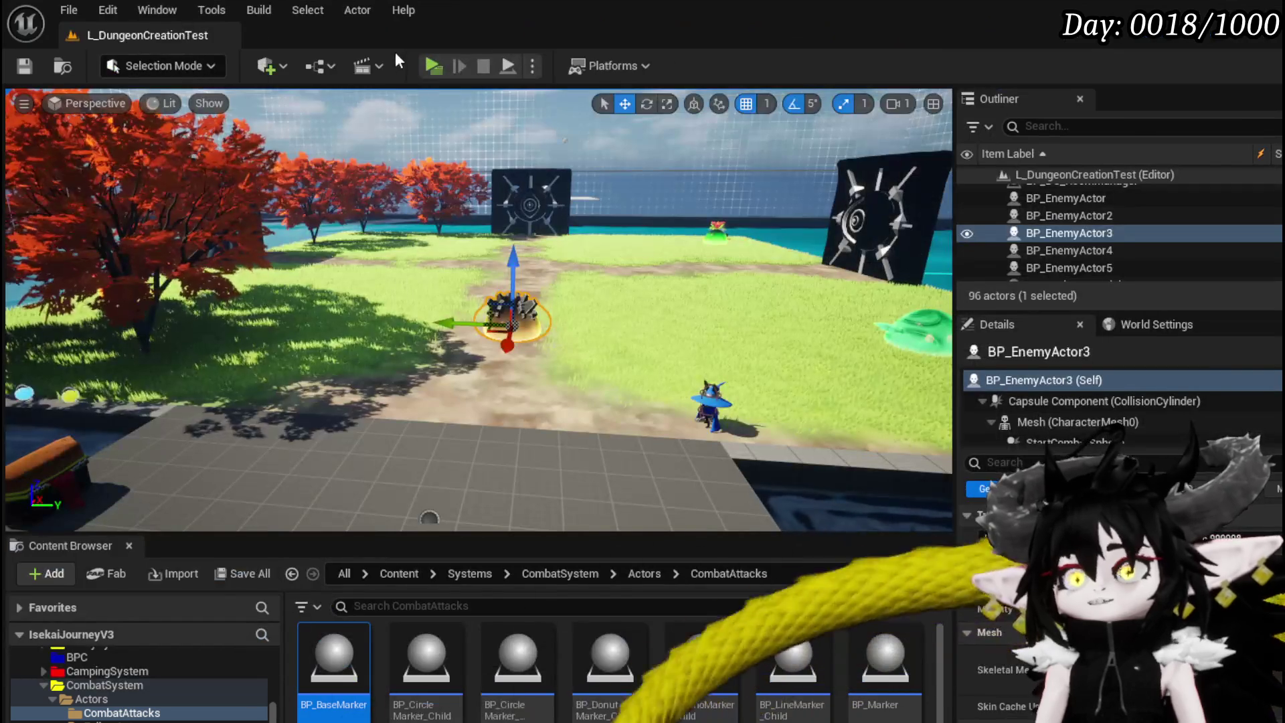
key("w")
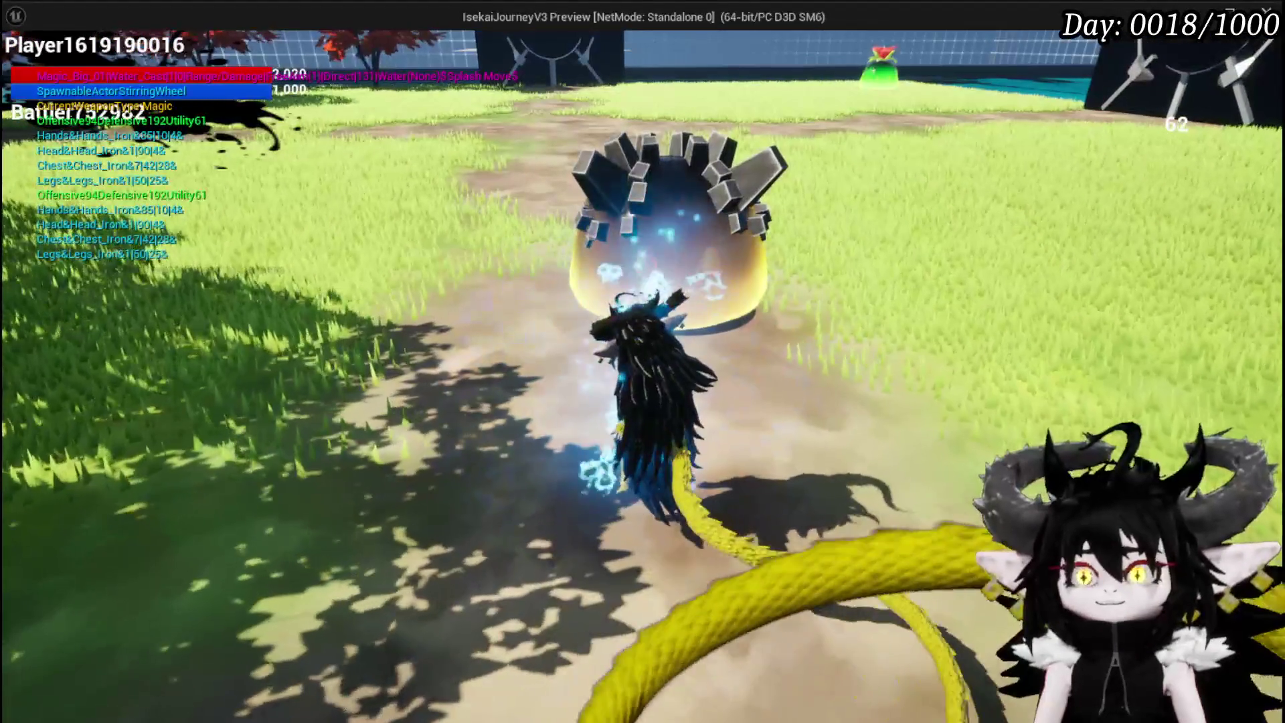
key("w")
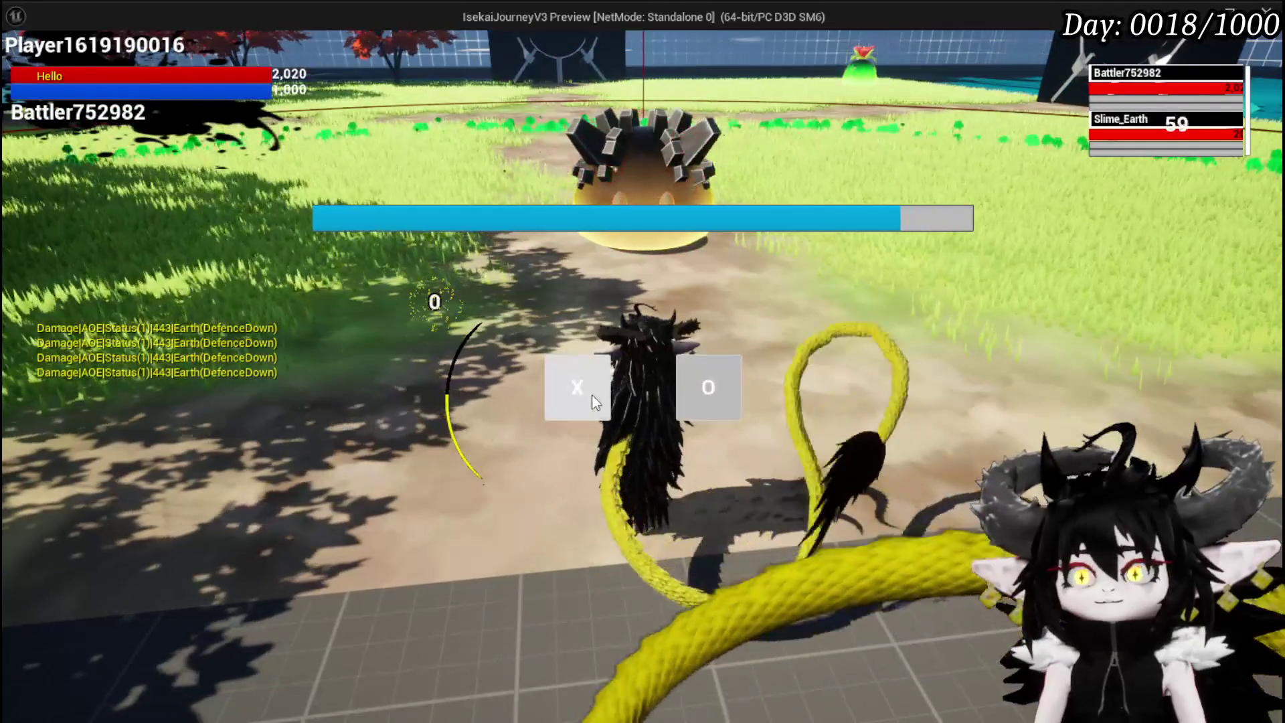
left_click(592, 395)
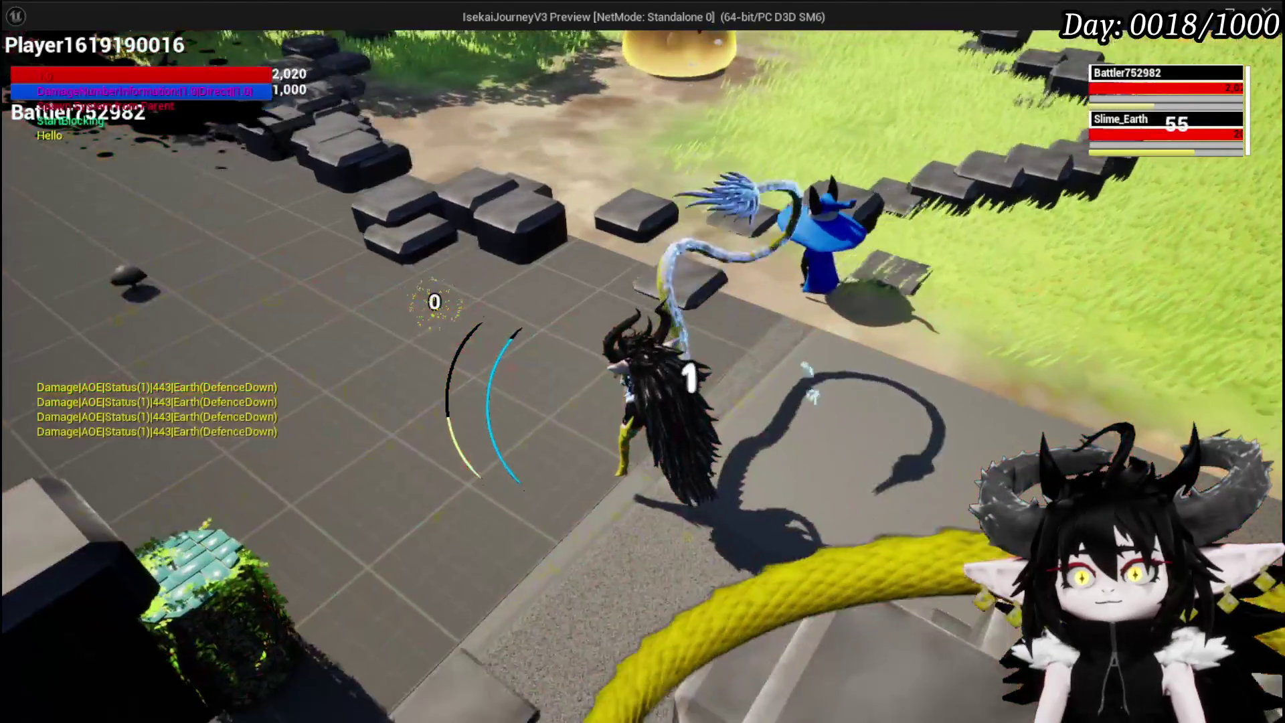
key("Escape")
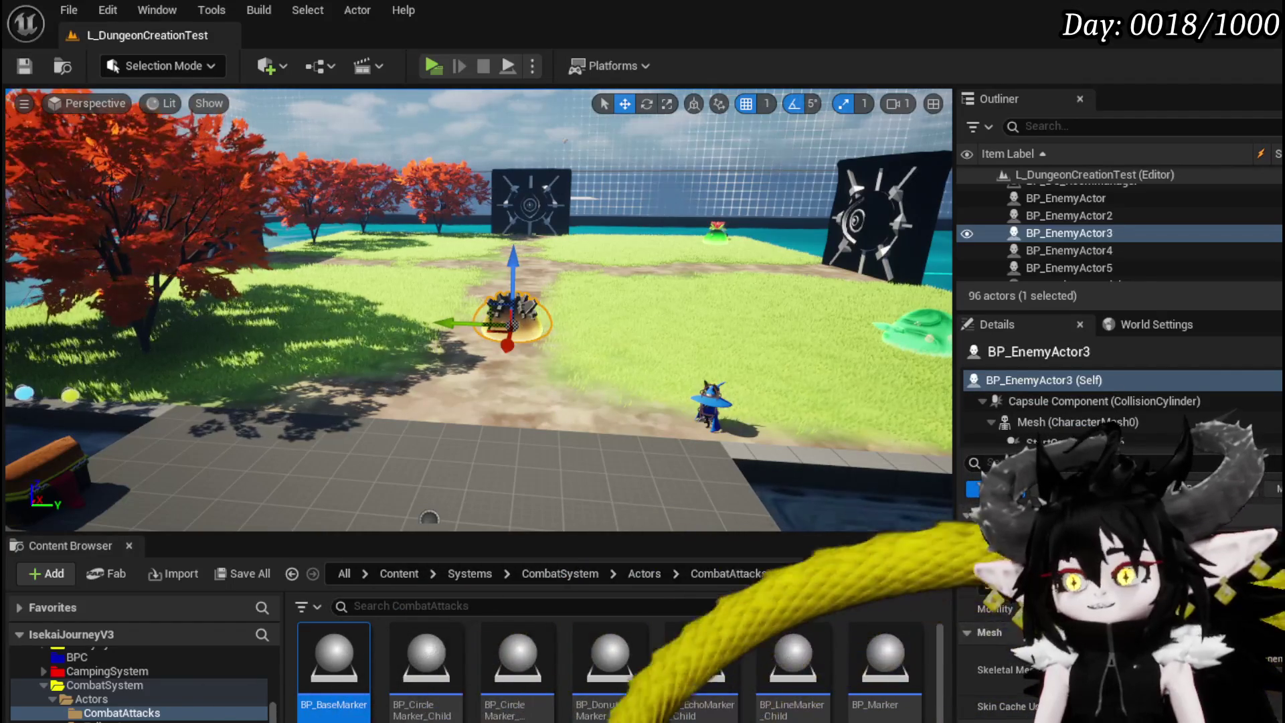
key("alt+Tab")
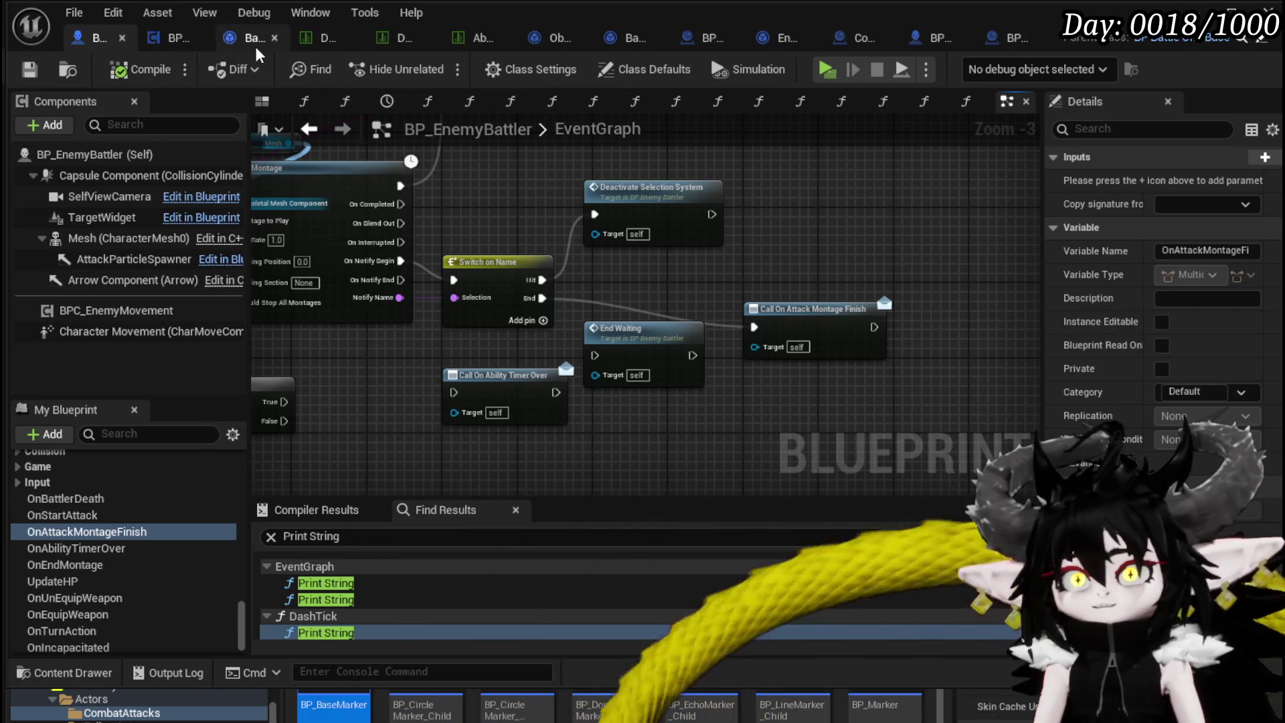
Save BP_BaseMarker and pan its BindEvent graph across the On Attack Montage Finish and On Ability Timer Over binds.
left_click(995, 43)
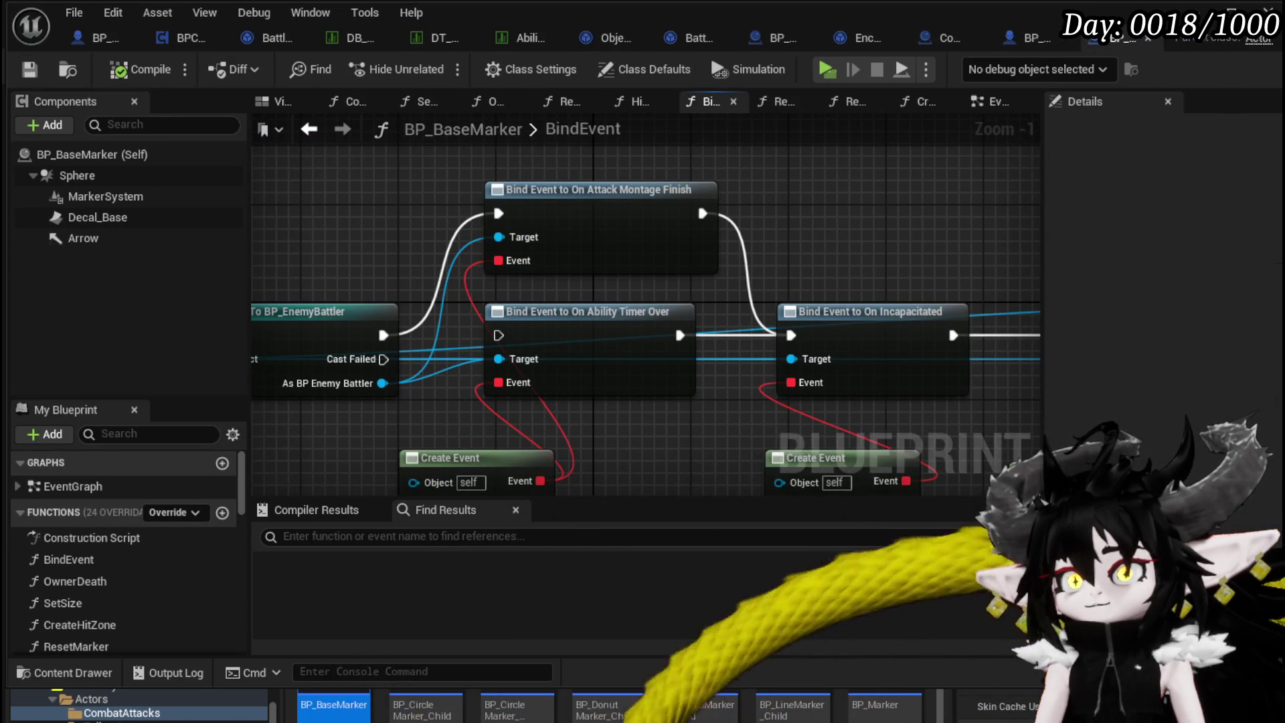
left_click(697, 194)
left_click(890, 204)
key("ctrl+s")
left_click_drag(412, 206, 419, 191)
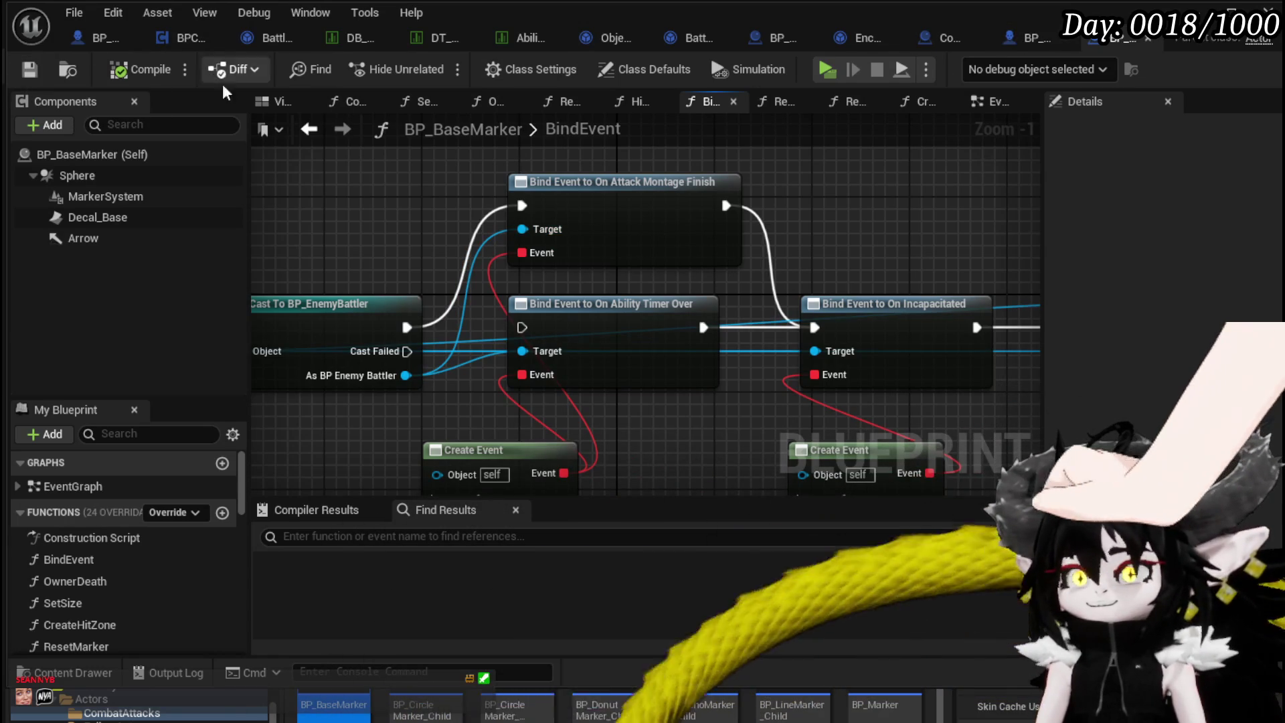
scroll(385, 192, "down", 2)
mouse_move(384, 194)
left_mouse_down()
mouse_move(603, 178)
mouse_move(441, 188)
left_mouse_up()
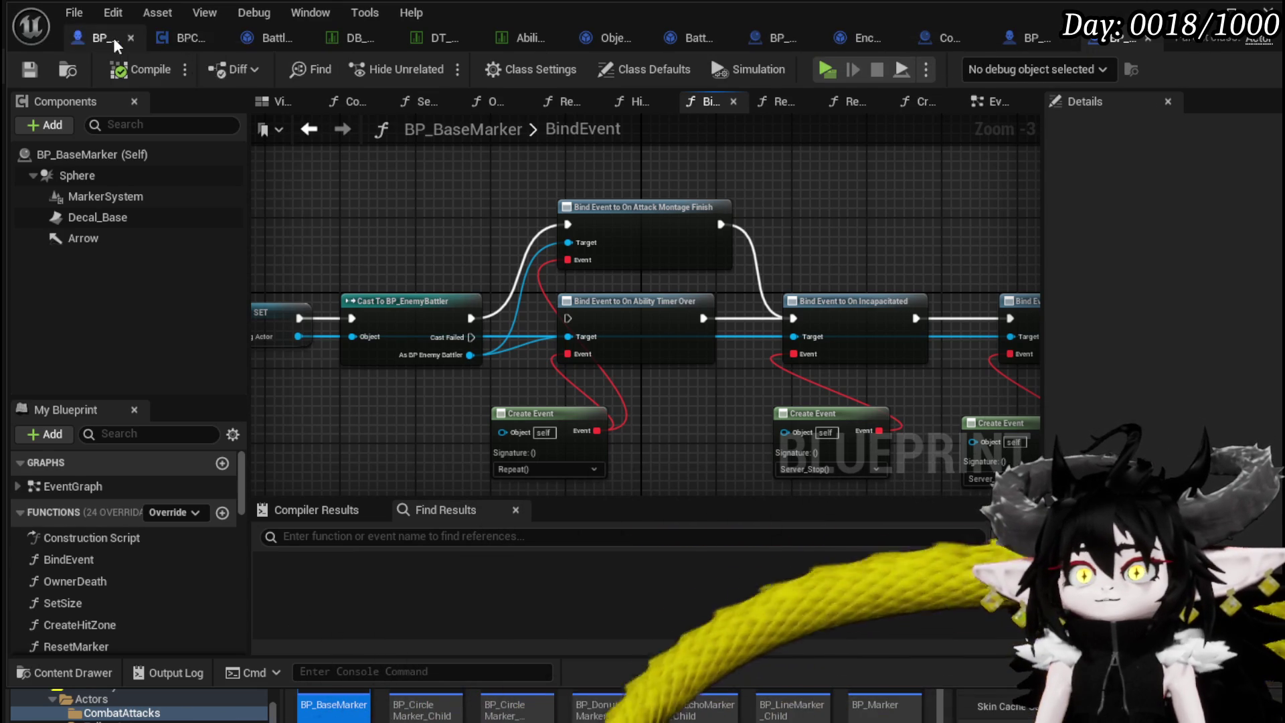
left_click(114, 38)
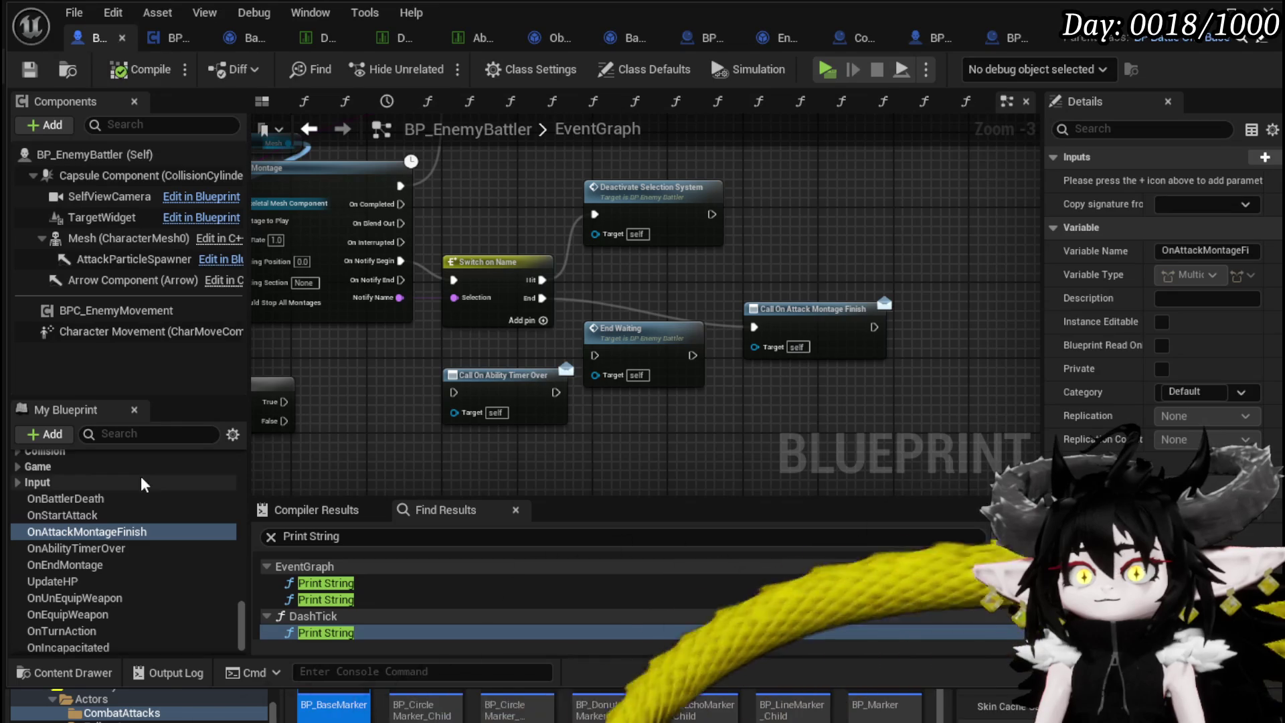
Move End Waiting out of the End chain, beside Call On Ability Timer Over.
scroll(98, 547, "up", 5)
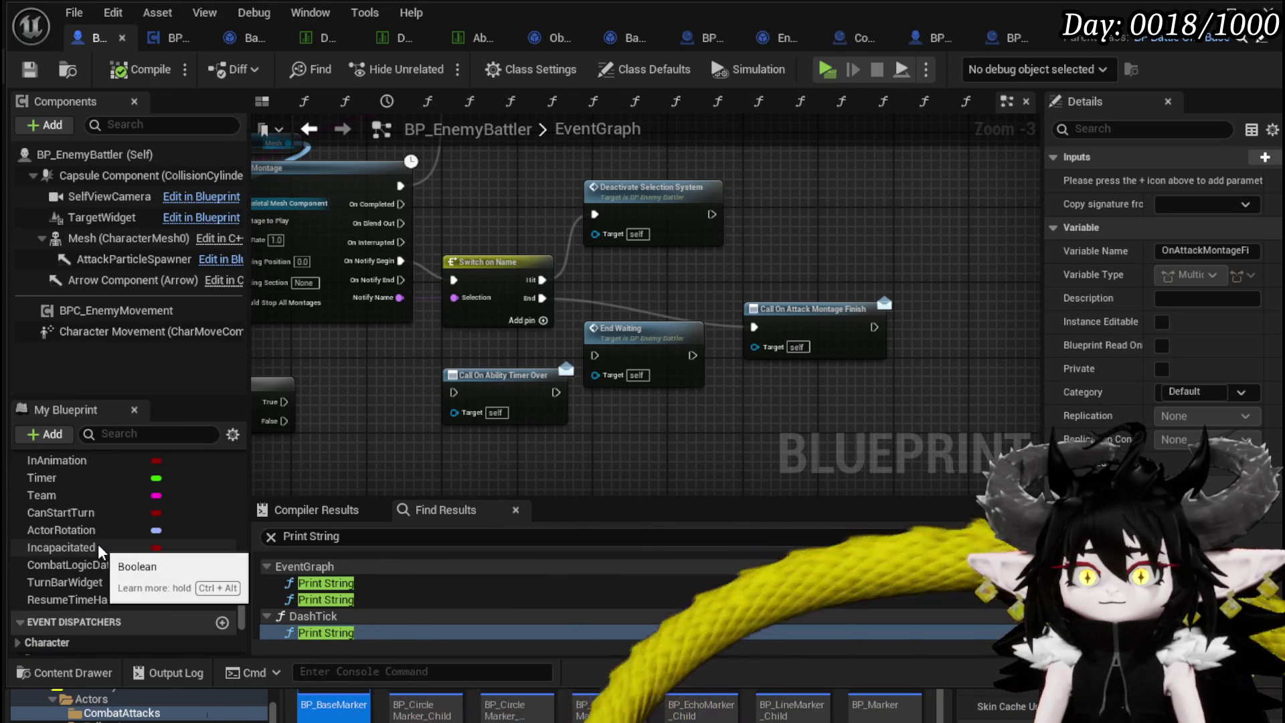
scroll(98, 544, "up", 10)
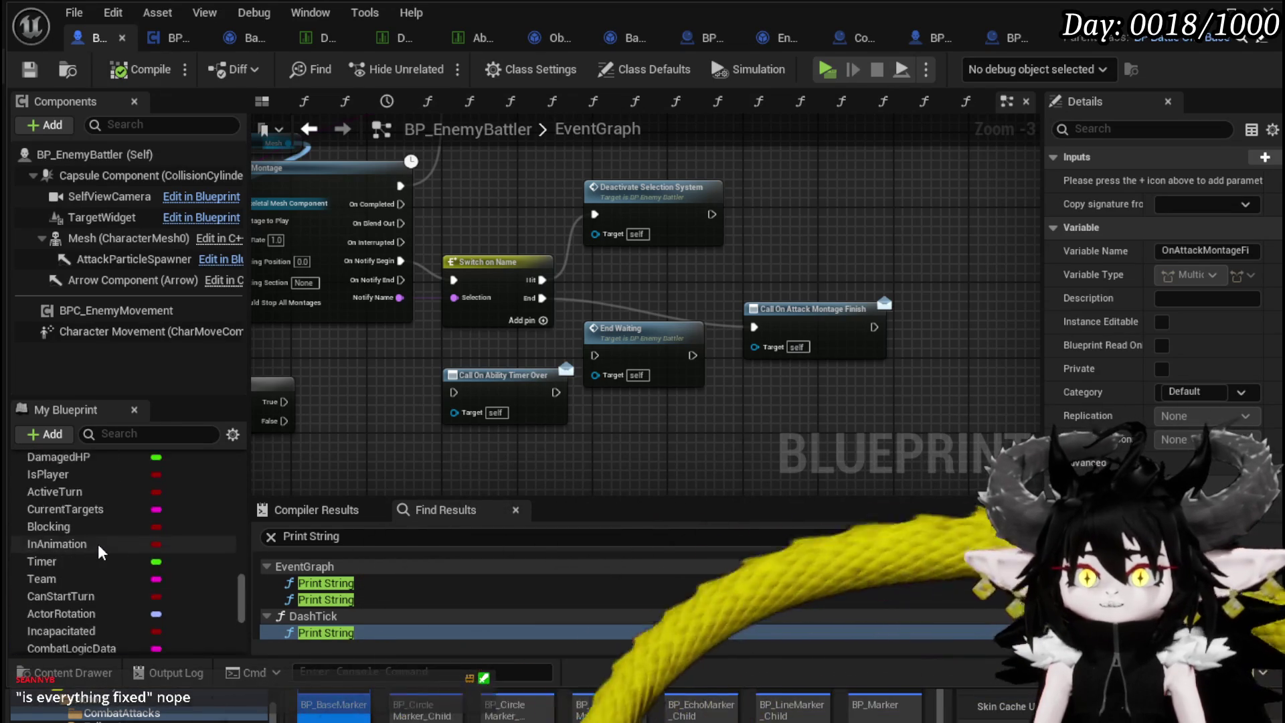
scroll(99, 542, "up", 10)
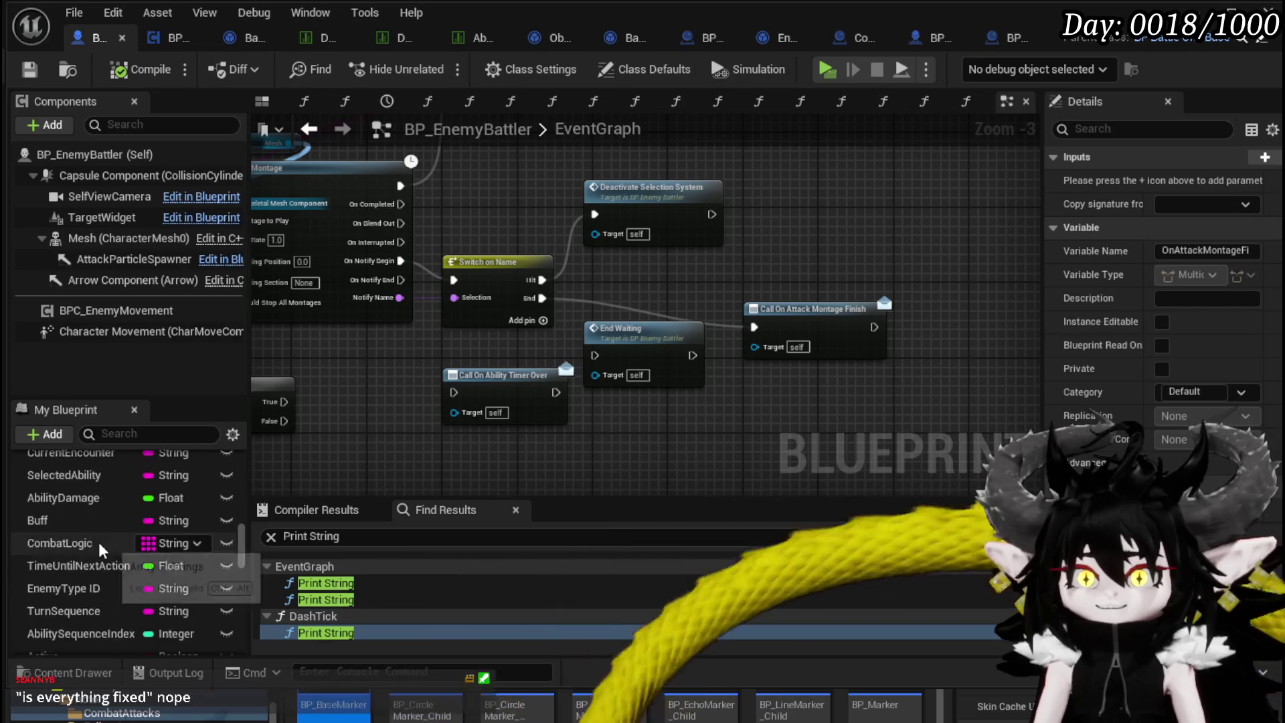
scroll(87, 505, "up", 3)
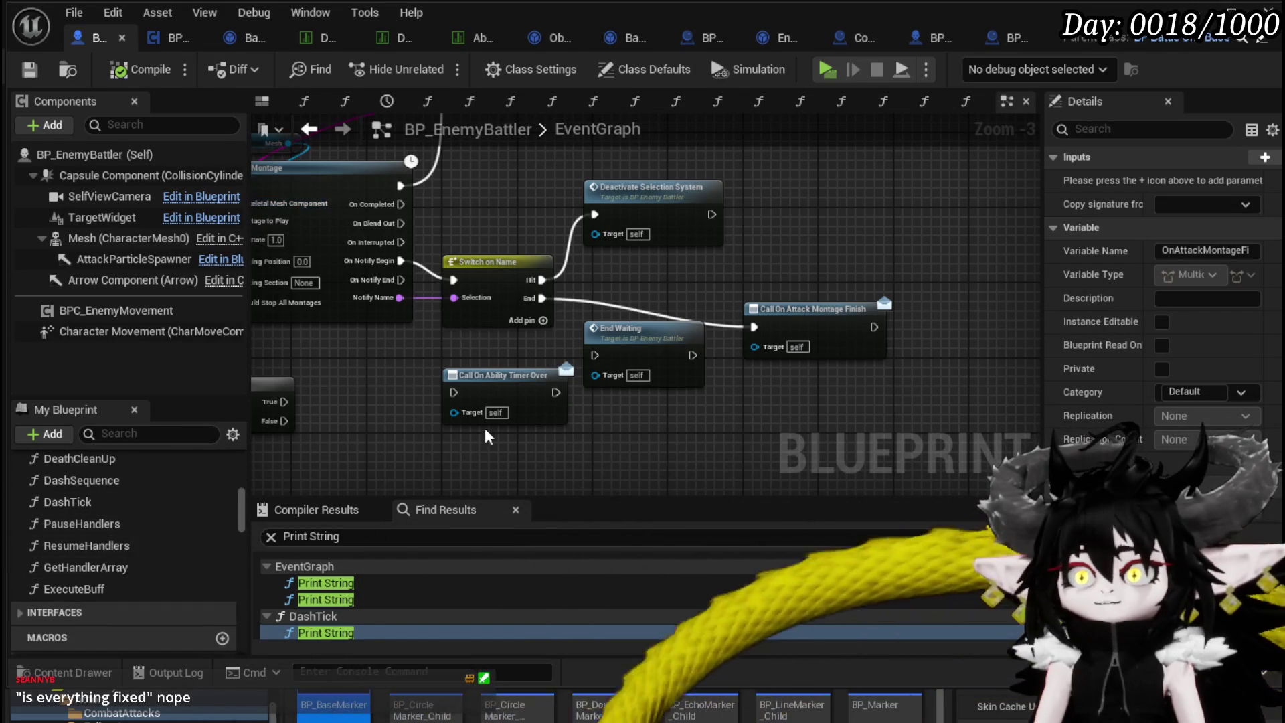
left_click_drag(613, 339, 623, 385)
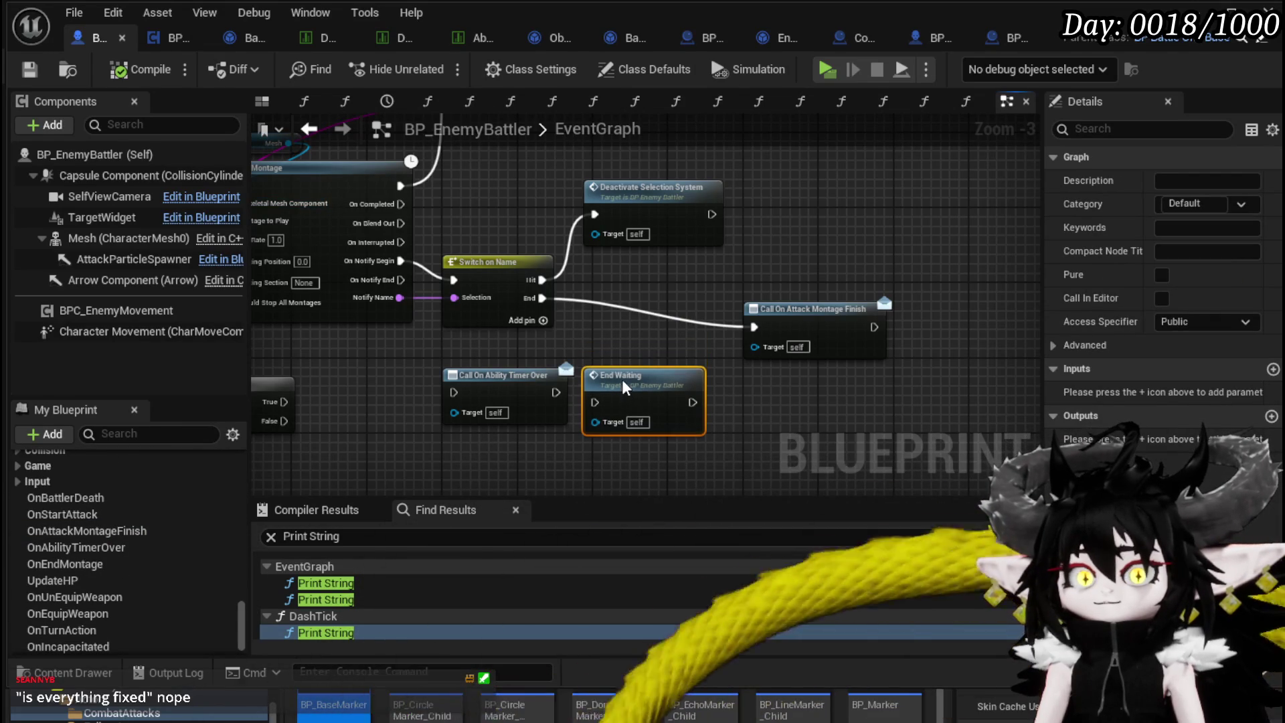
left_click(628, 349)
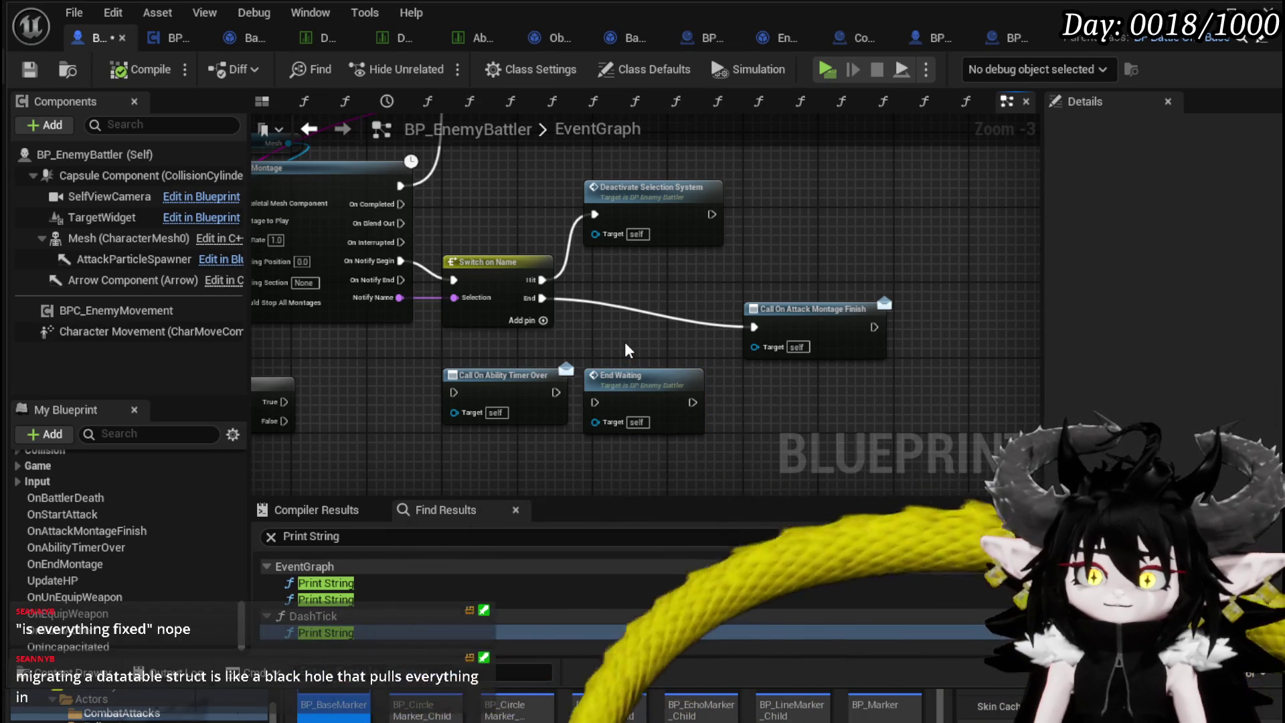
Place Call On Attack Montage Finish beside Switch on Name, realign nearby nodes, and save.
mouse_move(798, 312)
left_mouse_down()
mouse_move(645, 303)
mouse_move(431, 439)
left_mouse_up()
left_click_drag(650, 301, 641, 321)
left_click(592, 290)
mouse_move(468, 285)
left_mouse_down()
mouse_move(481, 247)
mouse_move(463, 248)
mouse_move(475, 247)
left_mouse_up()
left_click(656, 283)
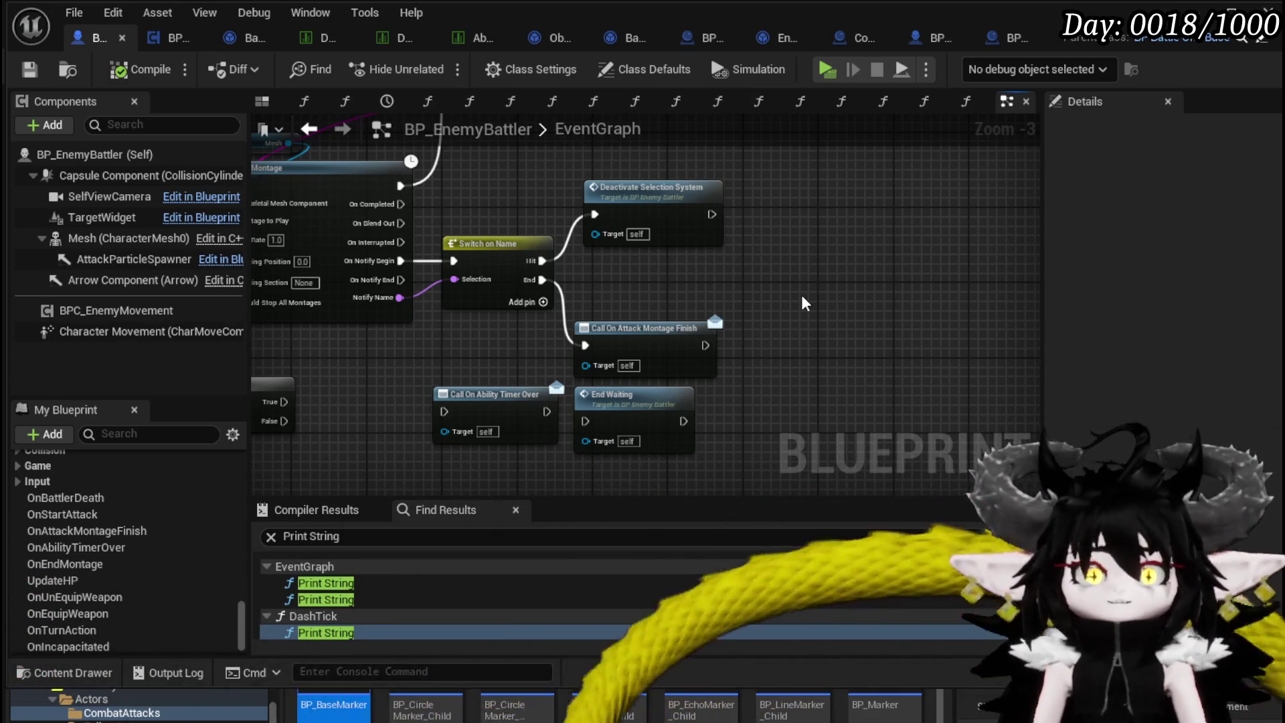
left_click(16, 70)
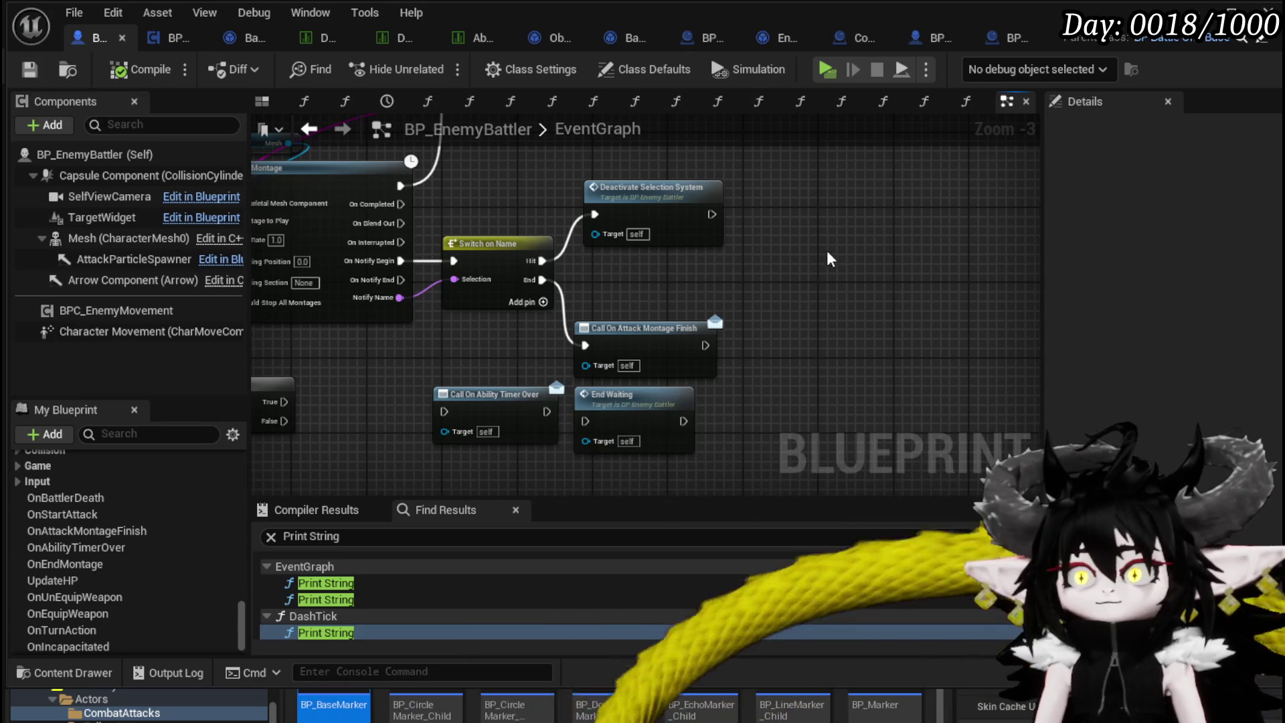
left_click_drag(648, 209, 638, 209)
left_click(885, 240)
key("ctrl+s")
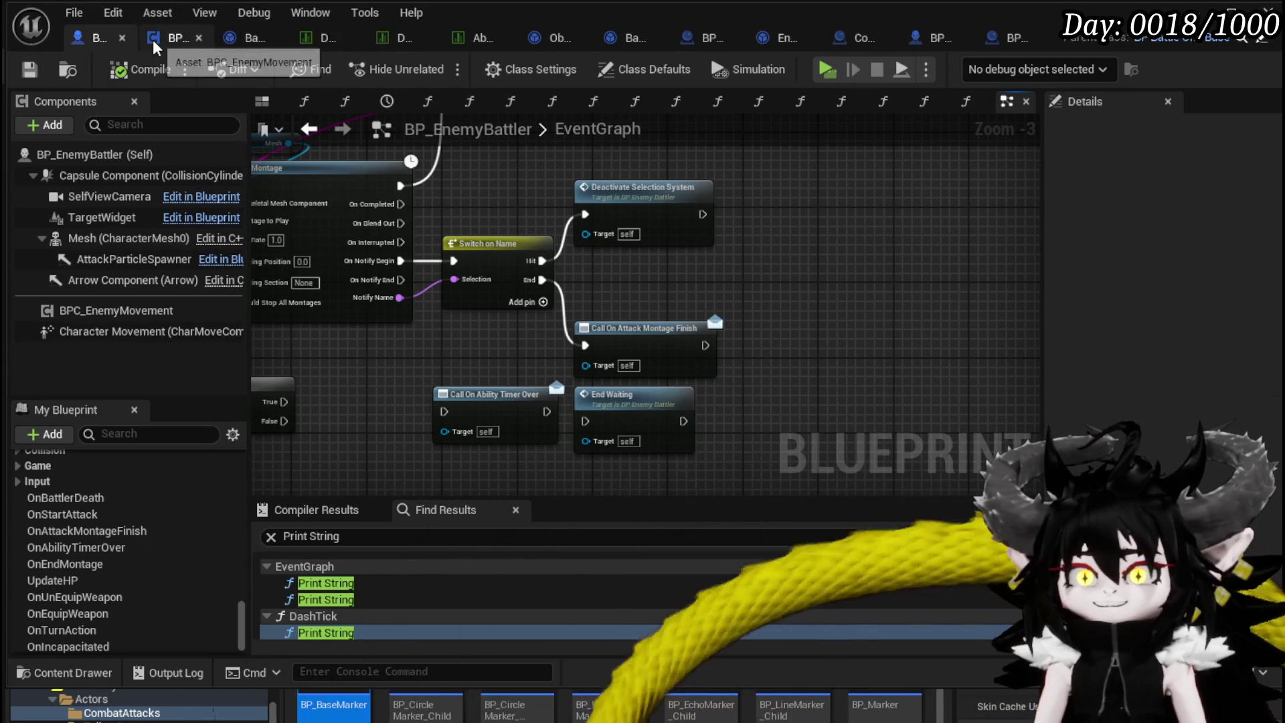
Enable a breakpoint on the EndAttack entry node in BattlerAI_Object.
left_click(175, 39)
left_click(238, 37)
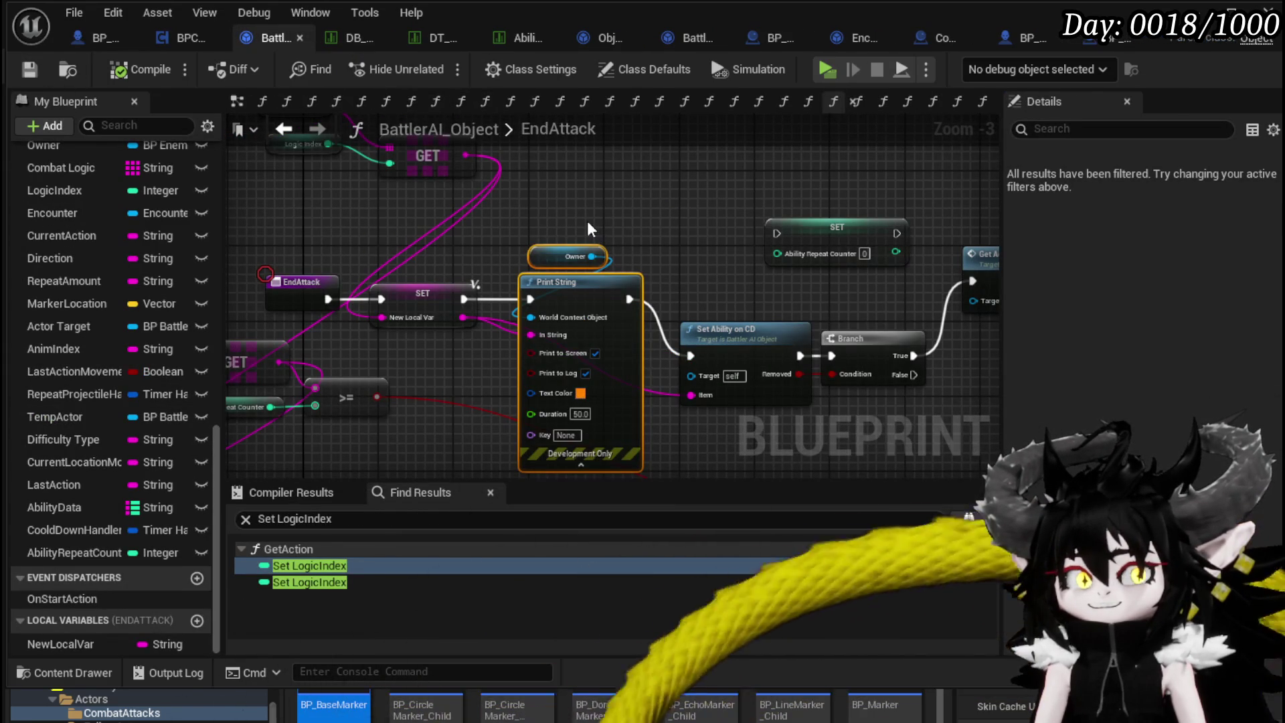
mouse_move(588, 197)
left_mouse_down()
mouse_move(566, 178)
mouse_move(349, 167)
mouse_move(583, 181)
mouse_move(687, 202)
left_mouse_up()
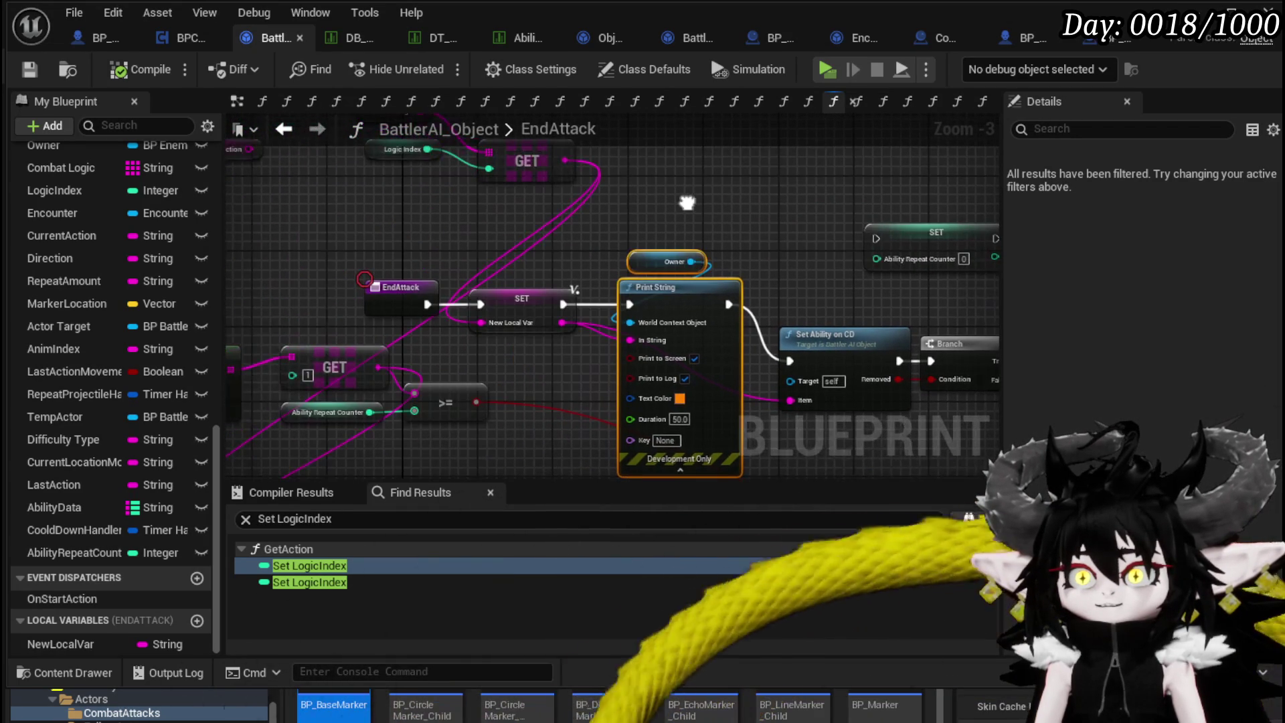
mouse_move(362, 249)
left_mouse_down()
mouse_move(431, 303)
mouse_move(440, 216)
mouse_move(442, 313)
left_mouse_up()
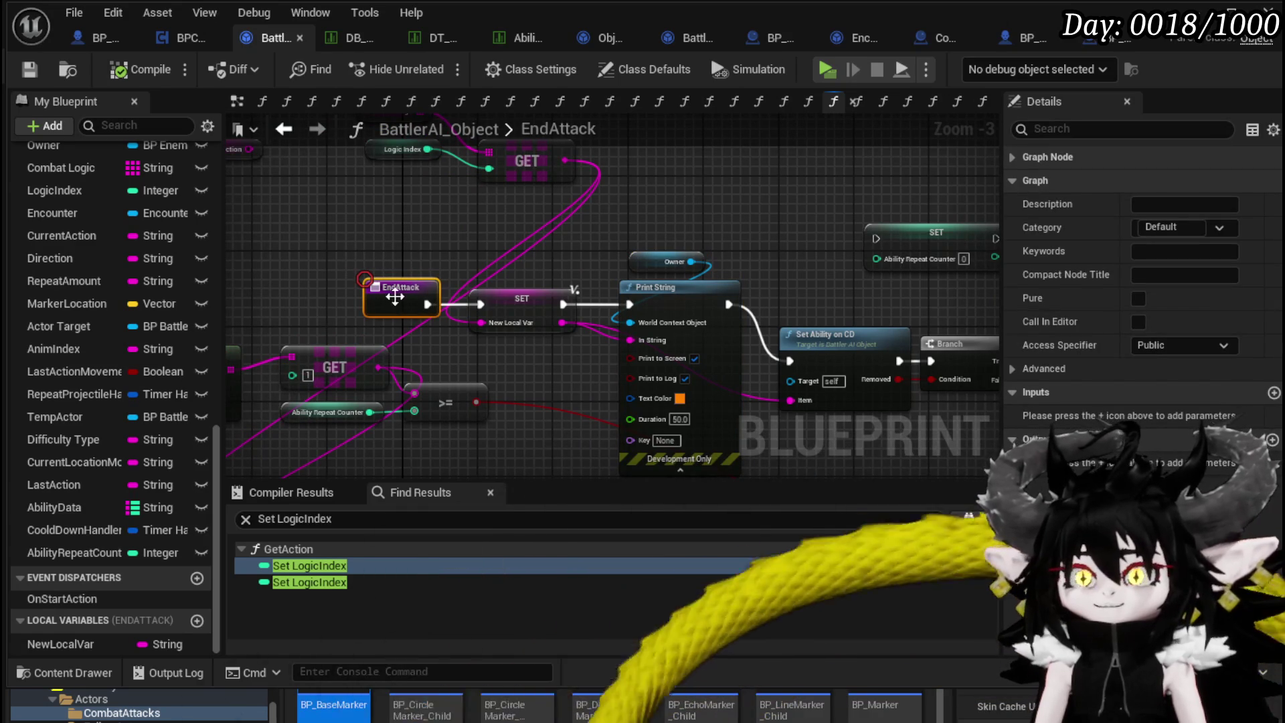
right_click(396, 300)
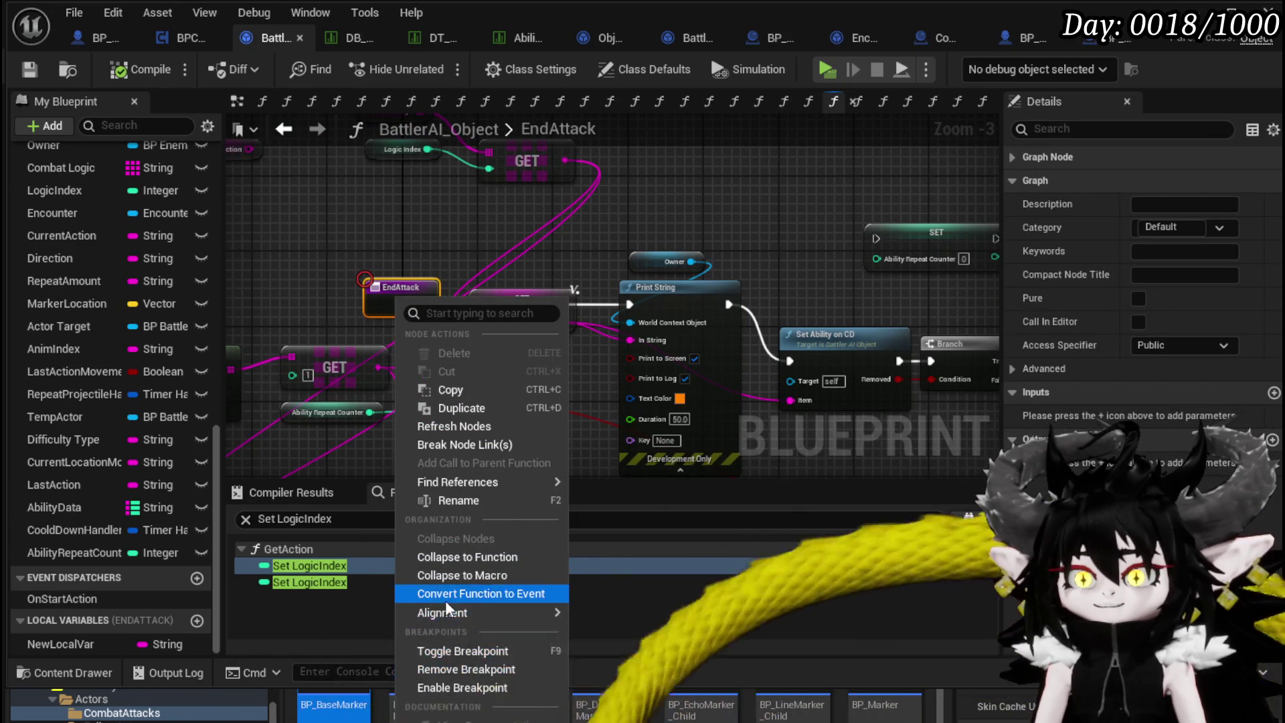
left_click(466, 688)
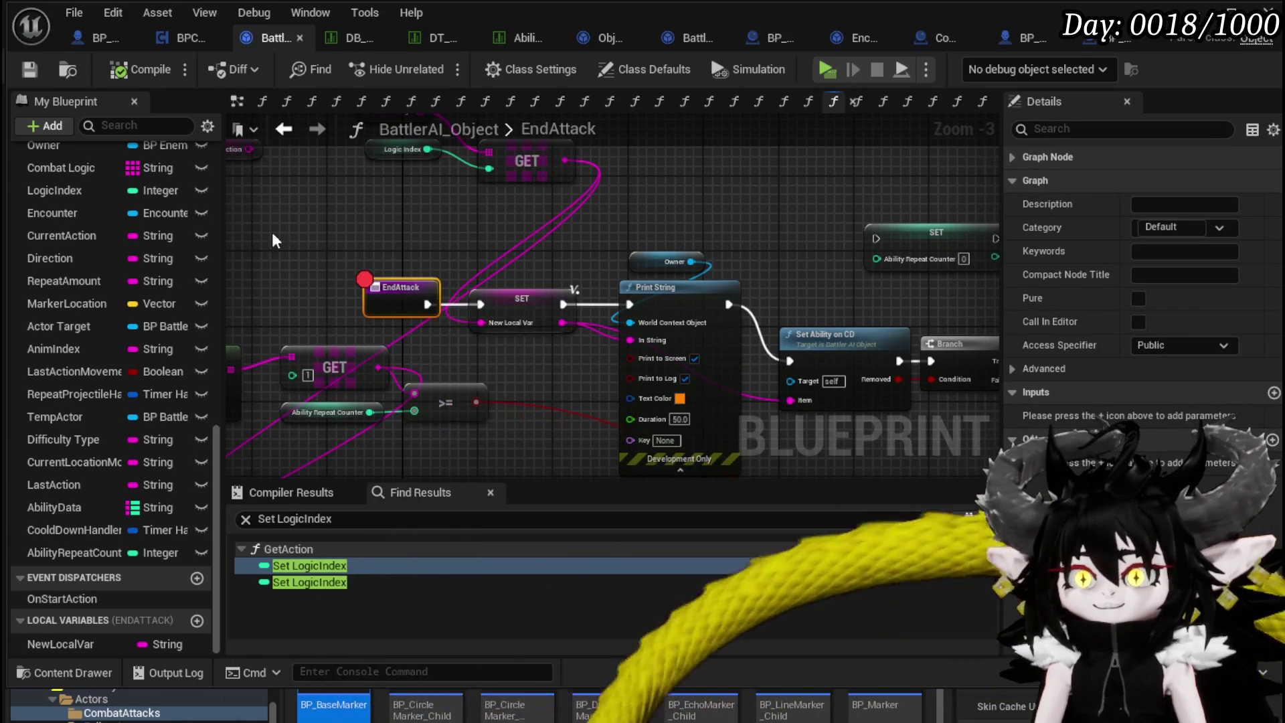
Open BattlerAI_Object's SetParent function graph from the Functions list.
scroll(118, 324, "up", 3)
scroll(118, 321, "up", 10)
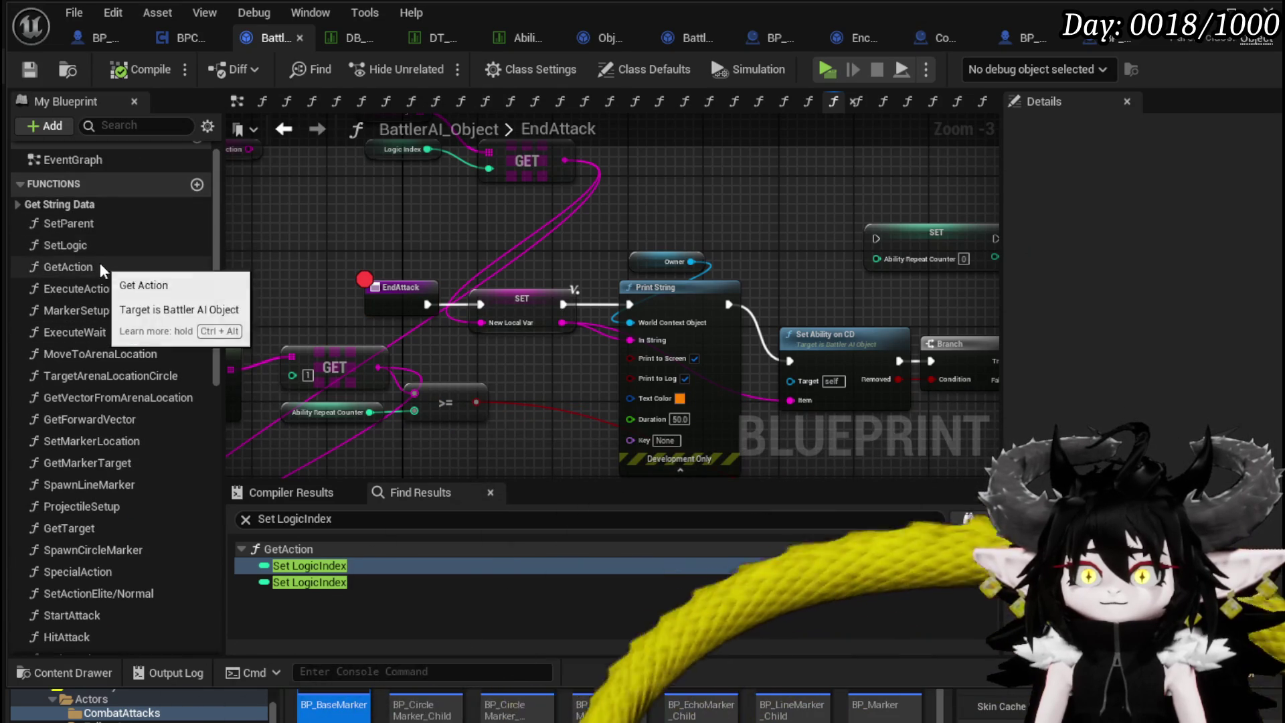
double_click(99, 225)
Move the two Bind Event nodes in SetParent up and left into a tidier spot.
left_click_drag(714, 191, 782, 212)
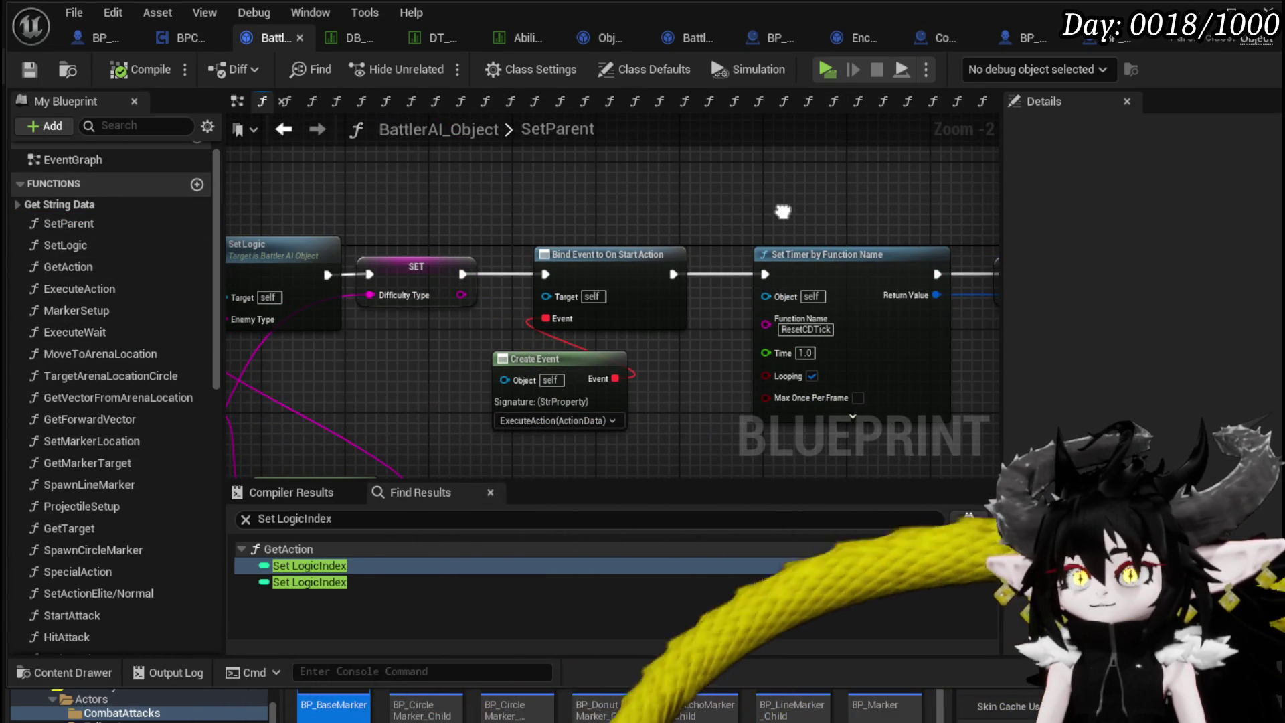
left_click_drag(782, 212, 997, 218)
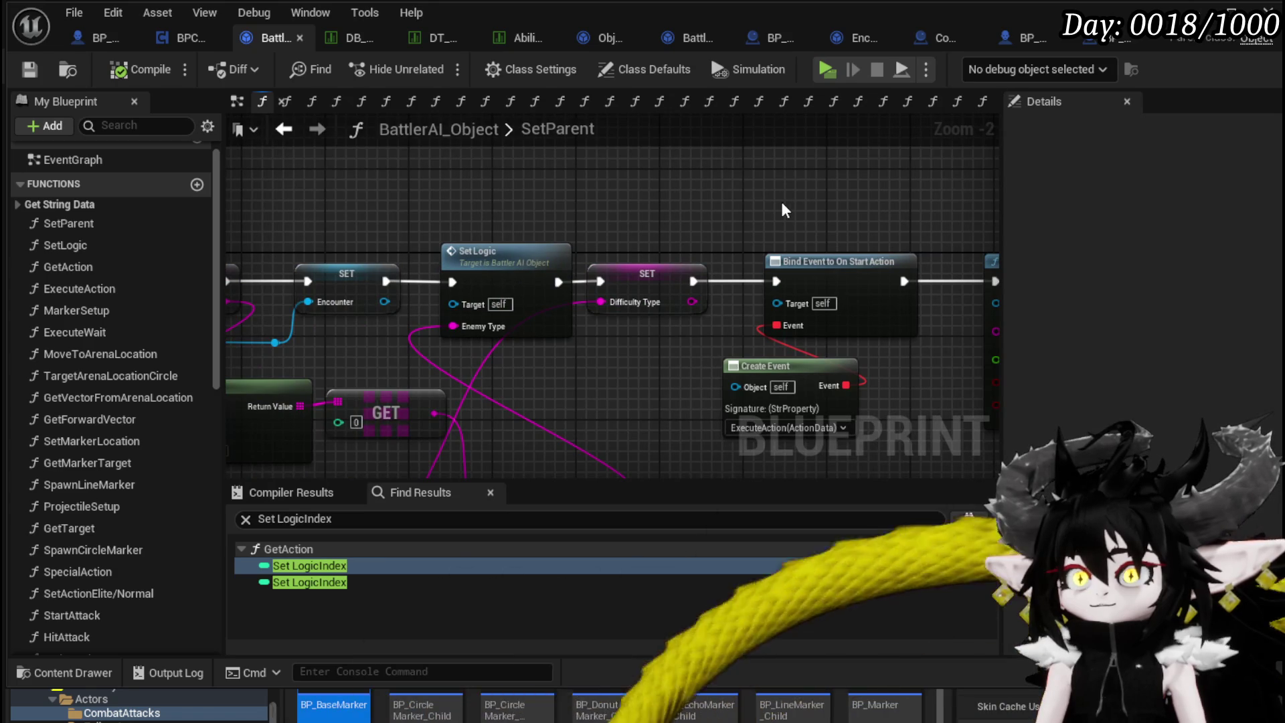
scroll(781, 202, "down", 2)
left_click_drag(358, 267, 539, 250)
scroll(540, 250, "up", 3)
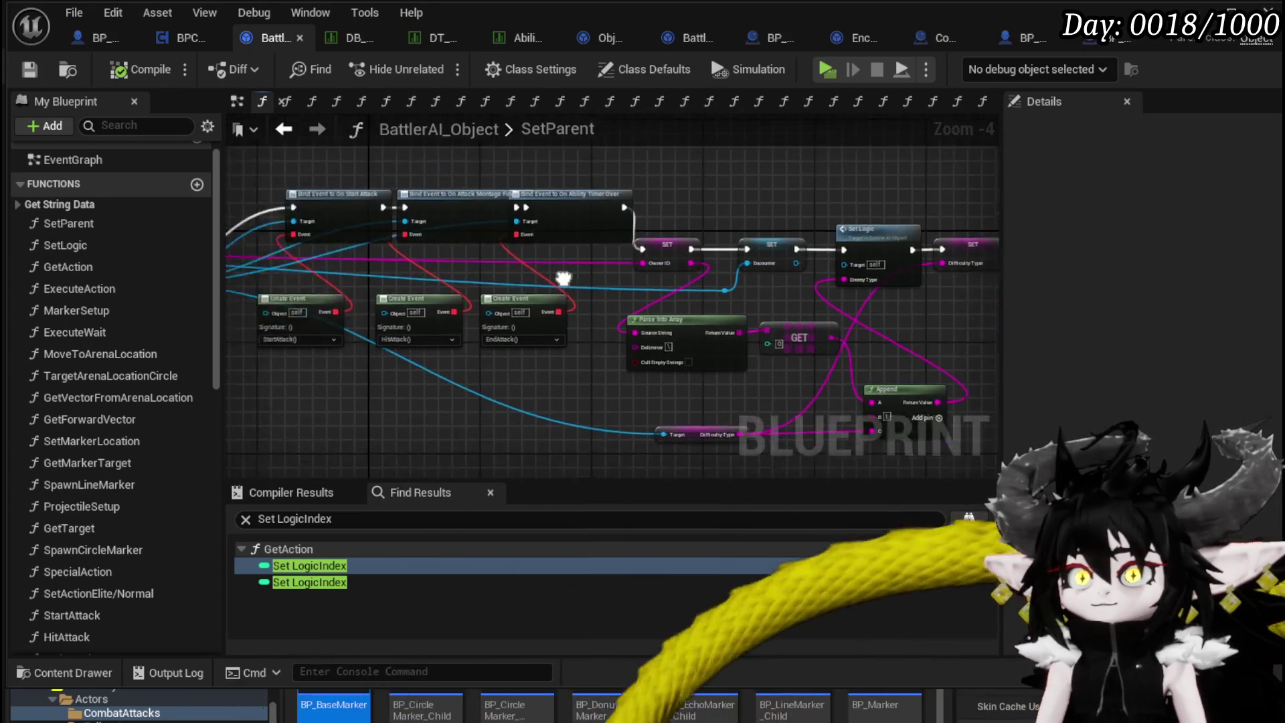
mouse_move(616, 268)
left_mouse_down()
mouse_move(594, 244)
mouse_move(545, 319)
mouse_move(592, 254)
left_mouse_up()
left_click_drag(707, 235, 634, 223)
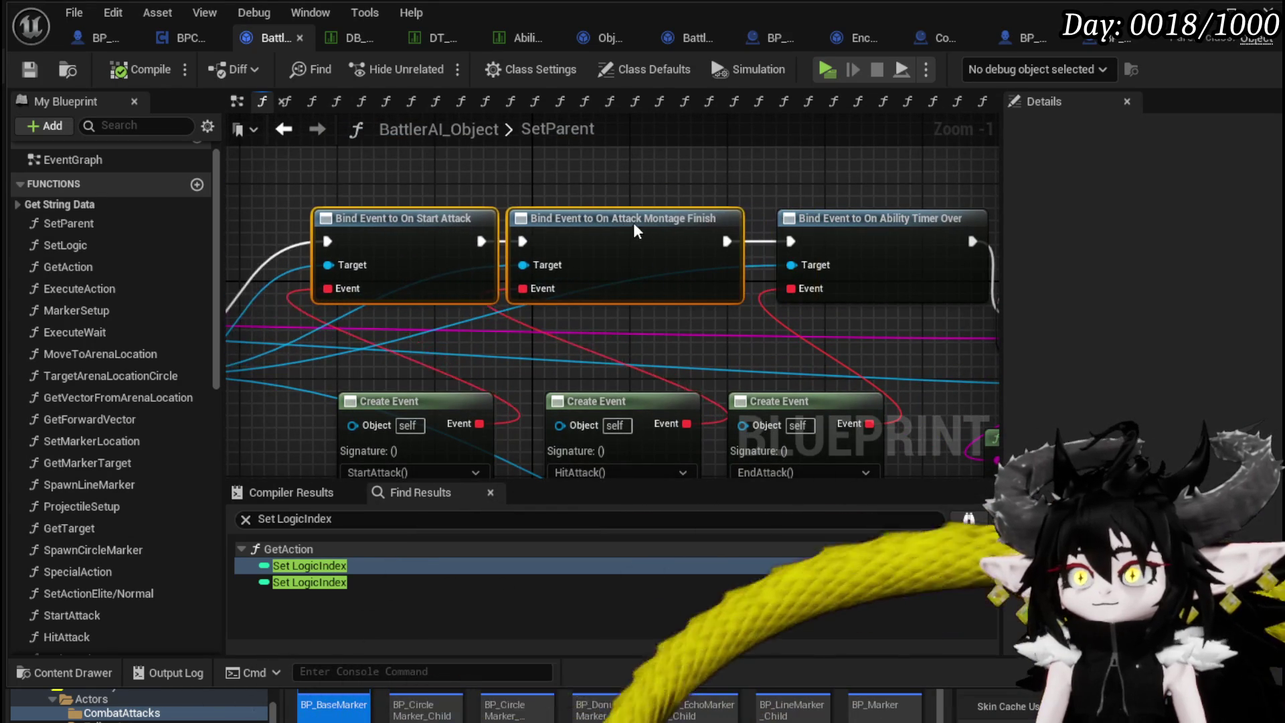
mouse_move(483, 209)
left_mouse_down()
mouse_move(425, 205)
mouse_move(565, 153)
mouse_move(644, 172)
mouse_move(925, 178)
mouse_move(625, 155)
left_mouse_up()
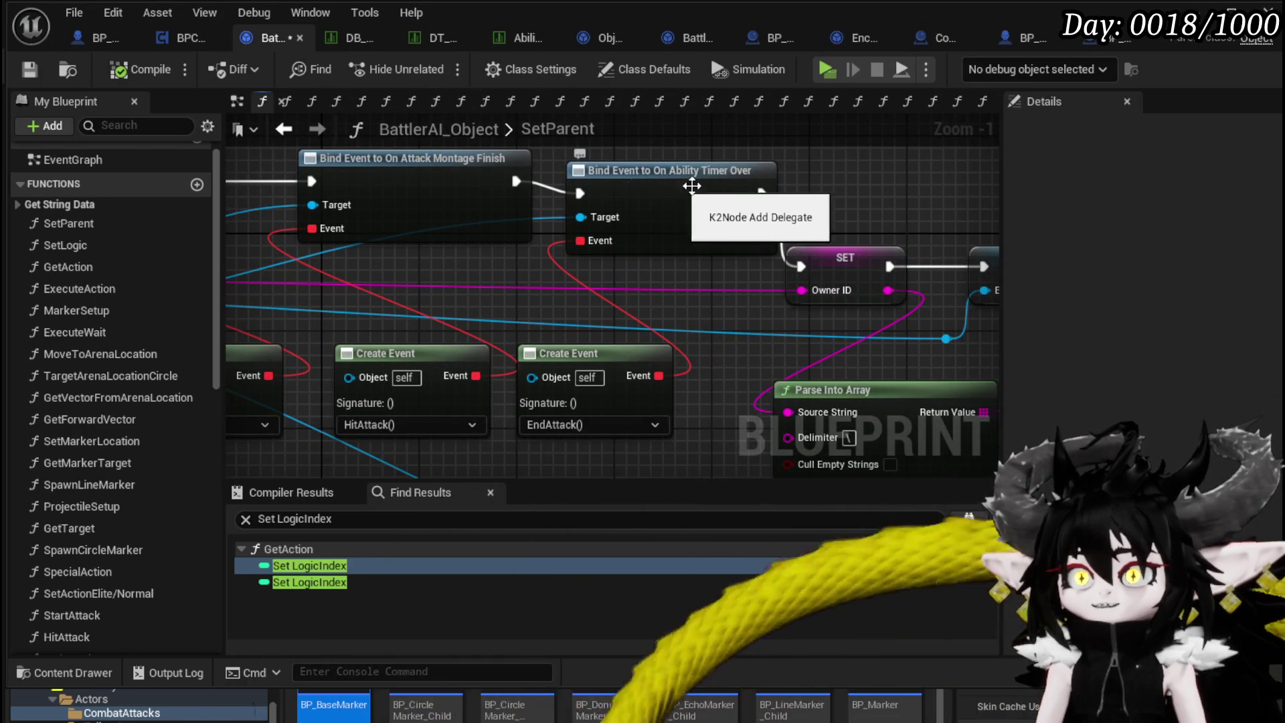
Reposition the StartAttack and EndAttack Create Event nodes, then return to the EndAttack graph.
left_click_drag(683, 189, 921, 193)
left_click_drag(391, 357, 306, 345)
left_click_drag(536, 325, 311, 307)
mouse_move(588, 340)
left_mouse_down()
mouse_move(687, 251)
mouse_move(653, 271)
left_mouse_up()
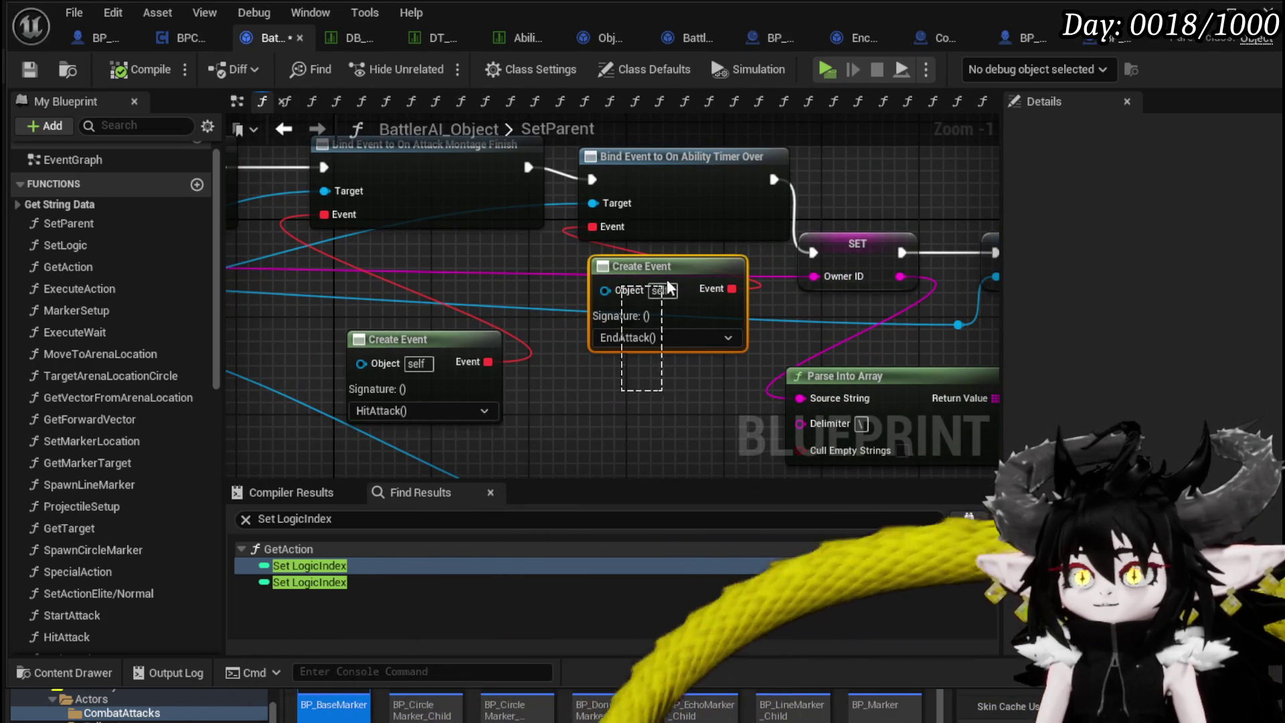
left_click(598, 441)
scroll(107, 418, "down", 5)
double_click(97, 514)
left_click_drag(560, 402, 433, 376)
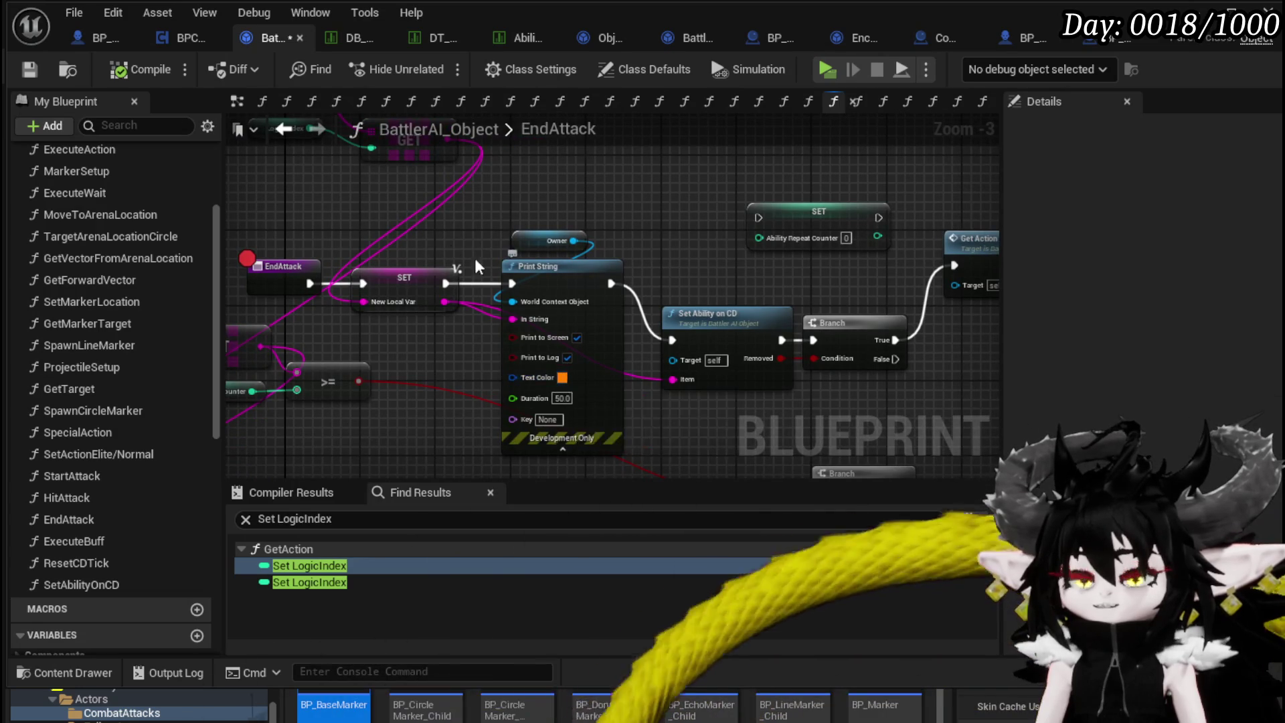
Shift Print String and the nodes after it right to make room.
left_click_drag(447, 243, 557, 269)
scroll(644, 215, "down", 2)
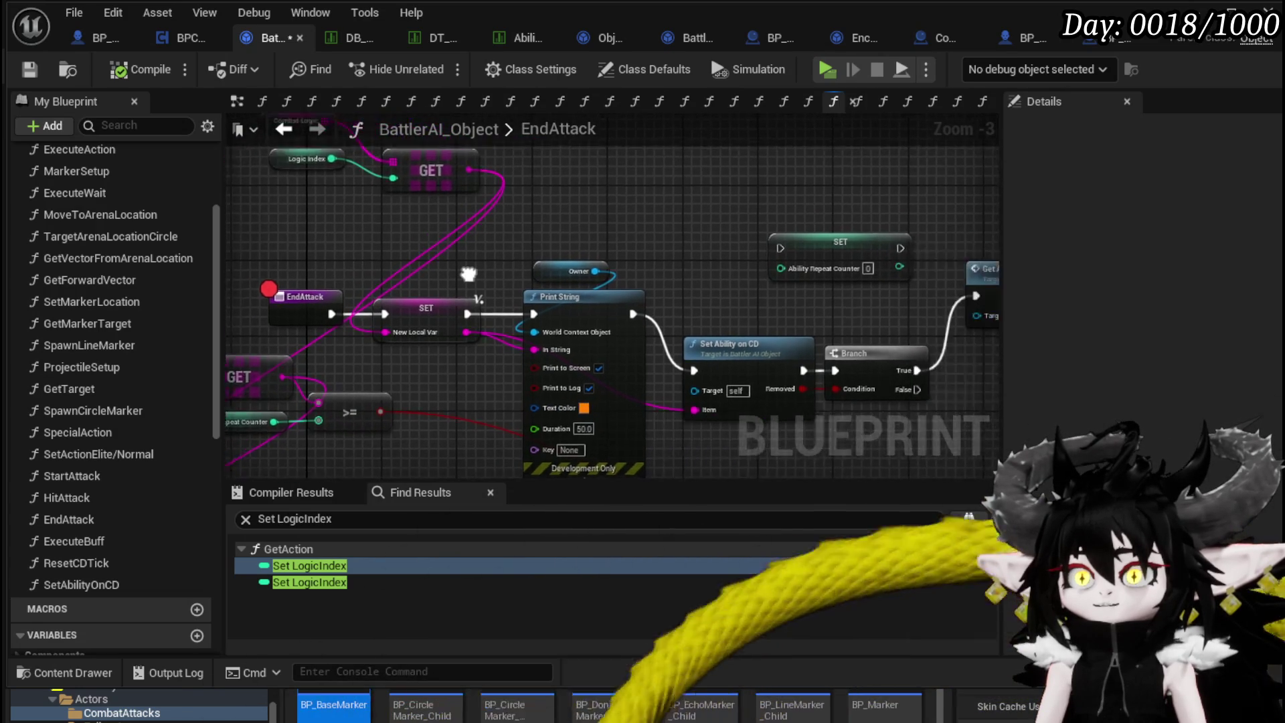
left_click_drag(615, 190, 870, 300)
left_click_drag(696, 289, 794, 296)
scroll(634, 290, "up", 4)
Feed Print String an Append node joining 'EndingAbility:' with New Local Var.
left_click_drag(757, 355, 572, 255)
type("append")
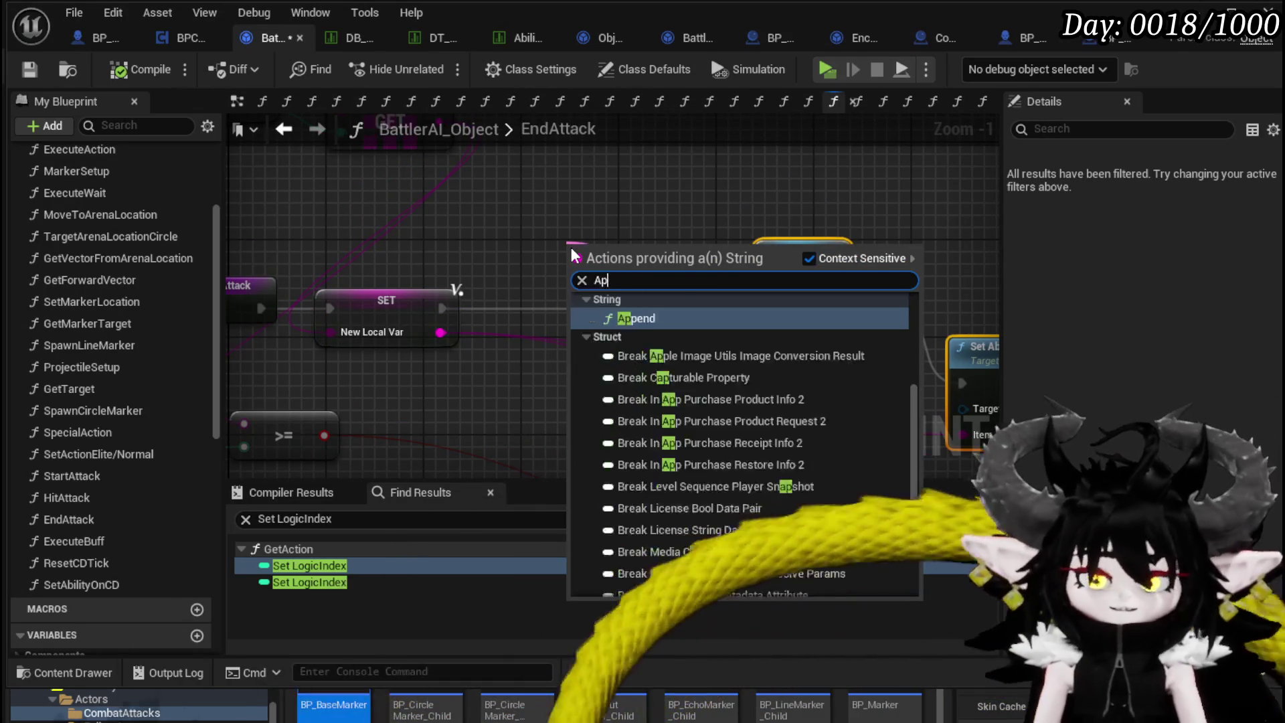
key("Return")
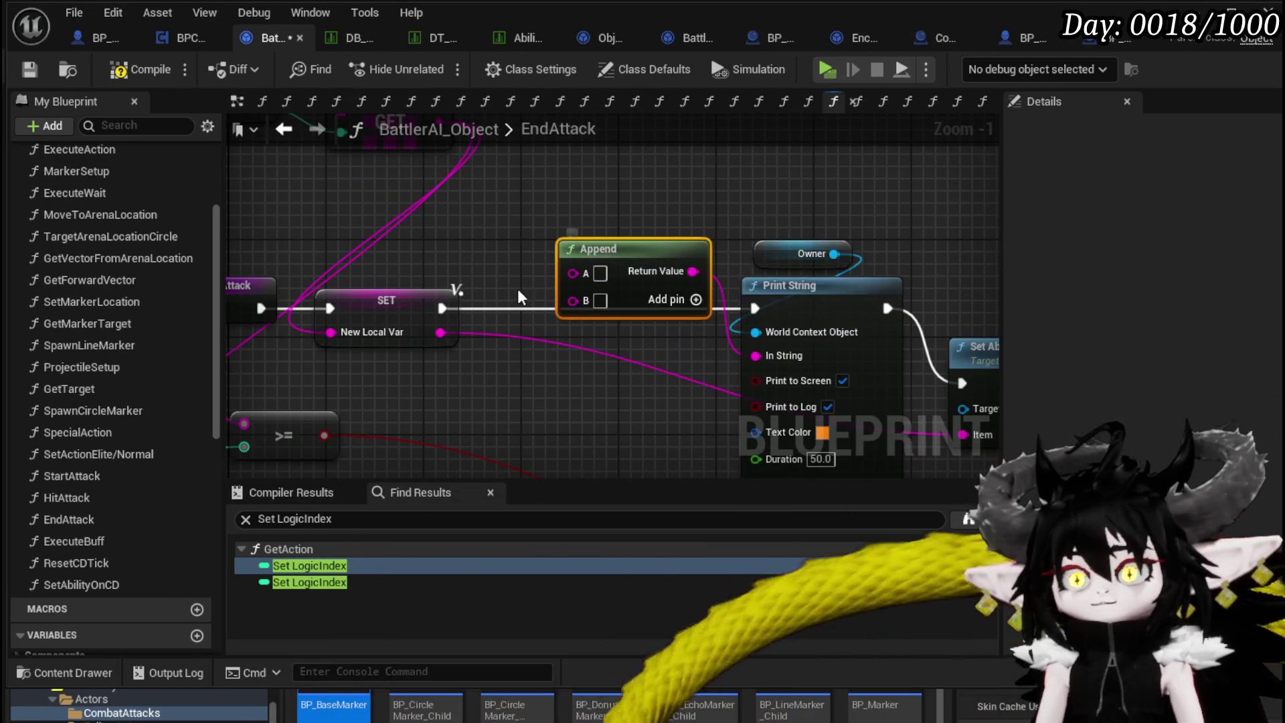
mouse_move(441, 332)
left_mouse_down()
mouse_move(576, 312)
mouse_move(564, 254)
left_mouse_up()
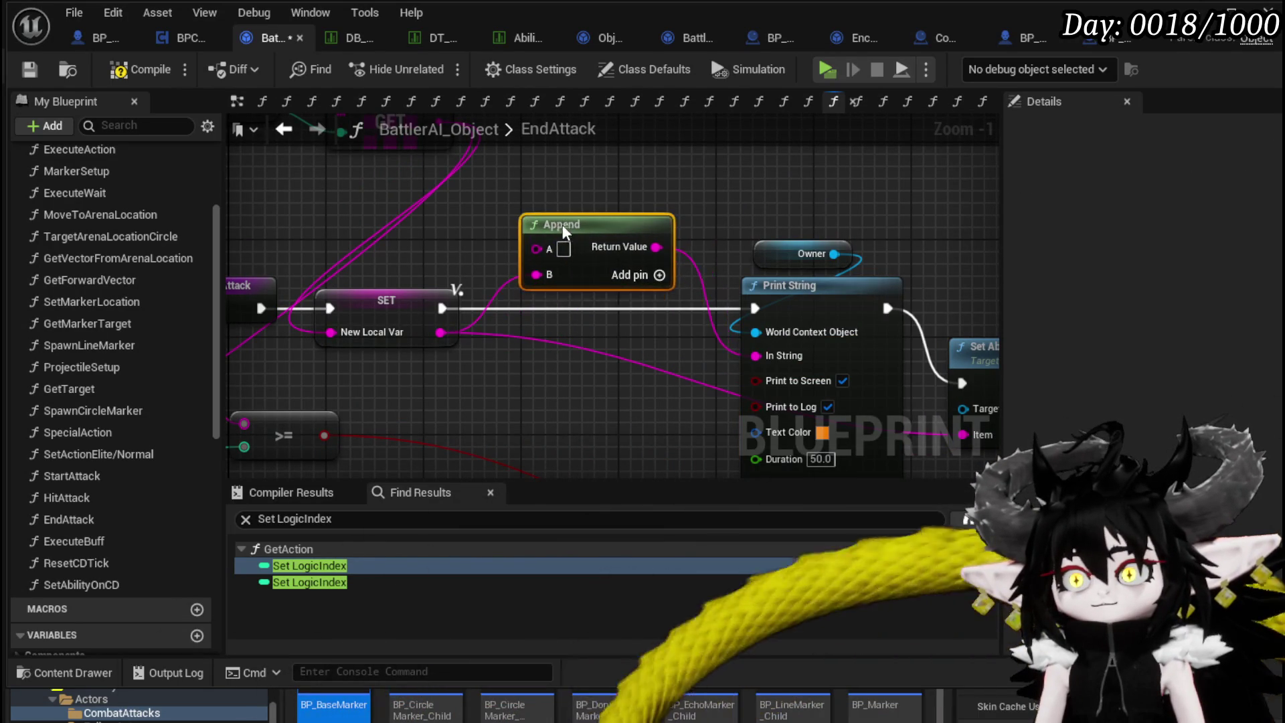
type("EndingAbil")
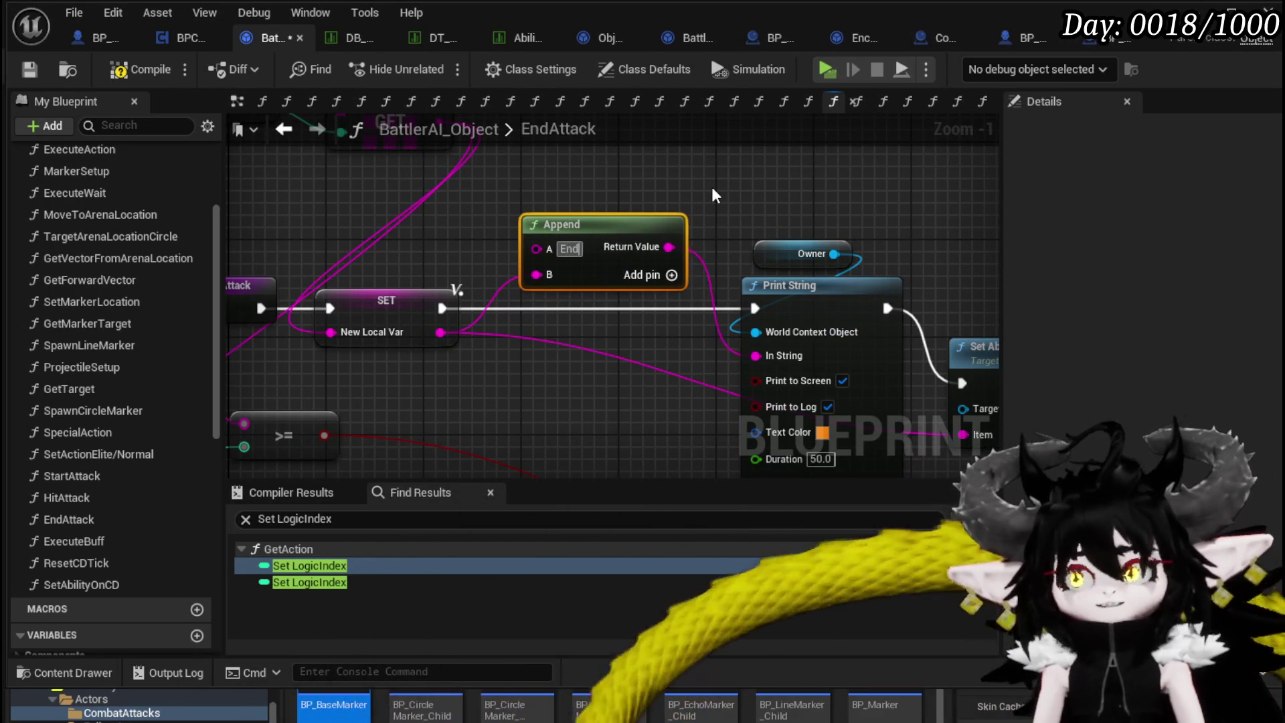
type("ity:")
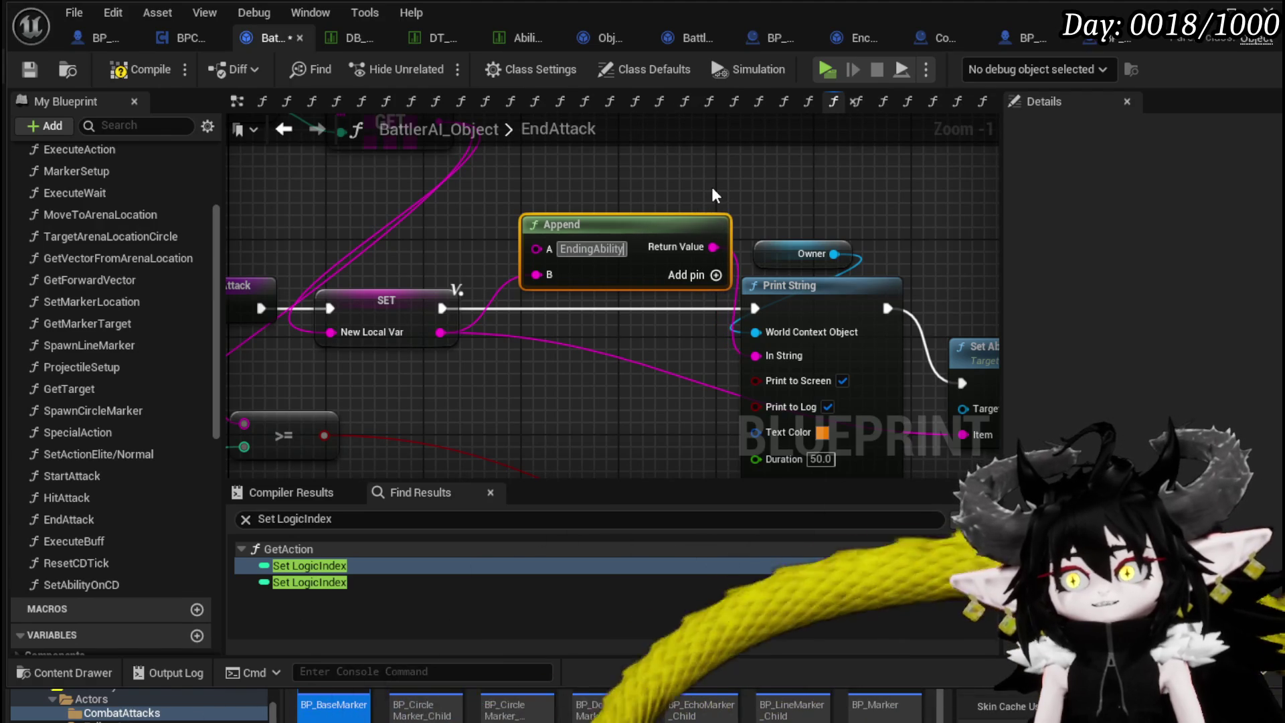
key("Return")
left_click_drag(653, 213, 623, 201)
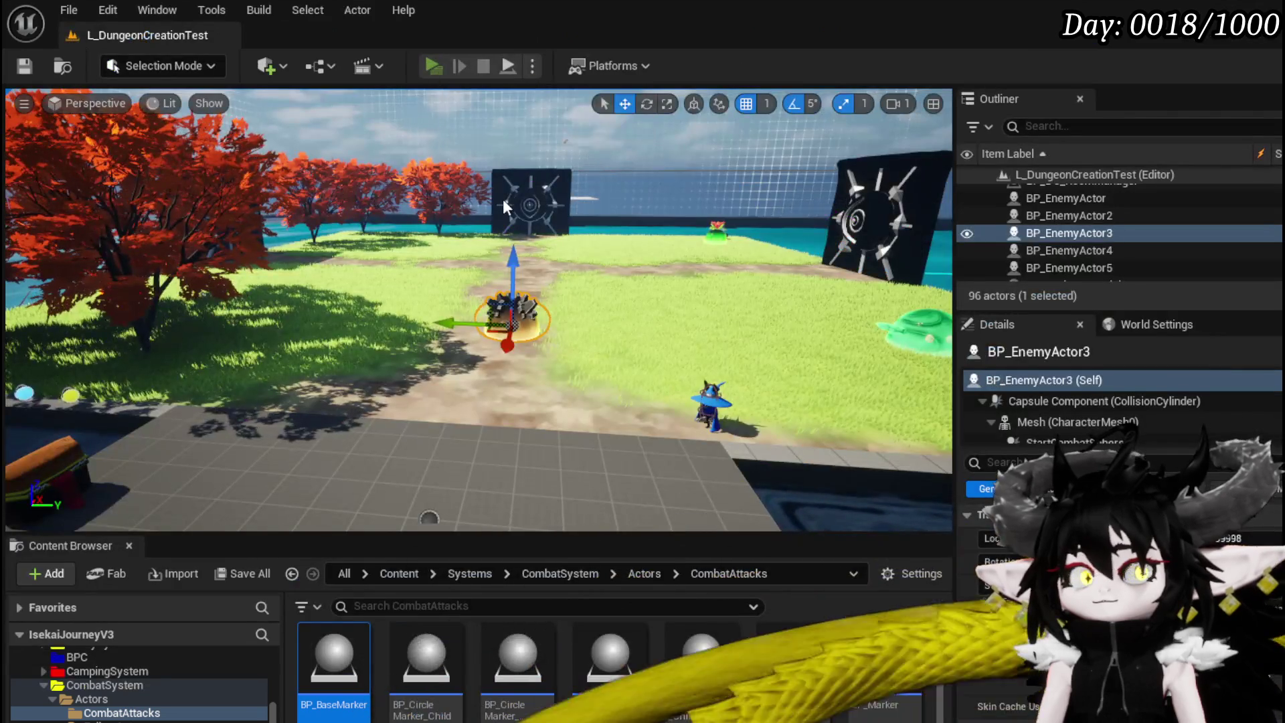
left_click(435, 67)
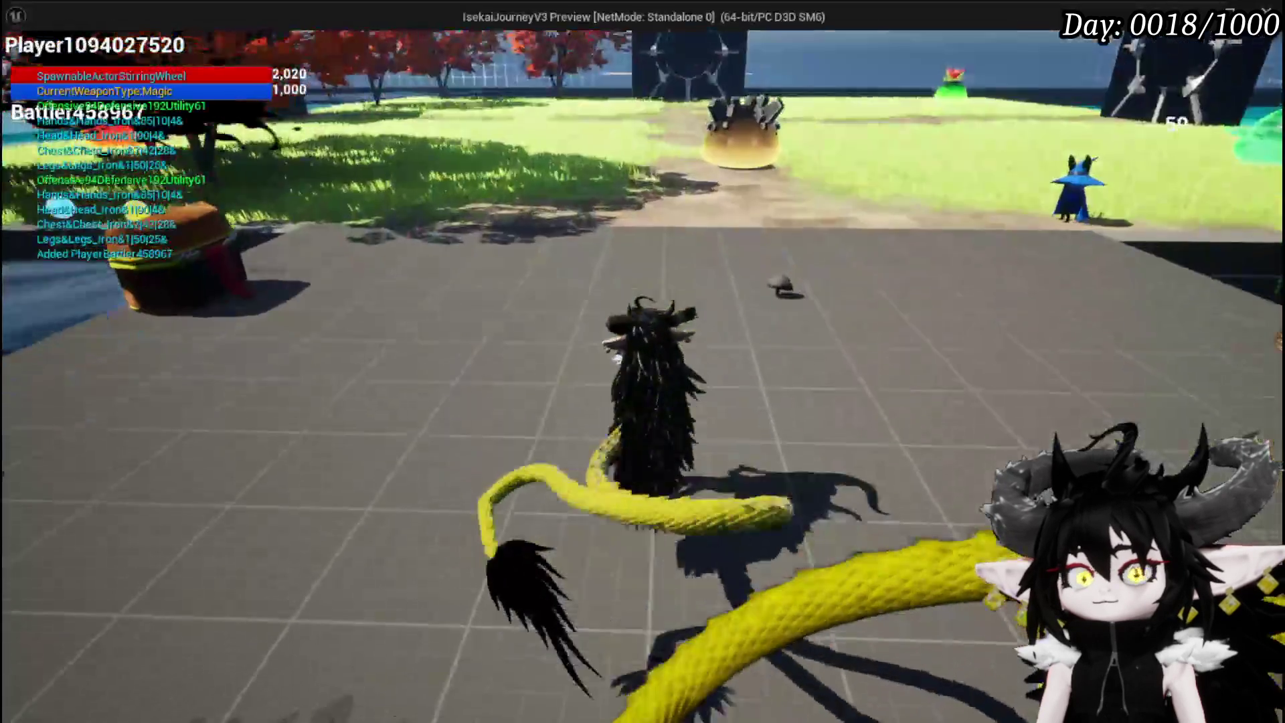
Walk toward Slime_Earth, cast a spell at it, and block its leaping attack.
key("w")
left_click(642, 361)
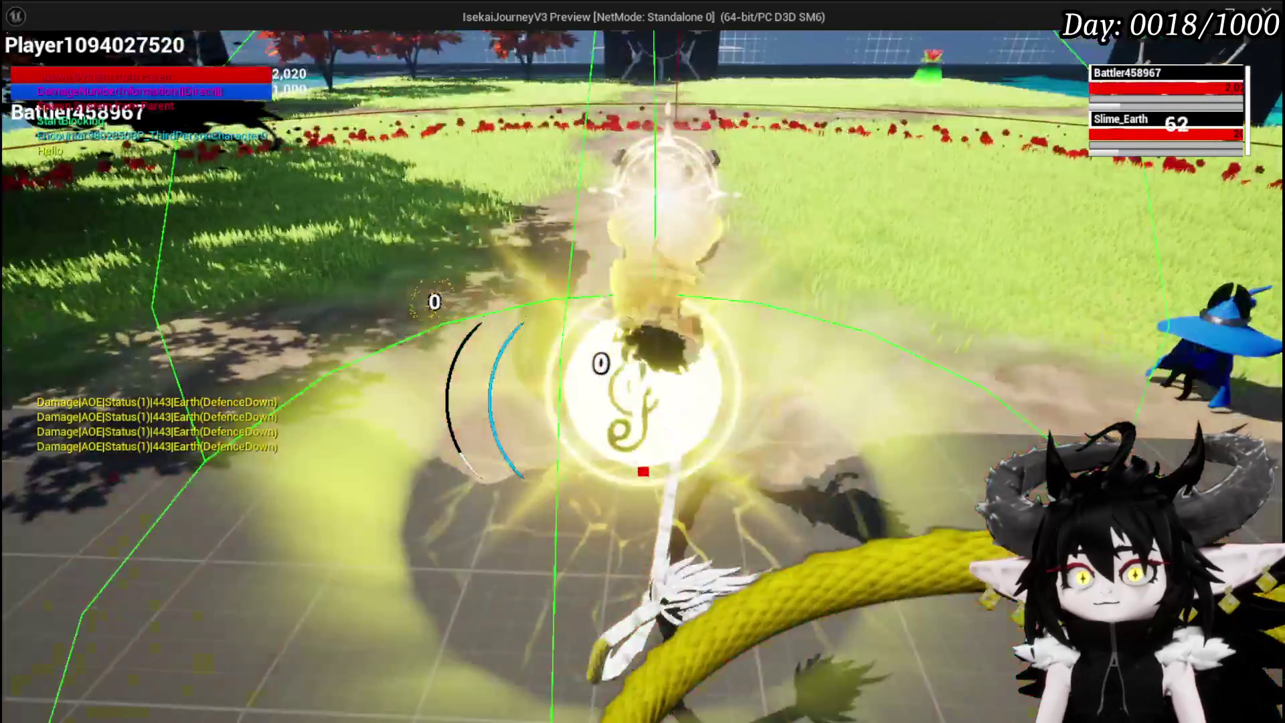
right_click(643, 362)
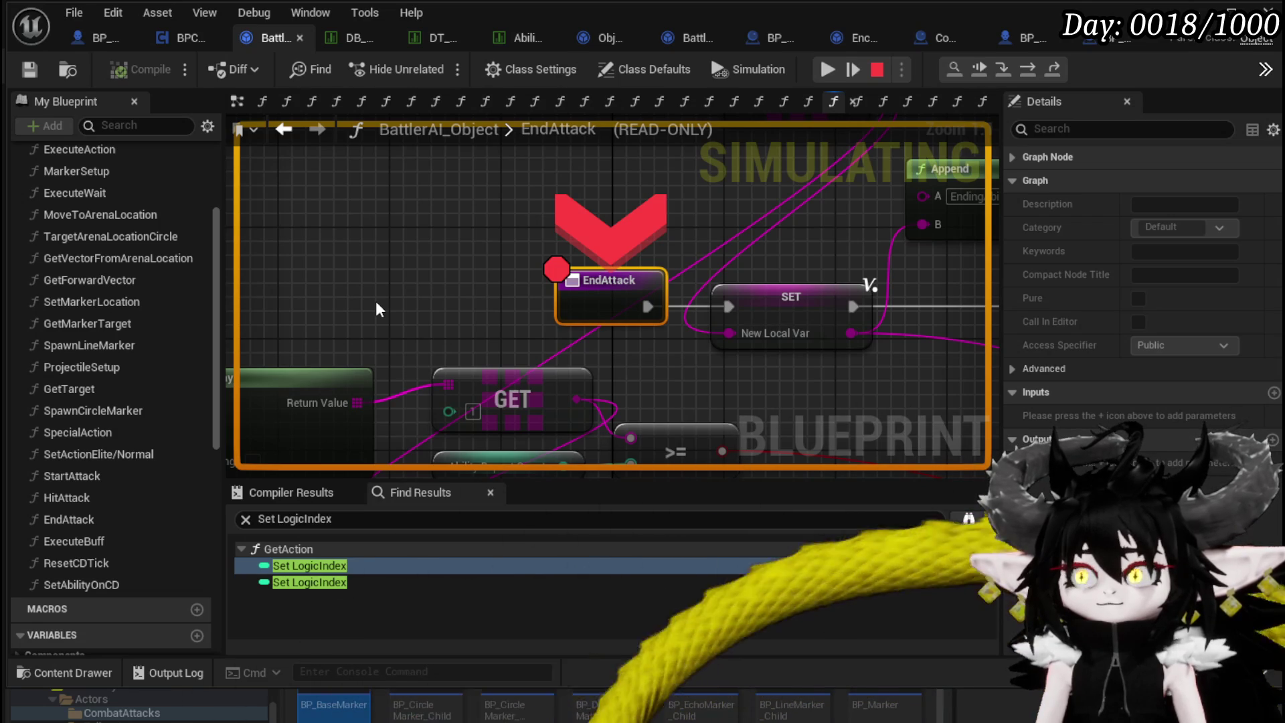
Step the paused EndAttack execution through the SET node to Print String.
scroll(375, 310, "down", 2)
left_click_drag(376, 309, 163, 315)
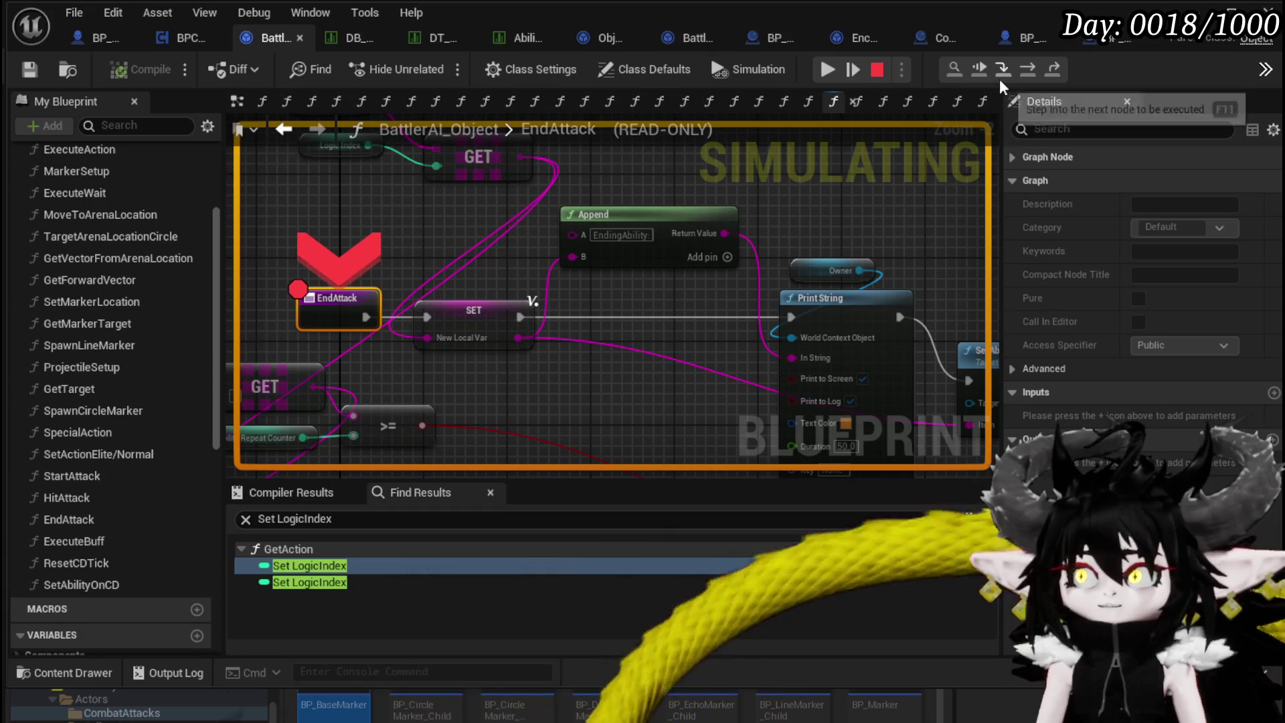
left_click(1030, 74)
mouse_move(524, 309)
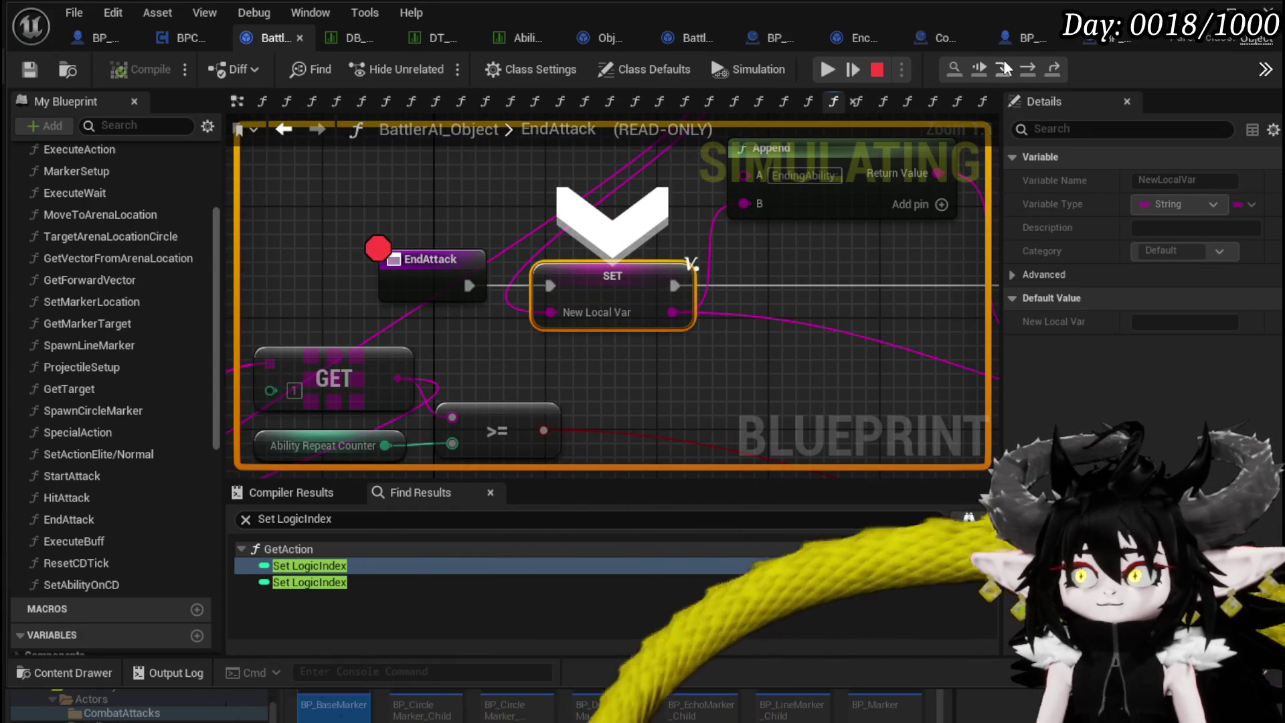
left_click(1025, 70)
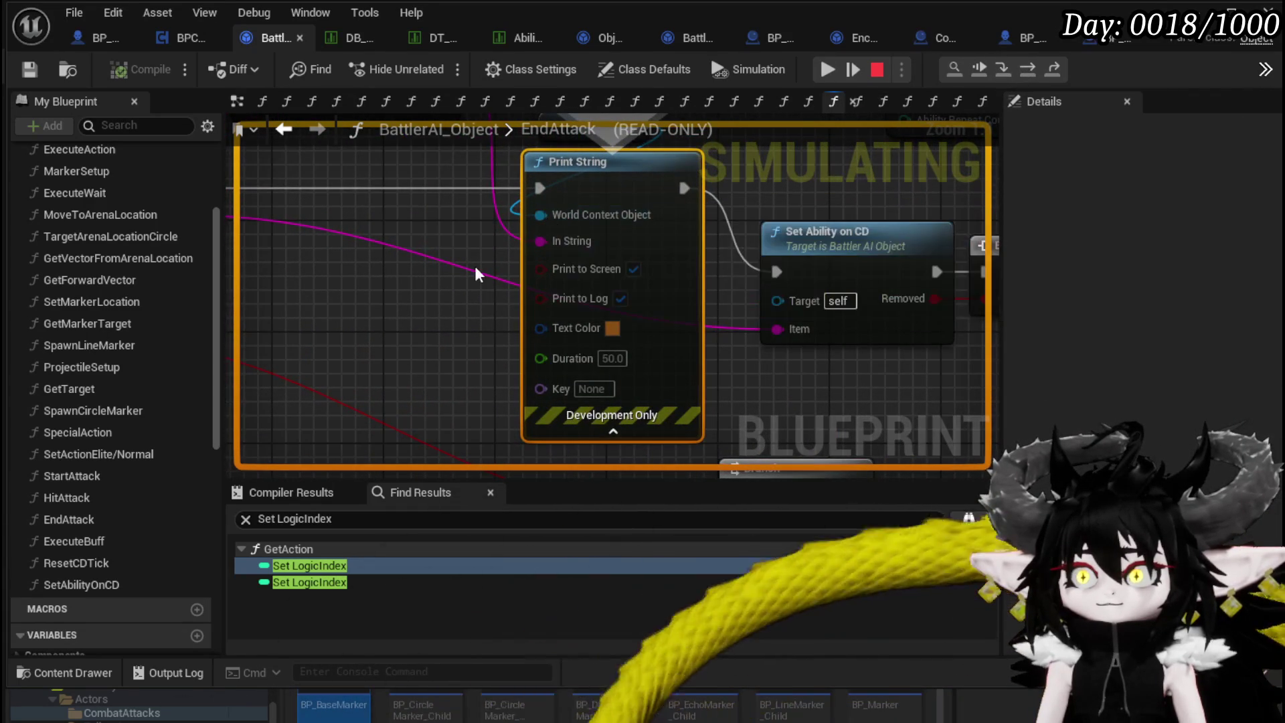
mouse_move(478, 274)
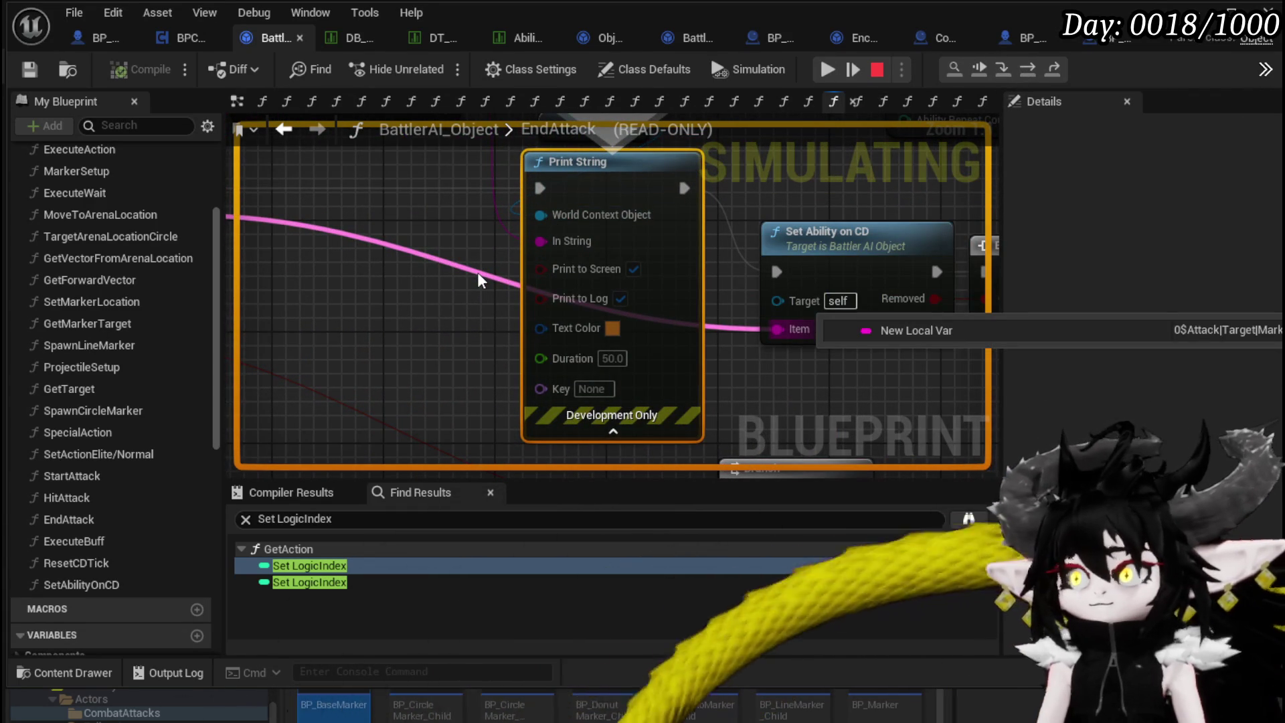
Step on through Set Ability on CD, Branch and Get Action, then resume and answer the turn prompt.
mouse_move(468, 215)
left_mouse_down()
mouse_move(428, 263)
mouse_move(267, 273)
left_mouse_up()
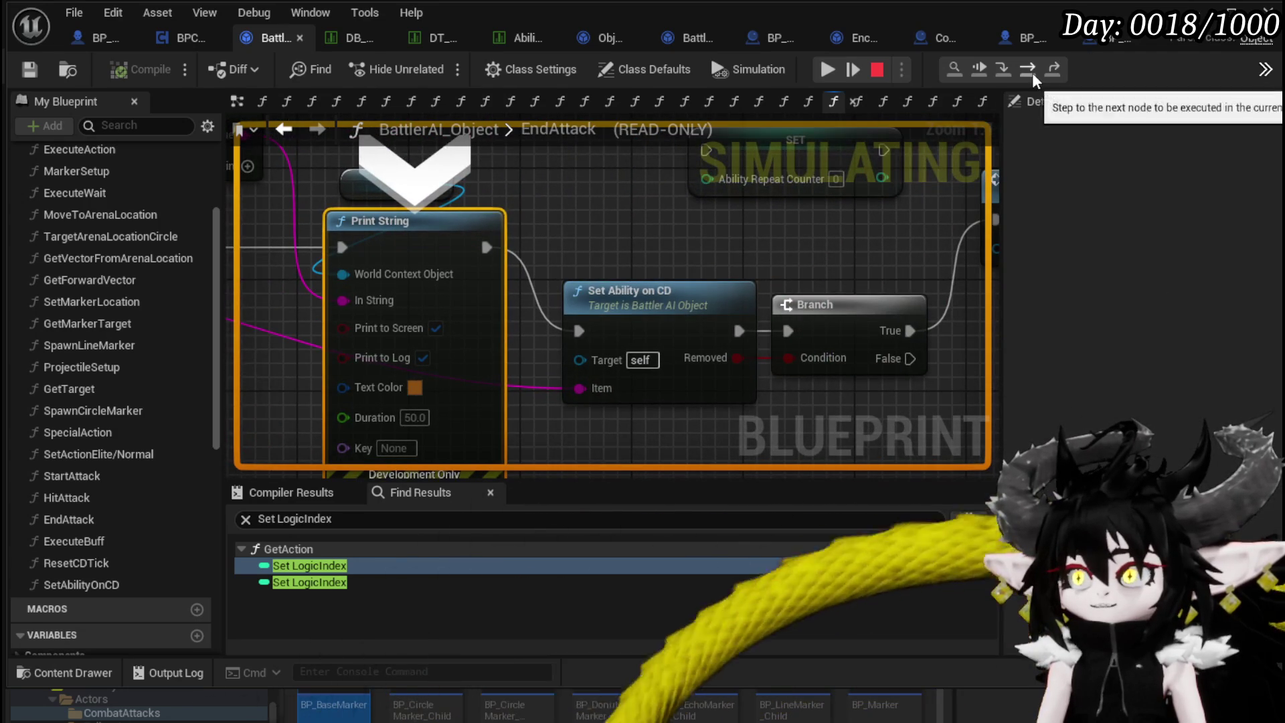
left_click(1028, 70)
left_click(1029, 69)
left_click(1028, 70)
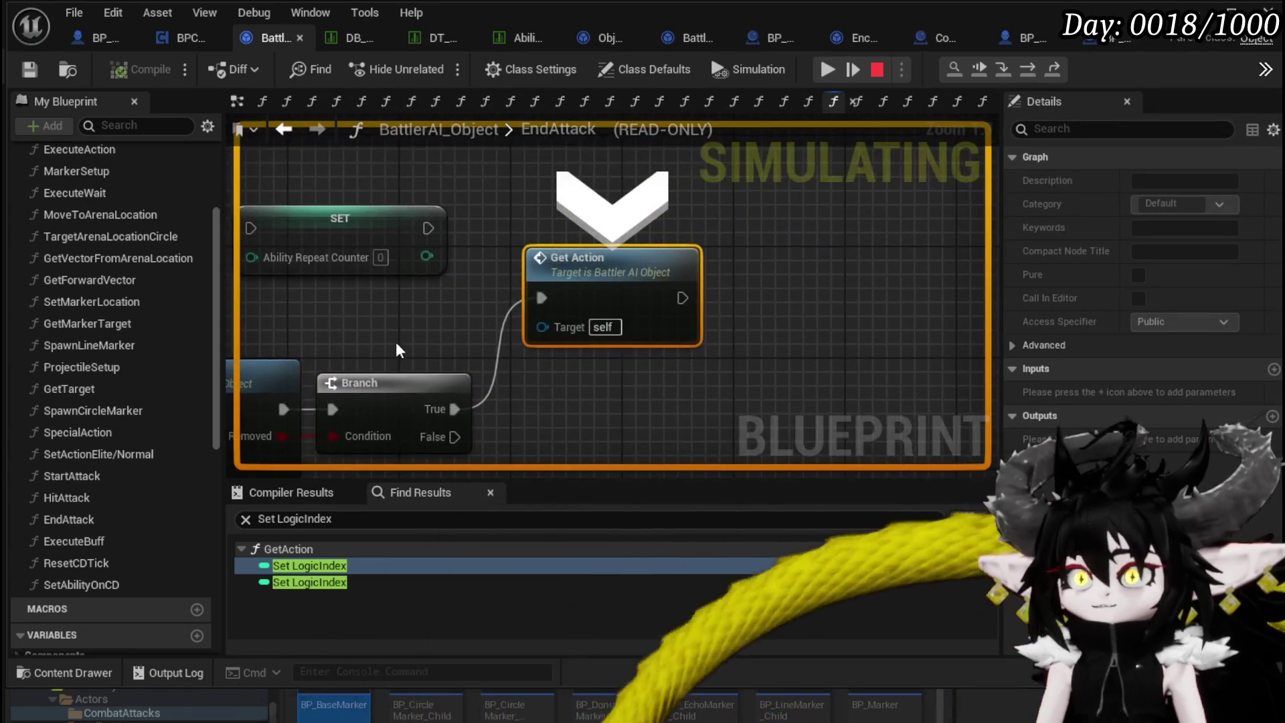
scroll(565, 320, "down", 2)
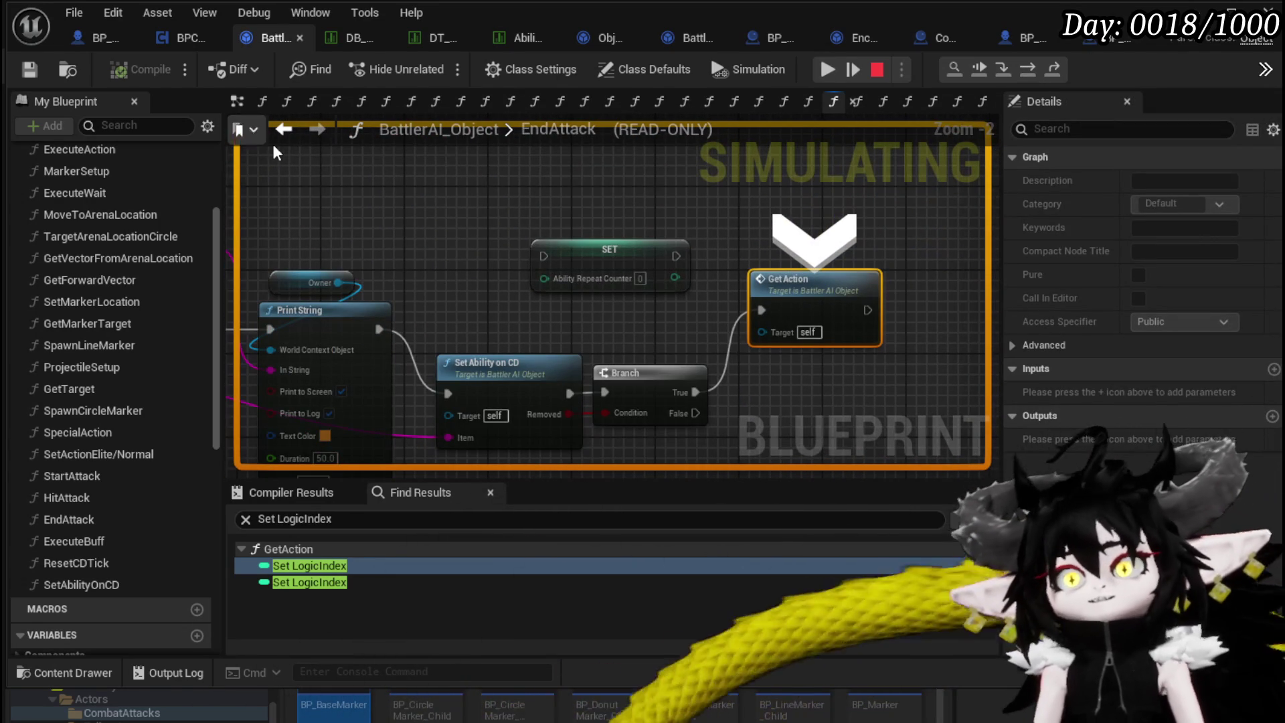
left_click(828, 70)
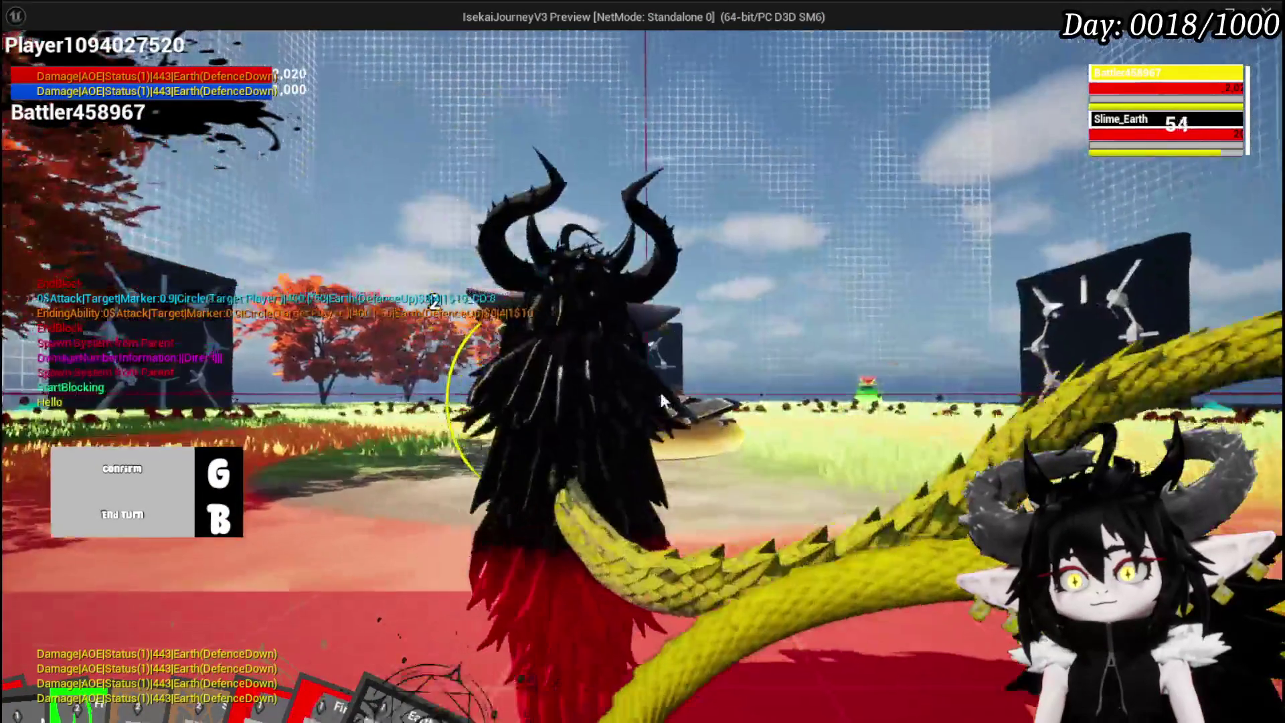
key("g")
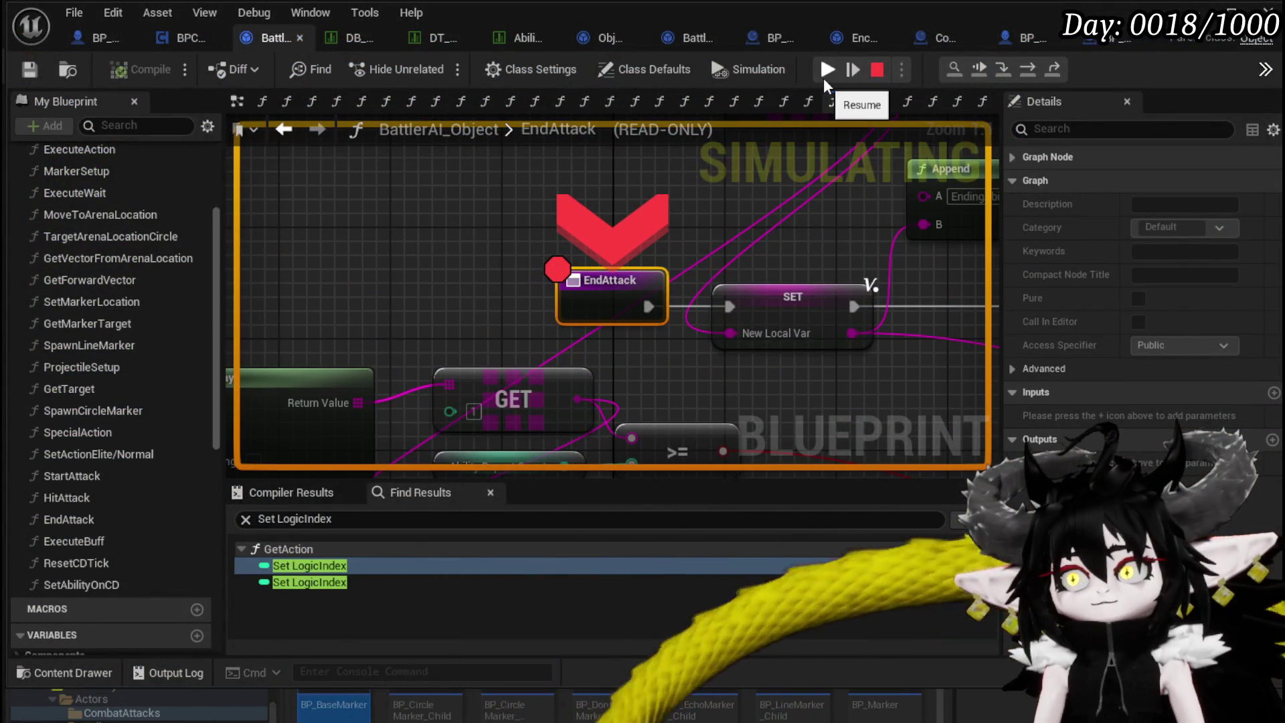
Resume the paused play session, save all assets, and go to BP_BaseMarker's BindEvent graph.
left_click(824, 77)
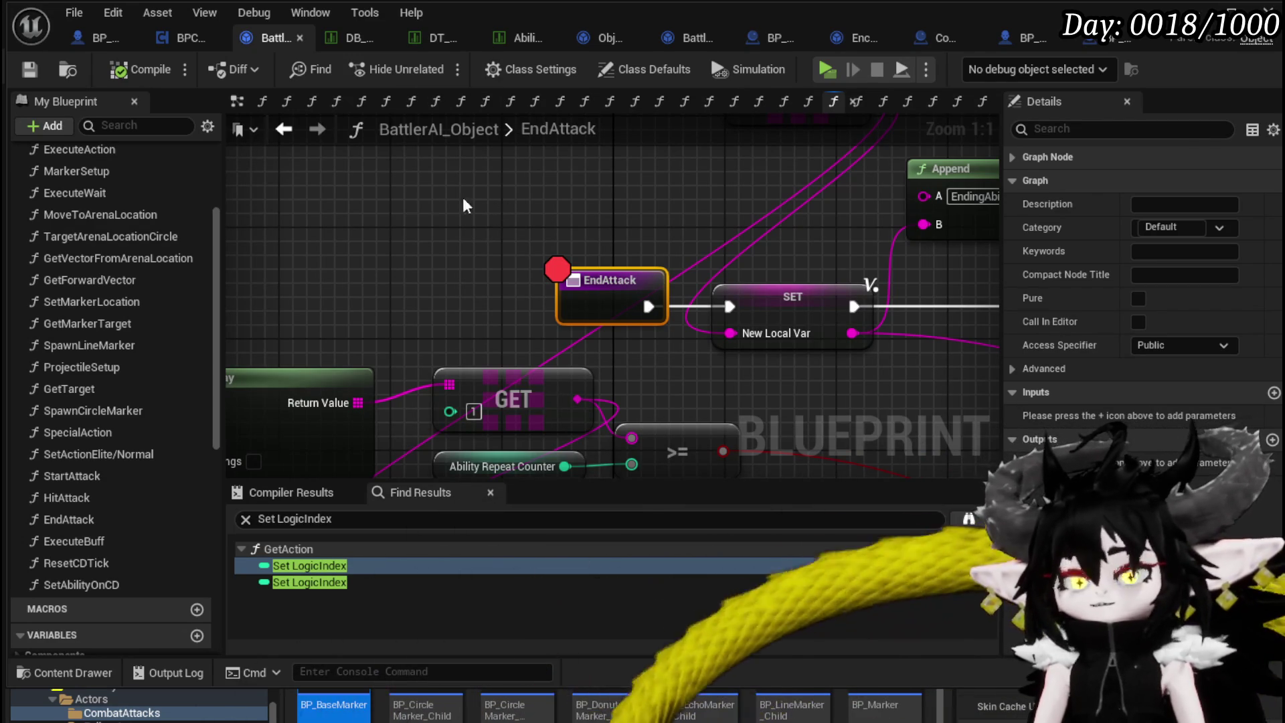
left_click(49, 64)
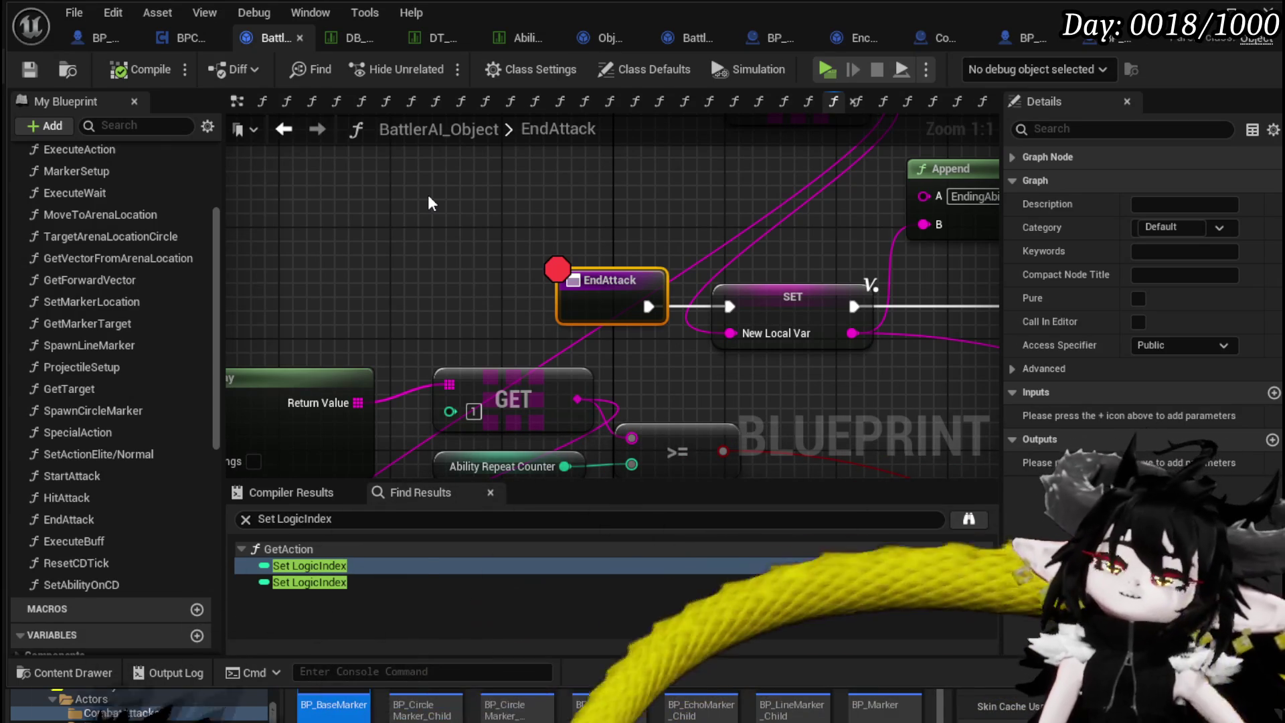
left_click(1098, 46)
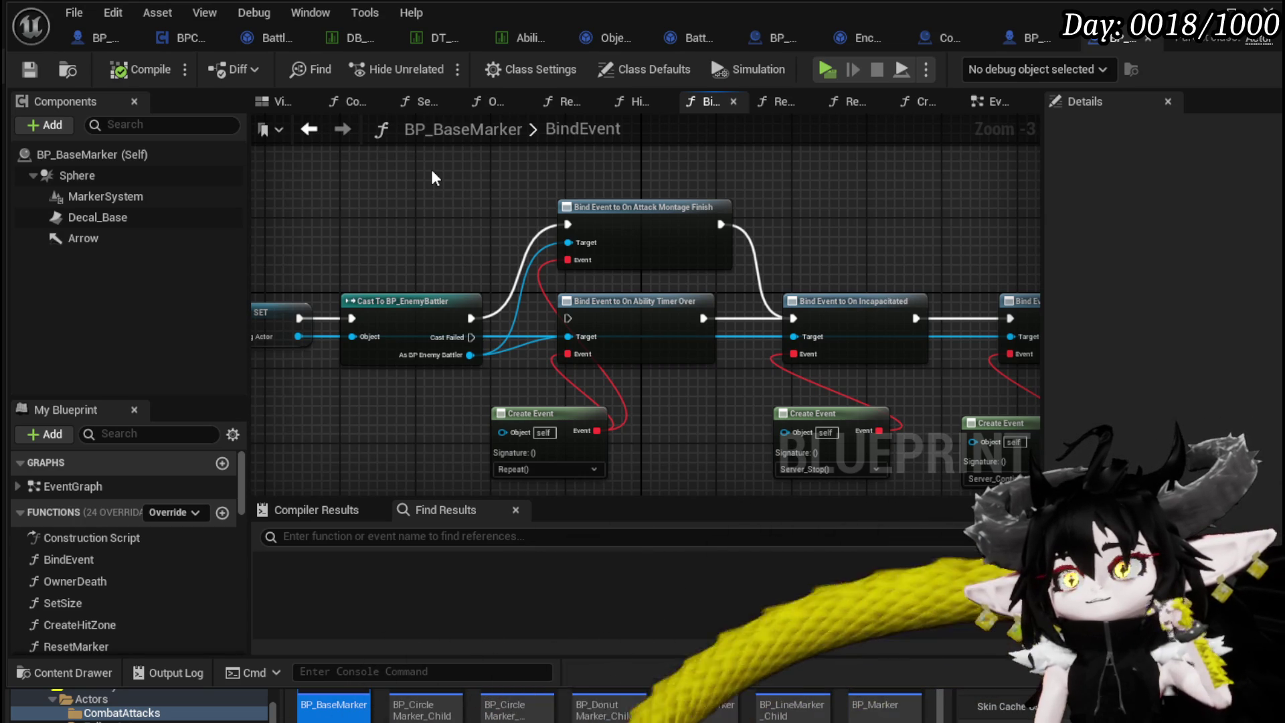
Navigate BP_BaseMarker's EventGraph past Switch on String to select the Redo Animation node.
mouse_move(434, 176)
left_mouse_down()
mouse_move(636, 140)
mouse_move(479, 180)
left_mouse_up()
mouse_move(529, 431)
left_mouse_down()
mouse_move(529, 410)
mouse_move(557, 410)
left_mouse_up()
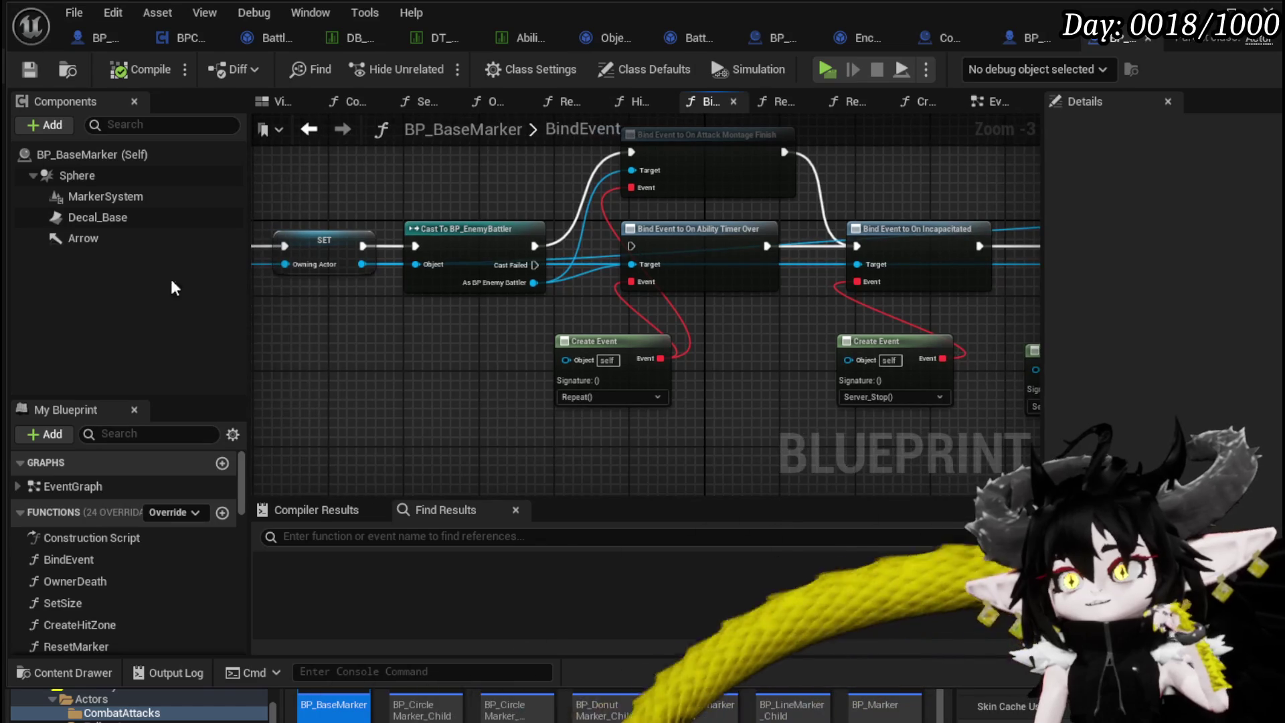
scroll(134, 590, "down", 3)
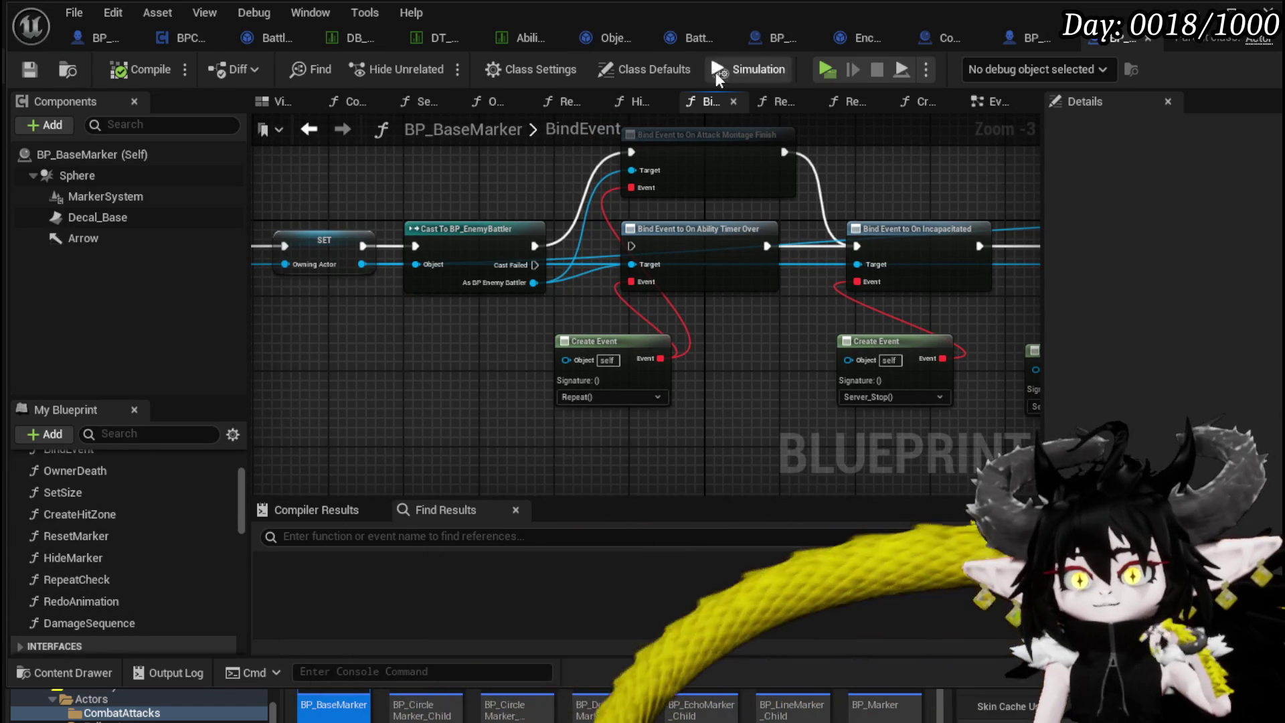
left_click(989, 104)
scroll(469, 295, "down", 8)
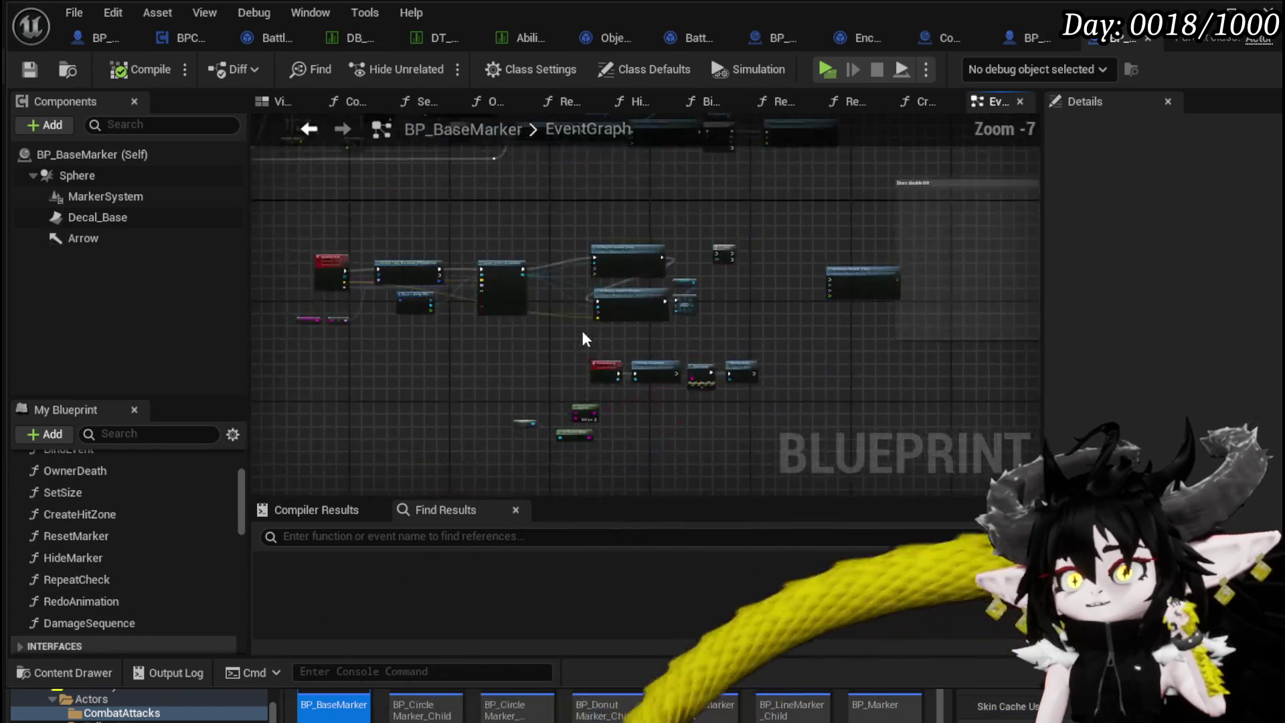
scroll(495, 306, "down", 4)
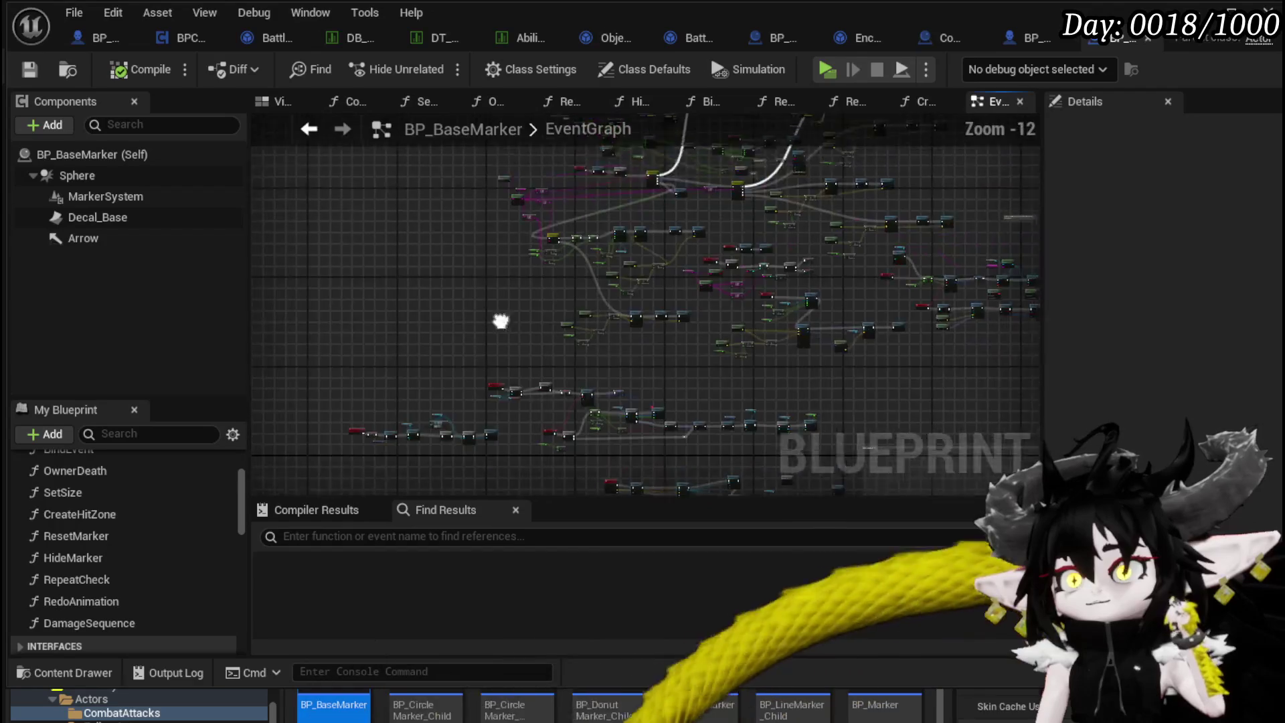
scroll(517, 315, "up", 10)
mouse_move(492, 355)
left_mouse_down()
mouse_move(444, 388)
mouse_move(424, 311)
mouse_move(537, 187)
mouse_move(309, 123)
mouse_move(361, 149)
left_mouse_up()
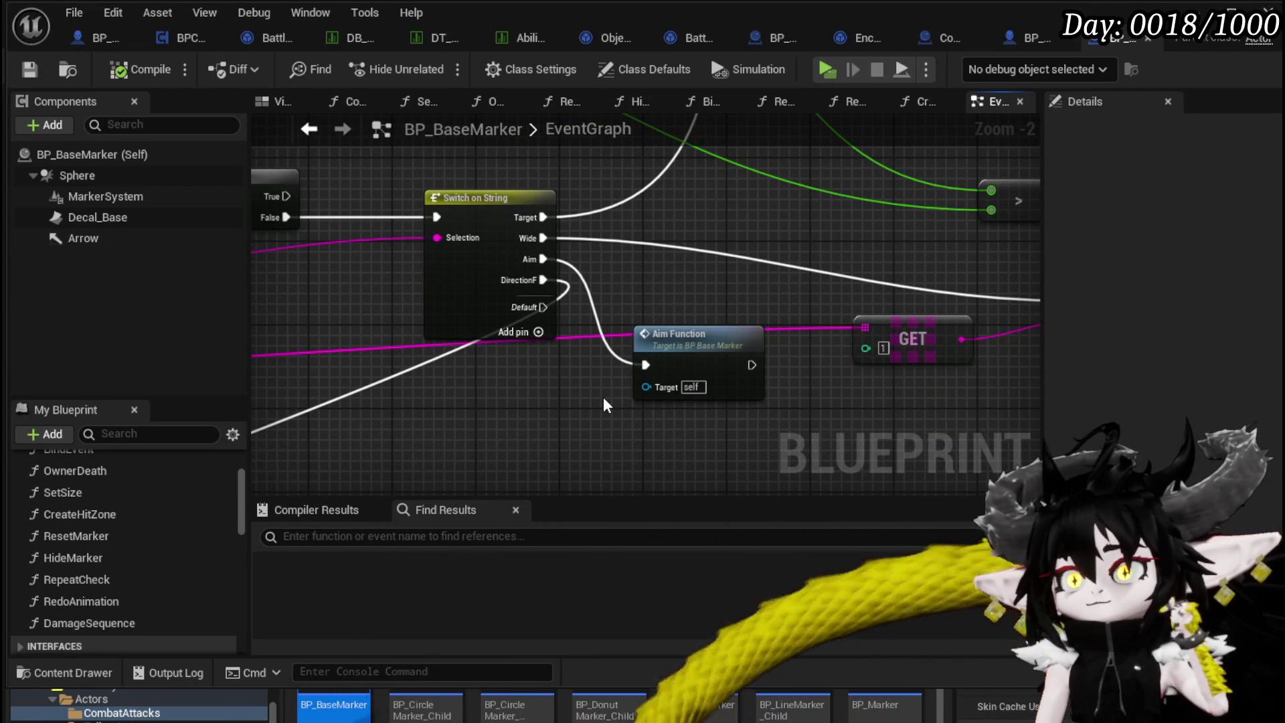
scroll(604, 402, "down", 1)
mouse_move(604, 402)
left_mouse_down()
mouse_move(510, 445)
mouse_move(586, 256)
mouse_move(624, 261)
mouse_move(557, 367)
mouse_move(528, 361)
left_mouse_up()
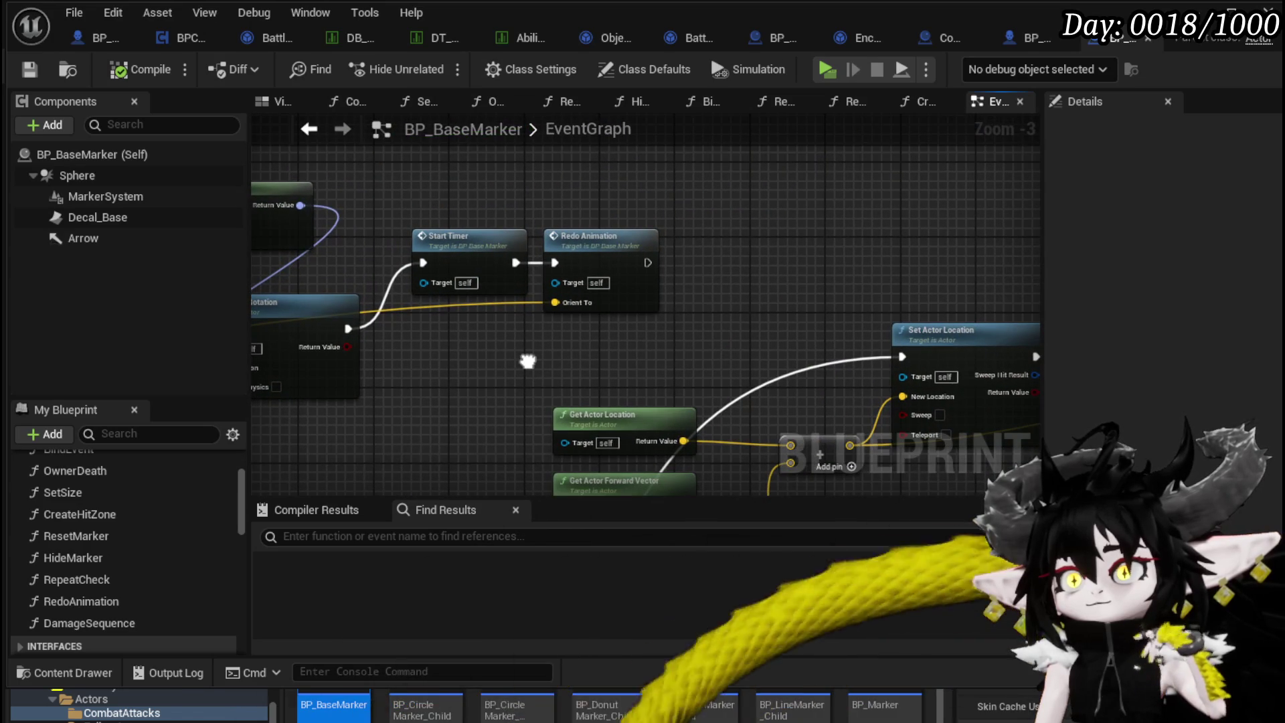
left_click(603, 241)
mouse_move(723, 315)
left_mouse_down()
mouse_move(513, 217)
mouse_move(697, 307)
left_mouse_up()
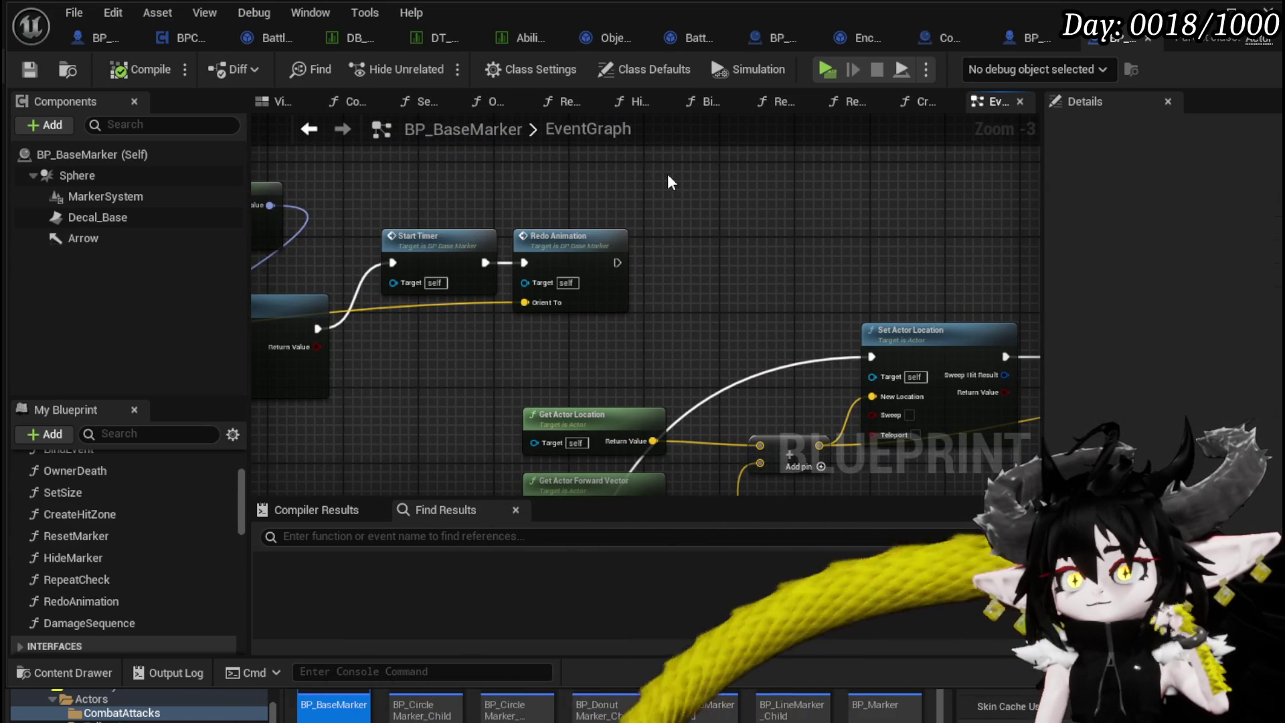
Open the RedoAnimation function and jump to BP_EnemyBattler's AbilityMontage event definition.
double_click(580, 232)
mouse_move(679, 202)
left_mouse_down()
mouse_move(576, 194)
mouse_move(322, 216)
left_mouse_up()
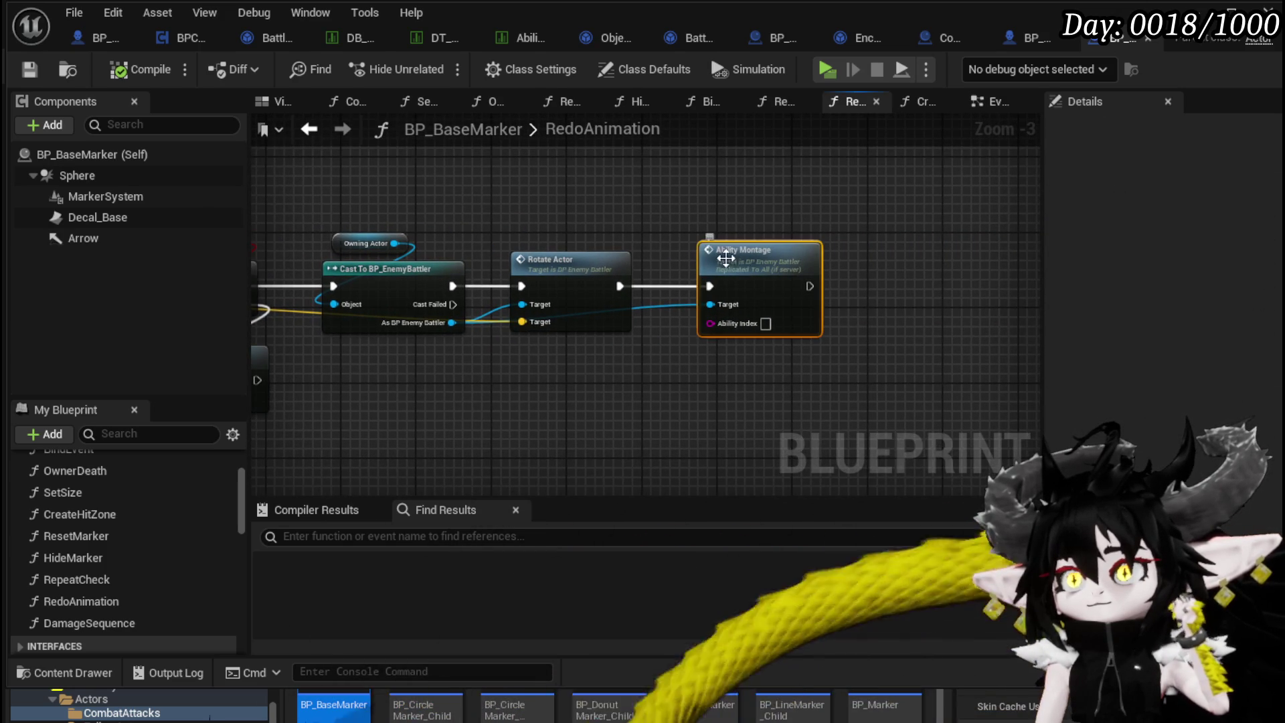
double_click(716, 287)
mouse_move(663, 221)
left_mouse_down()
mouse_move(499, 223)
mouse_move(756, 214)
mouse_move(513, 215)
left_mouse_up()
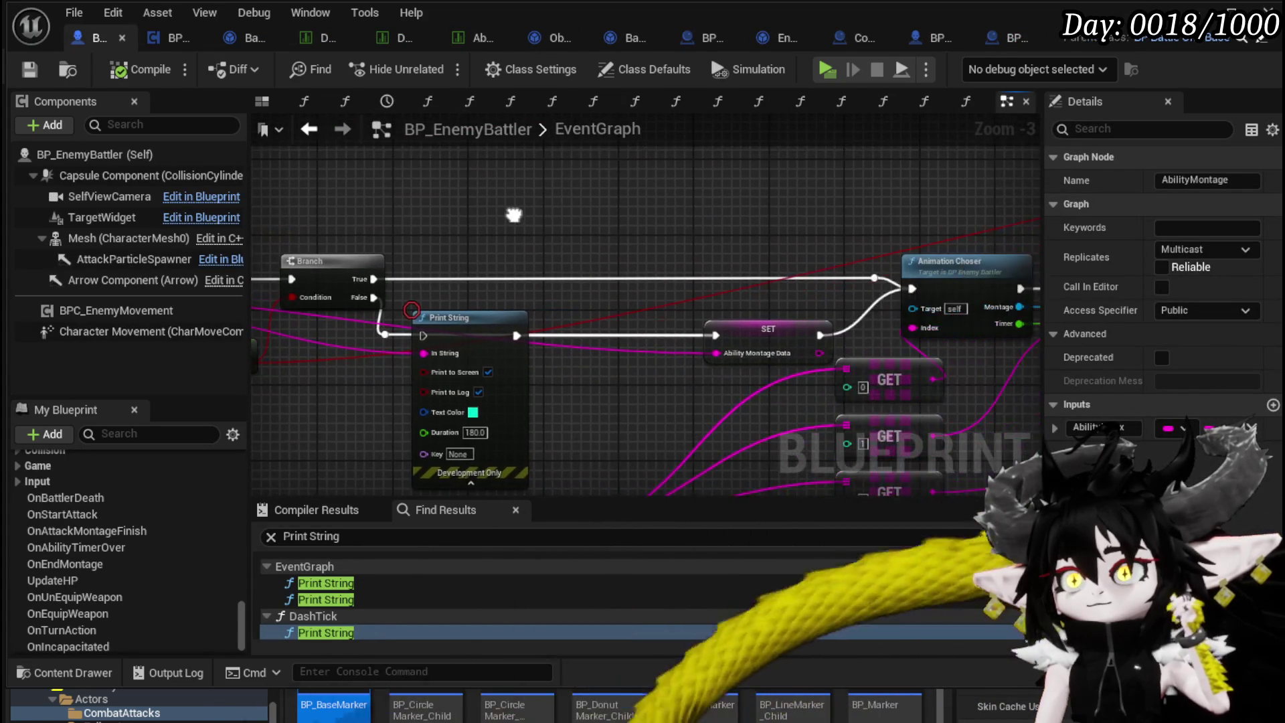
Enable a breakpoint on the AbilityMontage event node in BP_EnemyBattler's EventGraph.
mouse_move(836, 223)
left_mouse_down()
mouse_move(478, 216)
mouse_move(752, 275)
left_mouse_up()
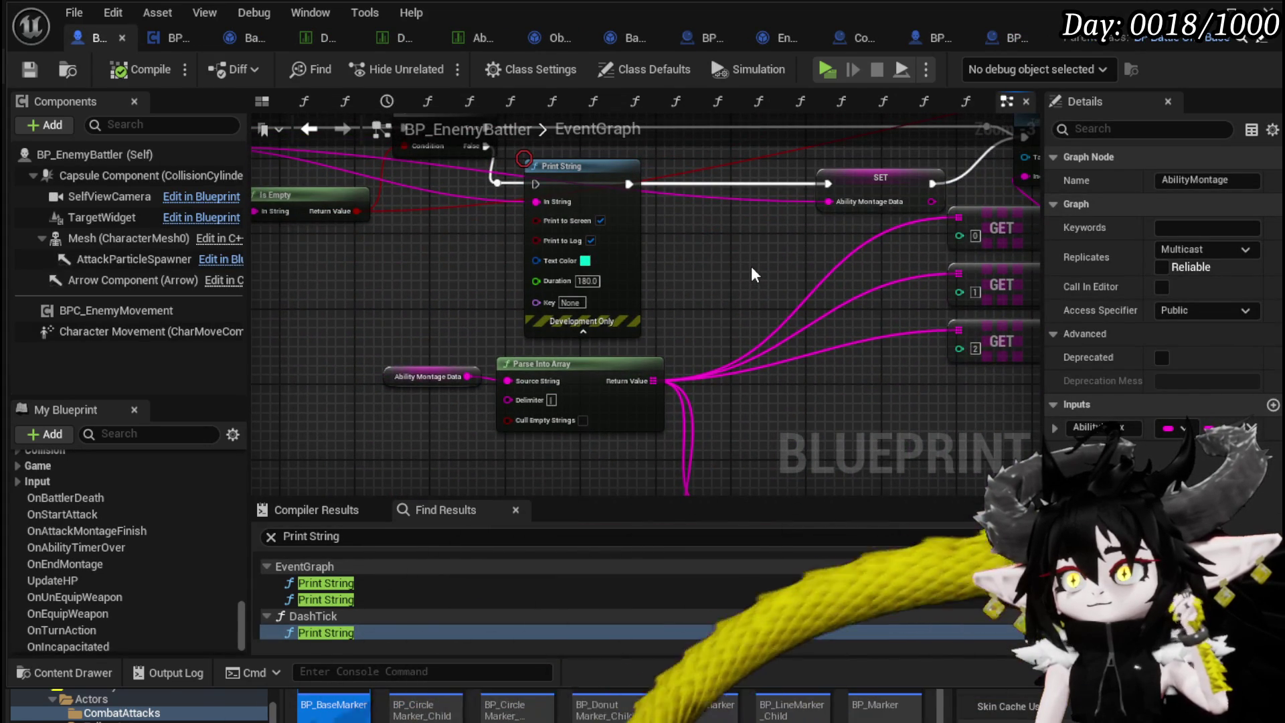
scroll(751, 267, "down", 2)
mouse_move(751, 267)
left_mouse_down()
mouse_move(728, 336)
mouse_move(538, 402)
mouse_move(531, 364)
left_mouse_up()
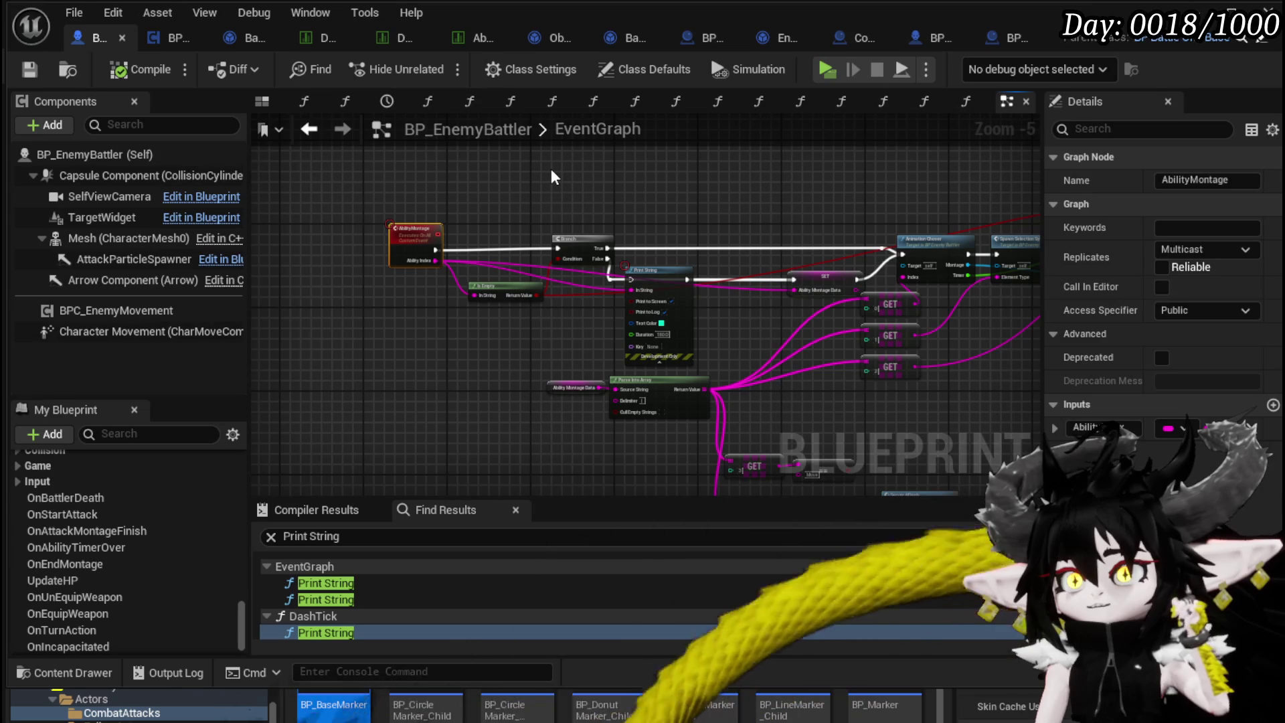
left_click(552, 173)
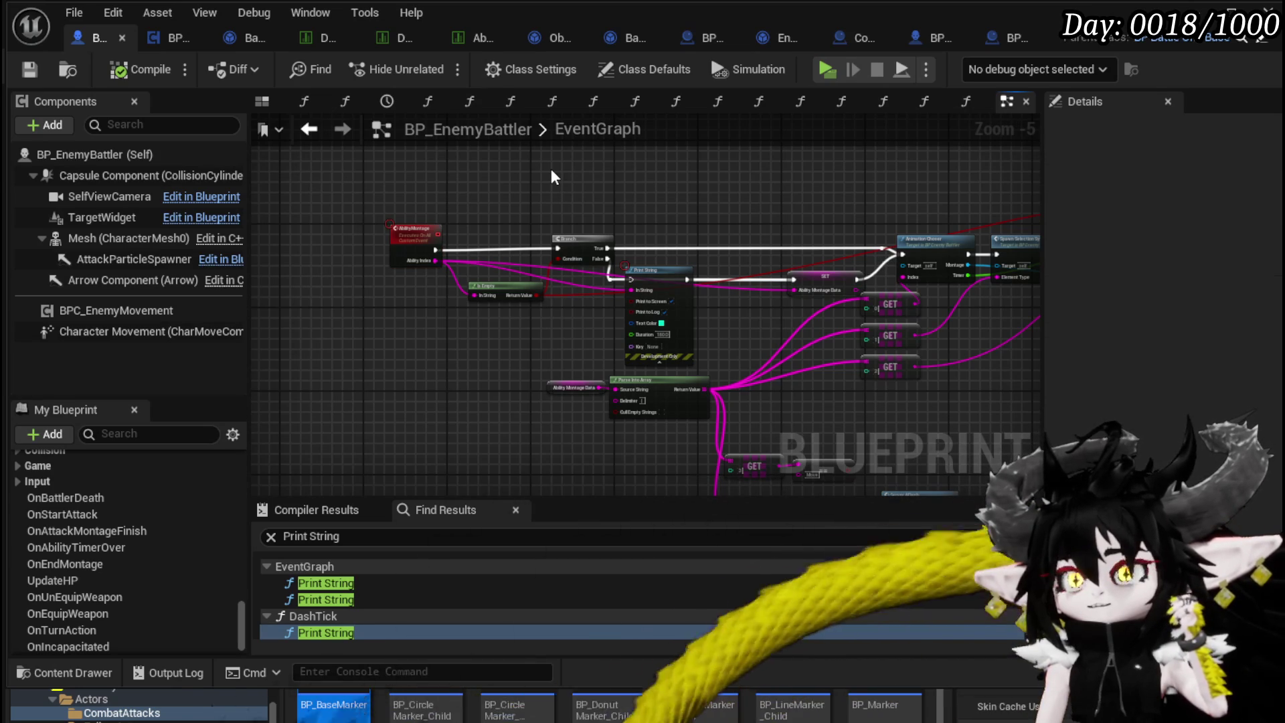
right_click(412, 236)
left_click(456, 622)
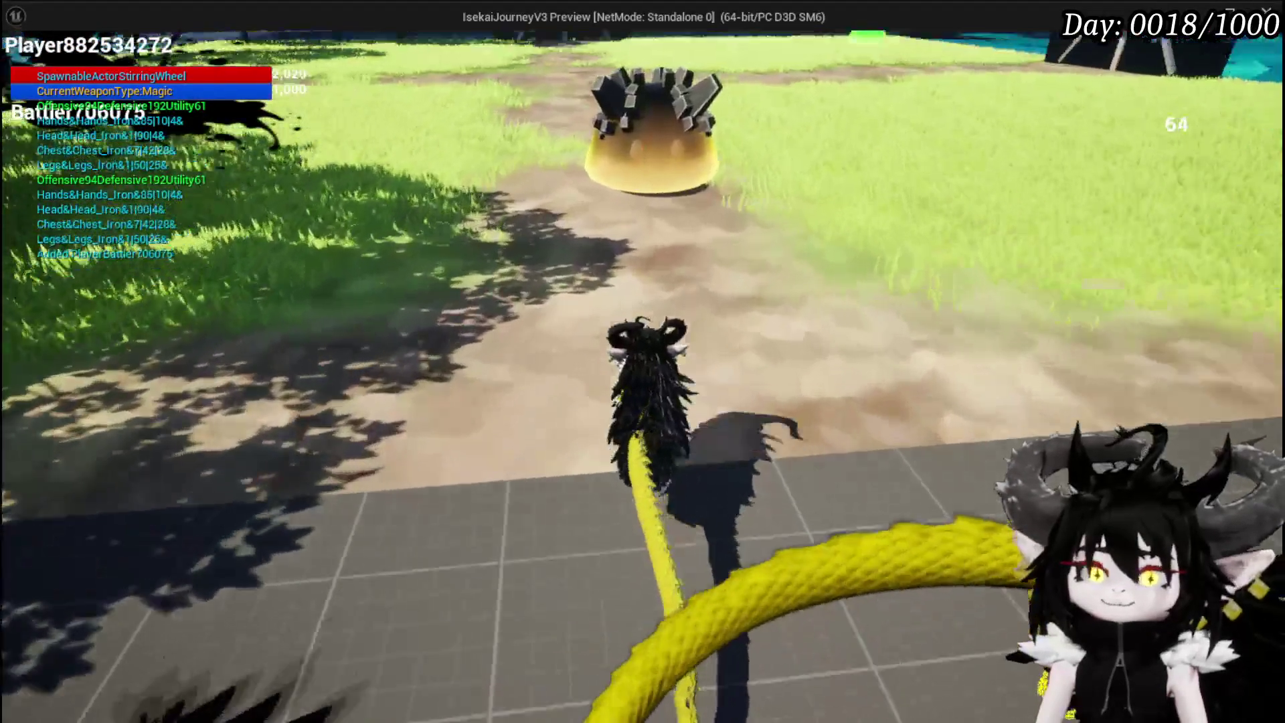
Cast a spell at the slime with E, stop play, save all, and return to BP_EnemyBattler.
key("e")
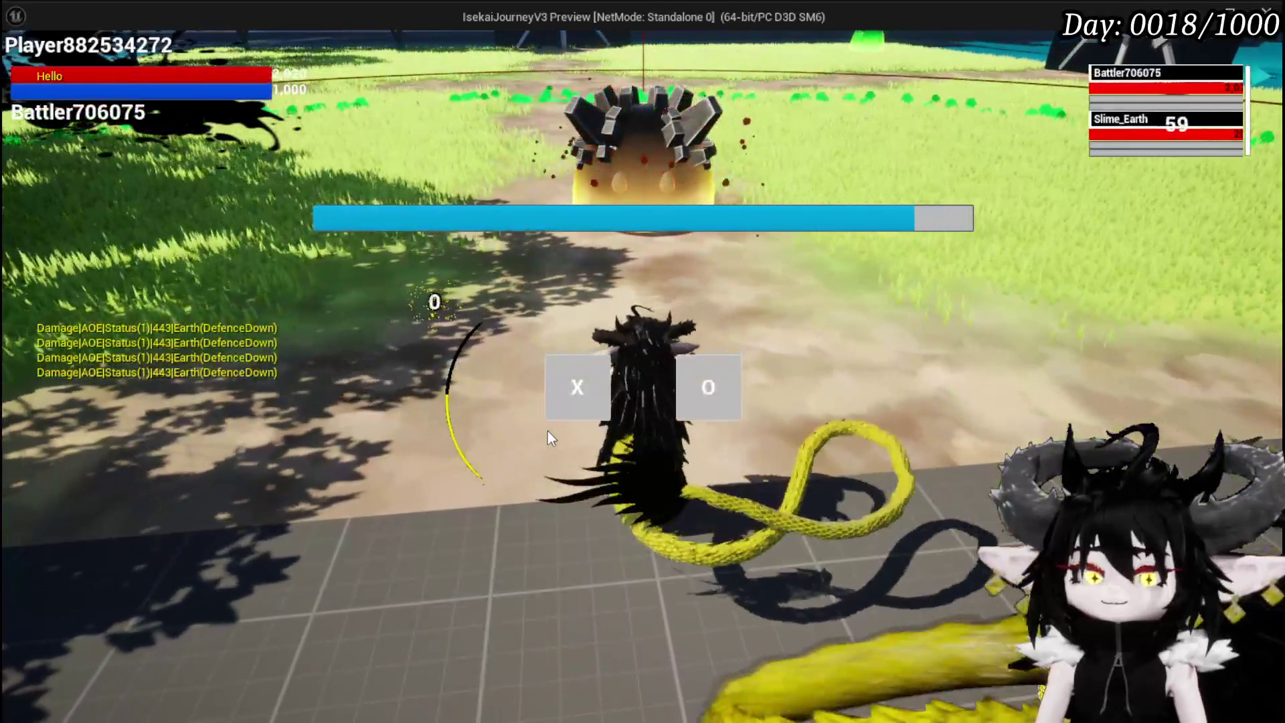
key("Escape")
left_click(23, 67)
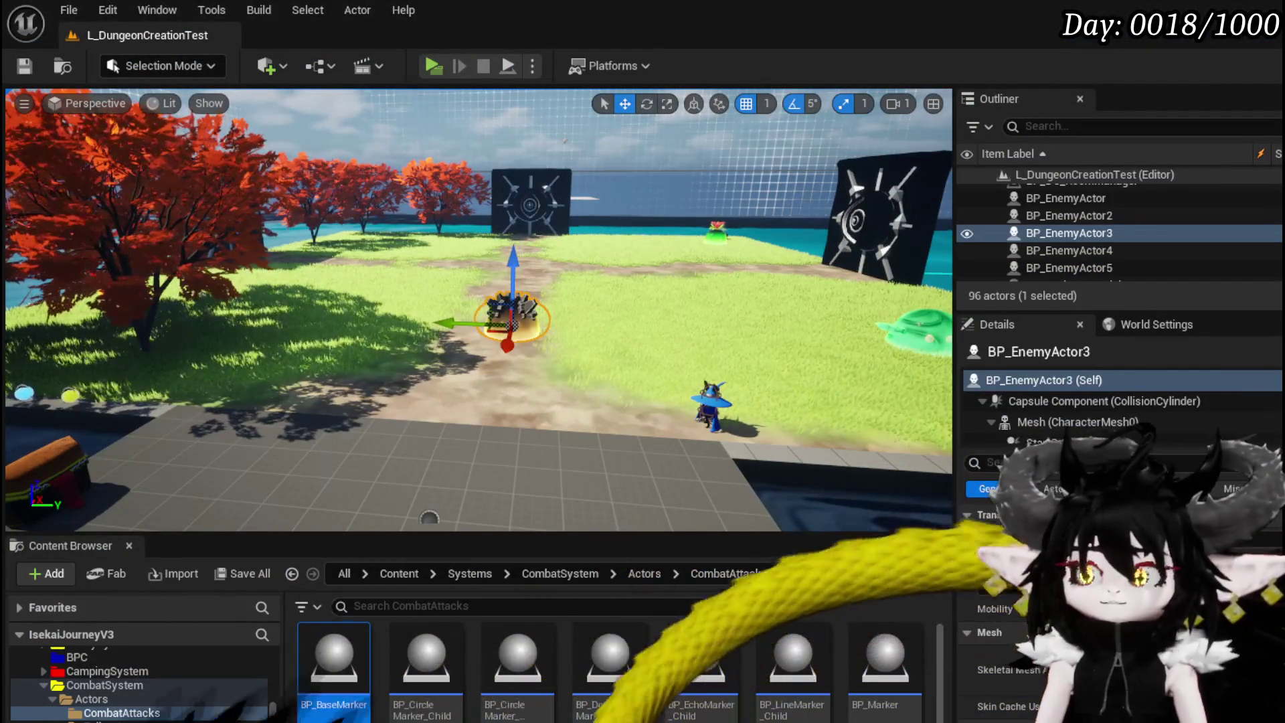
key("alt+Tab")
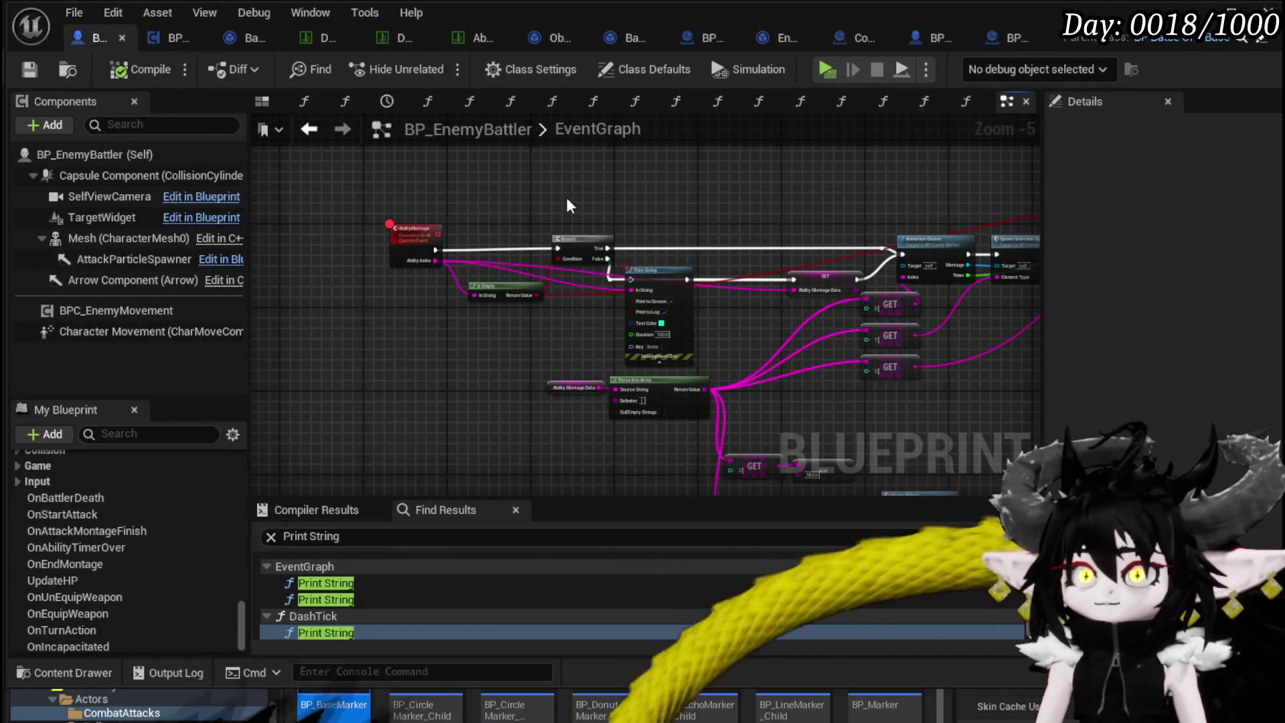
Insert '|' before '$10' in Slime_Earth|Elite CombatLogic Index[0] and Index[1].
left_click(399, 35)
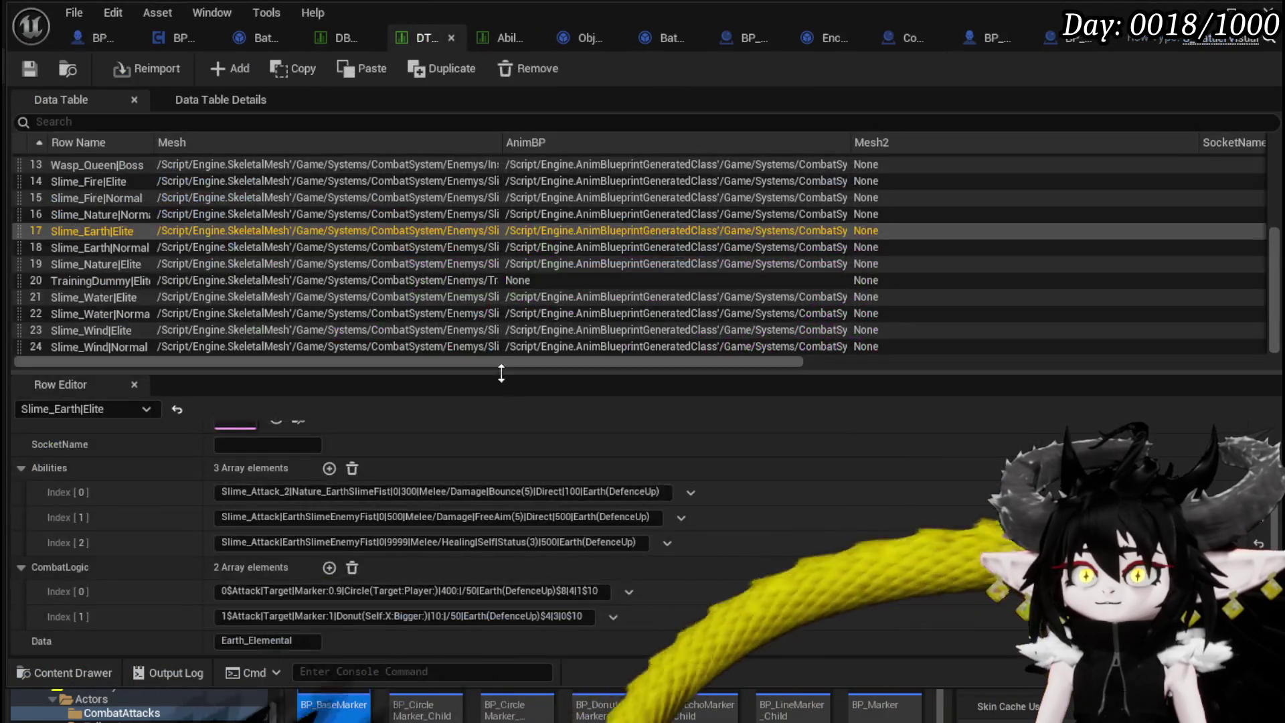
left_click(586, 592)
double_click(586, 591)
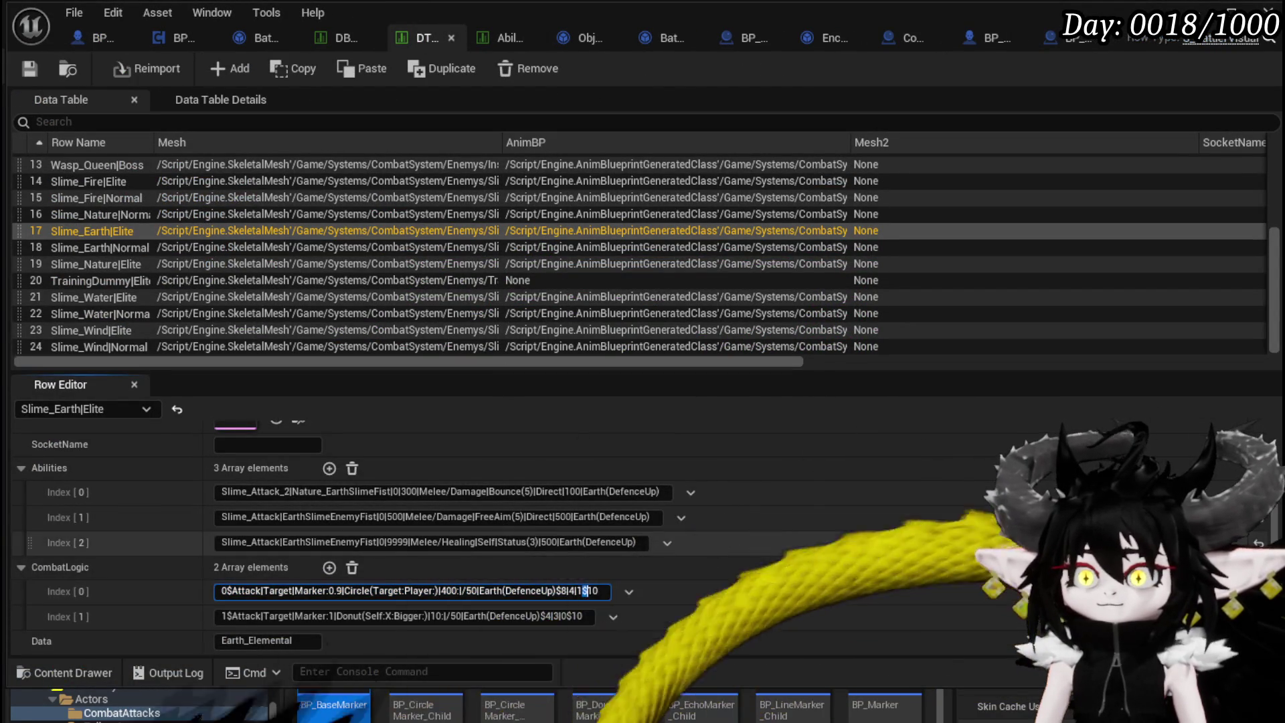
key("Right")
type("|")
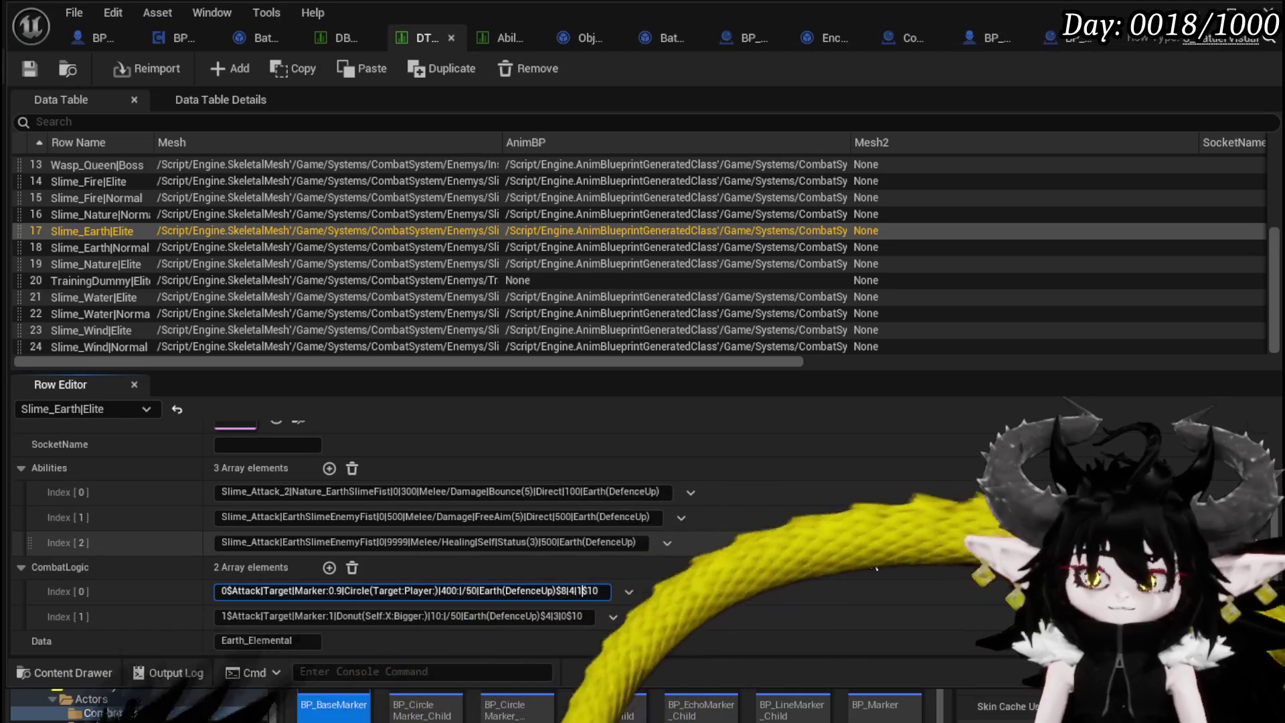
left_click(568, 616)
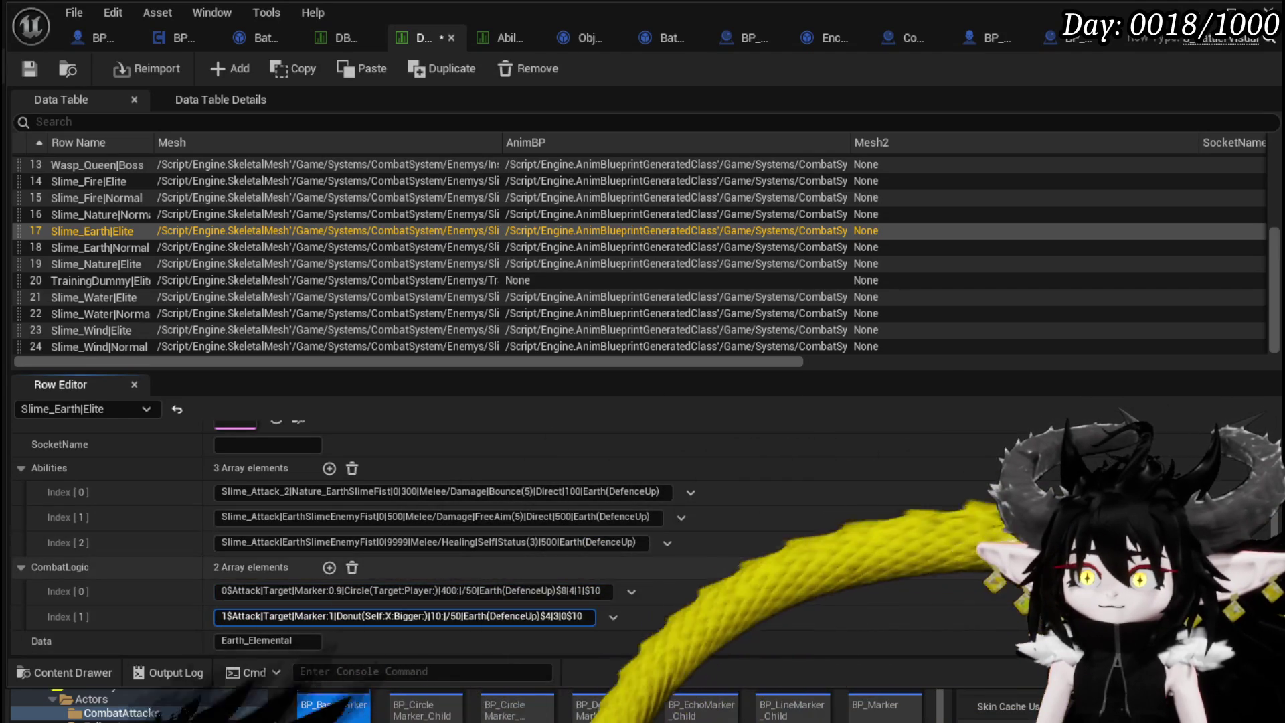
type("|")
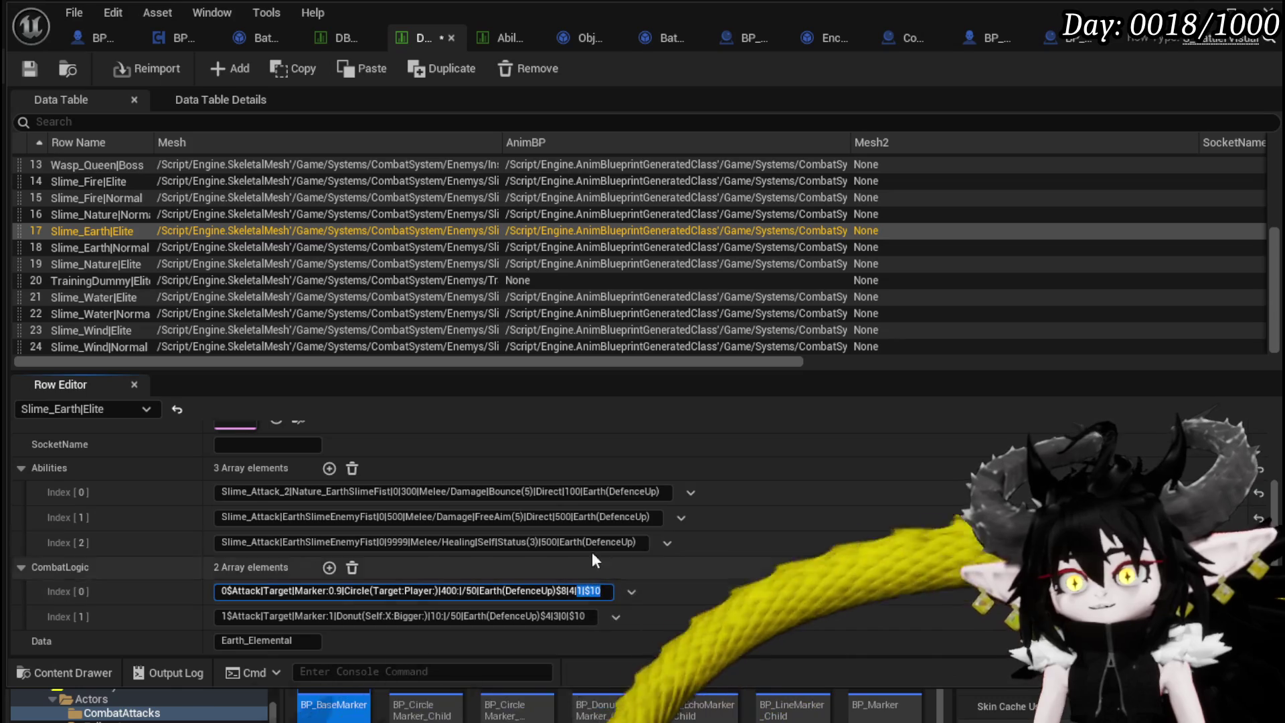
Save DT_BattlerInfo and start a play-test from the level editor.
left_click(22, 71)
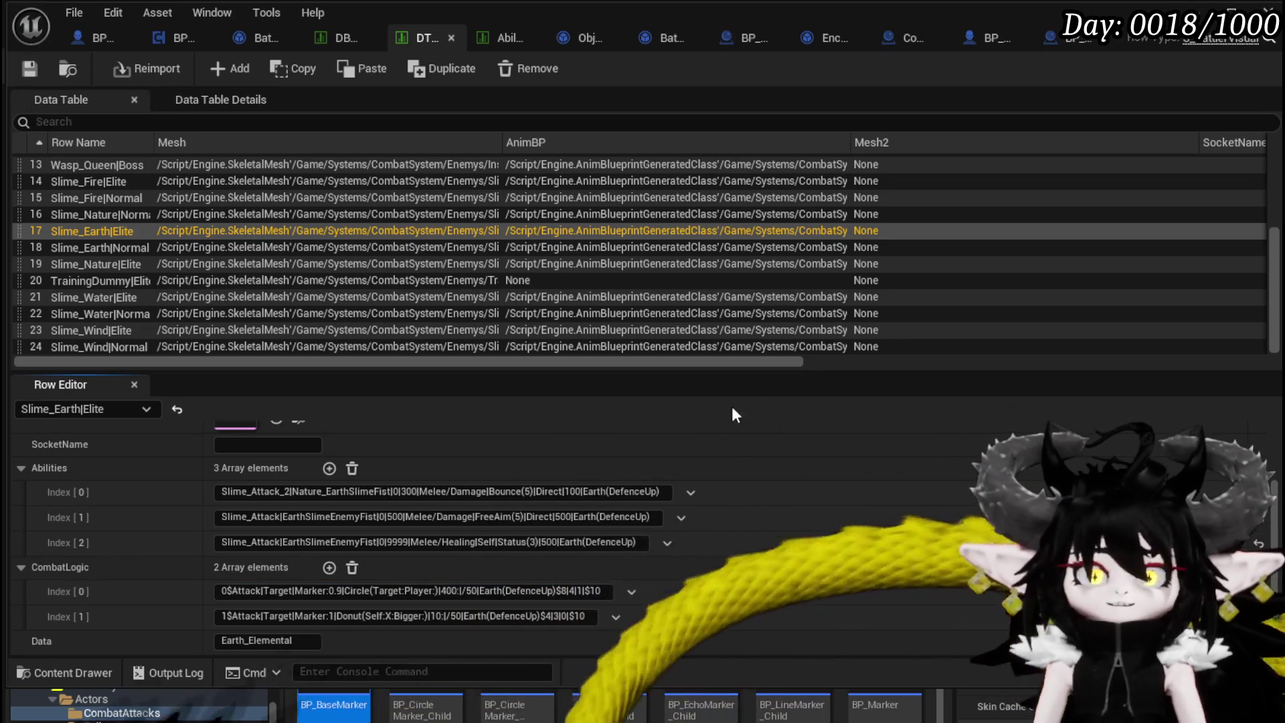
left_click(1267, 11)
left_click(434, 65)
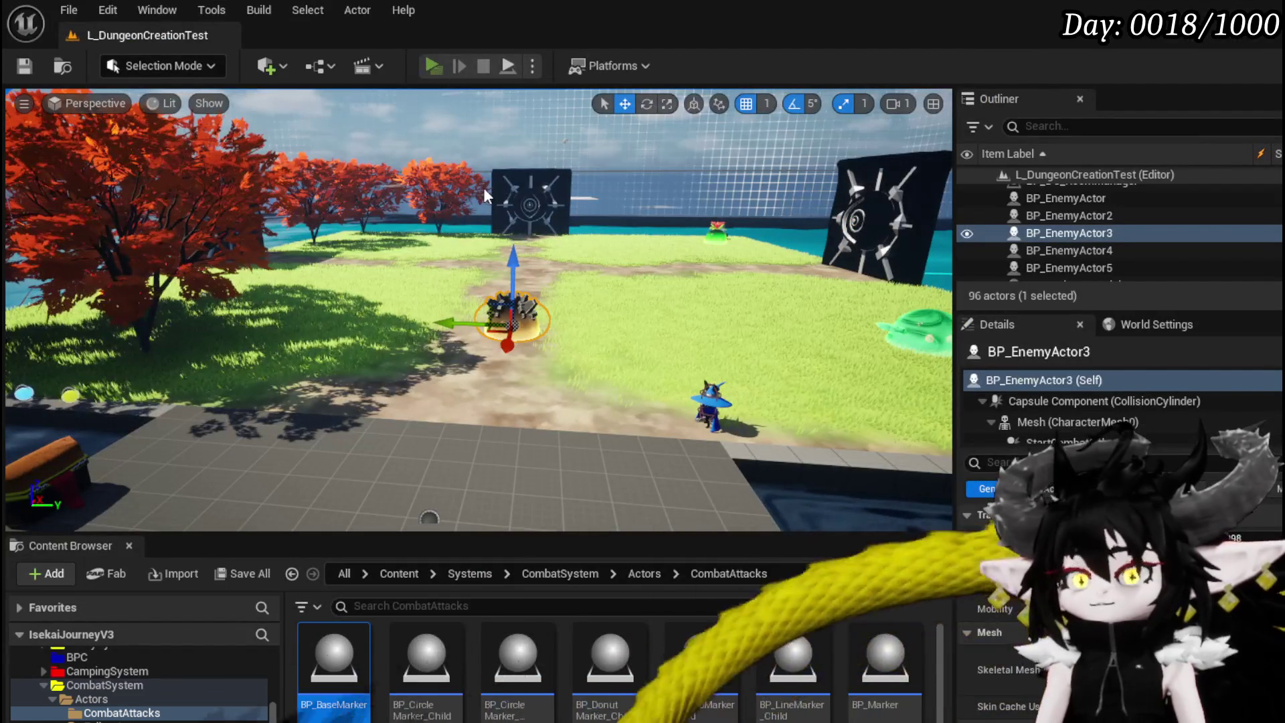
Walk the character up to the Earth slime to trigger battle, then return to the editor.
key("w")
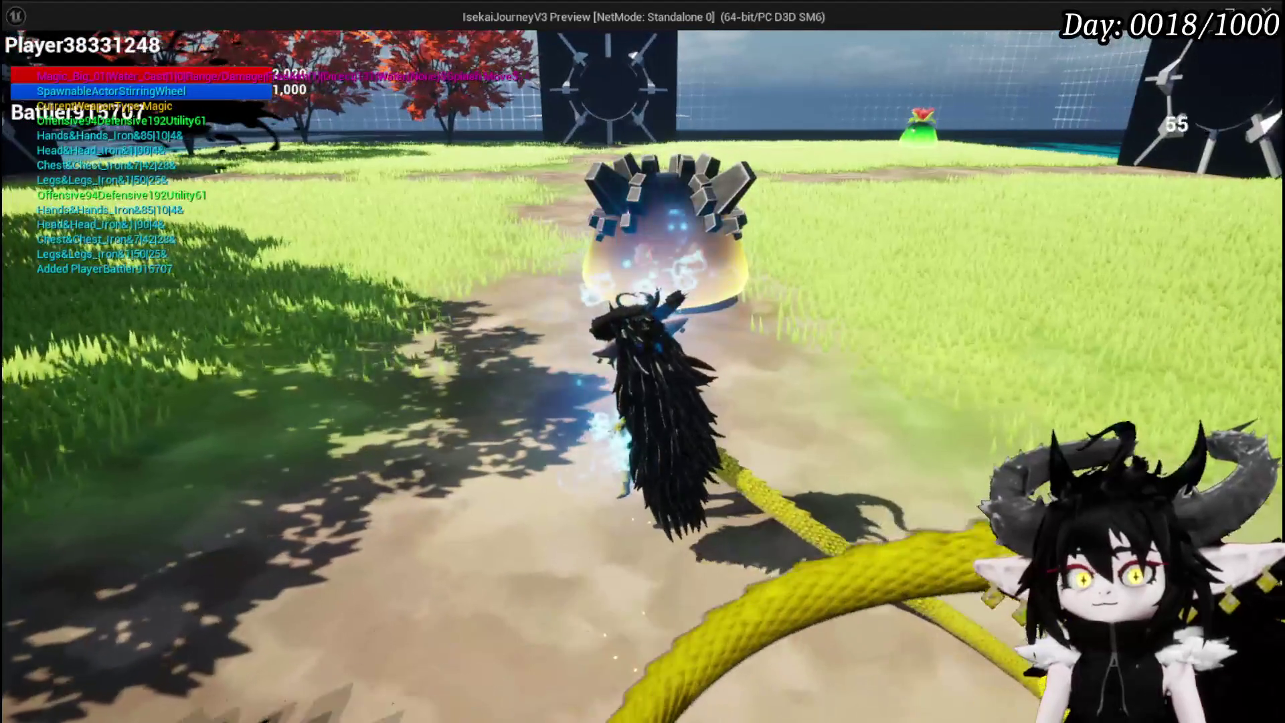
key("w")
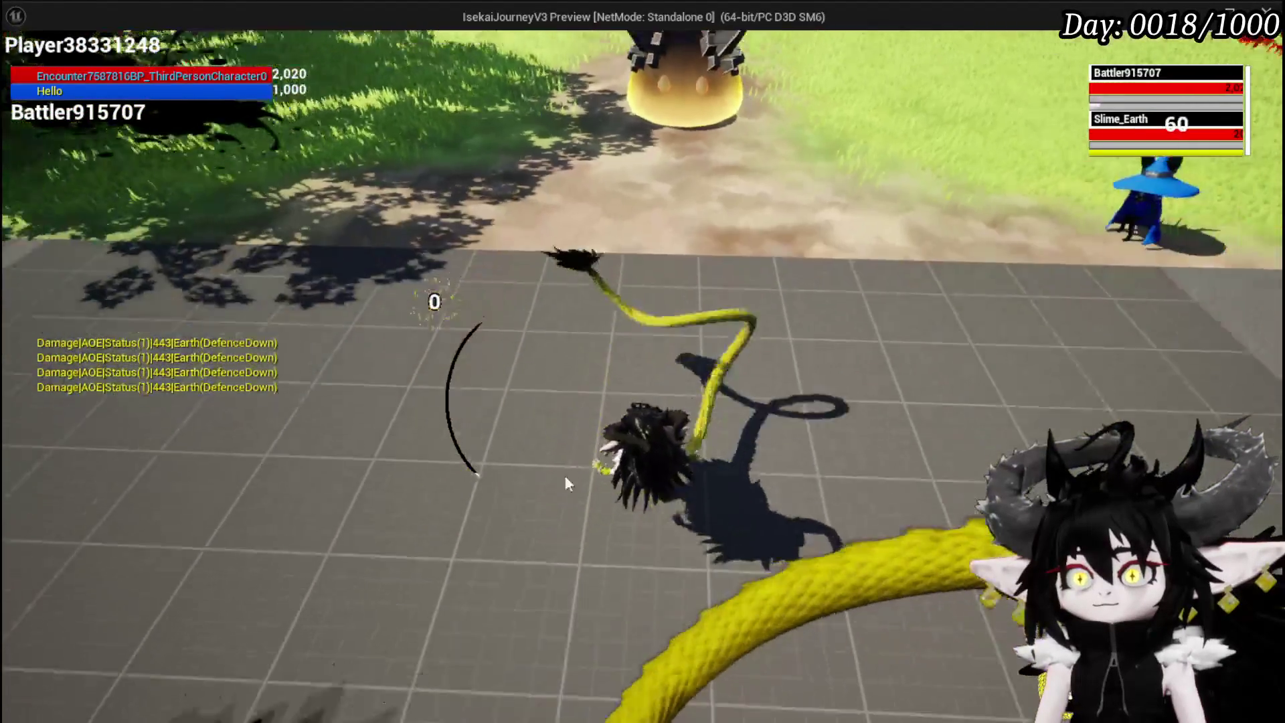
key("alt+Tab")
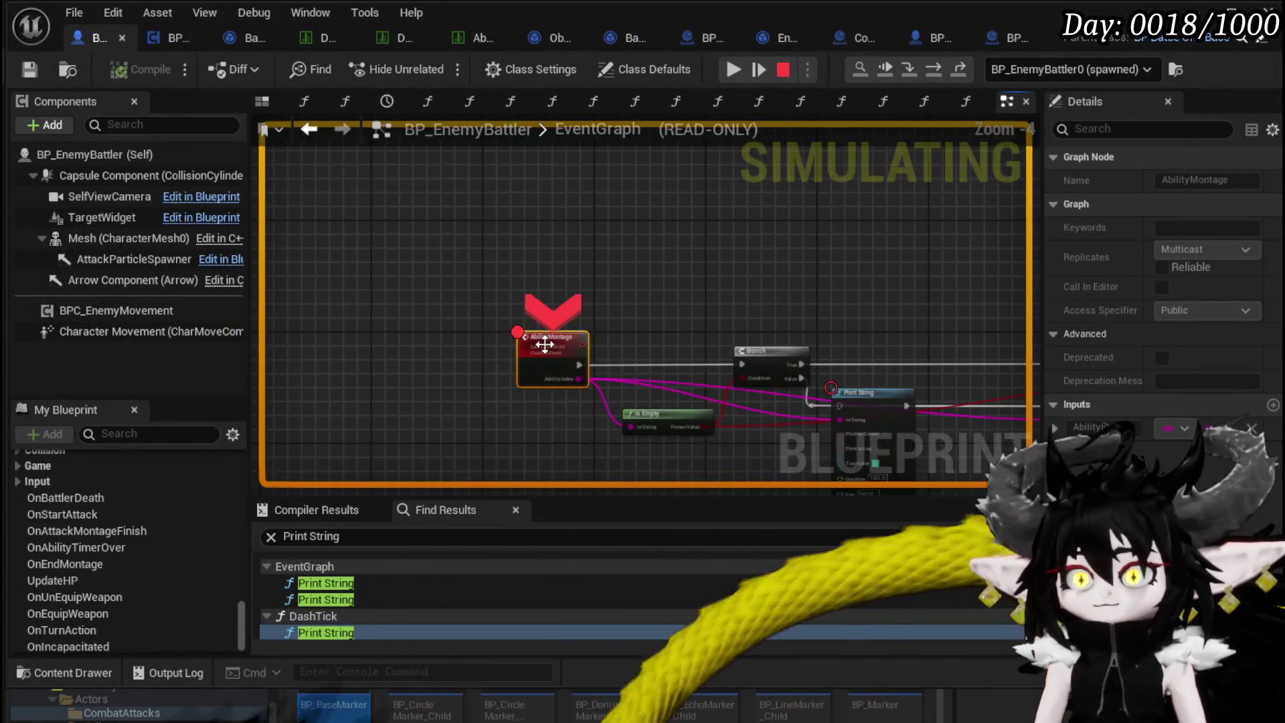
Disable the AbilityMontage breakpoint, resume the game, and end the simulation.
right_click(547, 351)
left_click(584, 458)
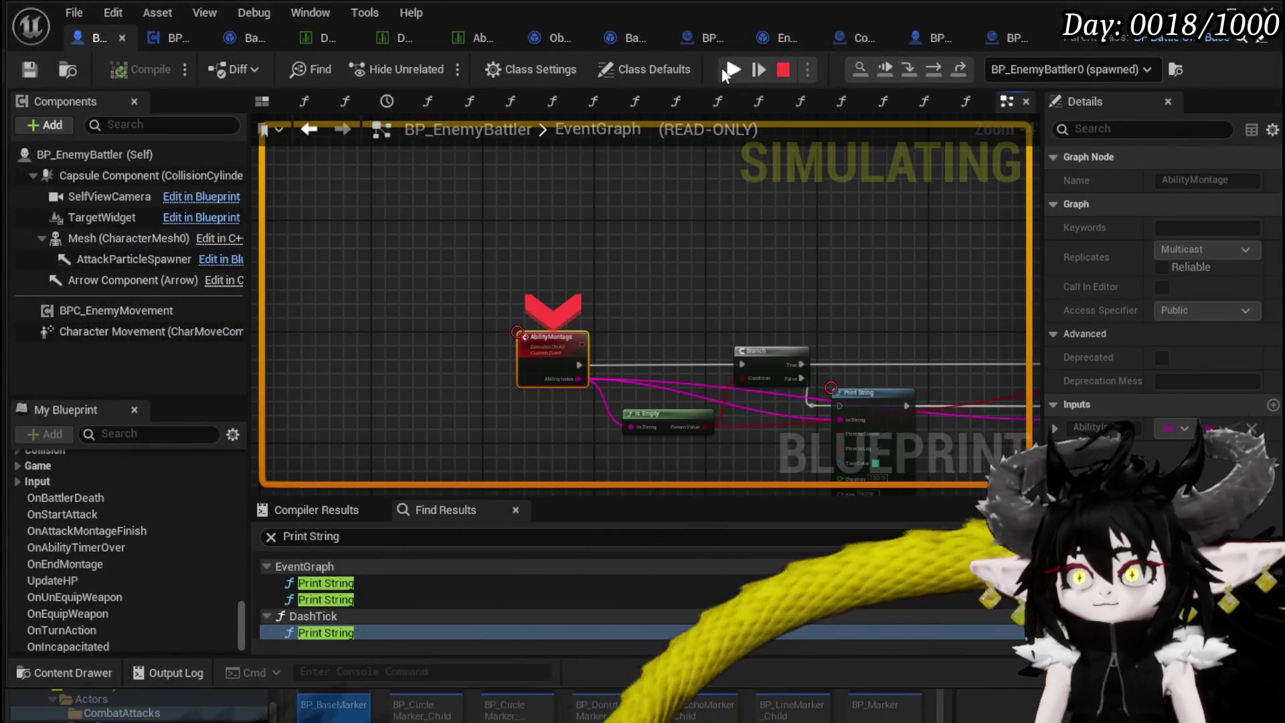
left_click(732, 70)
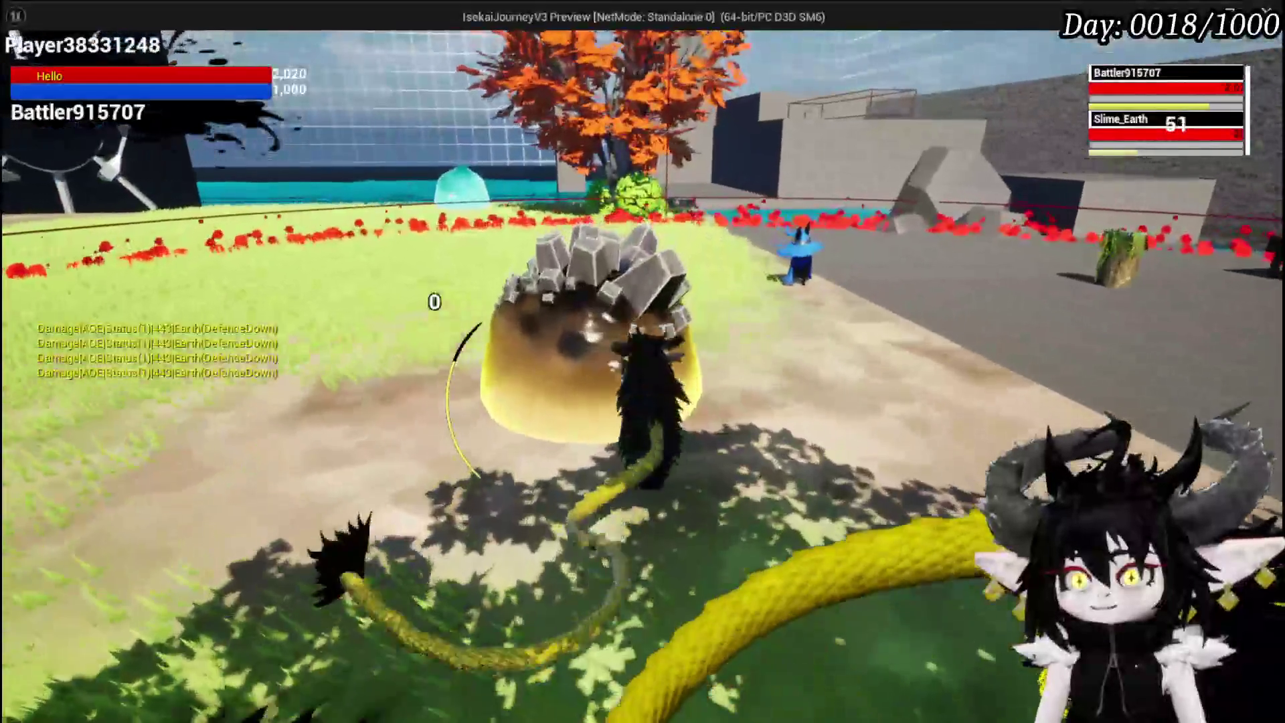
key("Escape")
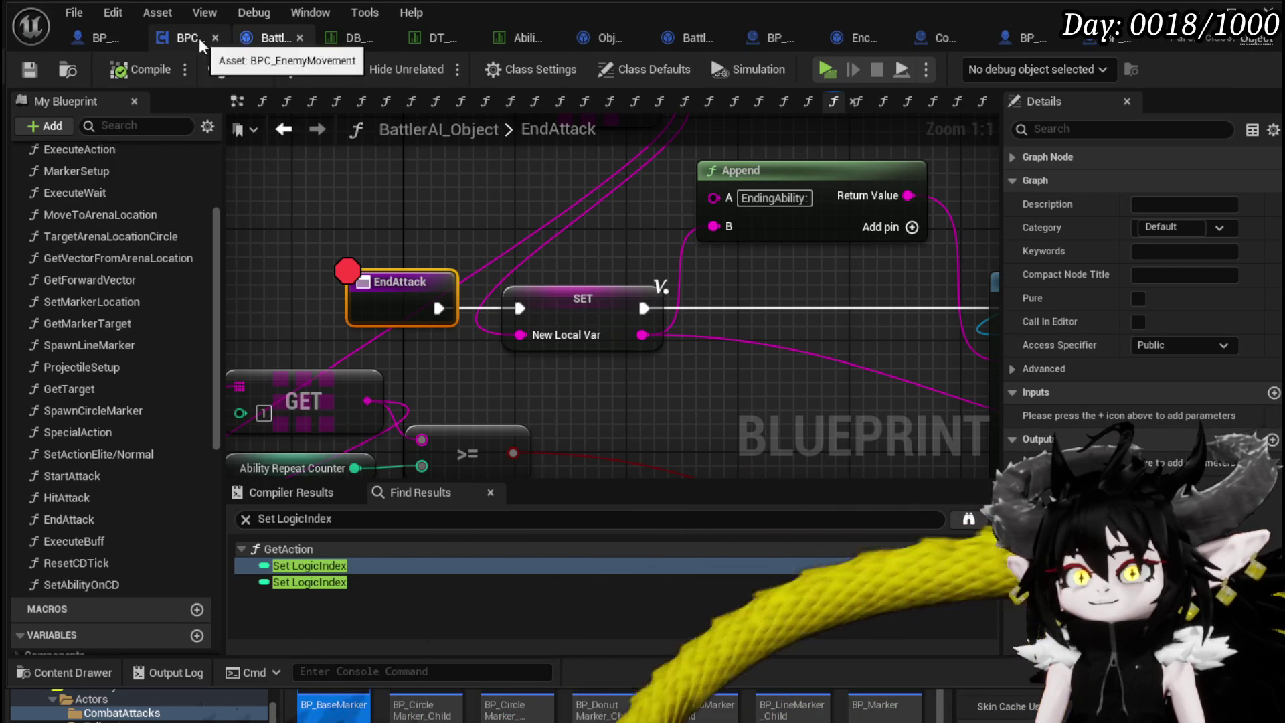
Inspect the Switch on String nodes in BP_BaseMarker's EventGraph, then show the enemy montage data table.
left_click(1108, 52)
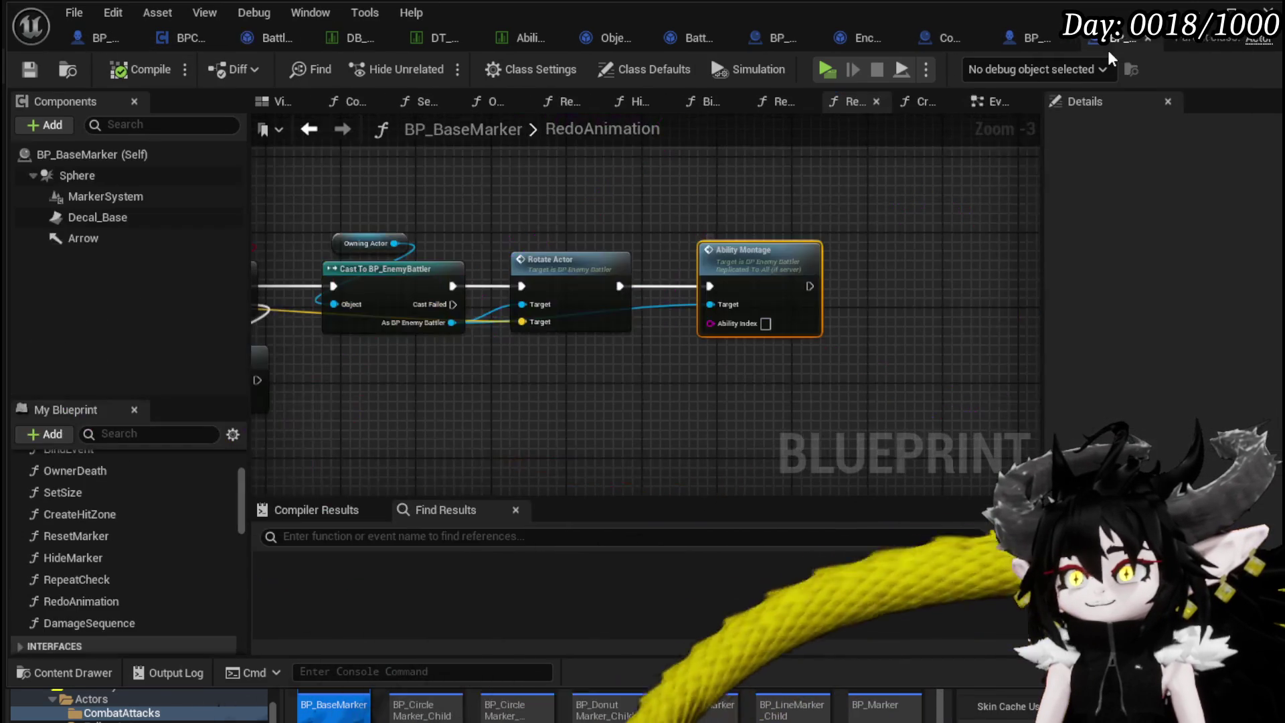
scroll(717, 193, "down", 5)
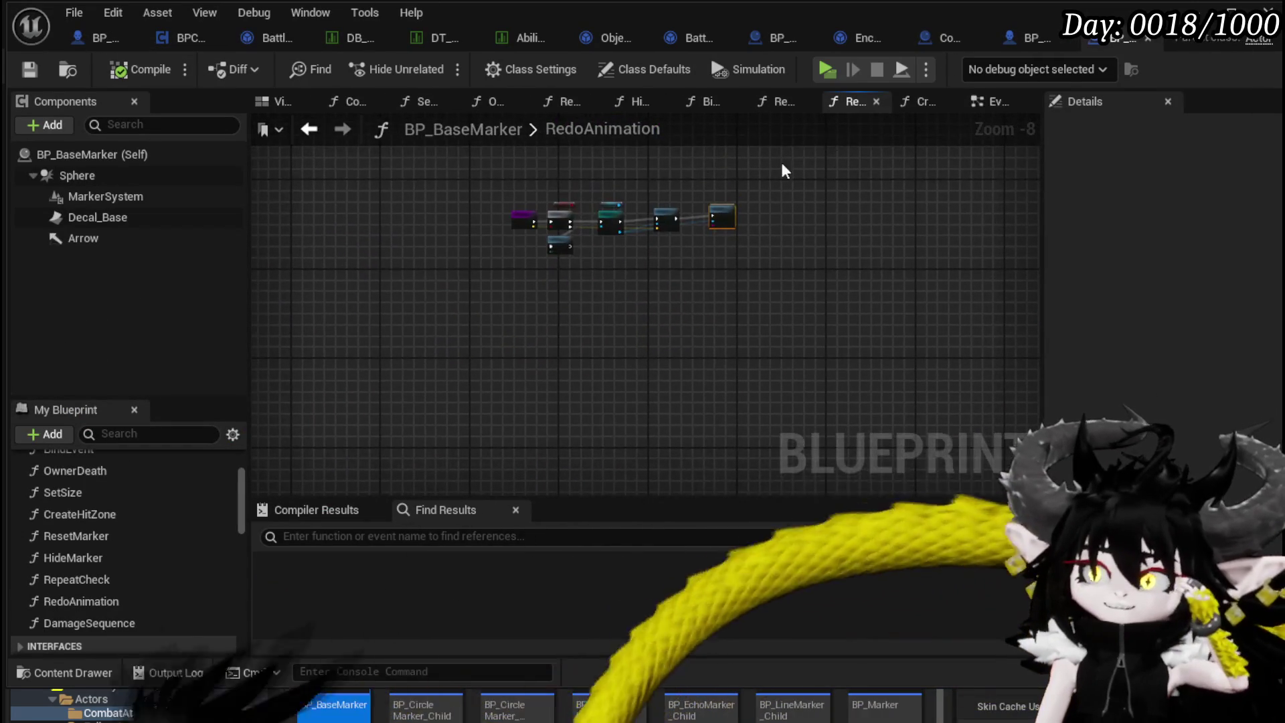
left_click(991, 101)
scroll(592, 315, "down", 4)
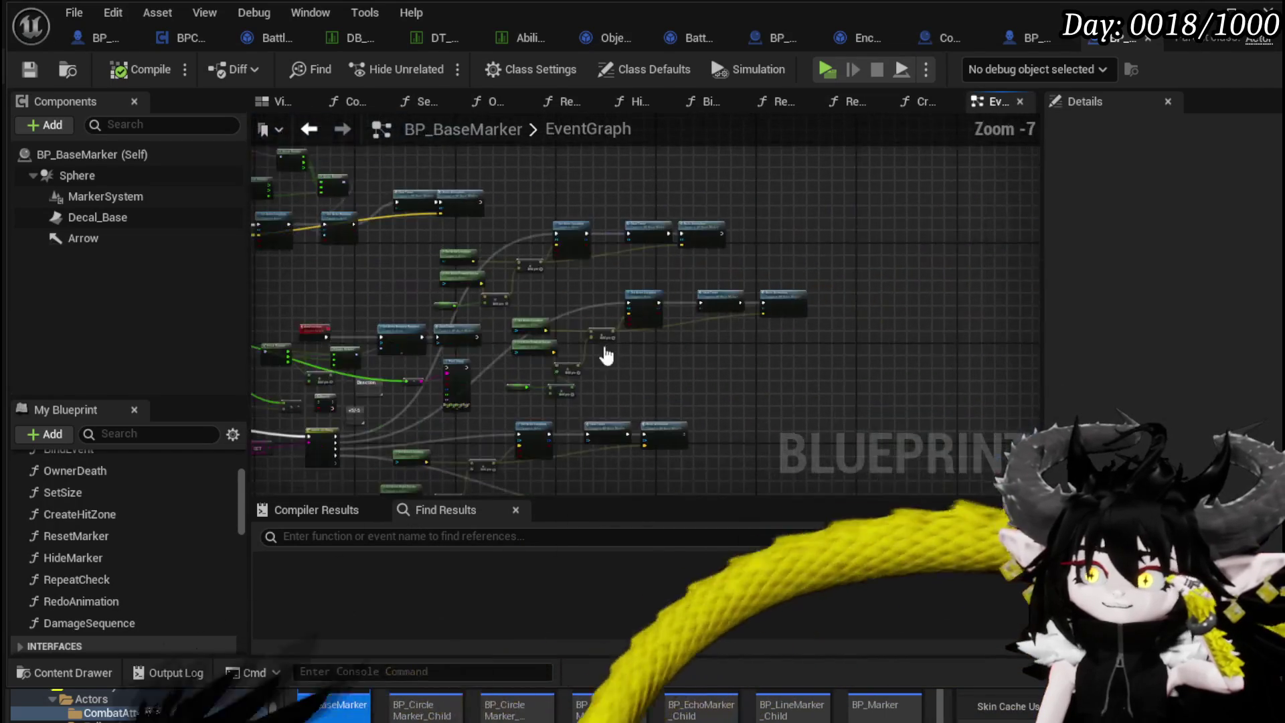
scroll(575, 251, "up", 4)
scroll(543, 222, "down", 4)
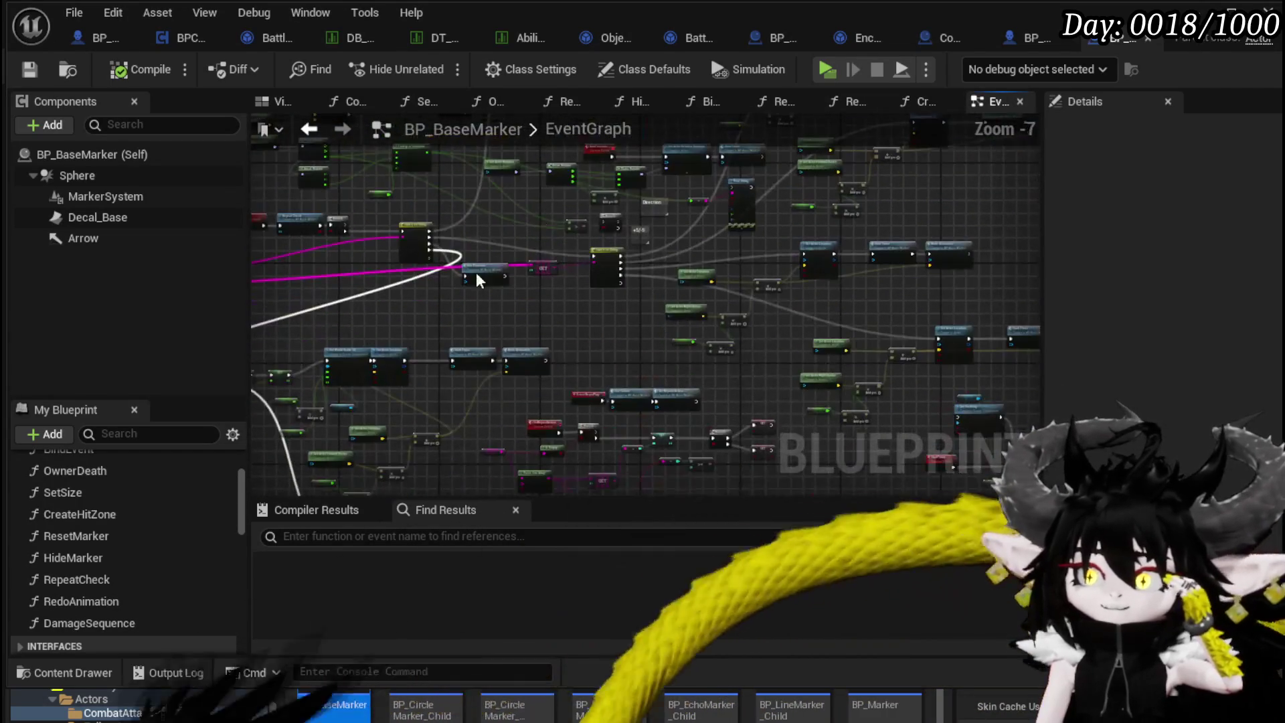
scroll(505, 293, "up", 3)
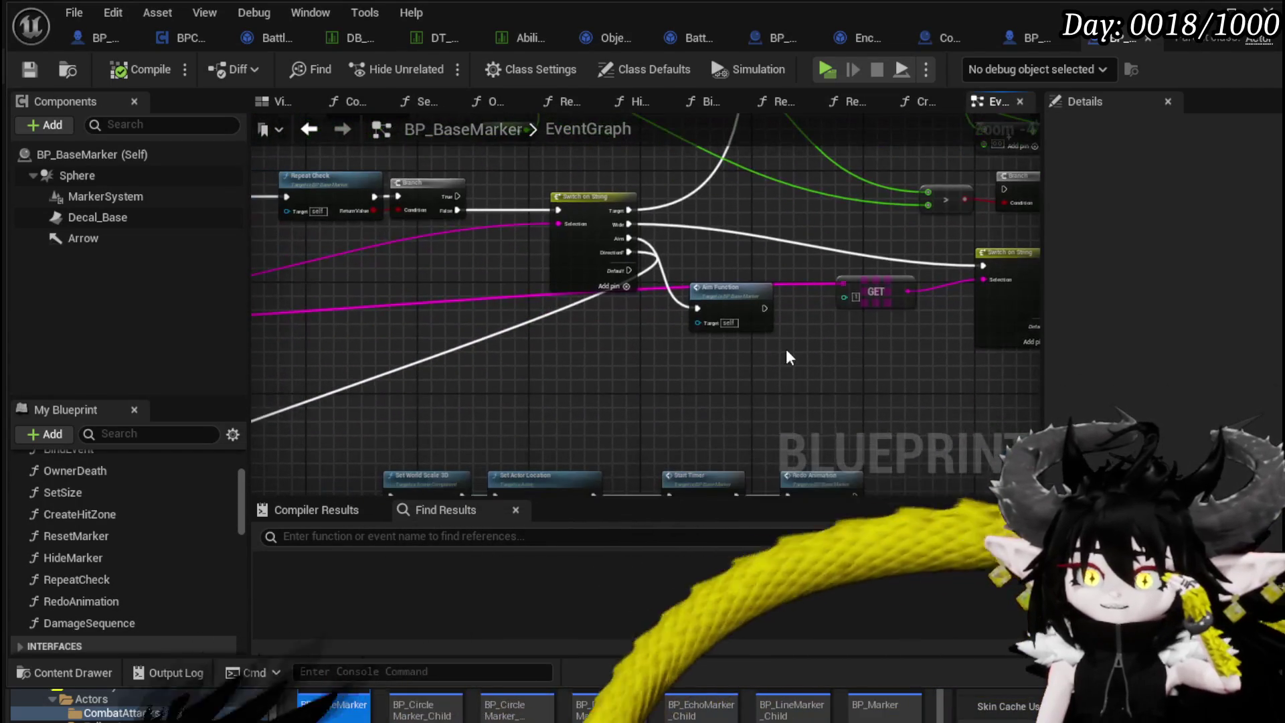
left_click_drag(785, 353, 540, 418)
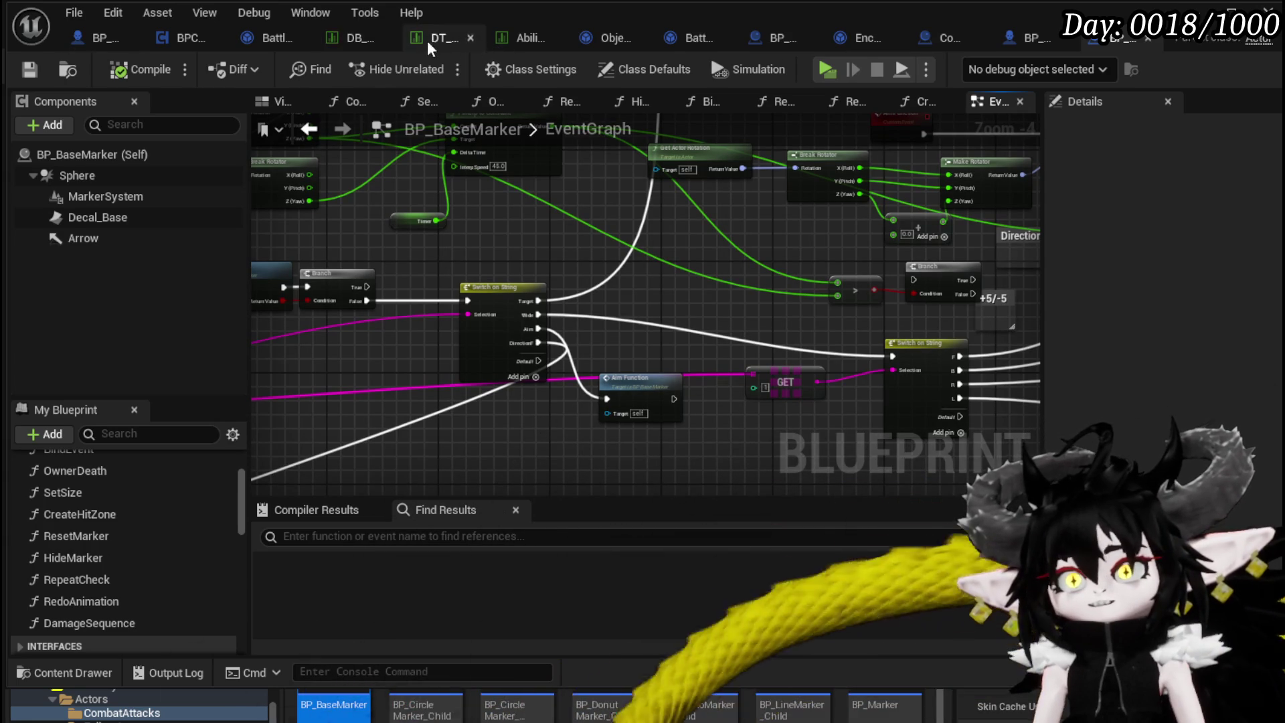
left_click(330, 46)
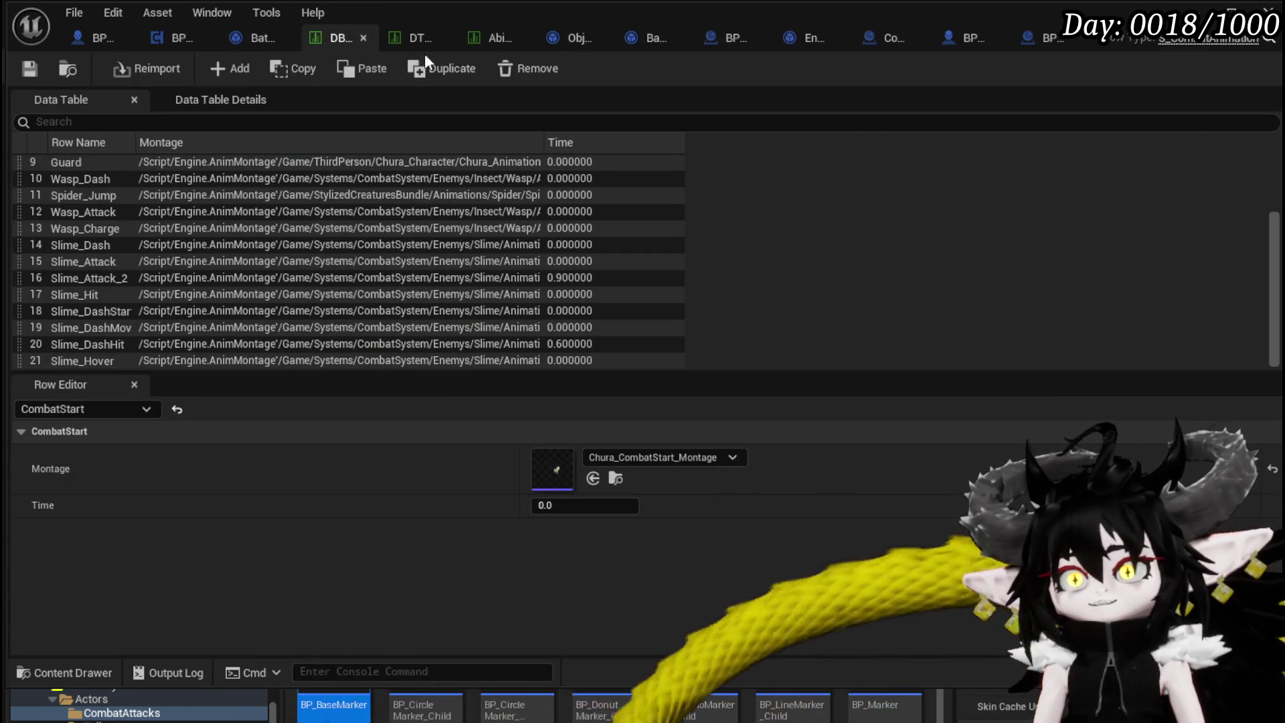
Delete the trailing |$10 from the Slime_Earth|Elite CombatLogic entry, save DT_BattlerInfo, and minimize it.
left_click(412, 39)
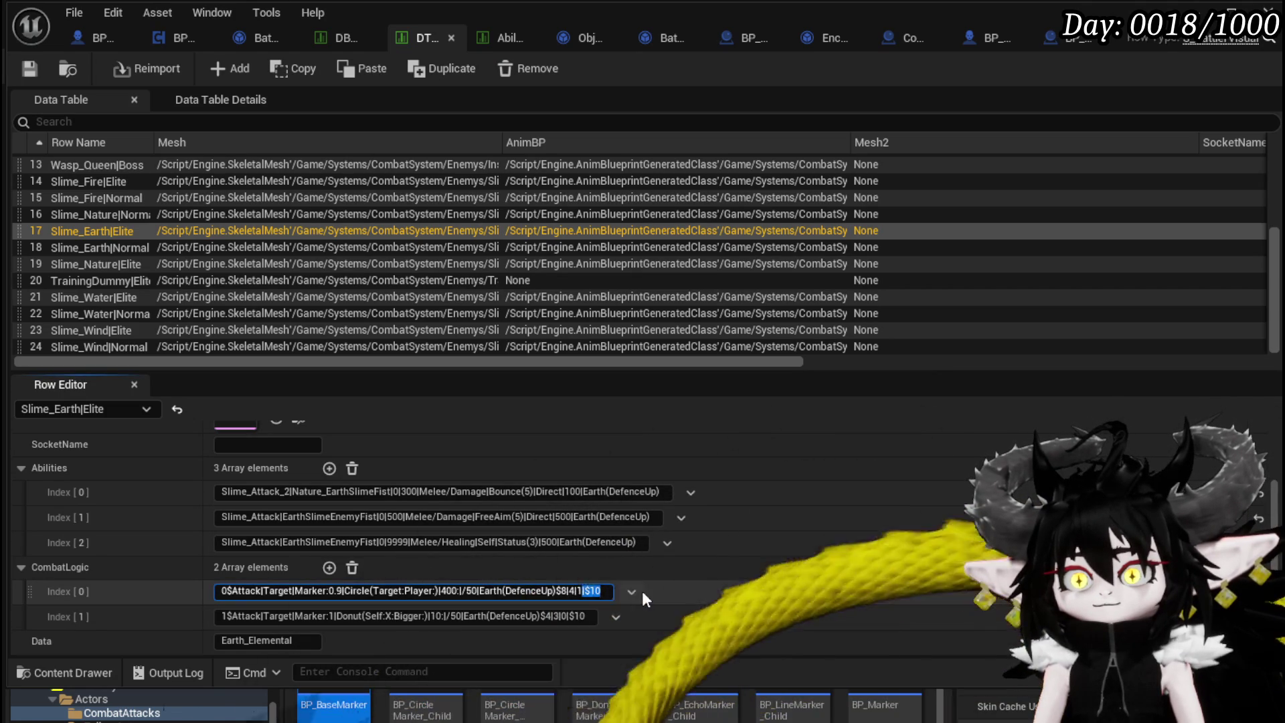
left_click(569, 616)
key("shift+End")
key("Delete")
key("ctrl+a")
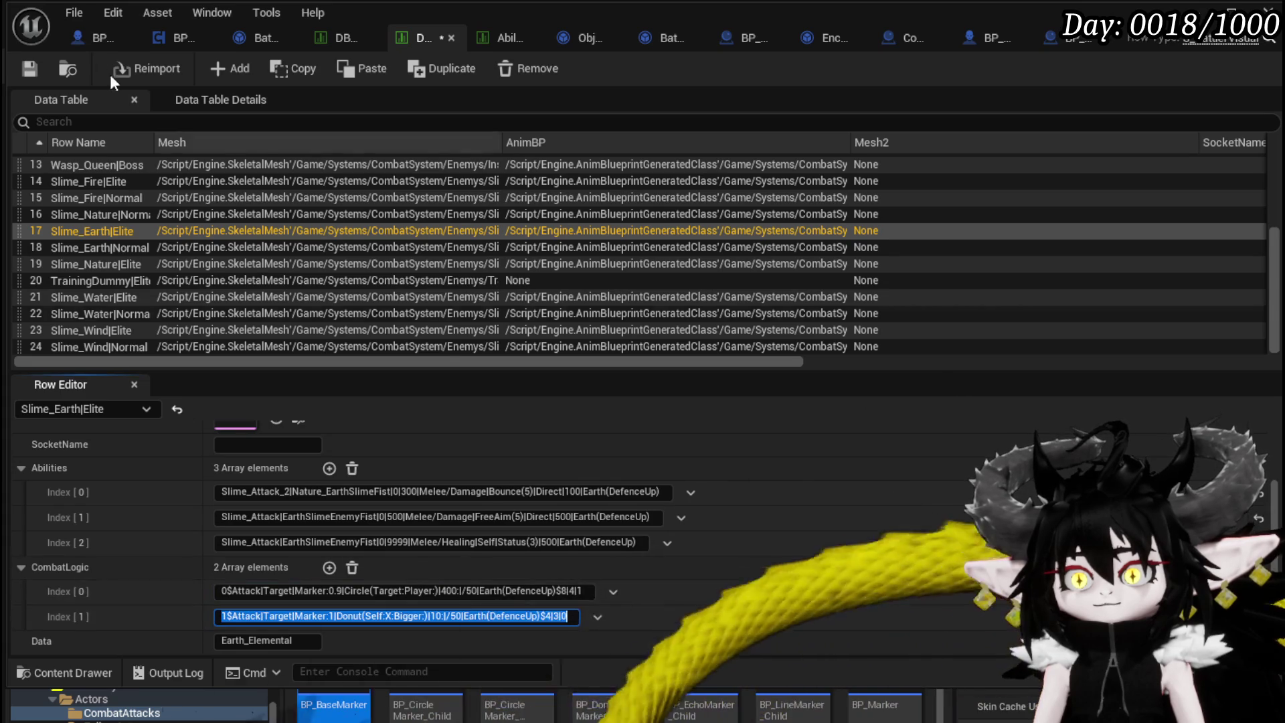
left_click(37, 66)
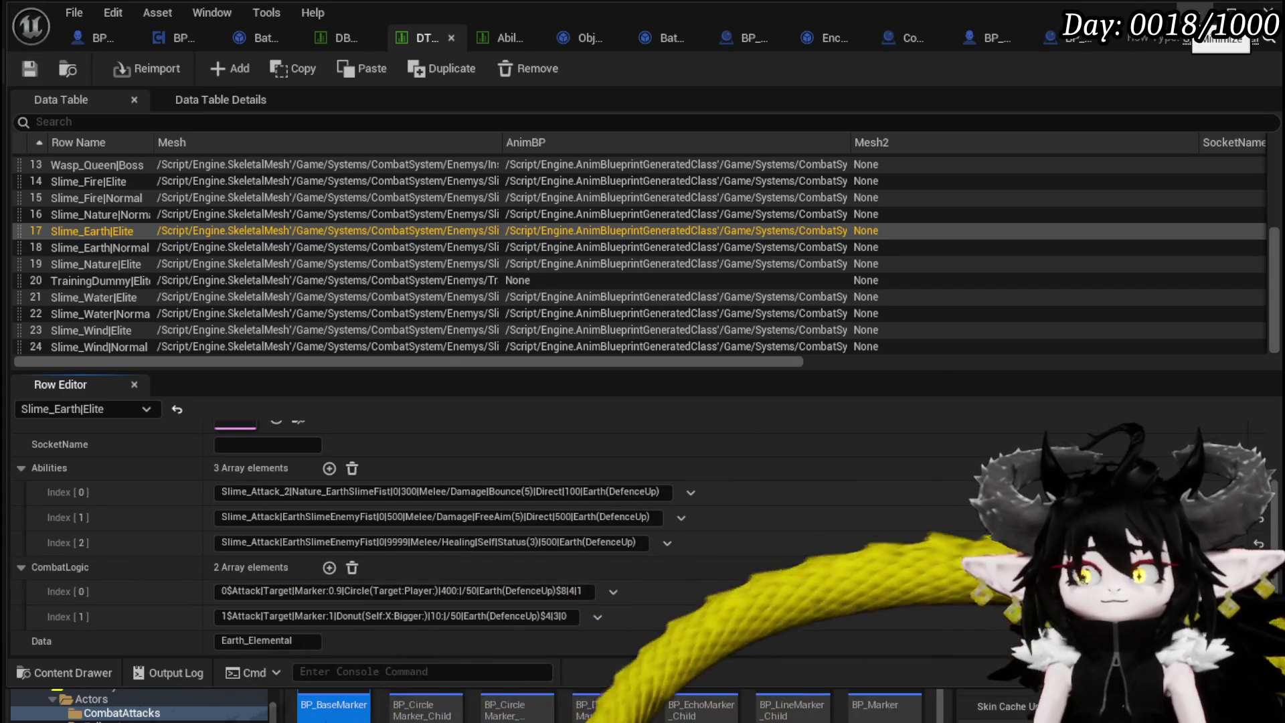
left_click(1230, 11)
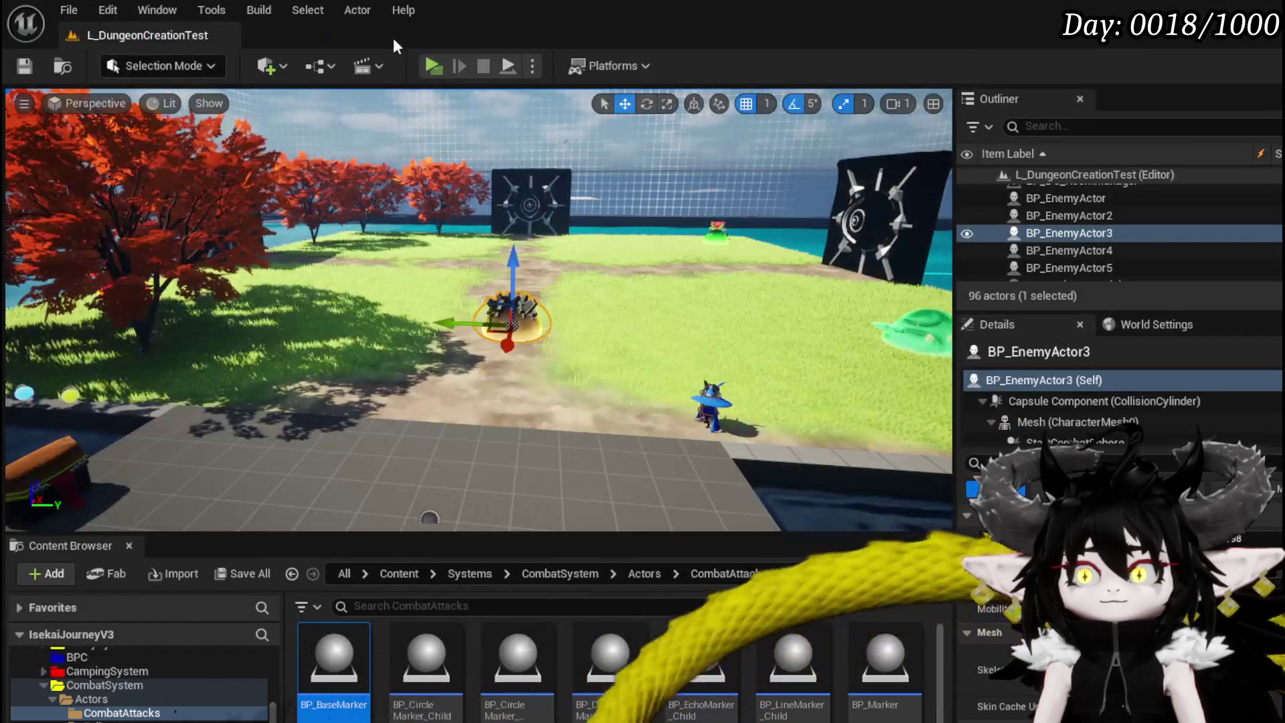
Play-test the level, walking toward the earth slime and dismissing the X/O prompt.
left_click(427, 63)
key("w")
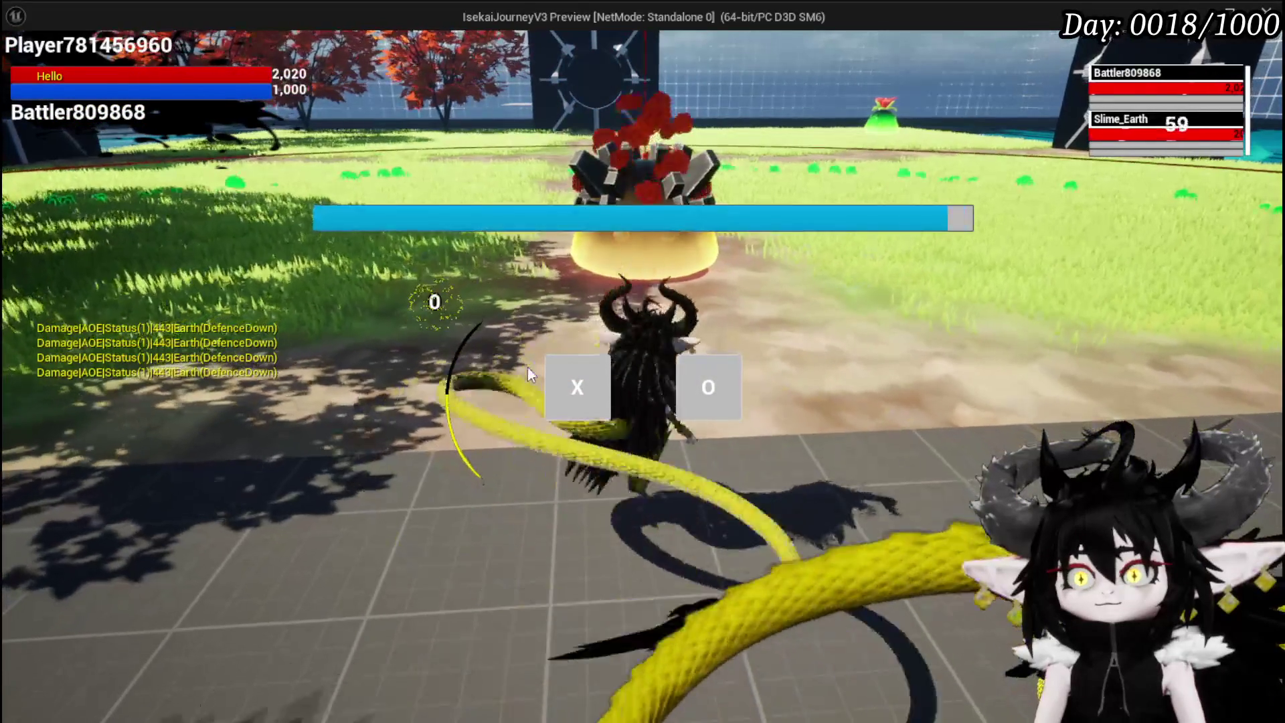
left_click(576, 386)
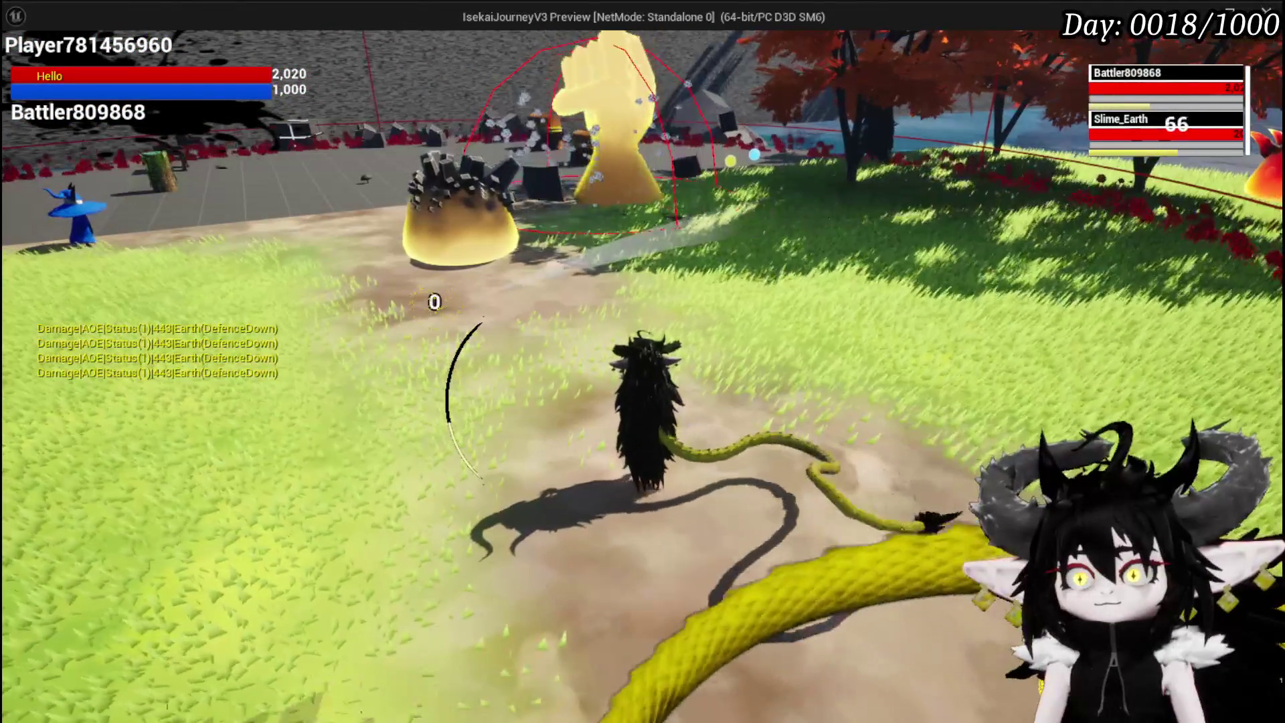
Stop the play session, save all assets, and return to the battler data table.
key("alt+Tab")
key("Escape")
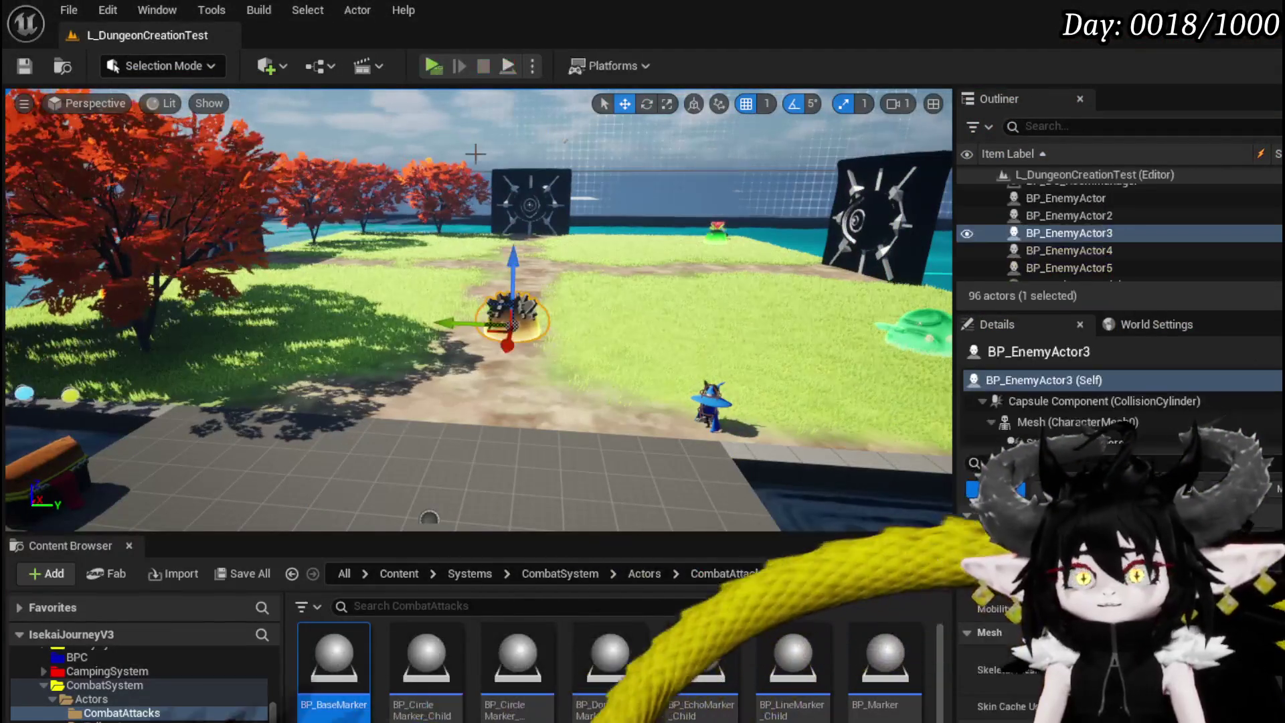
key("ctrl+s")
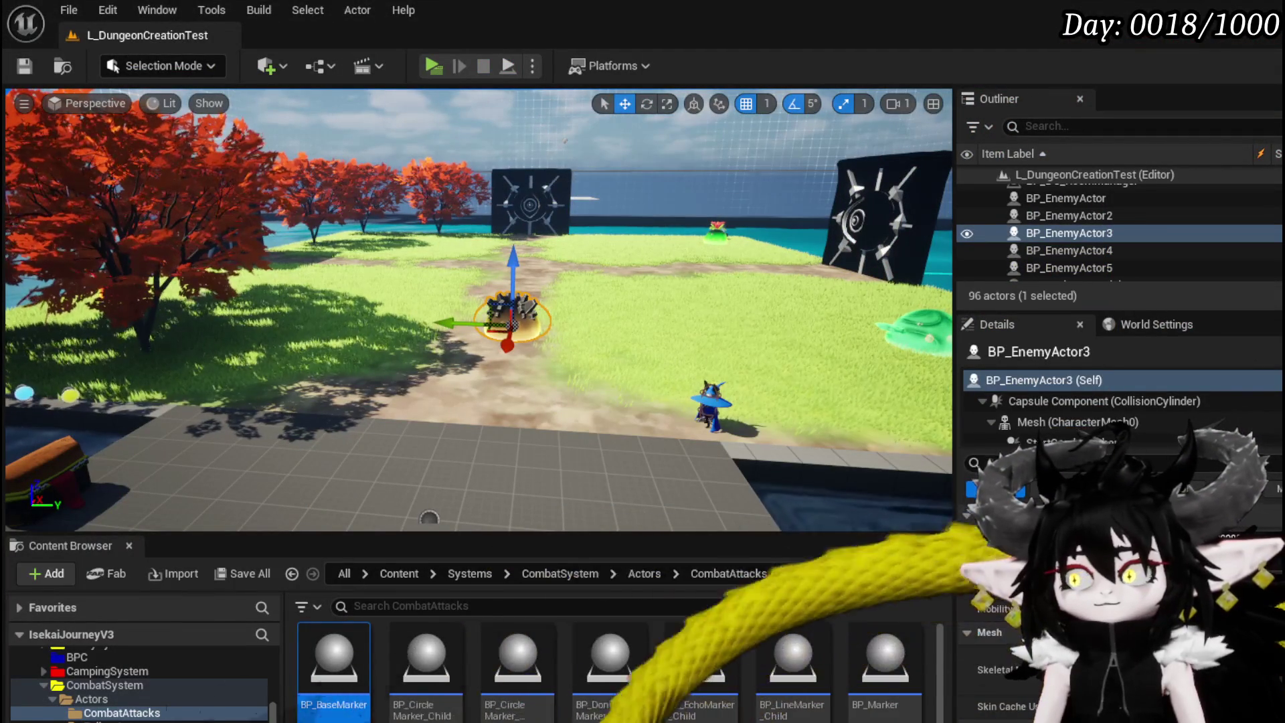
key("alt+Tab")
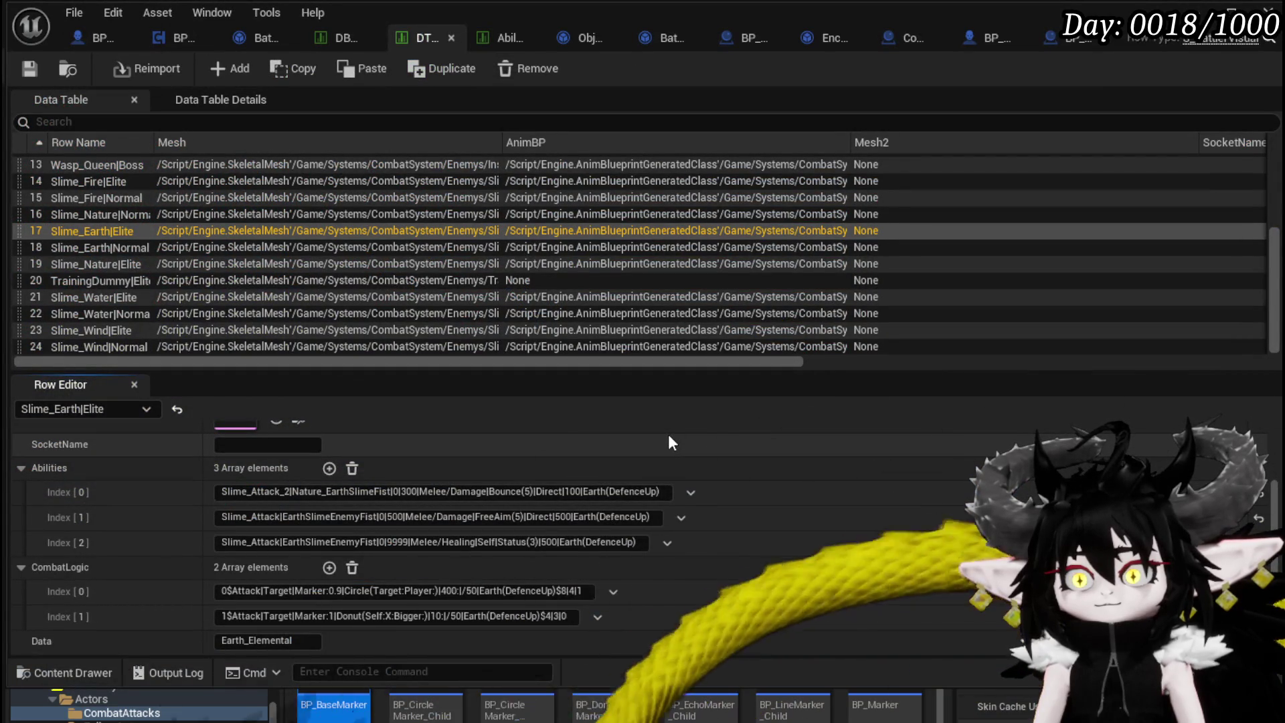
Check CombatLogic Index[0] without editing it, then return to BP_BaseMarker's EventGraph zoomed out.
left_click(584, 591)
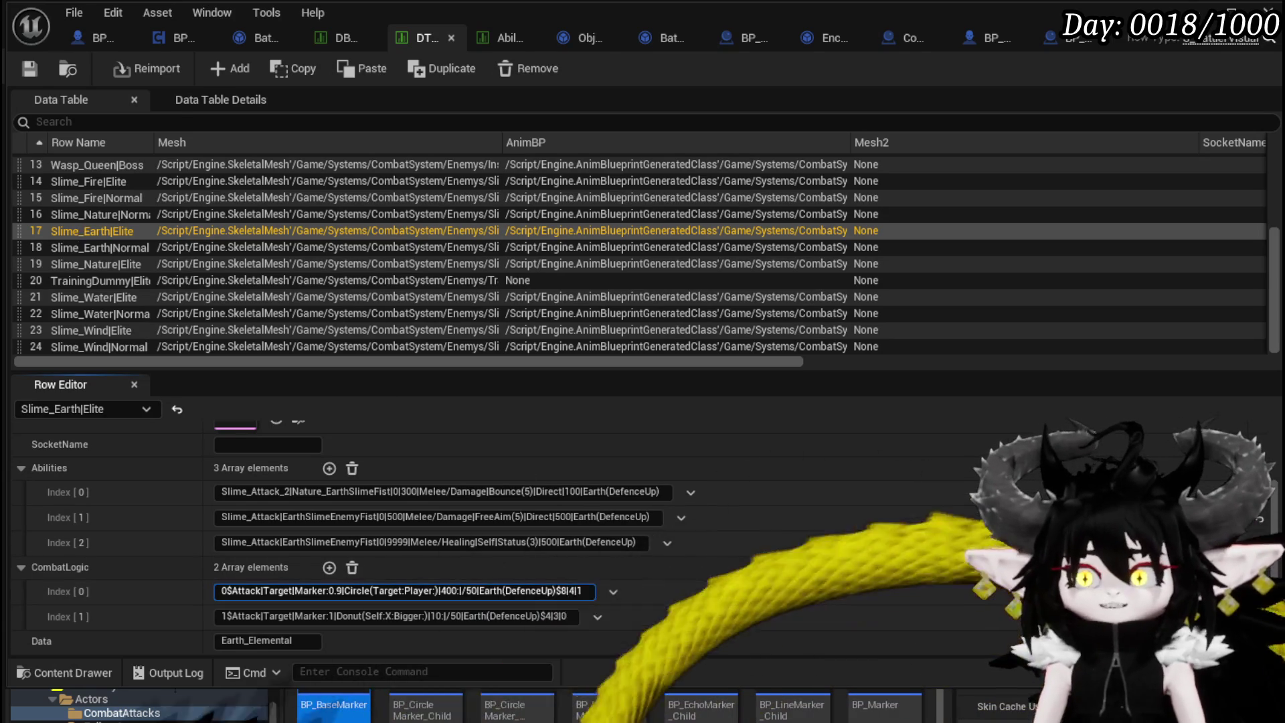
left_click(293, 69)
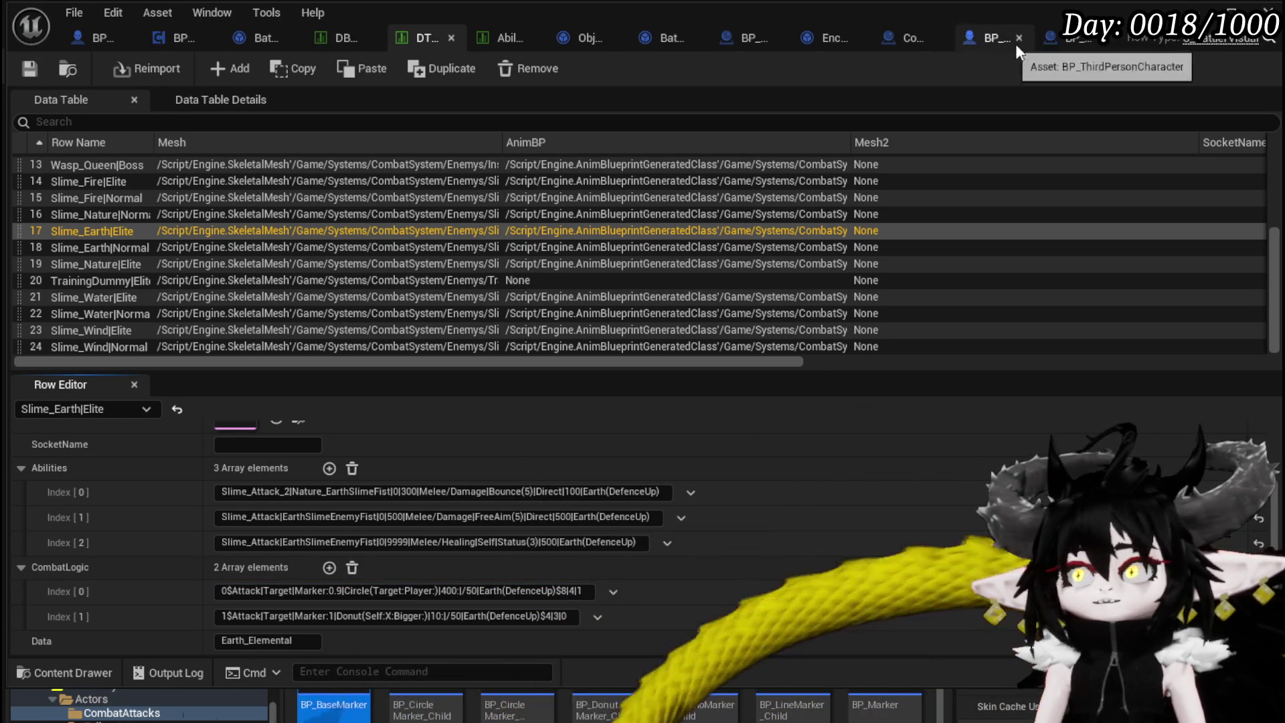
left_click(1058, 43)
scroll(709, 311, "down", 8)
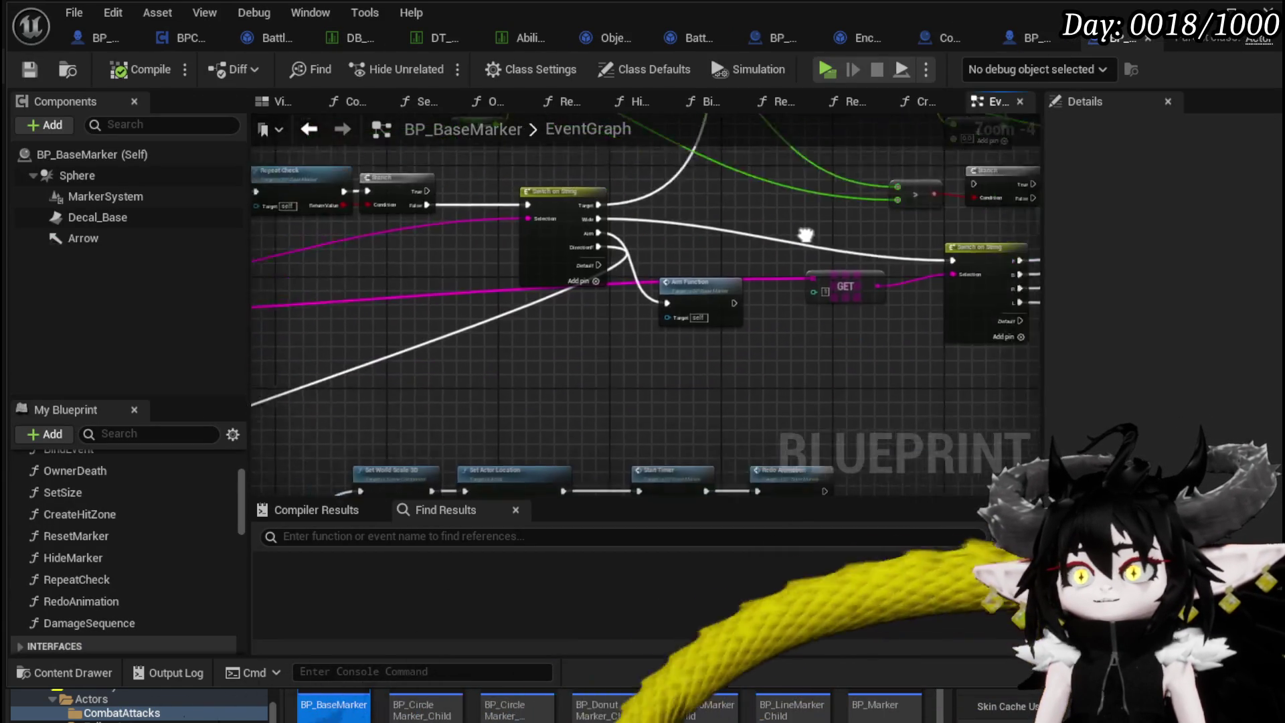
Enable a breakpoint on the Branch node after SET Repeat Amount in BP_BaseMarker's EventGraph.
scroll(295, 212, "up", 2)
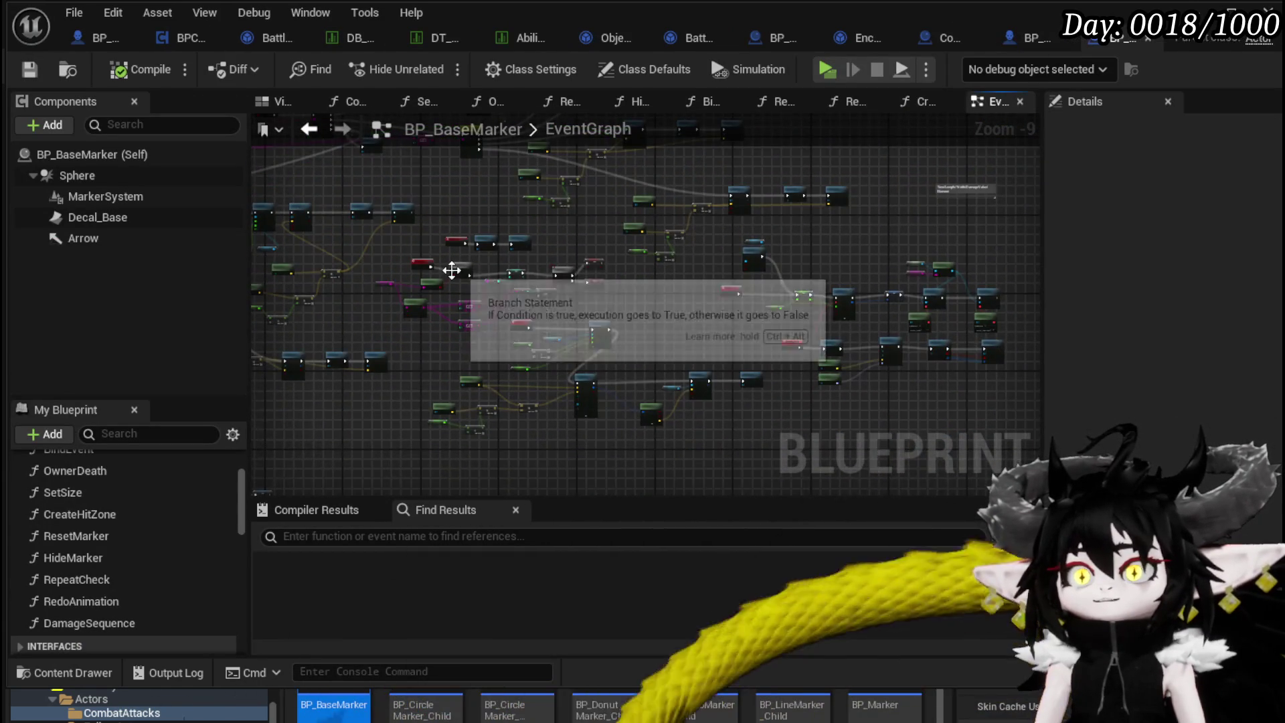
scroll(619, 234, "up", 4)
left_click_drag(790, 298, 589, 351)
scroll(516, 326, "up", 1)
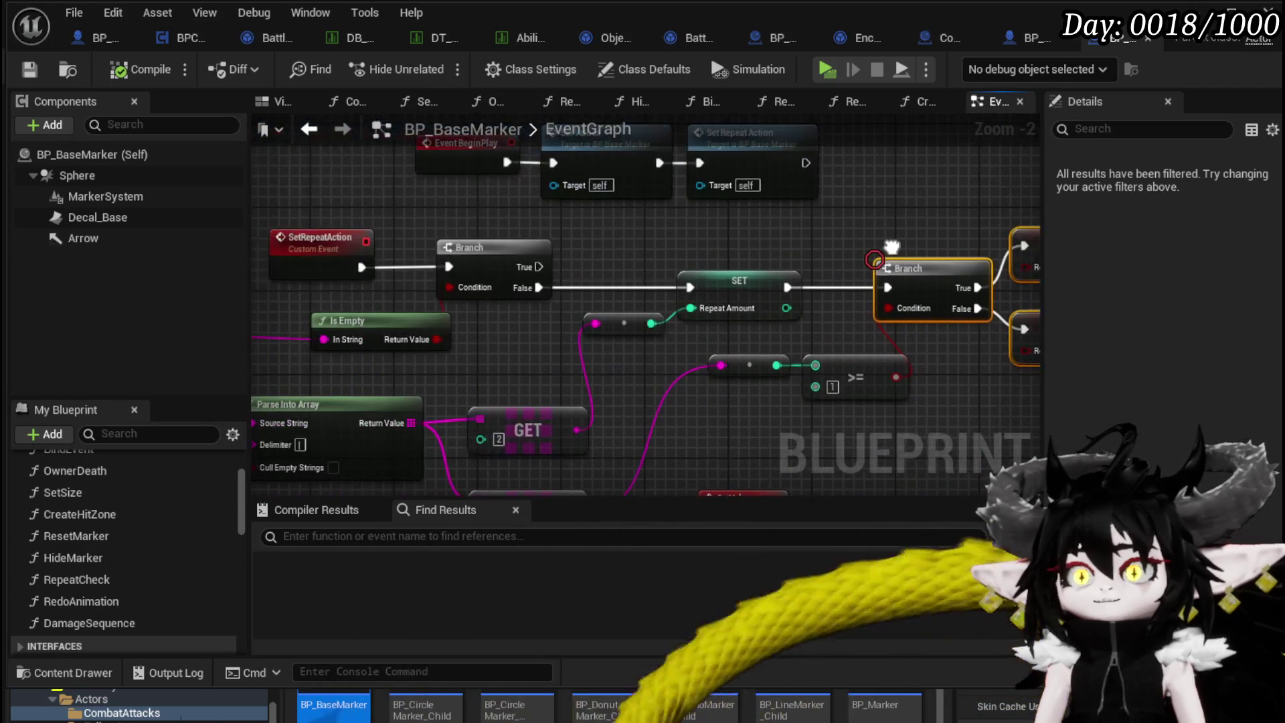
right_click(765, 276)
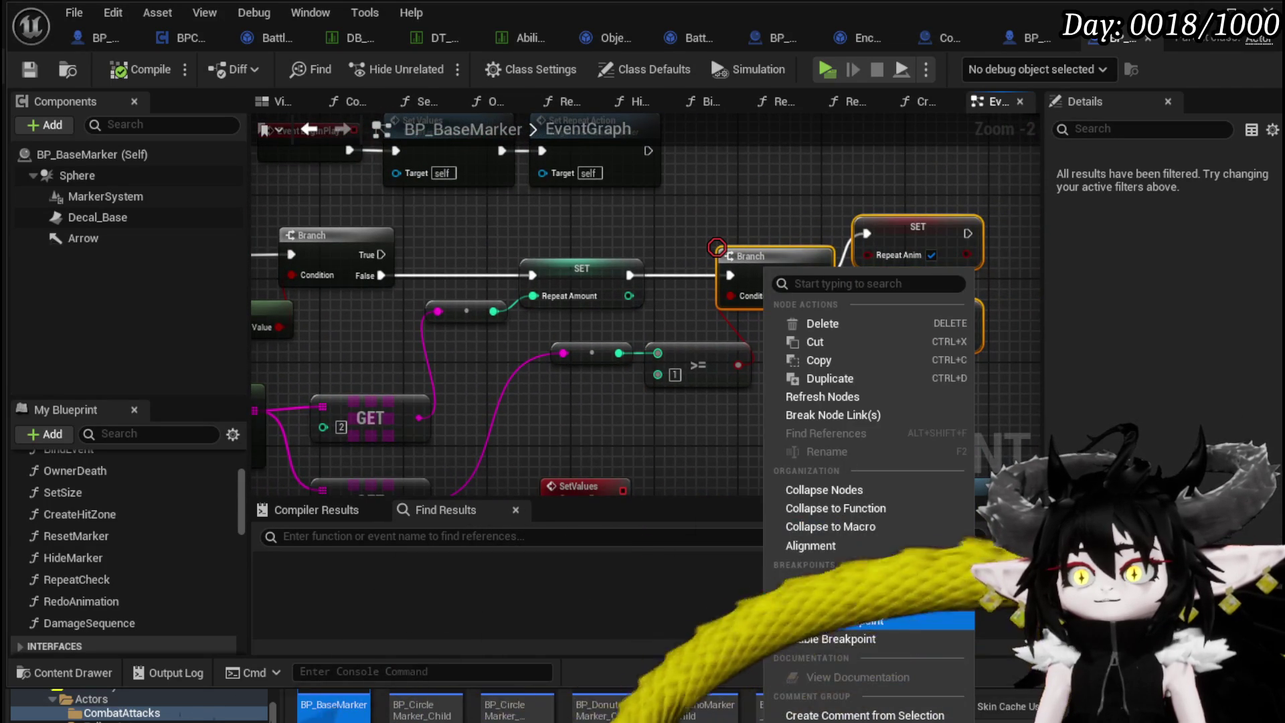
left_click(810, 641)
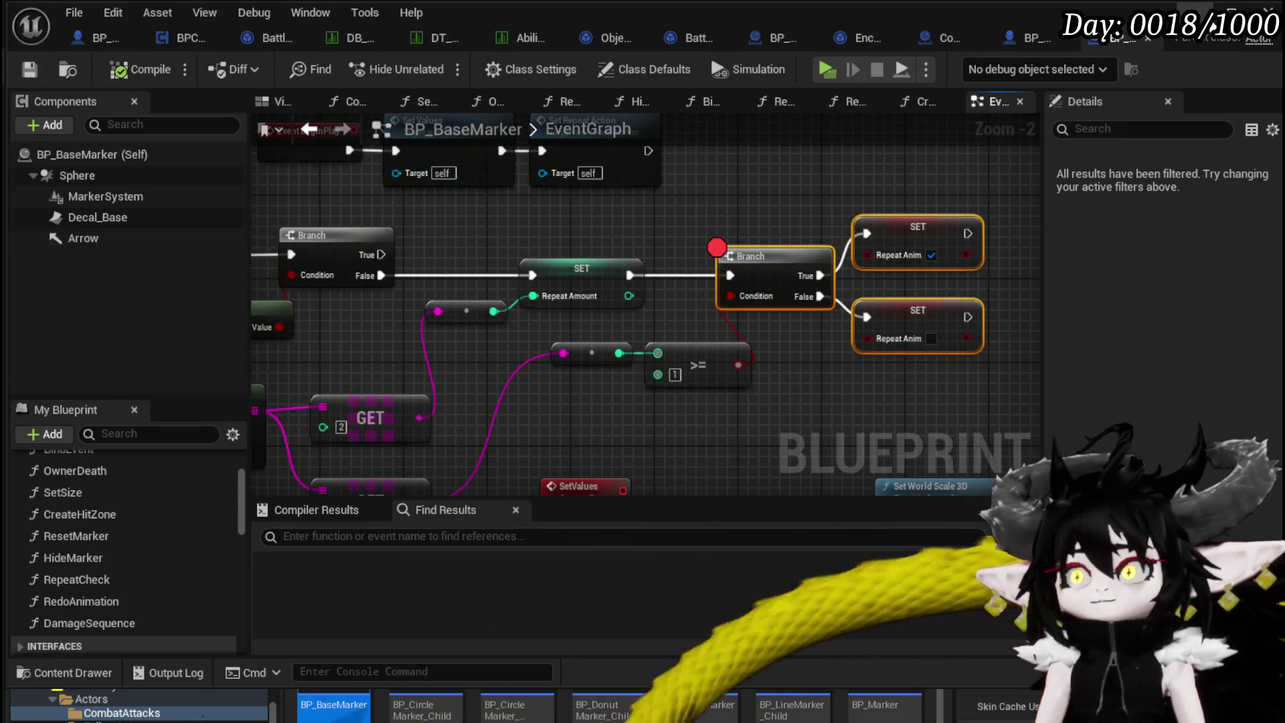
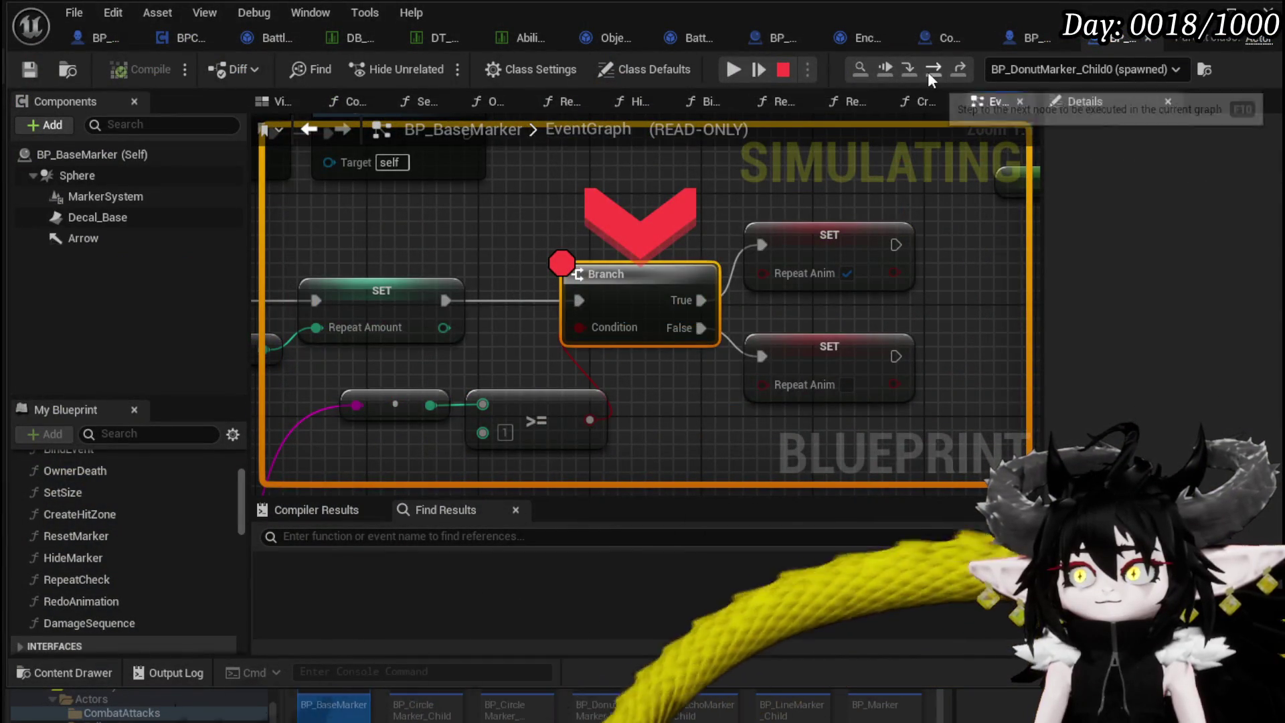
Step past the Branch and EndAttack breakpoints and resume until the play session ends.
left_click(928, 71)
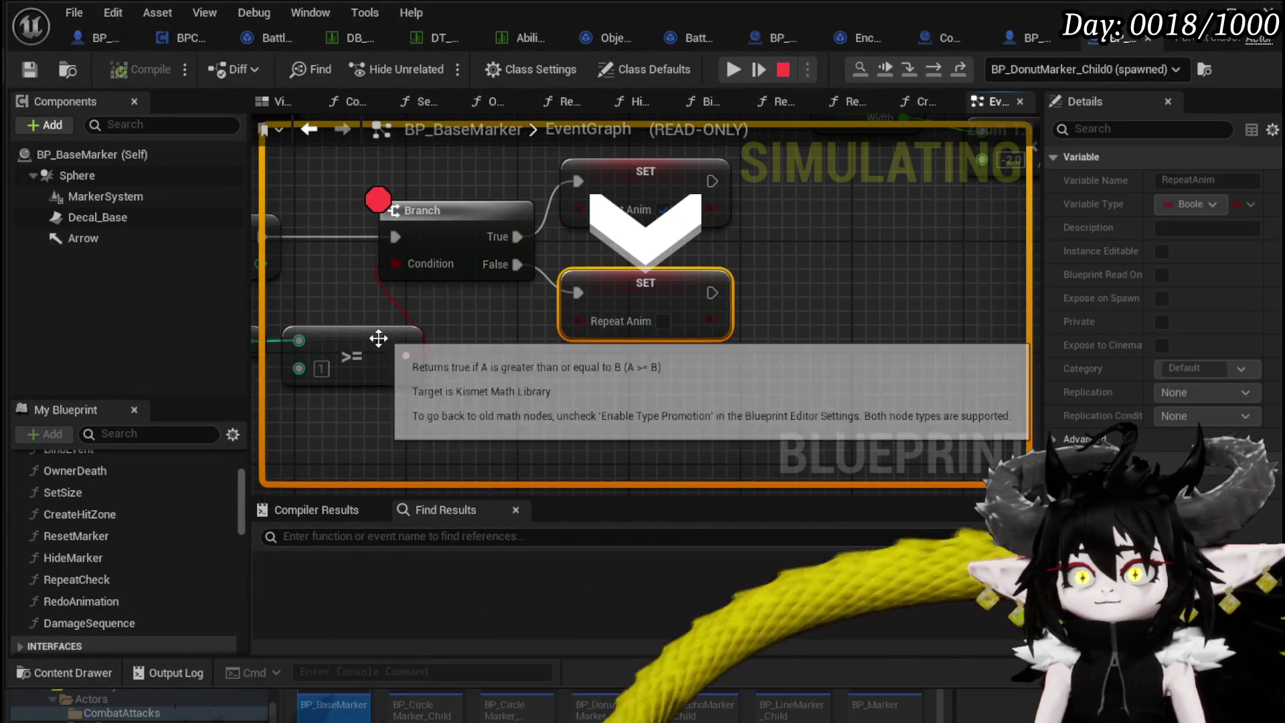
left_click(734, 70)
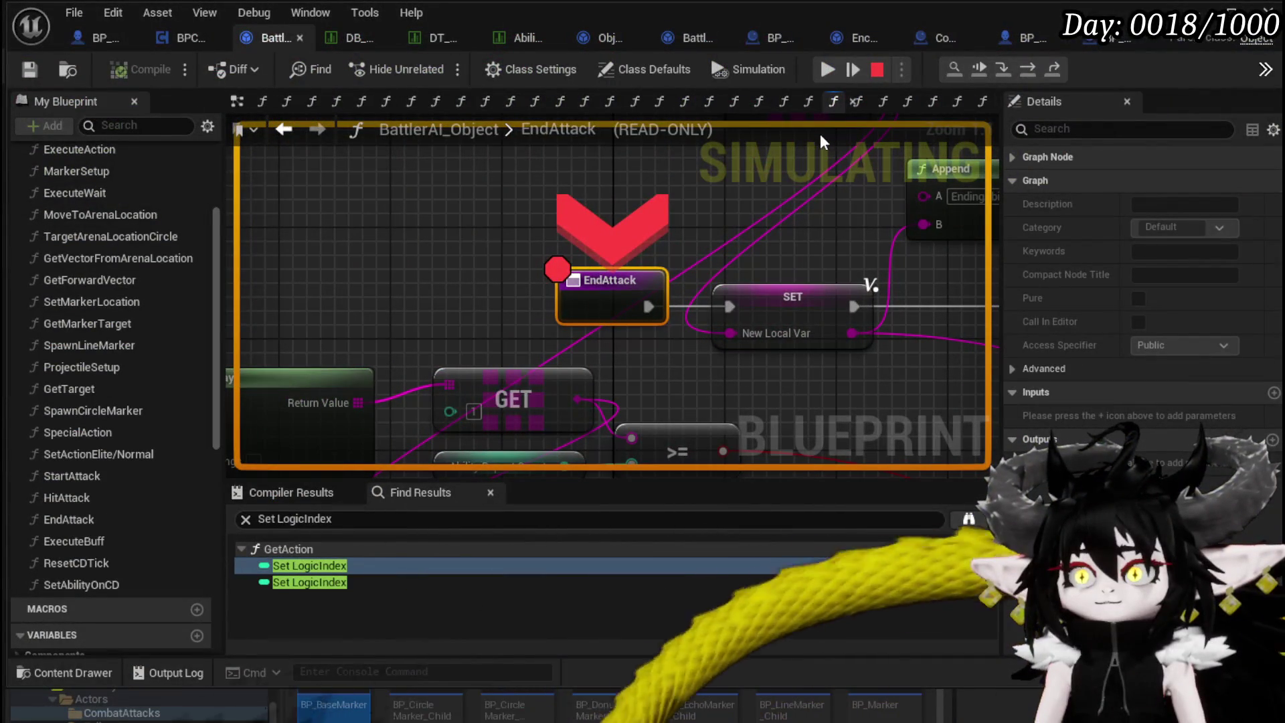
left_click(823, 68)
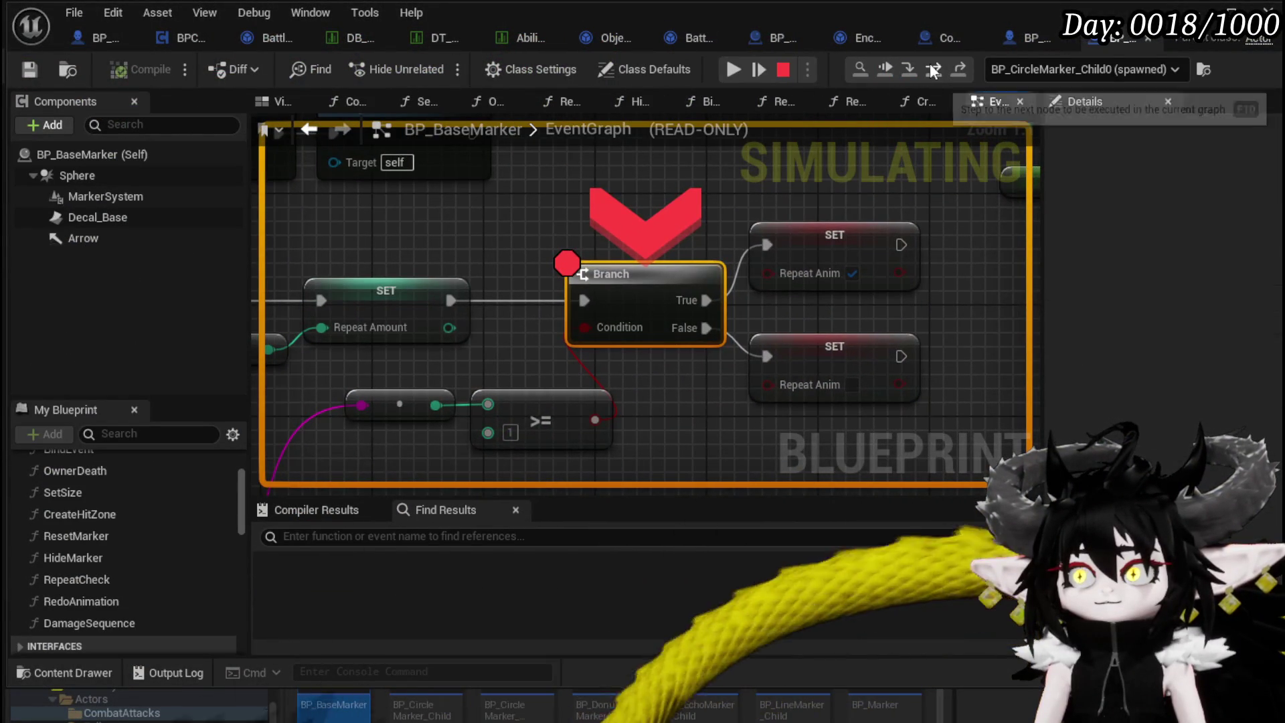
left_click(934, 71)
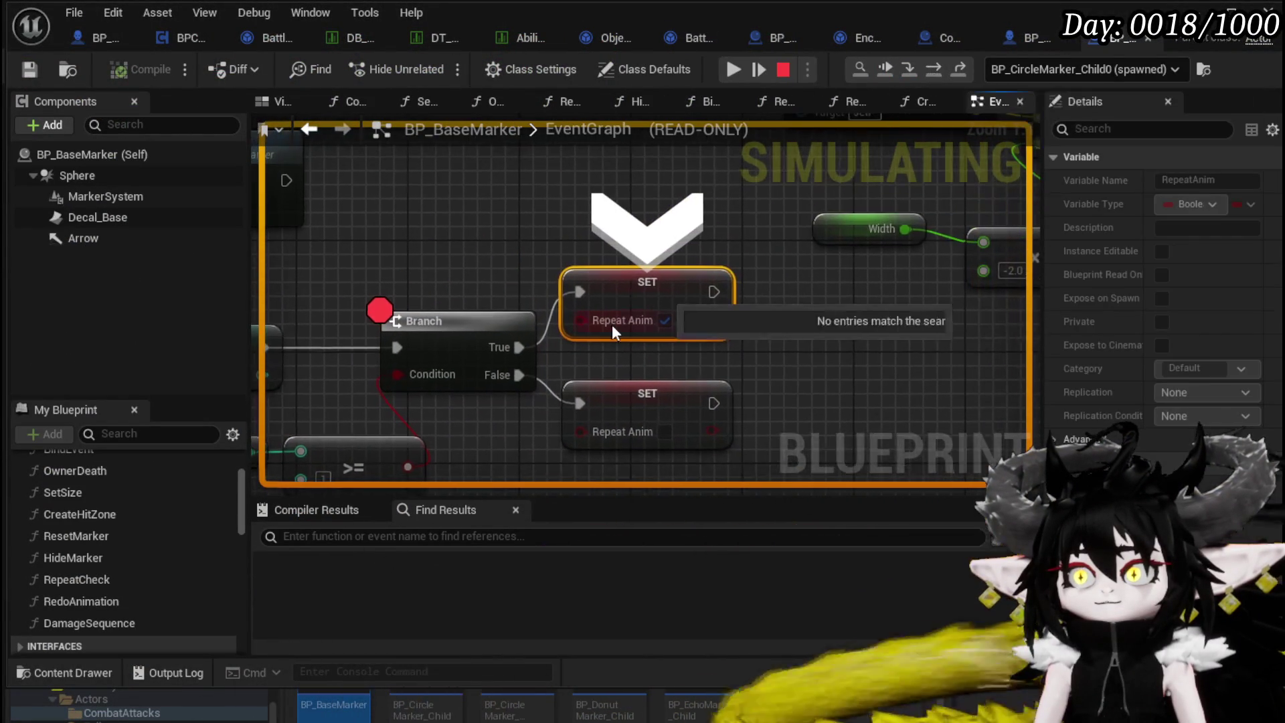
left_click(741, 79)
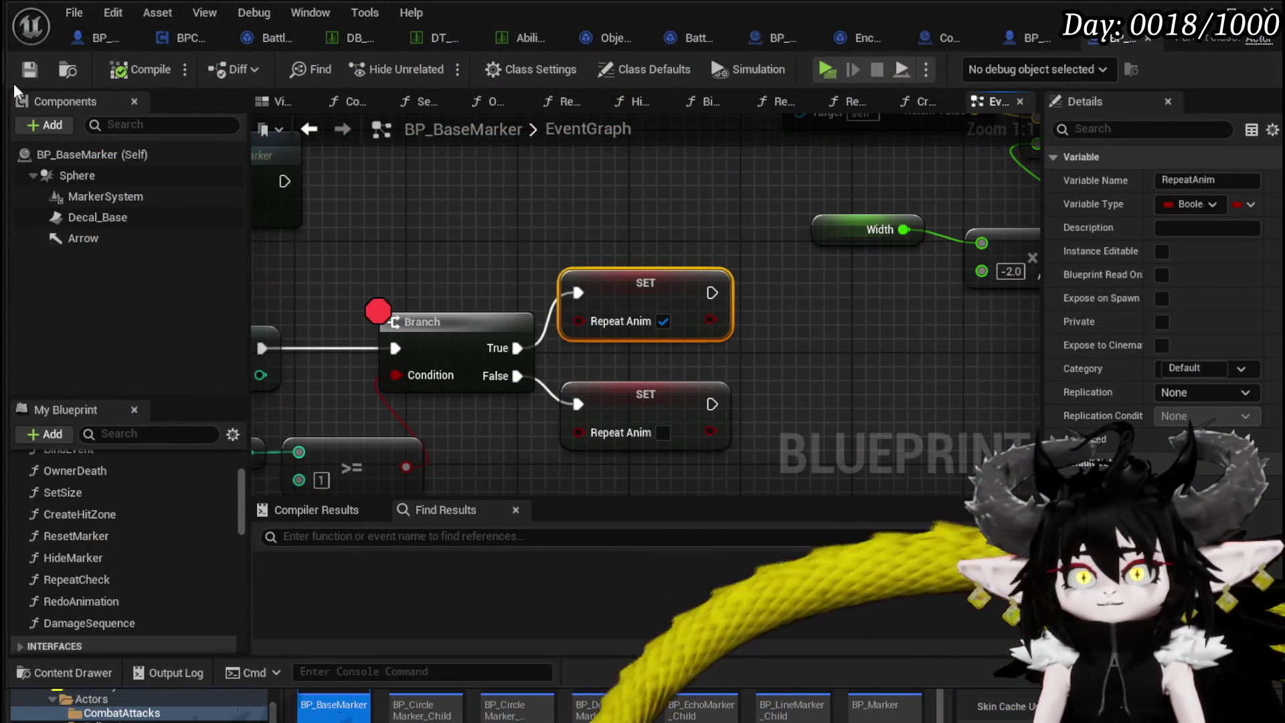
Add a breakpoint to the Repeat node in the BP_BaseMarker event graph.
scroll(777, 272, "down", 4)
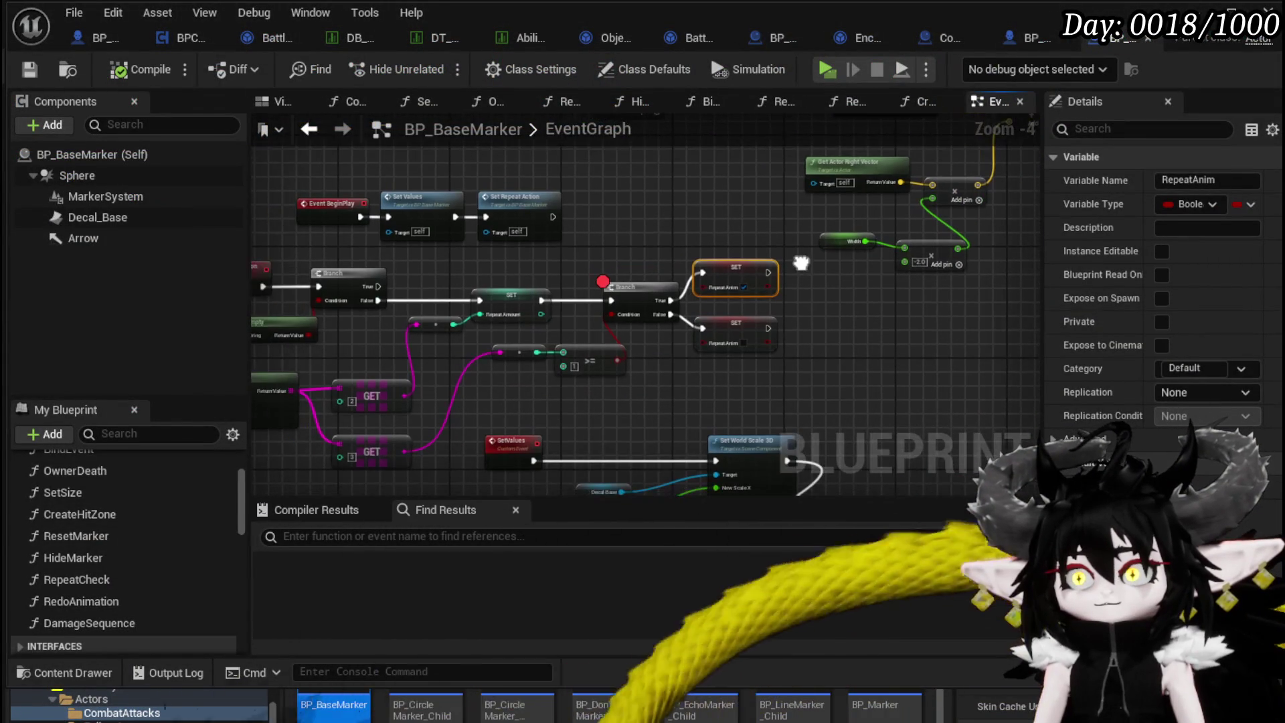
scroll(721, 294, "down", 5)
scroll(627, 306, "up", 5)
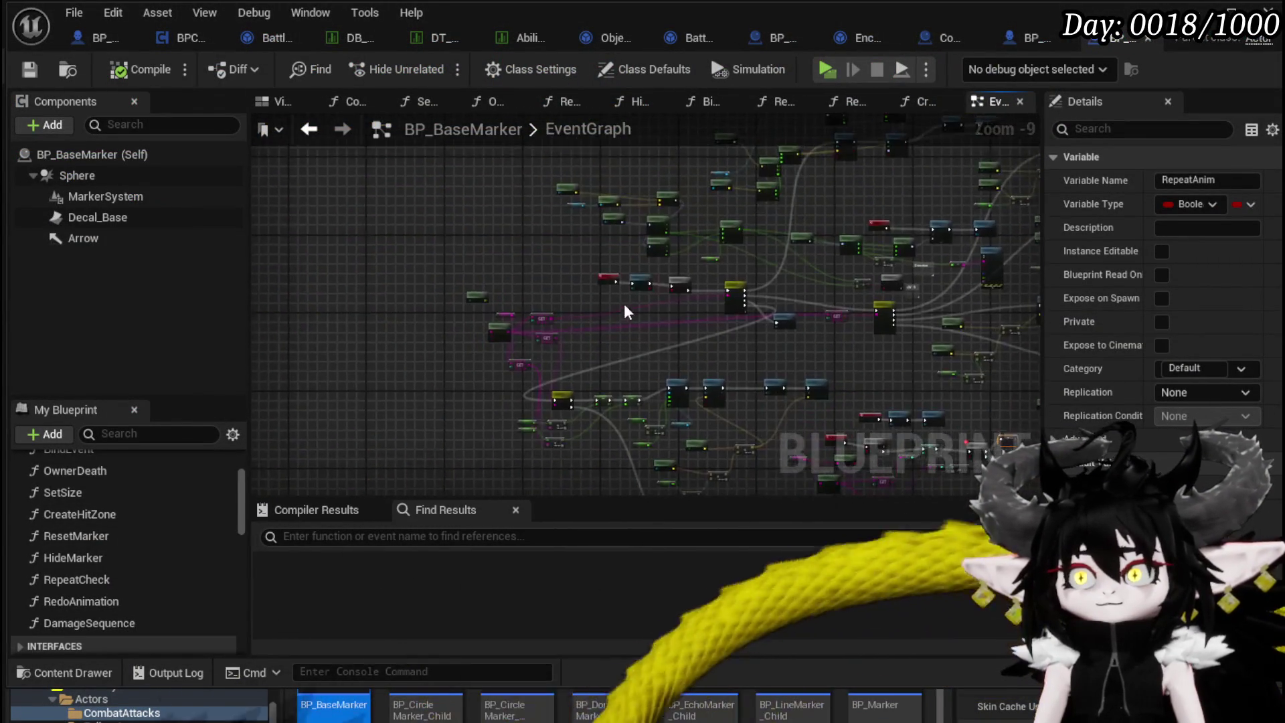
right_click(590, 251)
mouse_move(619, 563)
left_click(655, 621)
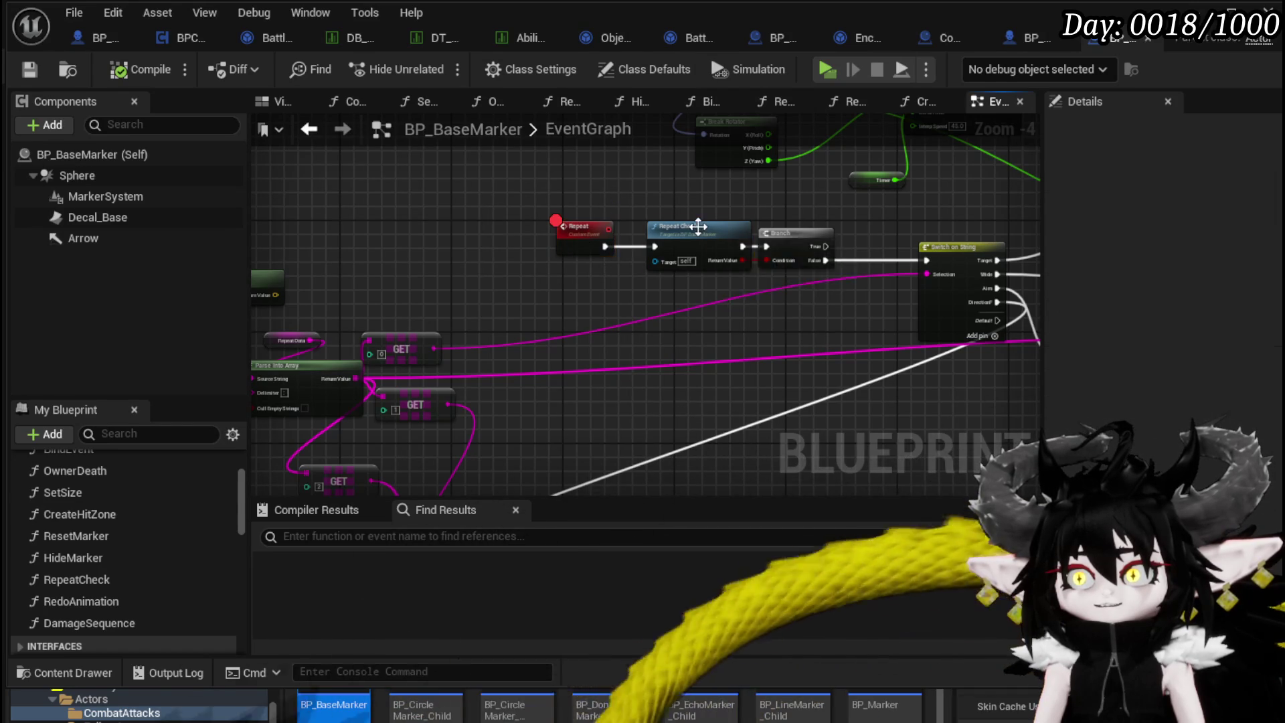
In RepeatCheck, move the decrement and Repeat Amount setter nodes left, then return to the level editor.
double_click(698, 228)
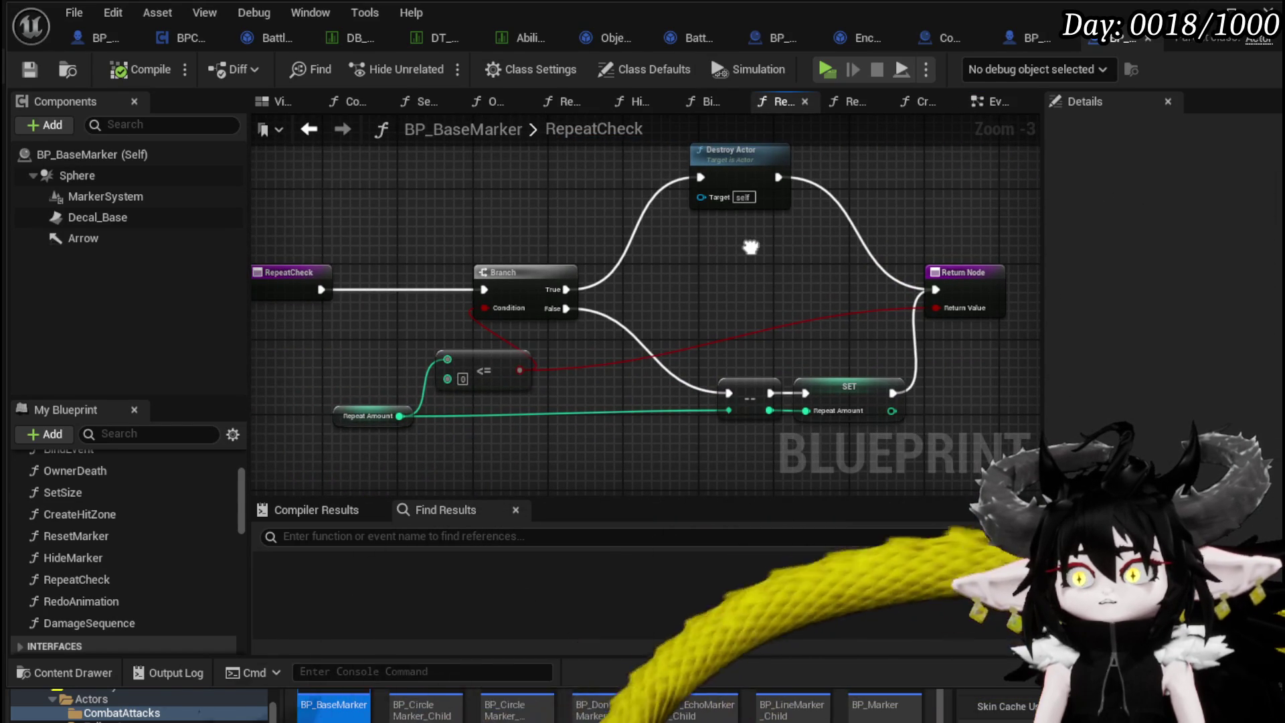
left_click_drag(761, 343, 830, 429)
left_click_drag(837, 378, 772, 377)
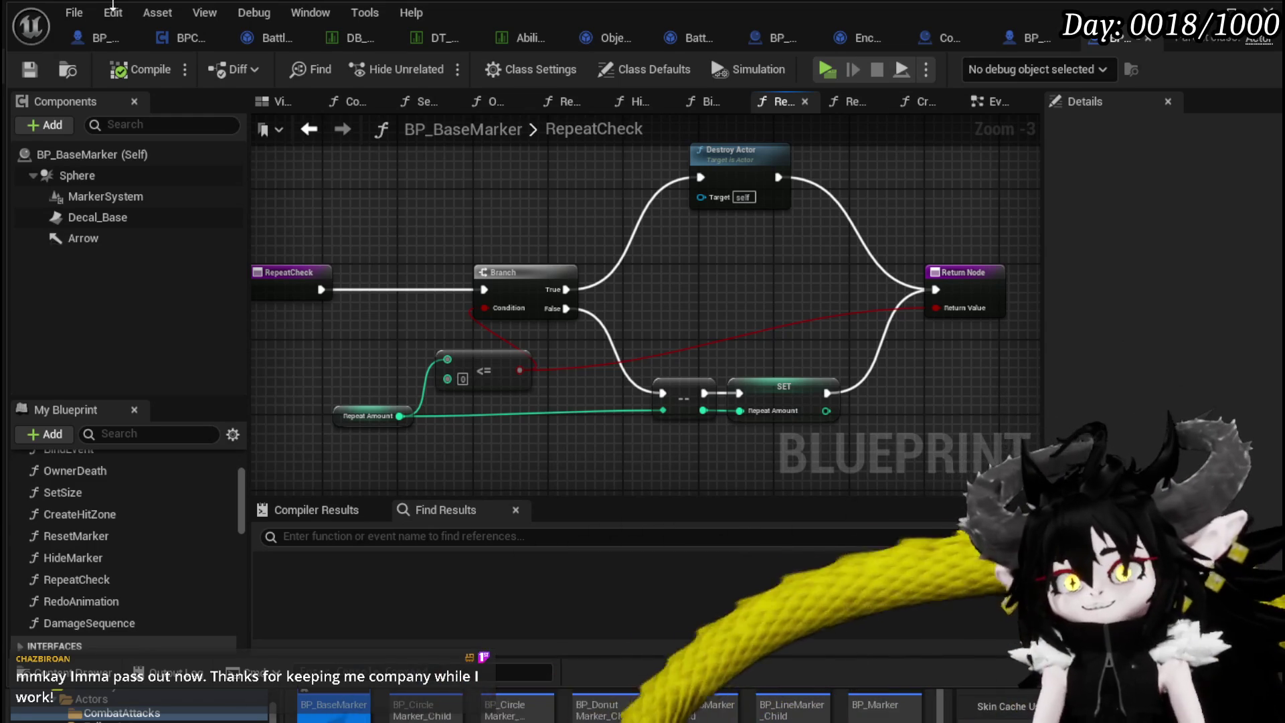
left_click(1232, 12)
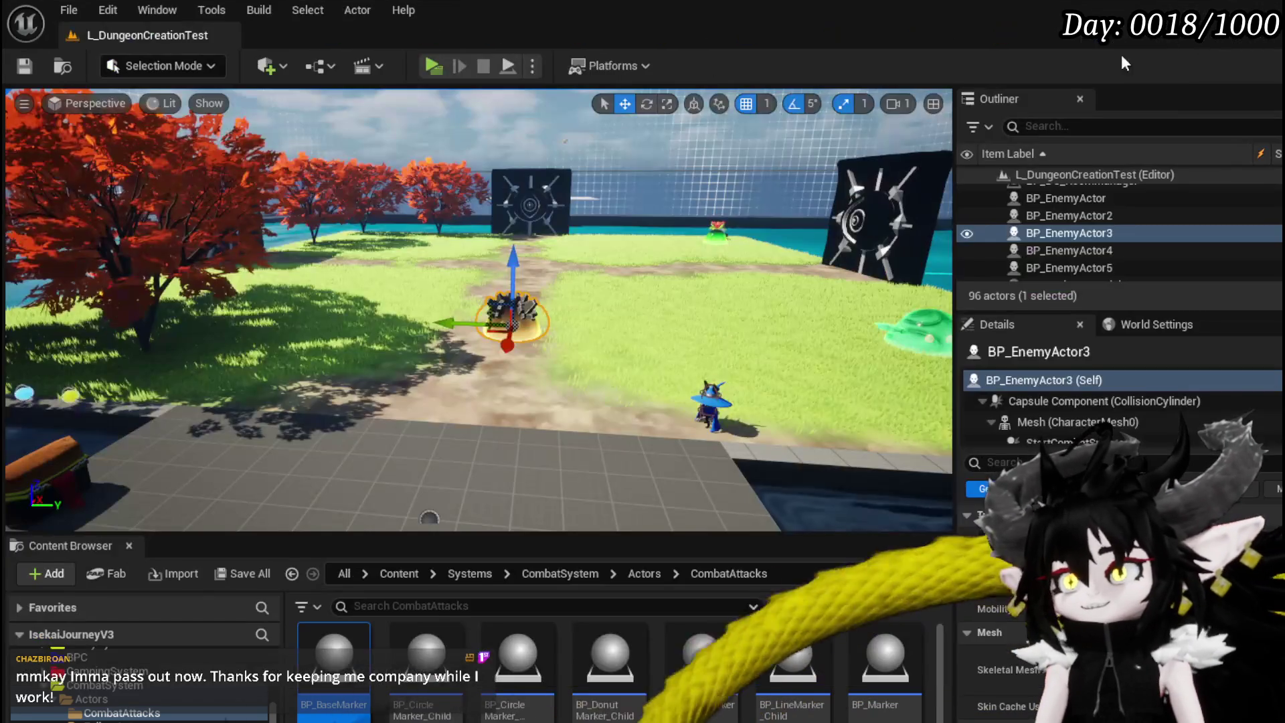
Play the level, cast the water spell at the golden slime, and step past the Branch breakpoint.
left_click(436, 70)
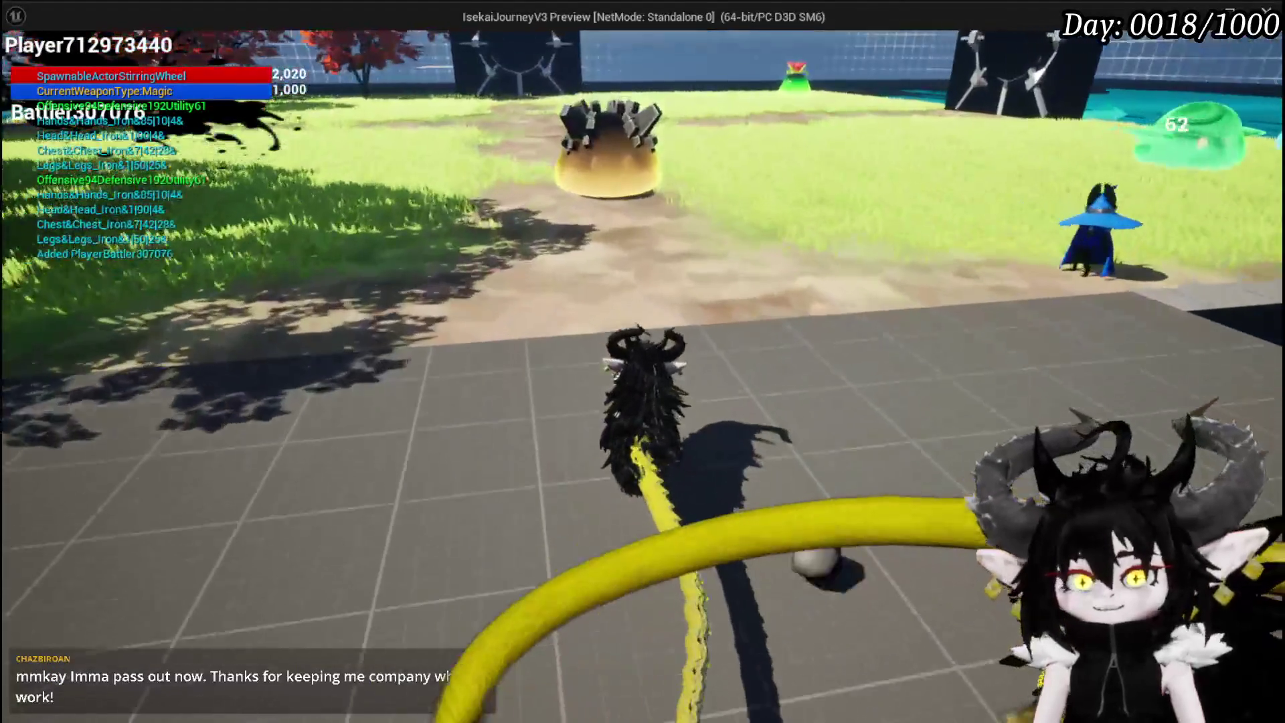
key("w")
left_click(643, 362)
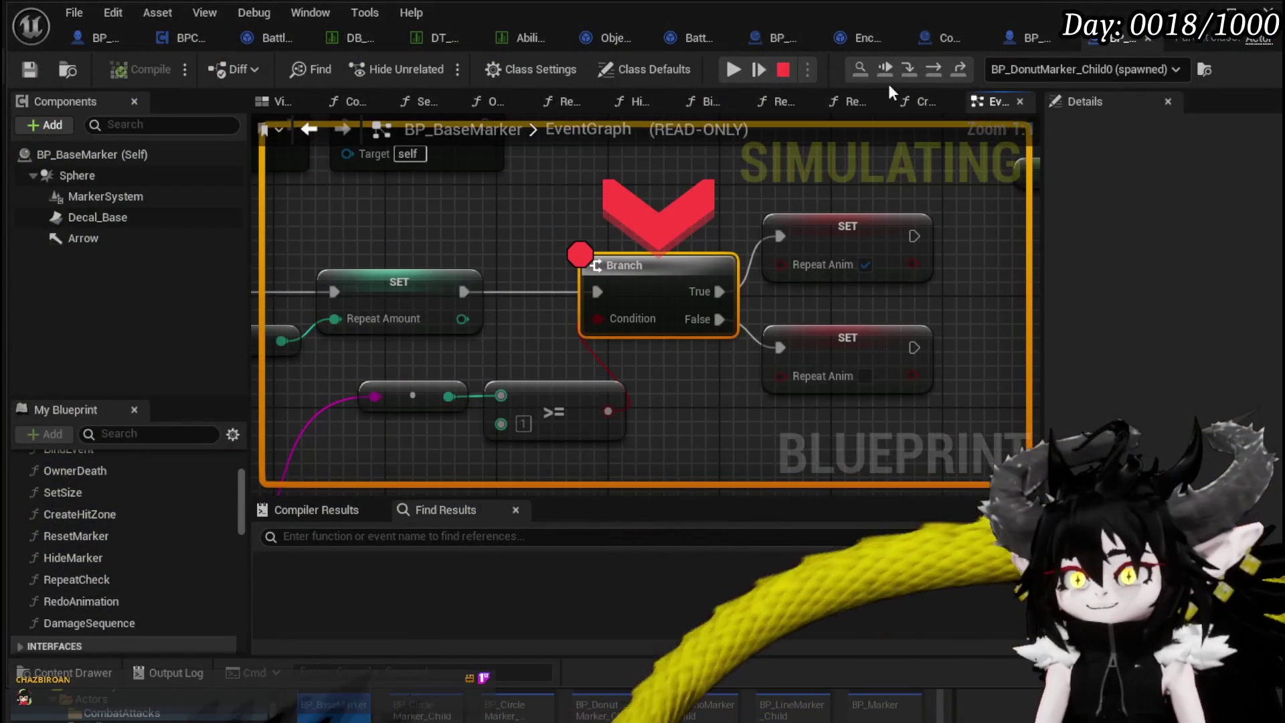
left_click(932, 70)
left_click(734, 69)
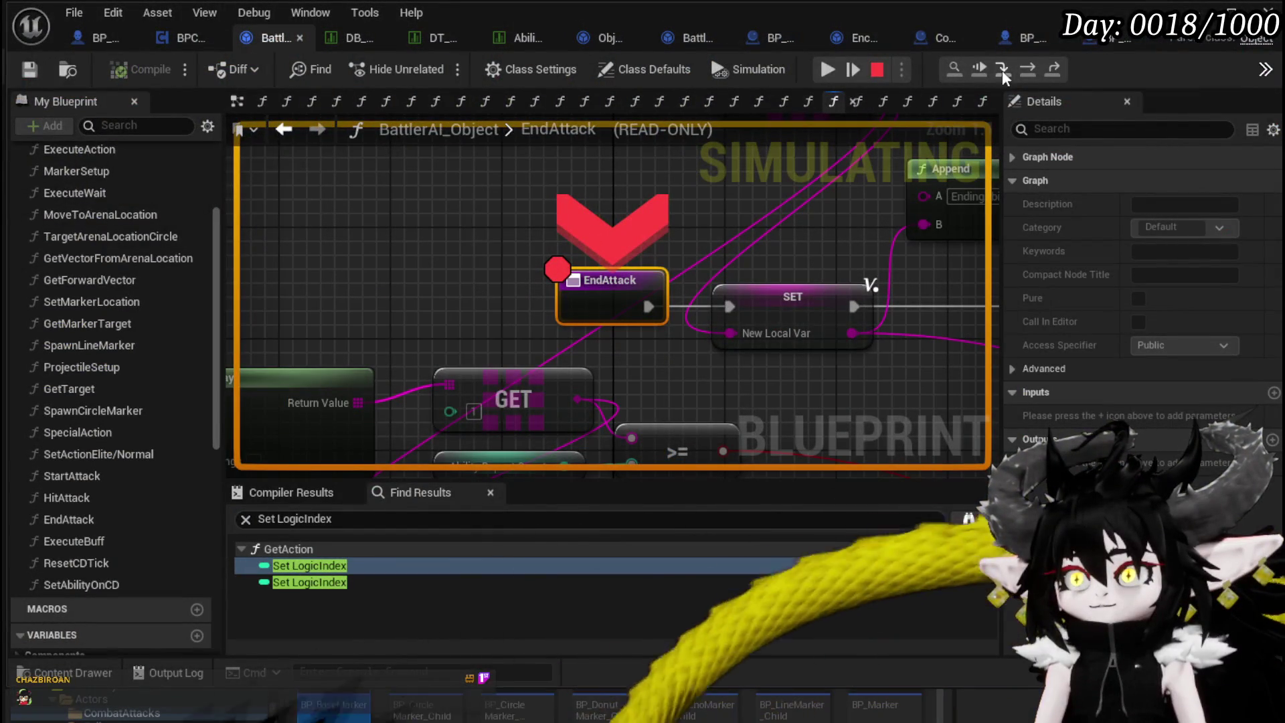
Continue past EndAttack to the Repeat Anim setter, then save all blueprints.
left_click(828, 69)
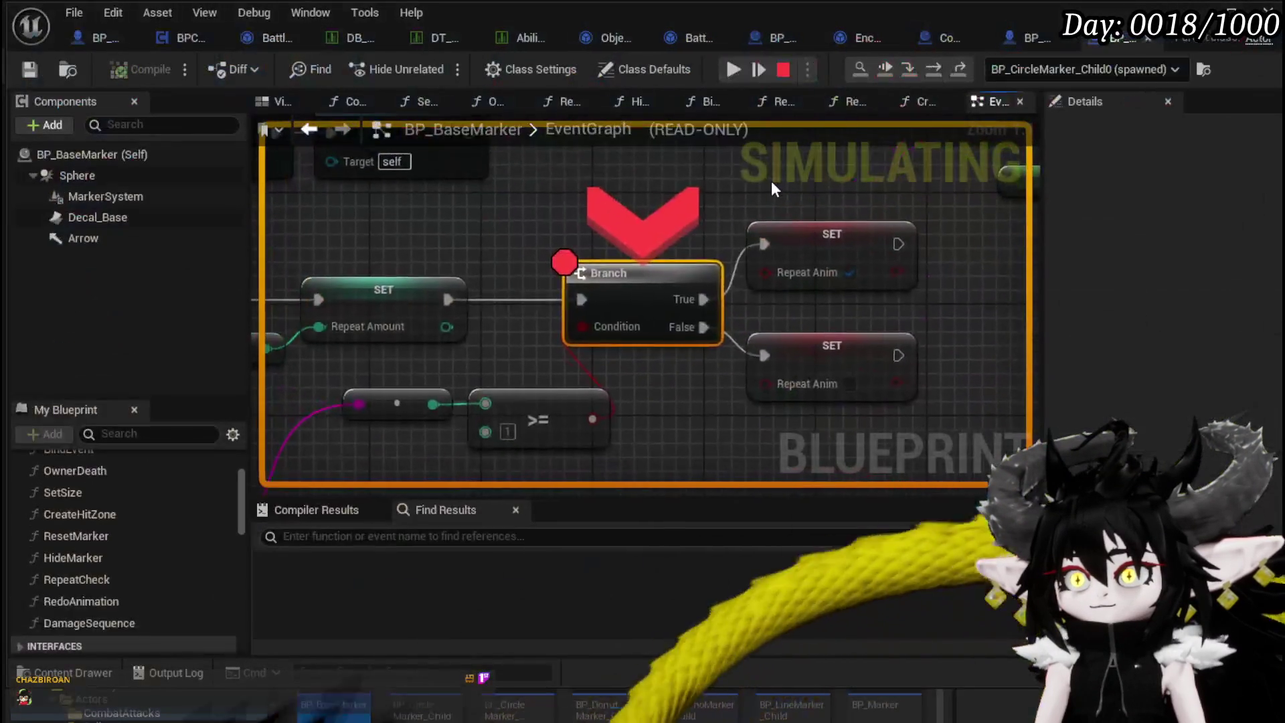
left_click(759, 69)
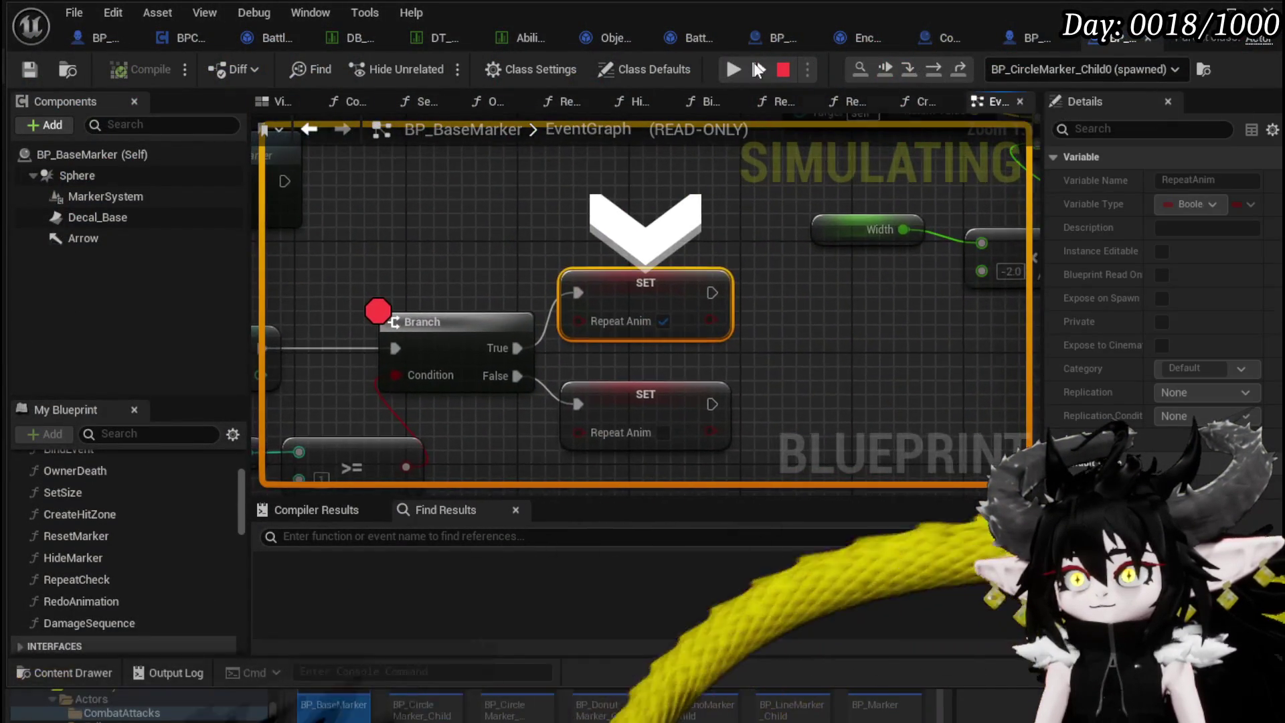
left_click(734, 69)
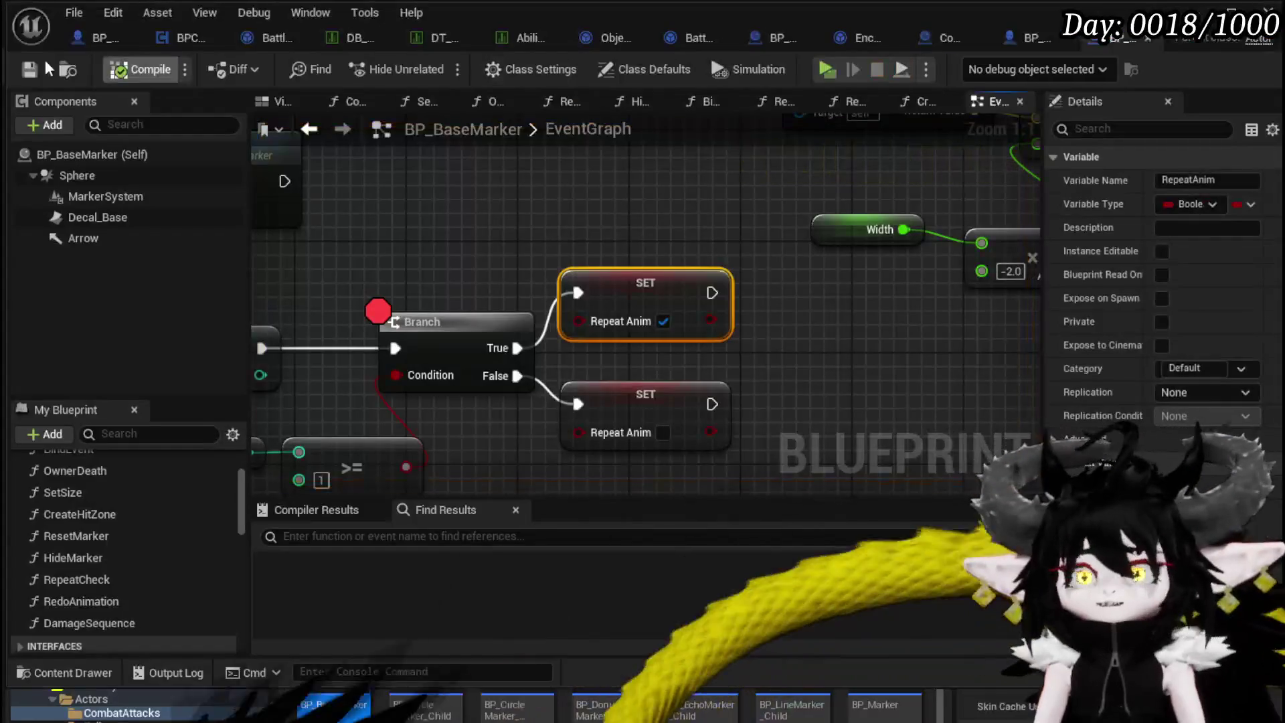
left_click(28, 69)
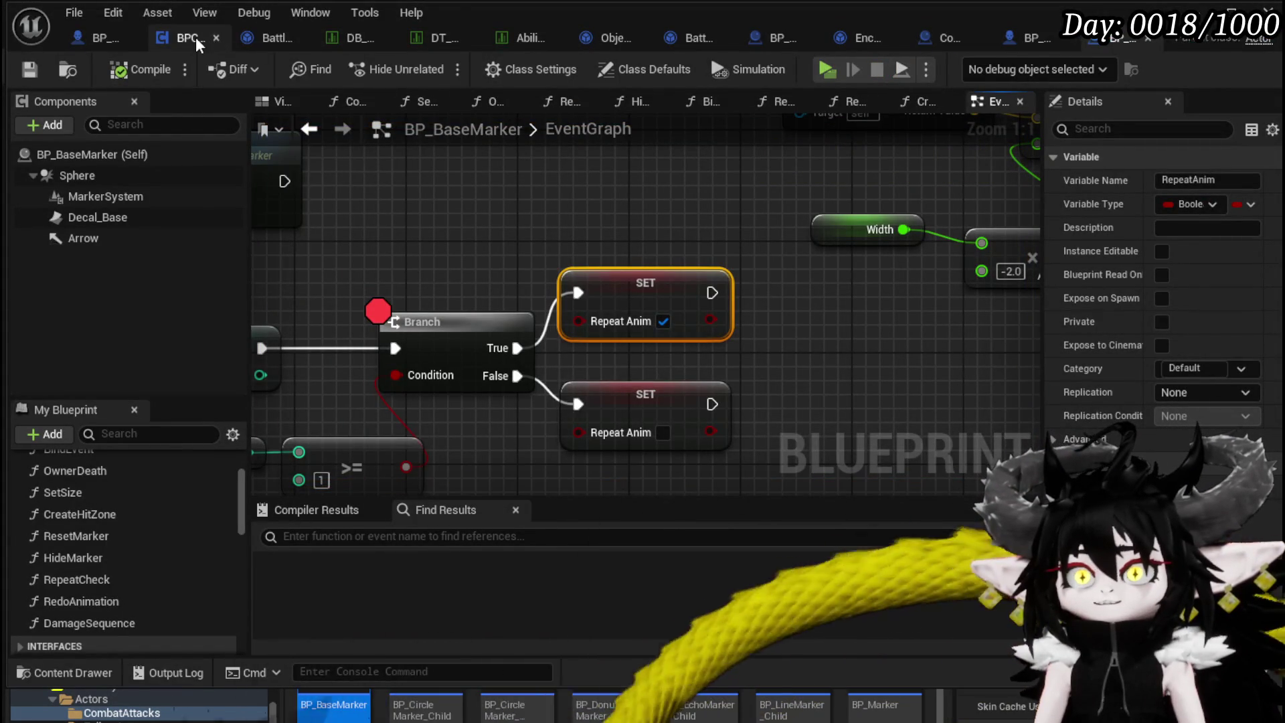
left_click(102, 38)
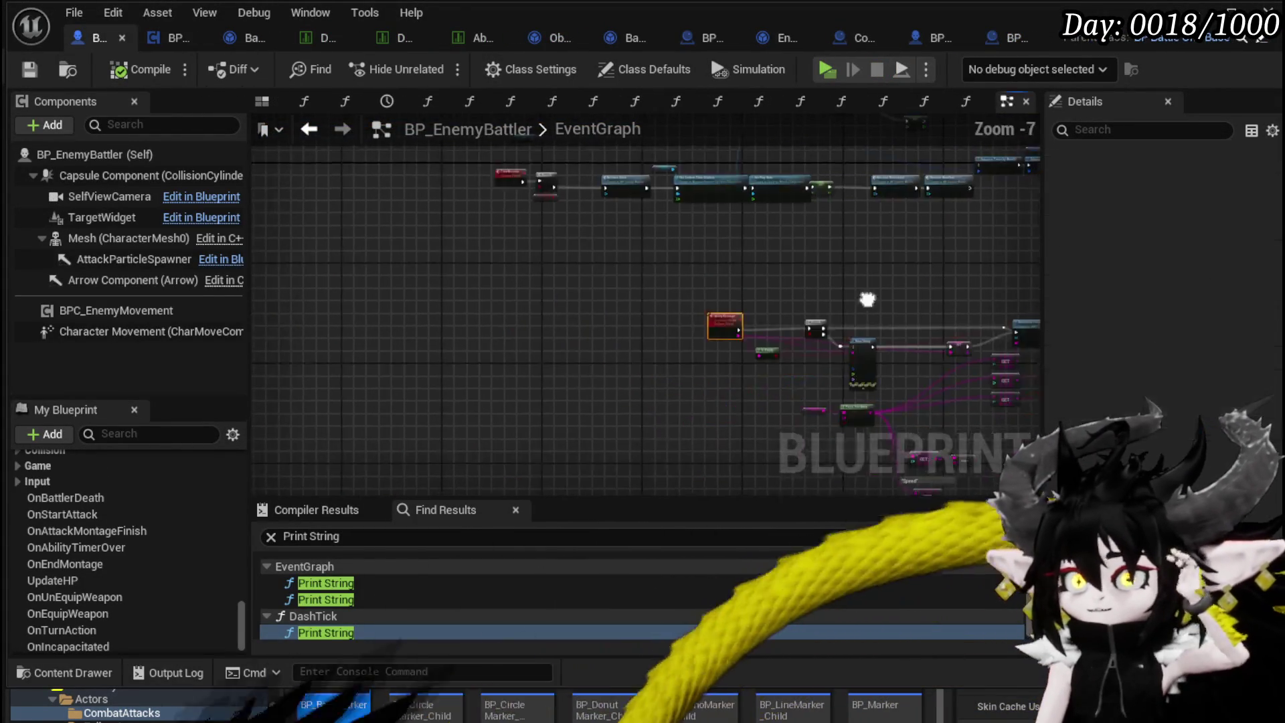
Add a breakpoint to the Call On Attack Montage Finish node in BP_EnemyBattler.
scroll(502, 444, "up", 4)
mouse_move(543, 317)
left_mouse_down()
mouse_move(502, 444)
mouse_move(536, 312)
left_mouse_up()
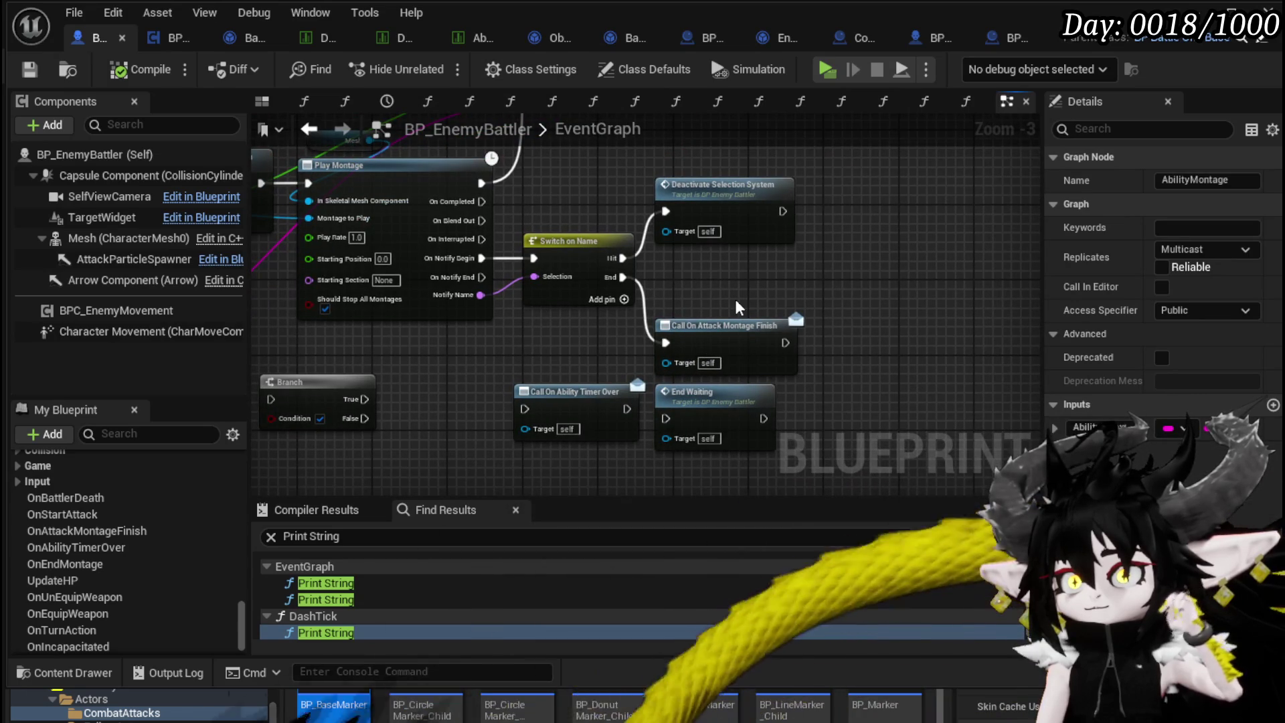
left_click(733, 337)
right_click(737, 368)
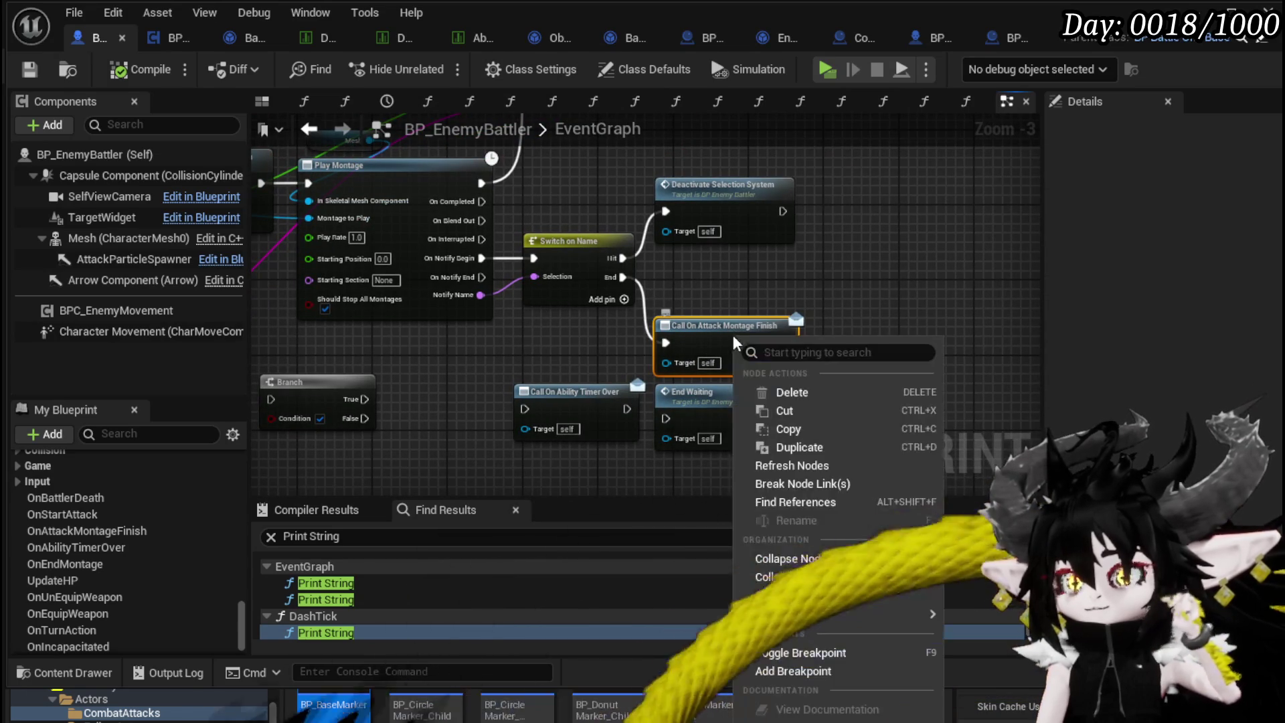
left_click(777, 652)
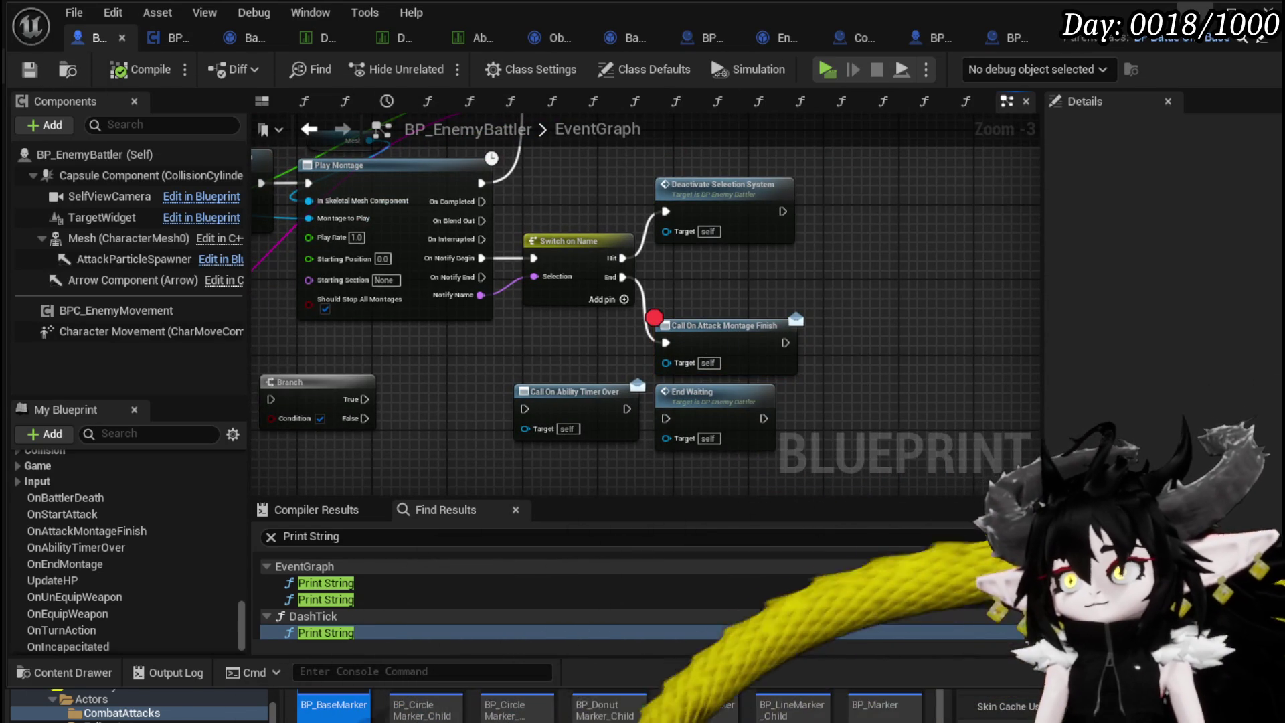
Start a play session from the level editor and walk toward the enemy.
key("alt+Tab")
key("alt+p")
key("w")
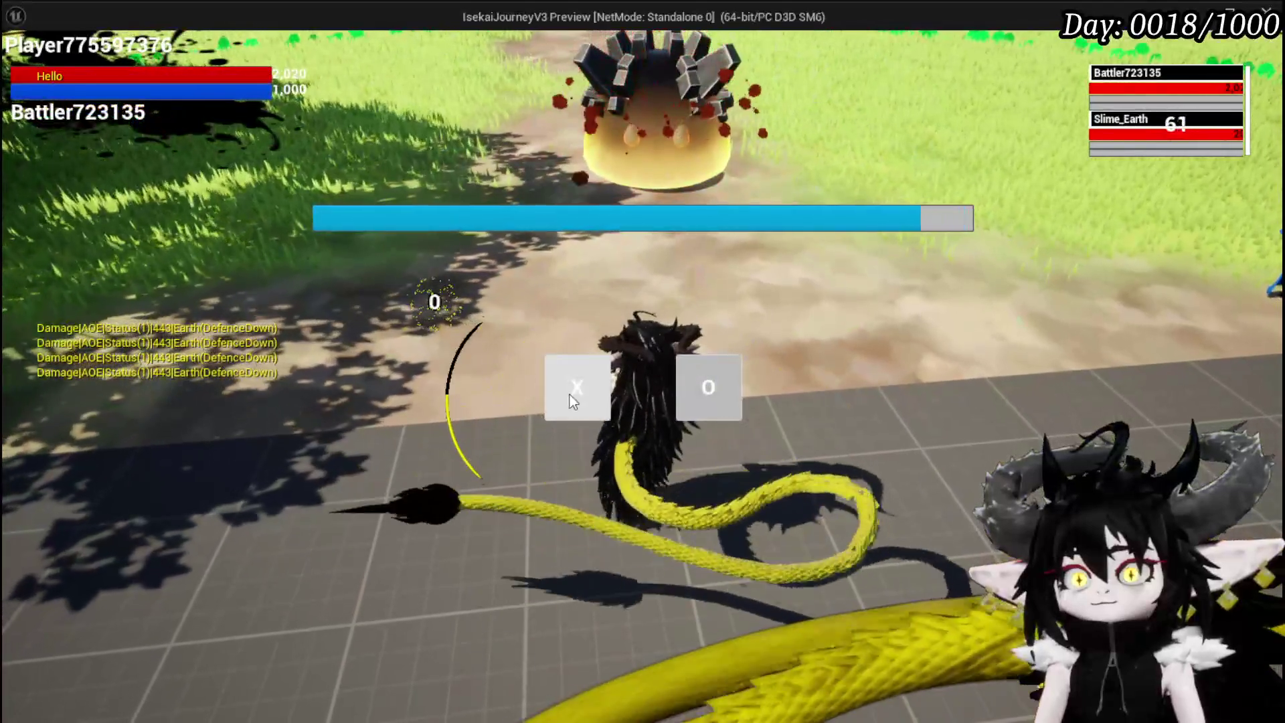
Attack the enemy, resume past the Attack Montage Finish and EndAttack breakpoints, then stop the simulation.
left_click(569, 395)
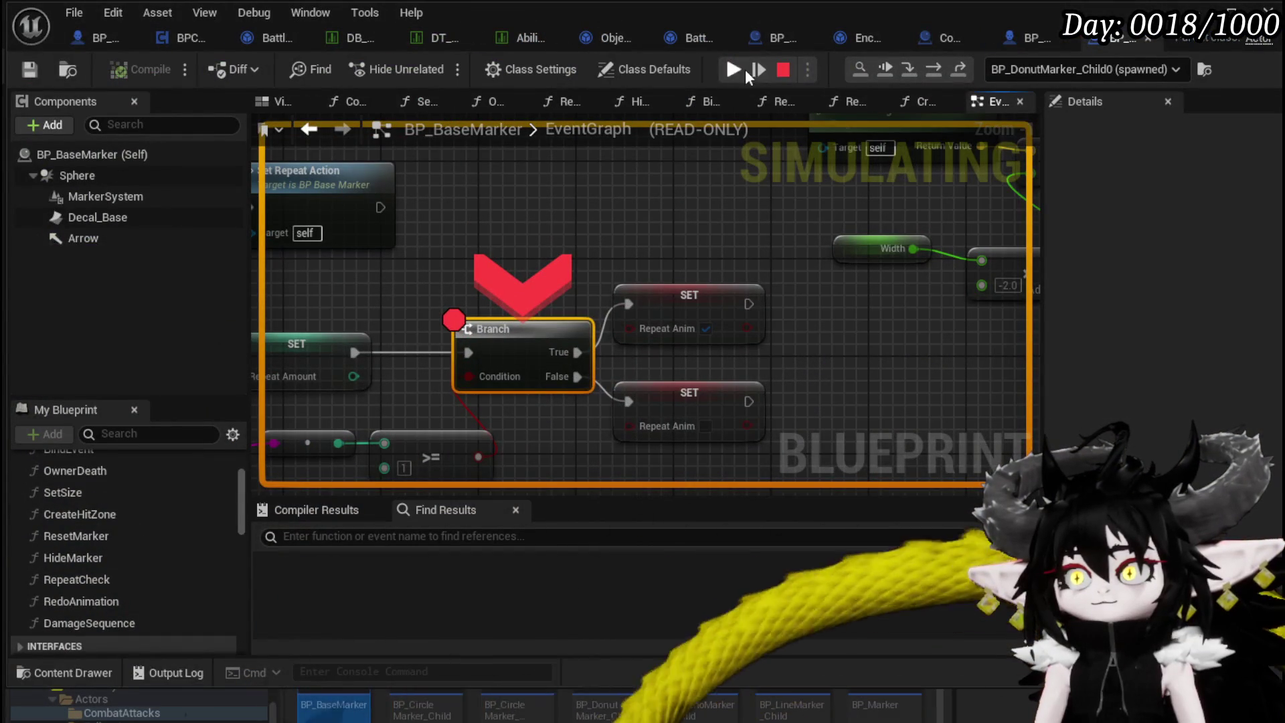
left_click(734, 68)
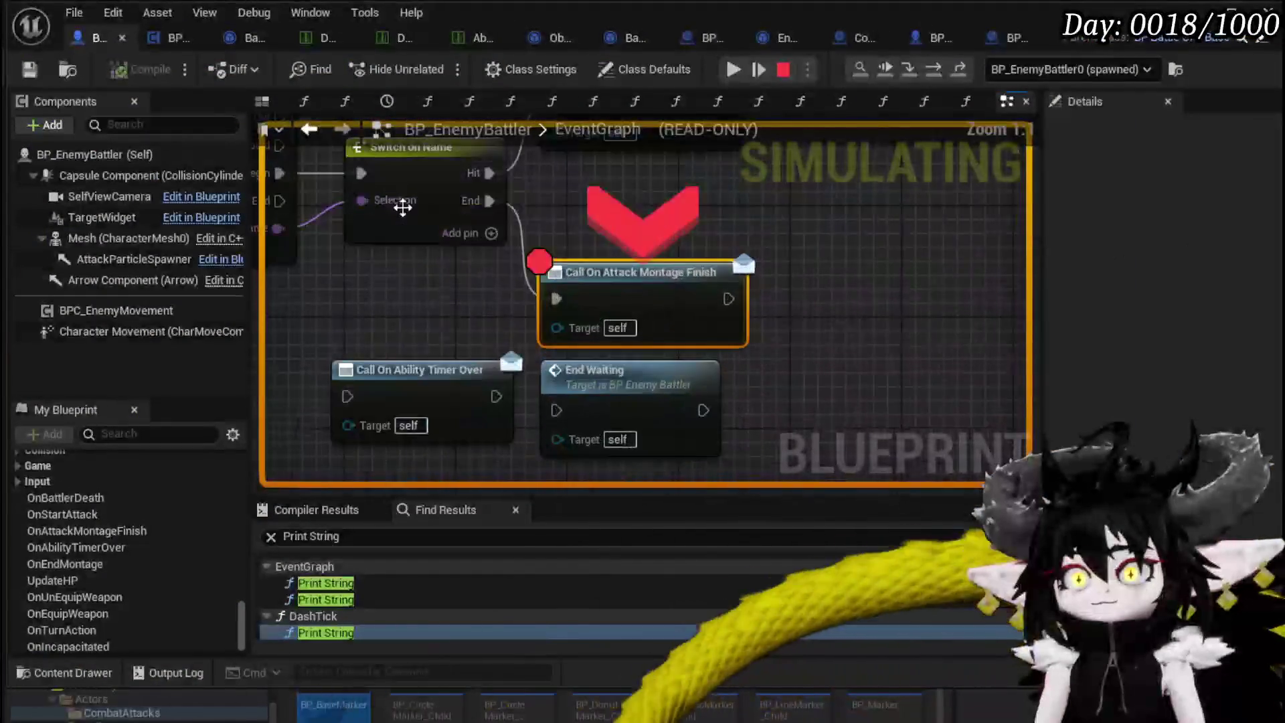
left_click(731, 75)
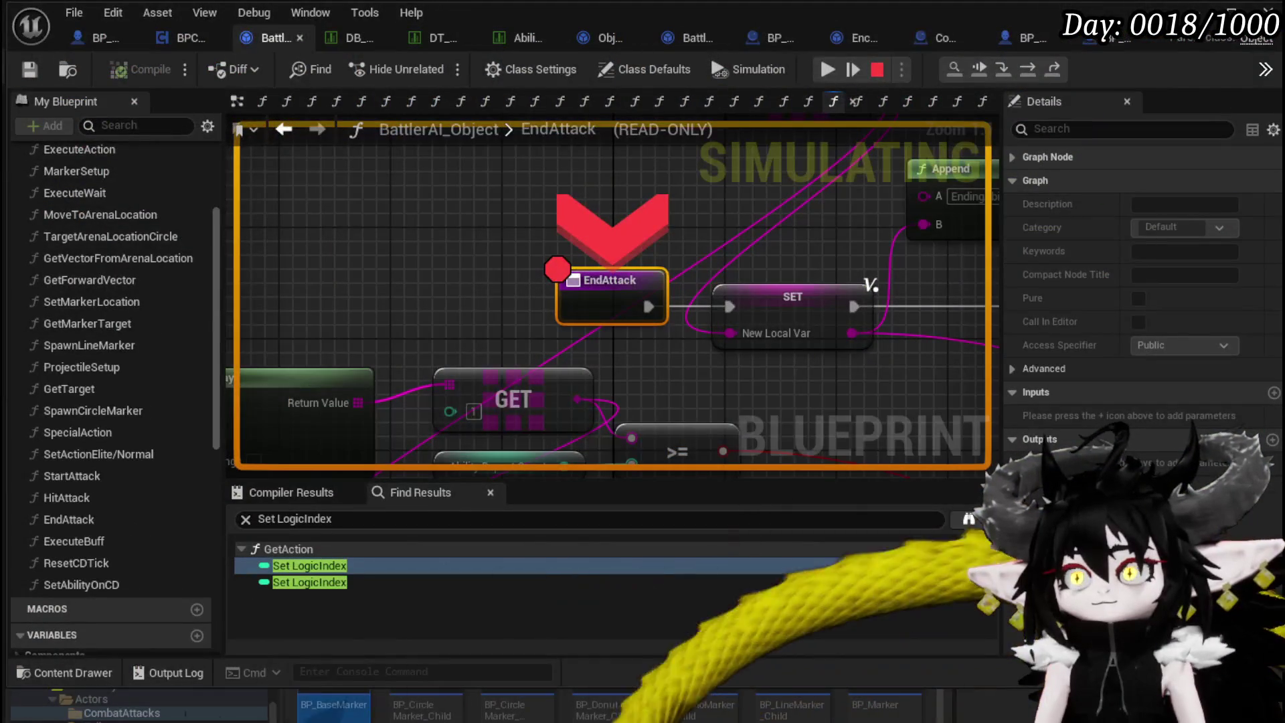
left_click(824, 75)
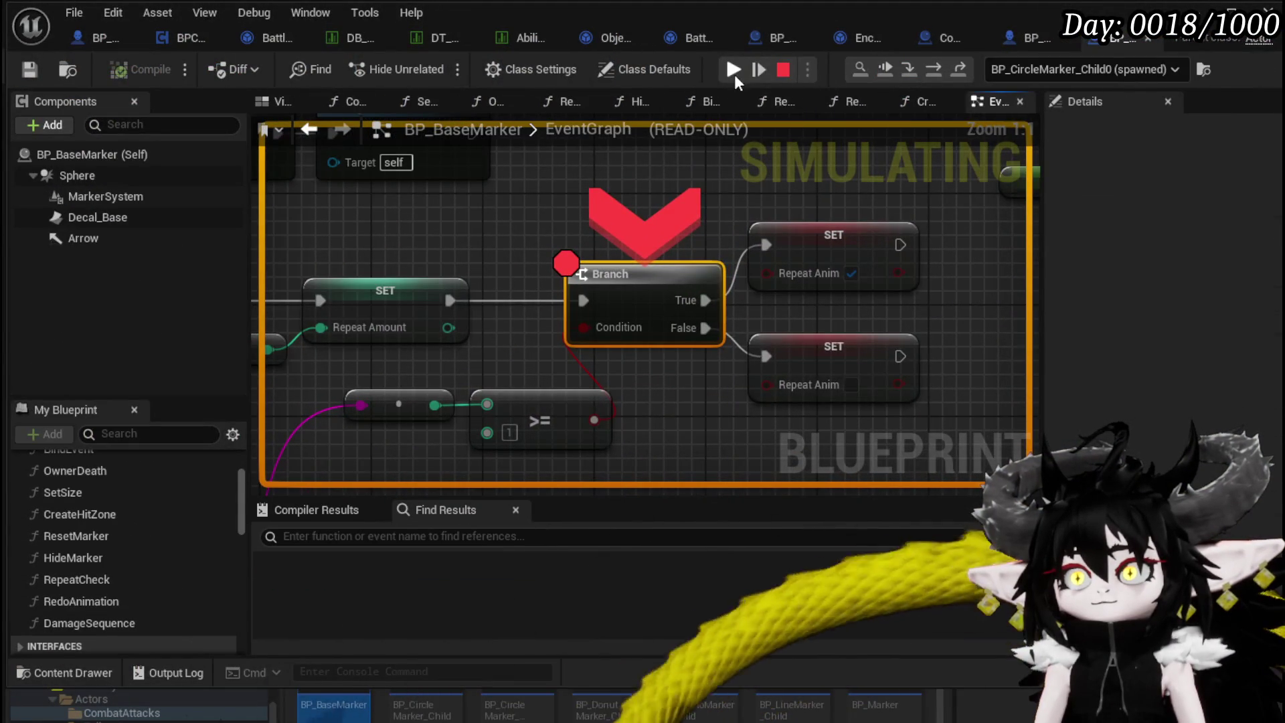
left_click(733, 74)
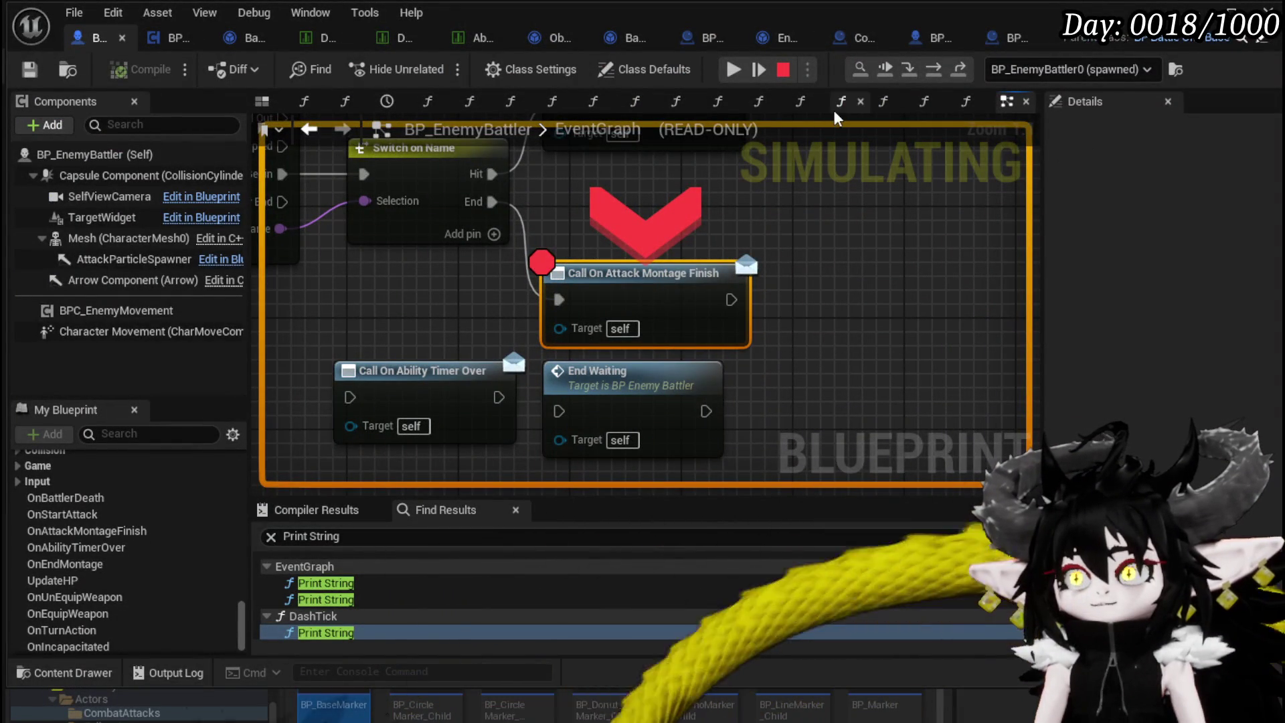
left_click(960, 71)
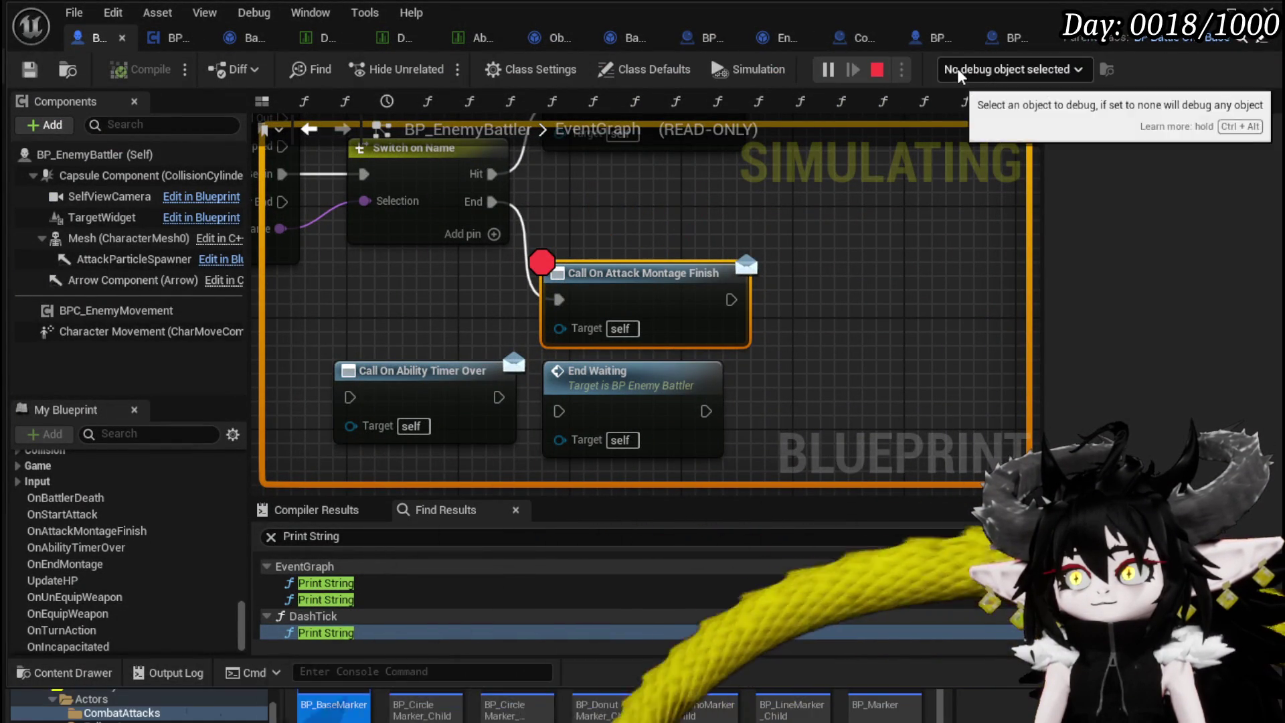
left_click(877, 71)
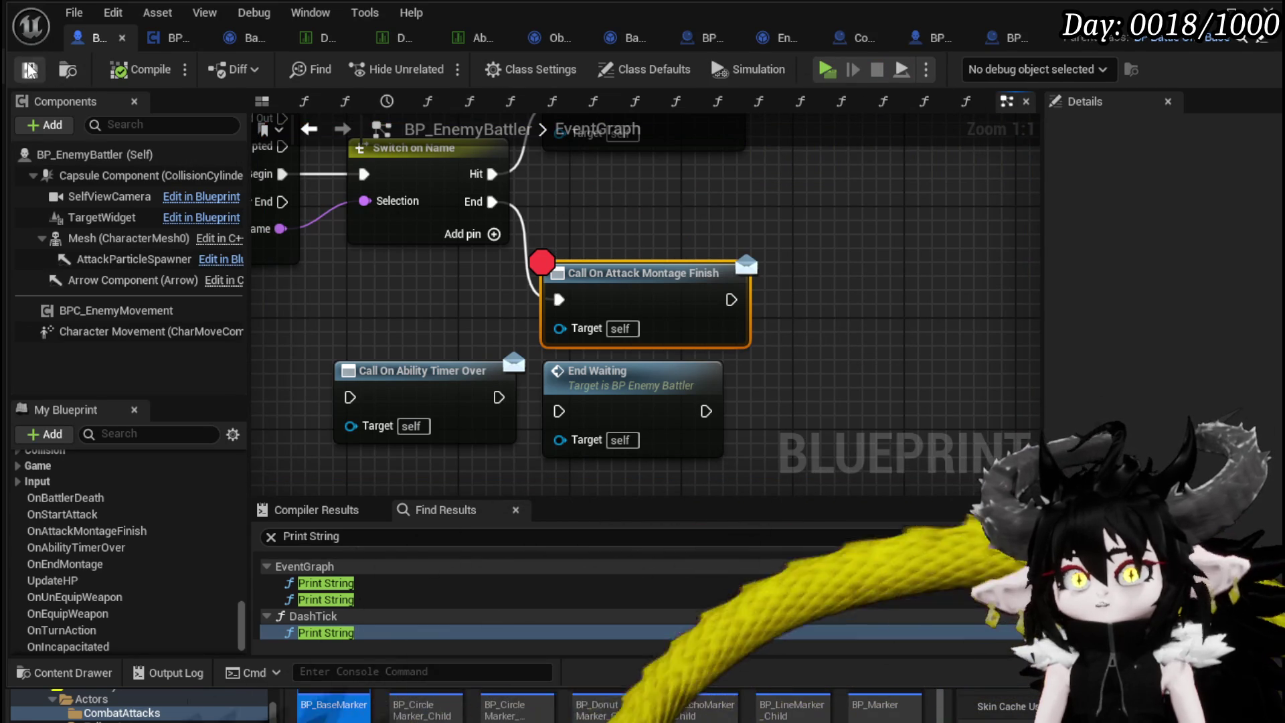
Clear the node selection in BP_EnemyBattler and return to BP_BaseMarker's EventGraph.
left_click_drag(579, 223, 750, 303)
left_click(617, 201)
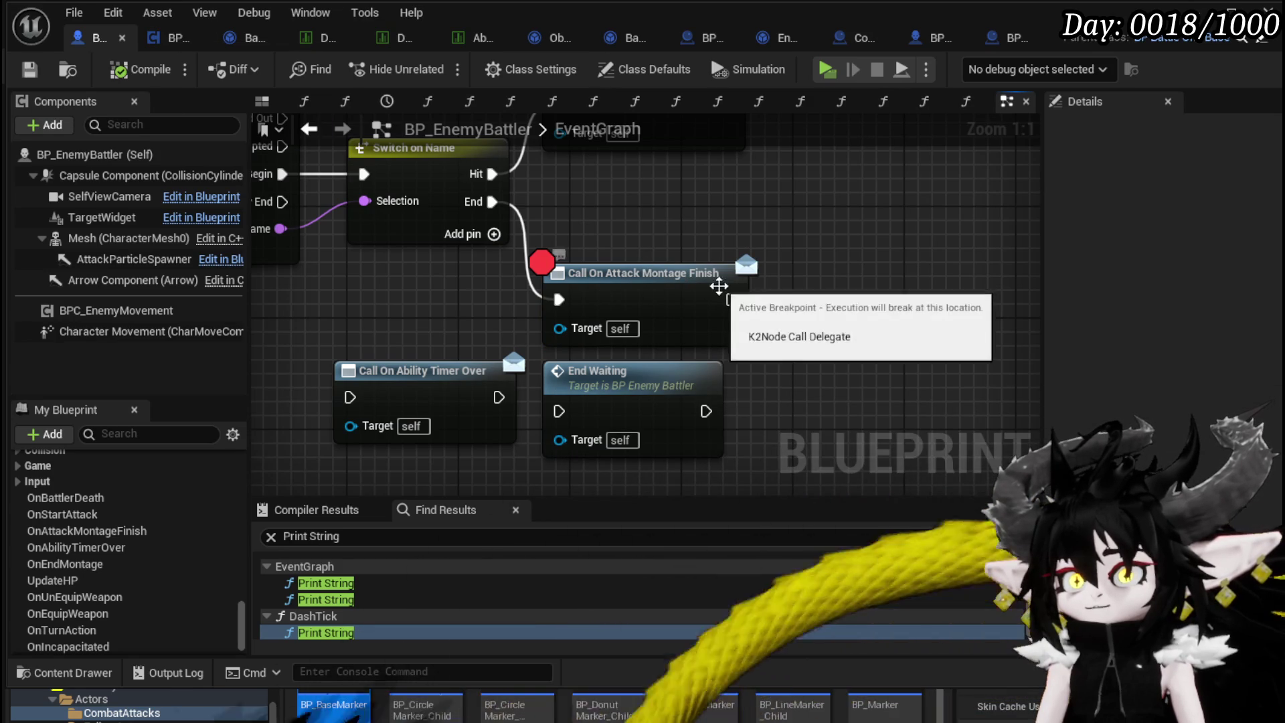
left_click_drag(613, 236, 693, 284)
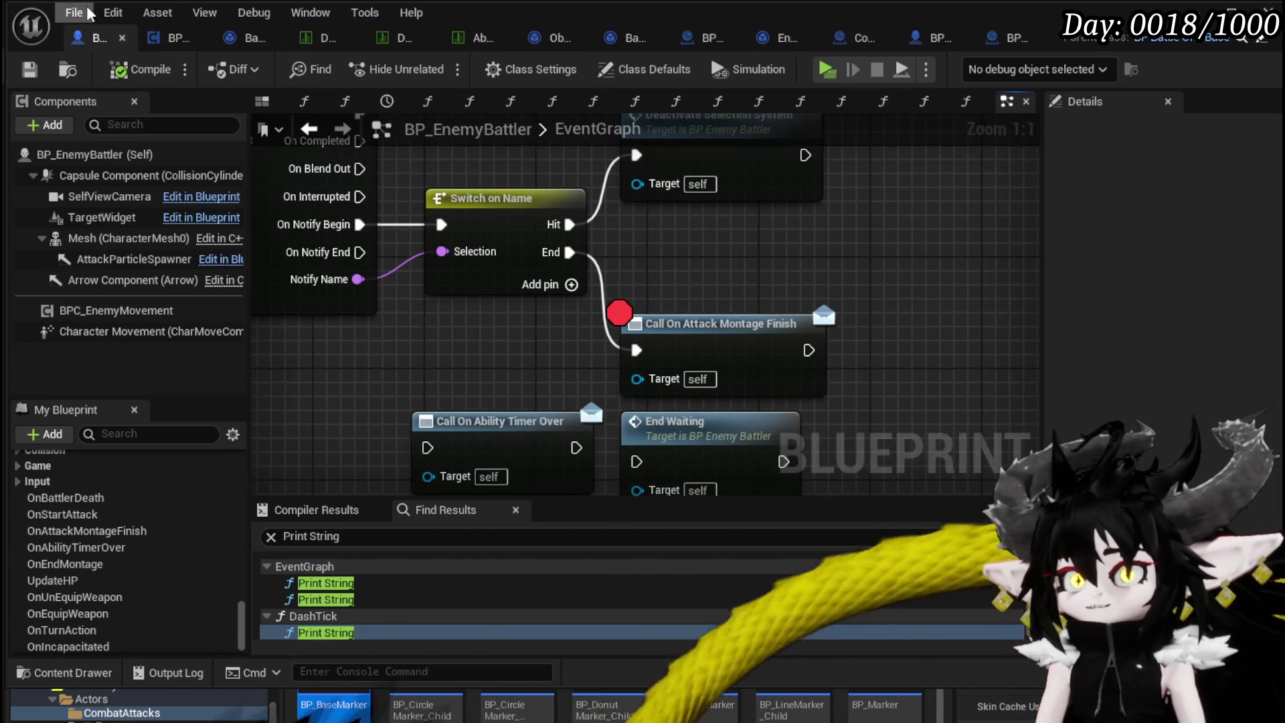
left_click(1016, 43)
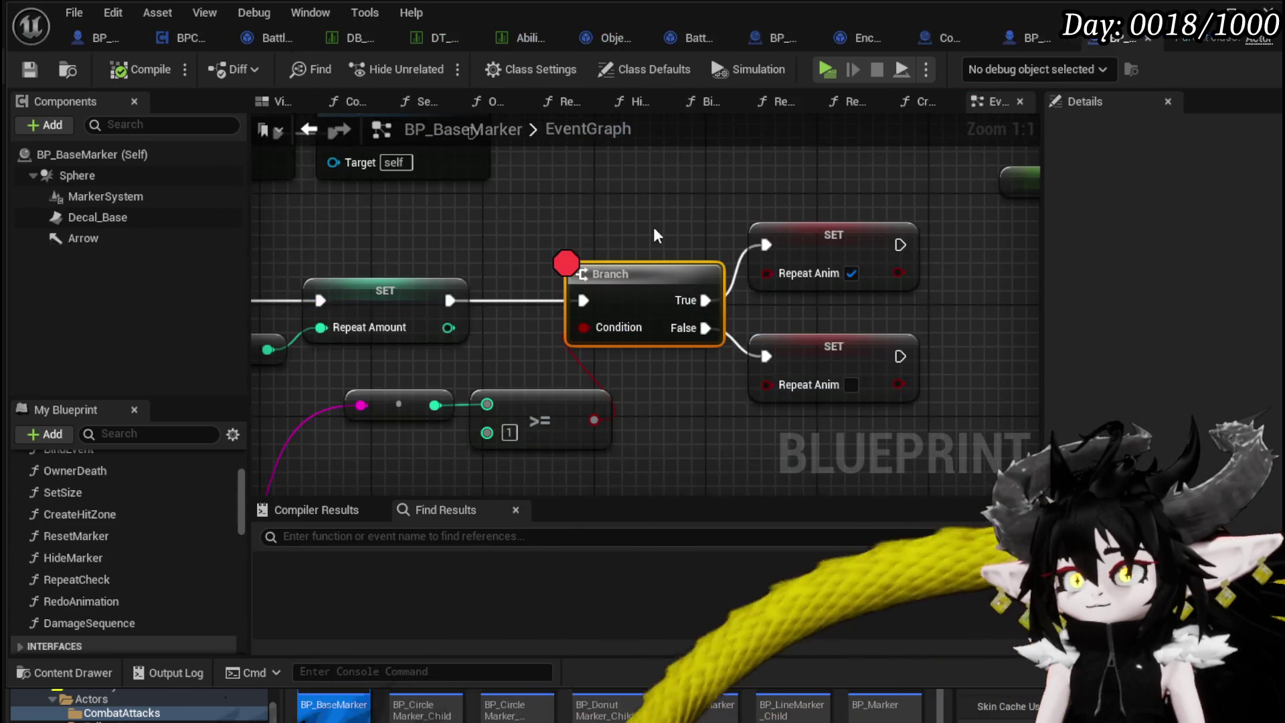
Open the BindEvent function graph and bring the Attack Montage Finish bind nodes into view.
scroll(102, 485, "up", 3)
double_click(87, 557)
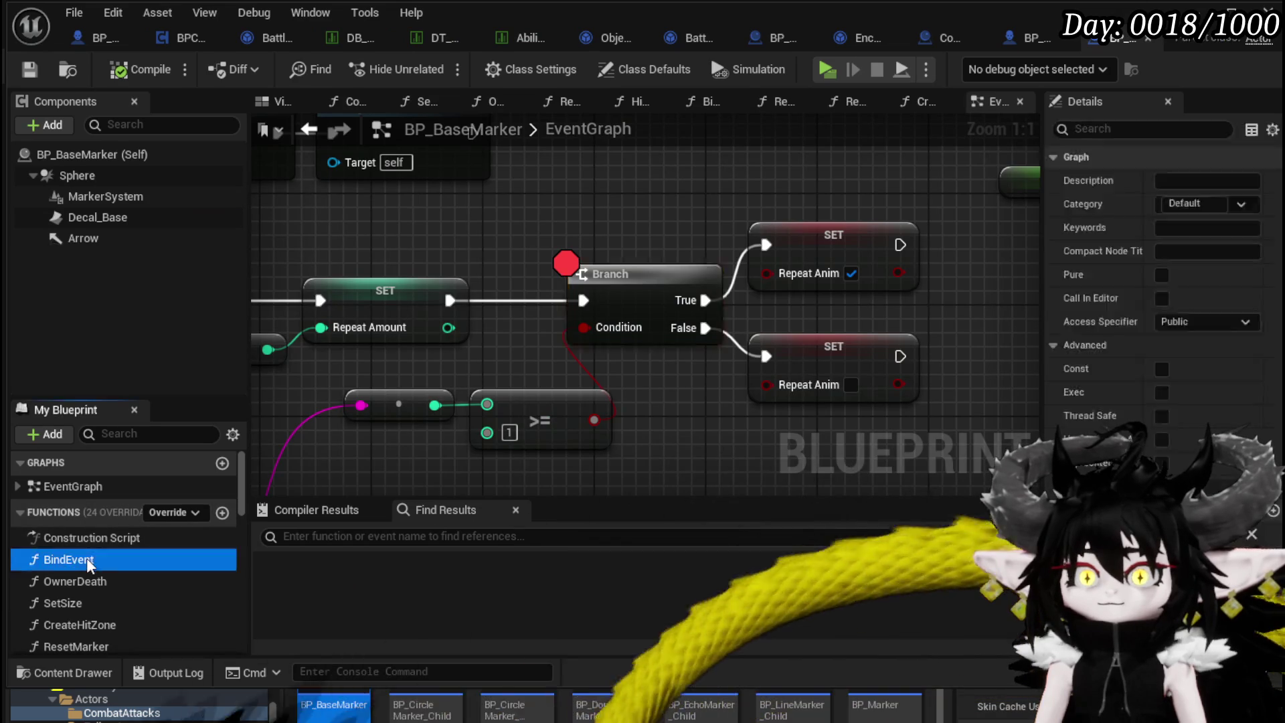
mouse_move(546, 331)
left_mouse_down()
mouse_move(620, 399)
mouse_move(562, 396)
left_mouse_up()
left_click_drag(698, 267, 697, 267)
left_click_drag(796, 277, 743, 241)
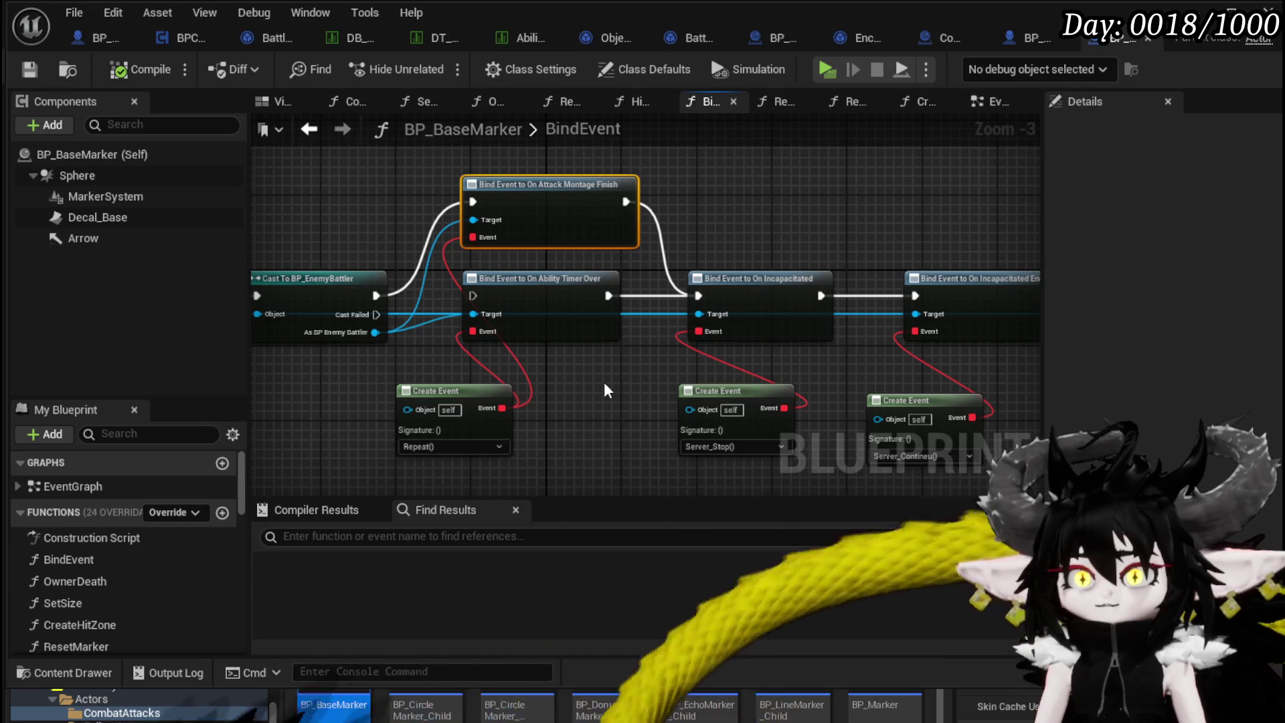
Duplicate the Repeat Create Event node with copy and paste.
left_click(439, 425)
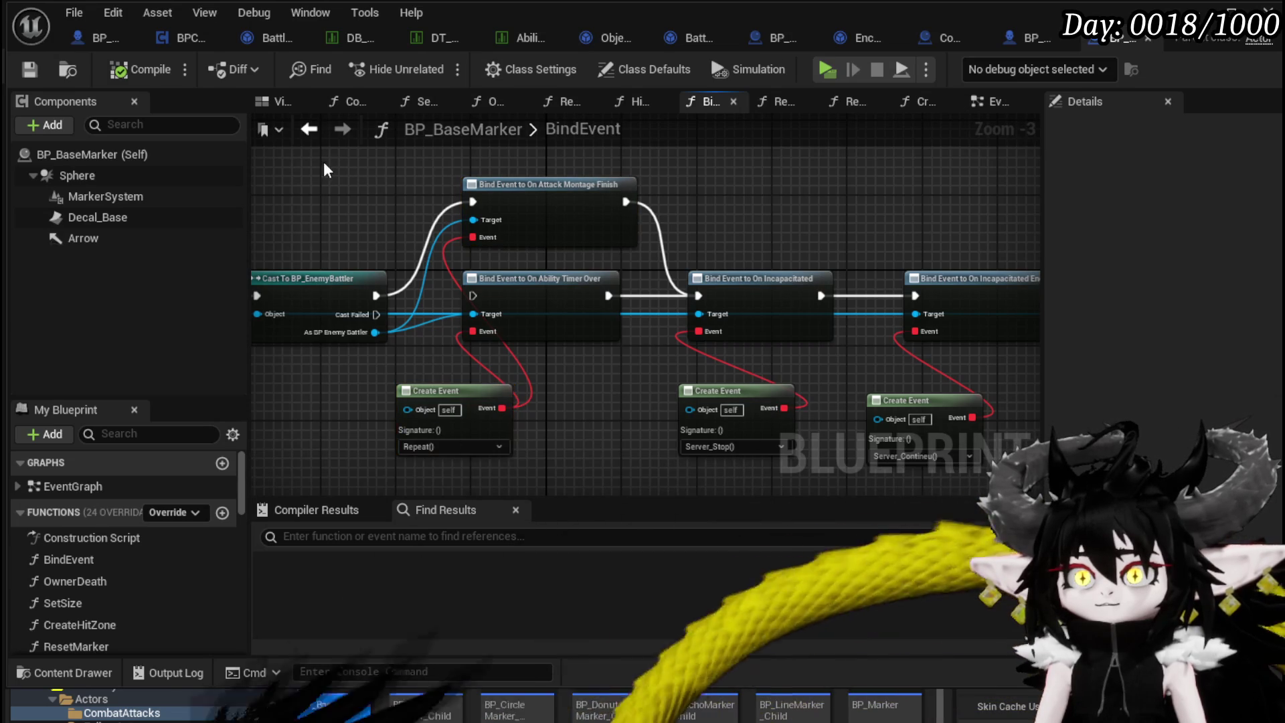
key("ctrl+c")
key("ctrl+v")
left_click_drag(488, 235, 488, 237)
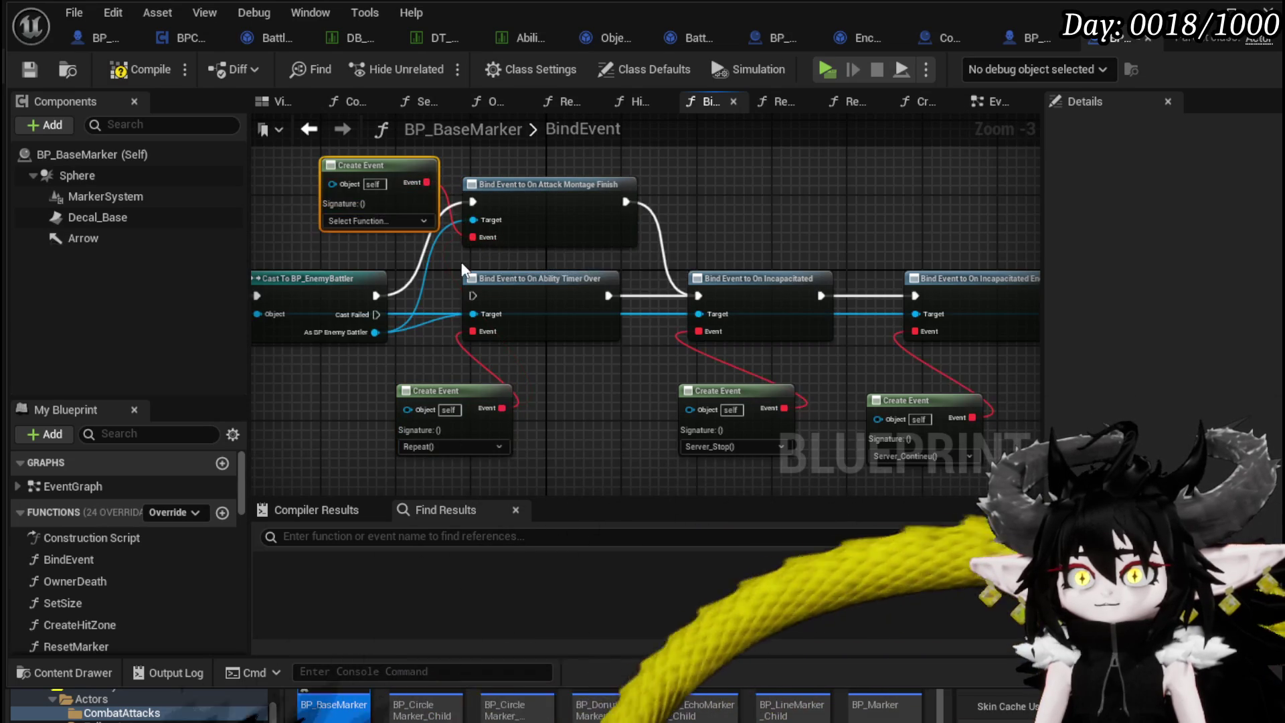
Set the new Create Event node's function to Repeat.
left_click(440, 257)
type("re")
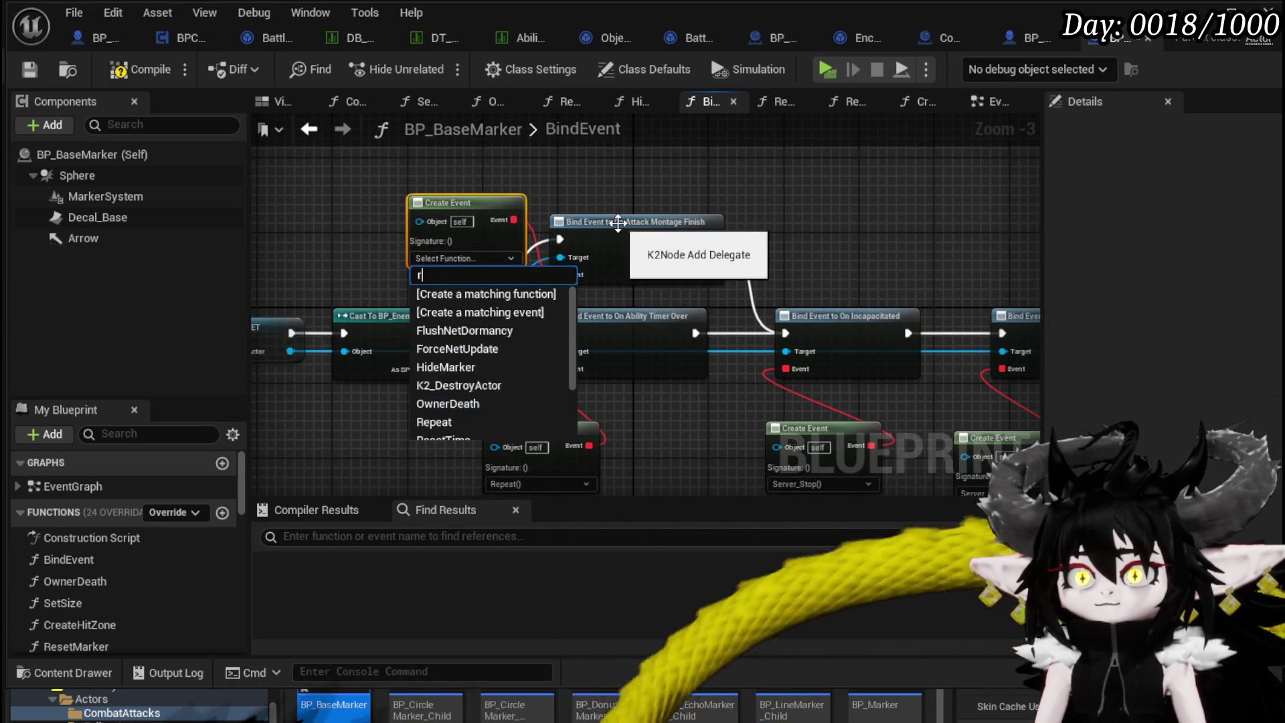
left_click(465, 328)
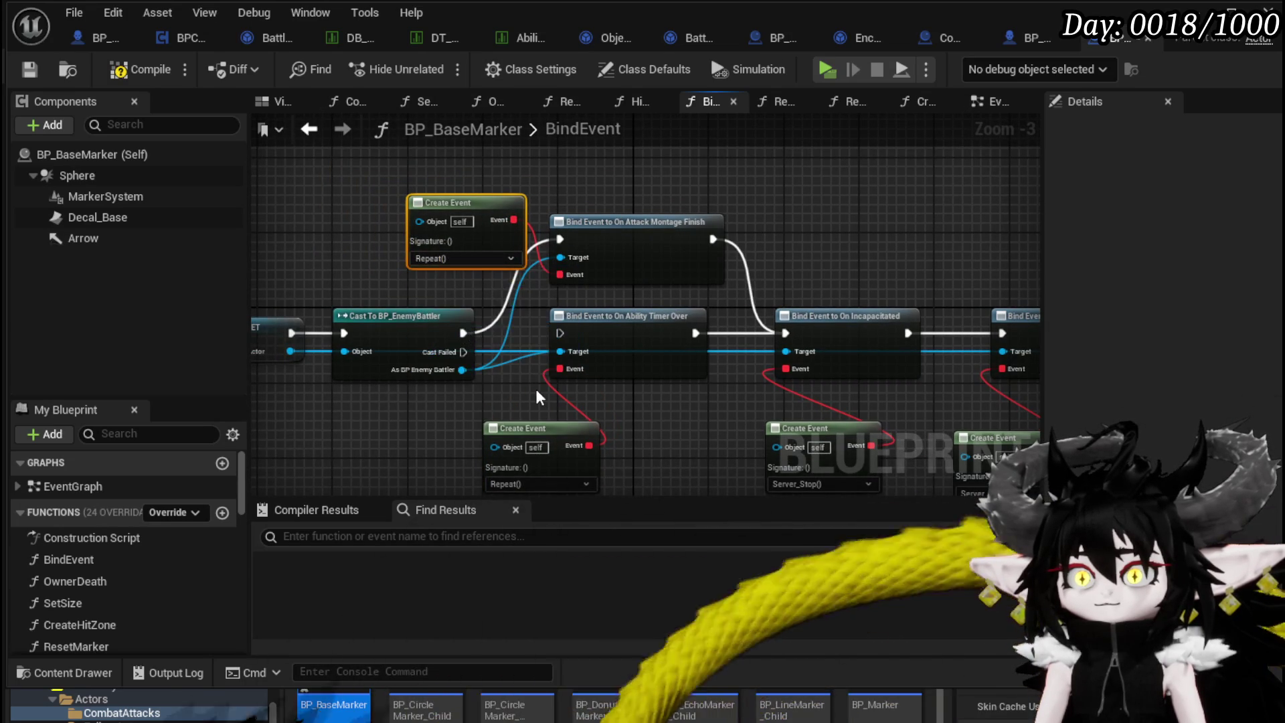
mouse_move(784, 224)
left_mouse_down()
mouse_move(516, 195)
mouse_move(607, 193)
left_mouse_up()
left_click_drag(572, 274, 619, 259)
mouse_move(1027, 229)
left_mouse_down()
mouse_move(699, 215)
mouse_move(887, 230)
mouse_move(755, 207)
mouse_move(989, 194)
left_mouse_up()
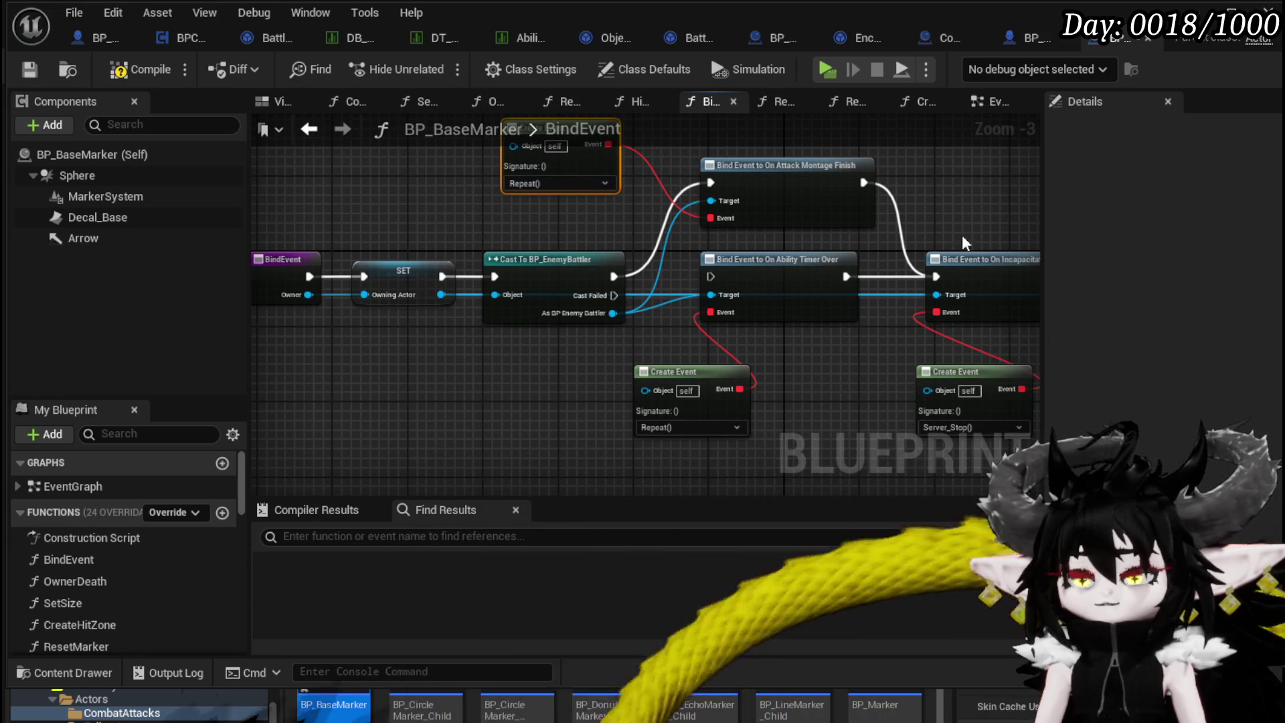
Delete the old Create Event and Ability Timer Over bind, save, and breakpoint the Attack Montage Finish bind.
left_click_drag(770, 420, 747, 303)
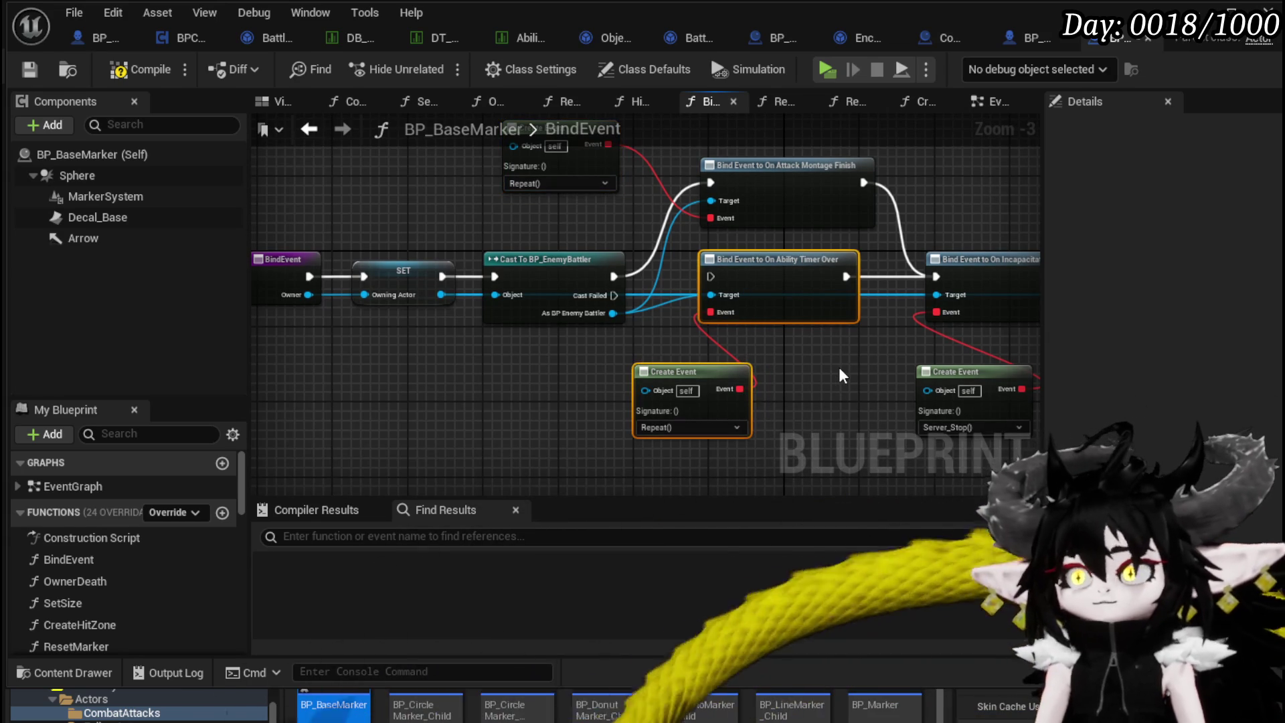
key("Delete")
left_click(21, 73)
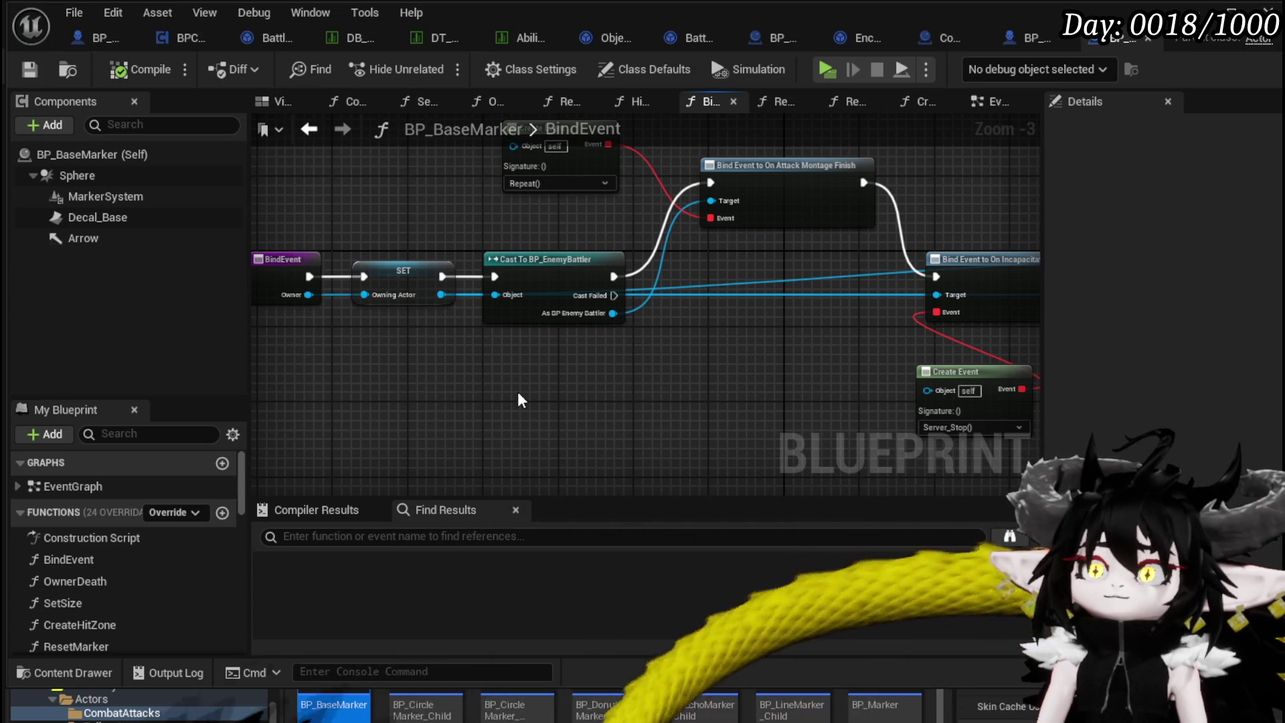
right_click(790, 200)
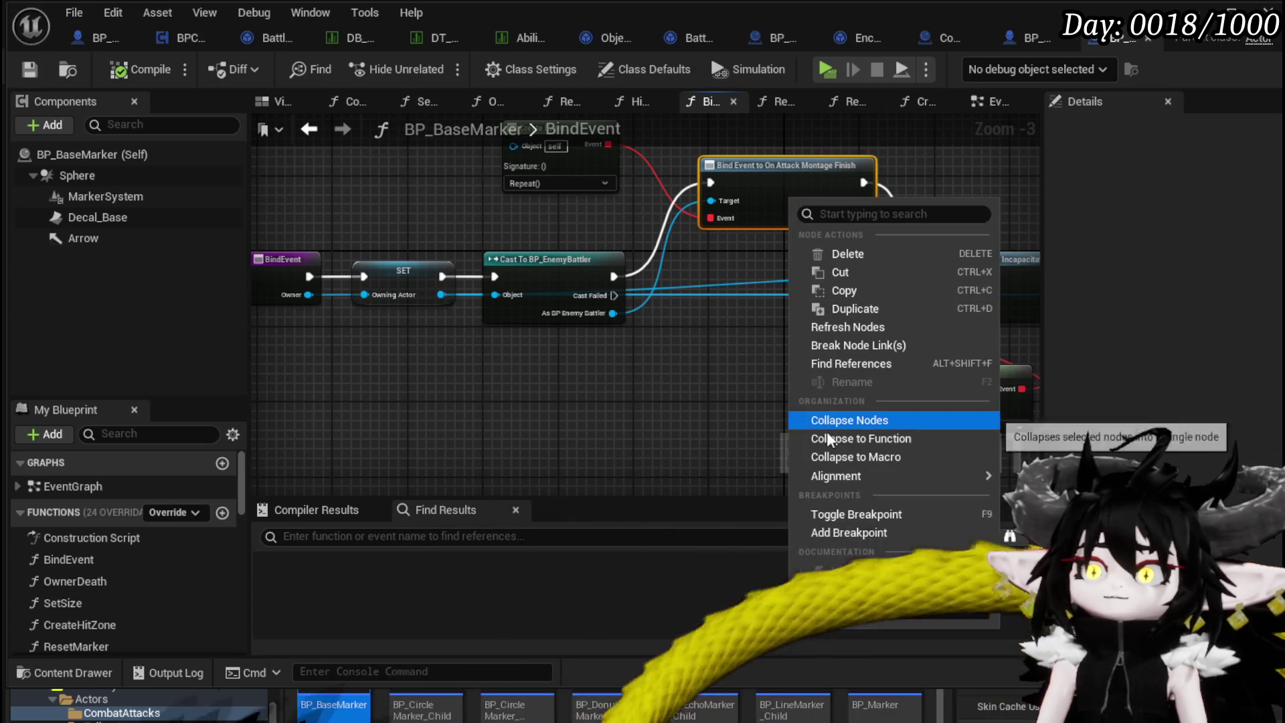
left_click(865, 532)
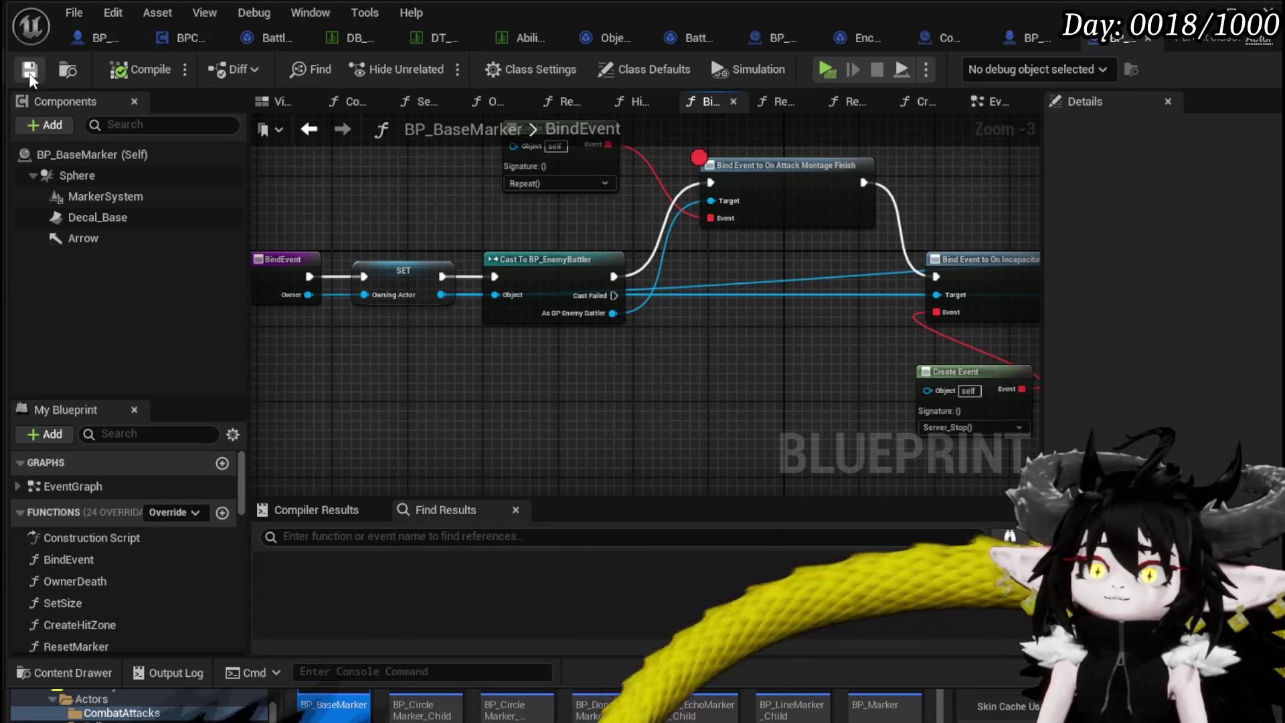
Play the level and cast a spell at the slime.
key("alt+Tab")
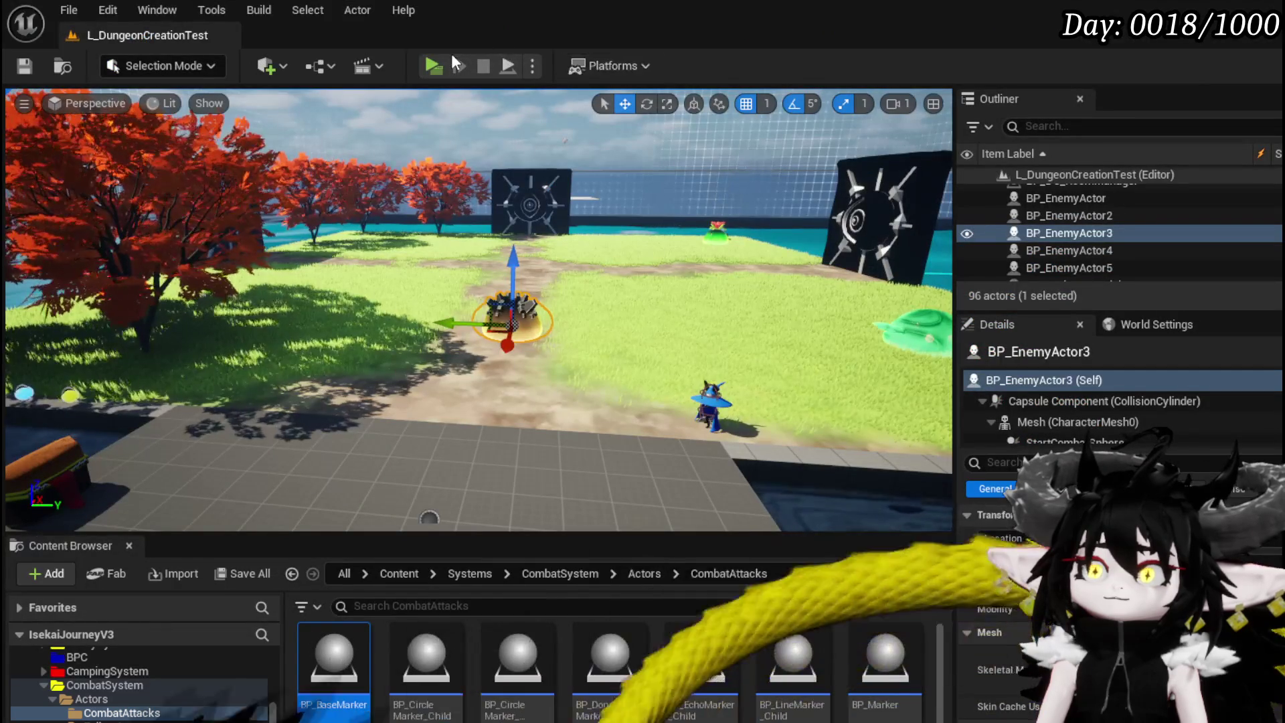
left_click(447, 74)
key("w")
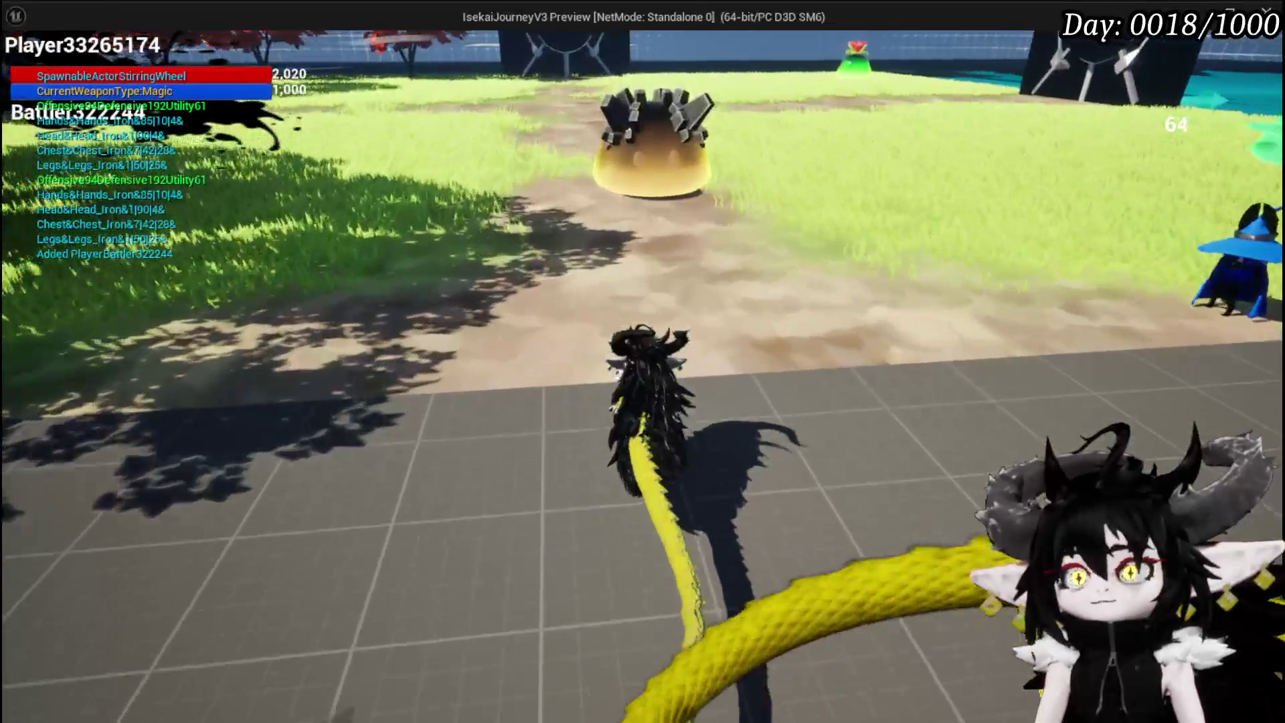
key("e")
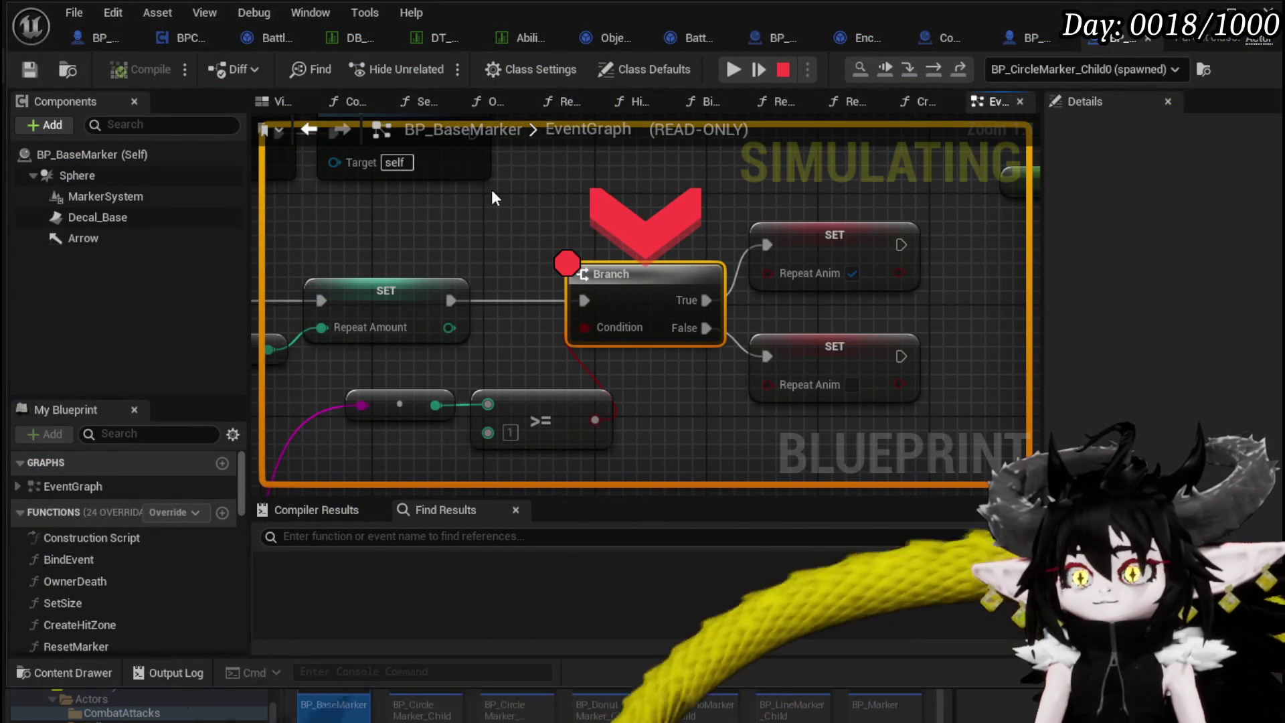
Step over three times from the Branch breakpoint into BP_CircleMarker_Child's Set Niagara Variable (Float) node.
scroll(493, 194, "down", 6)
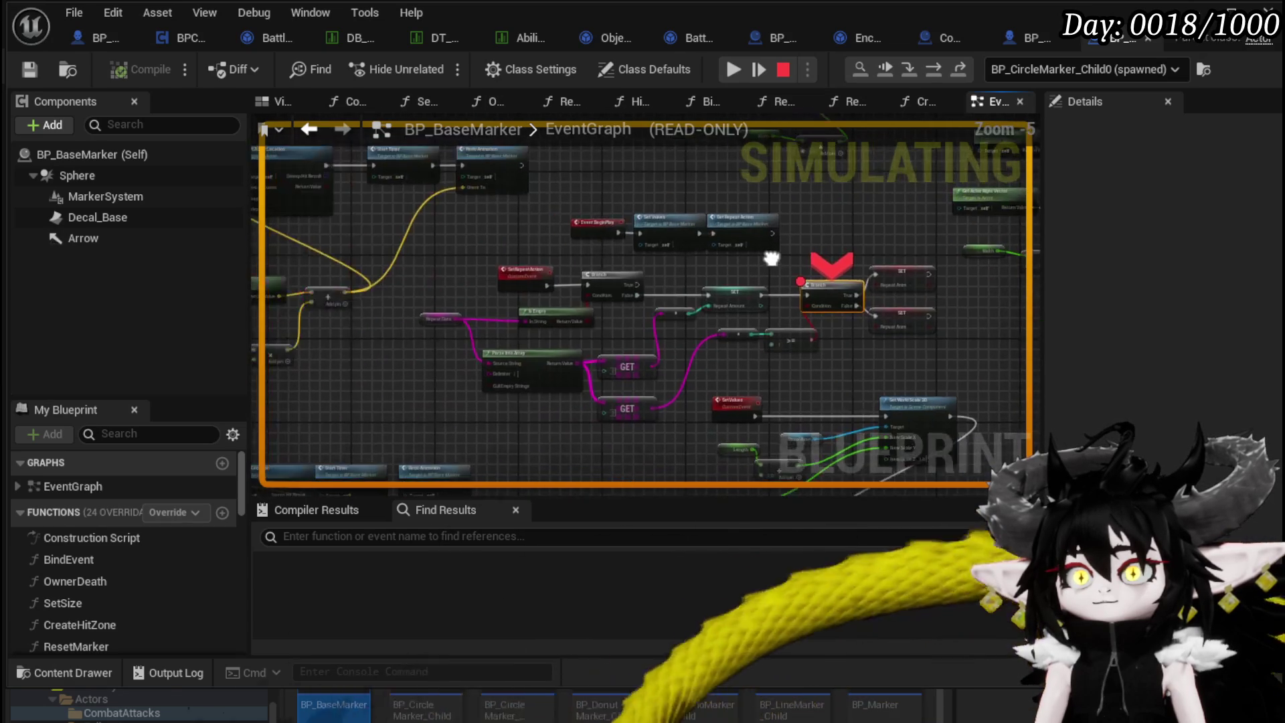
scroll(768, 260, "up", 4)
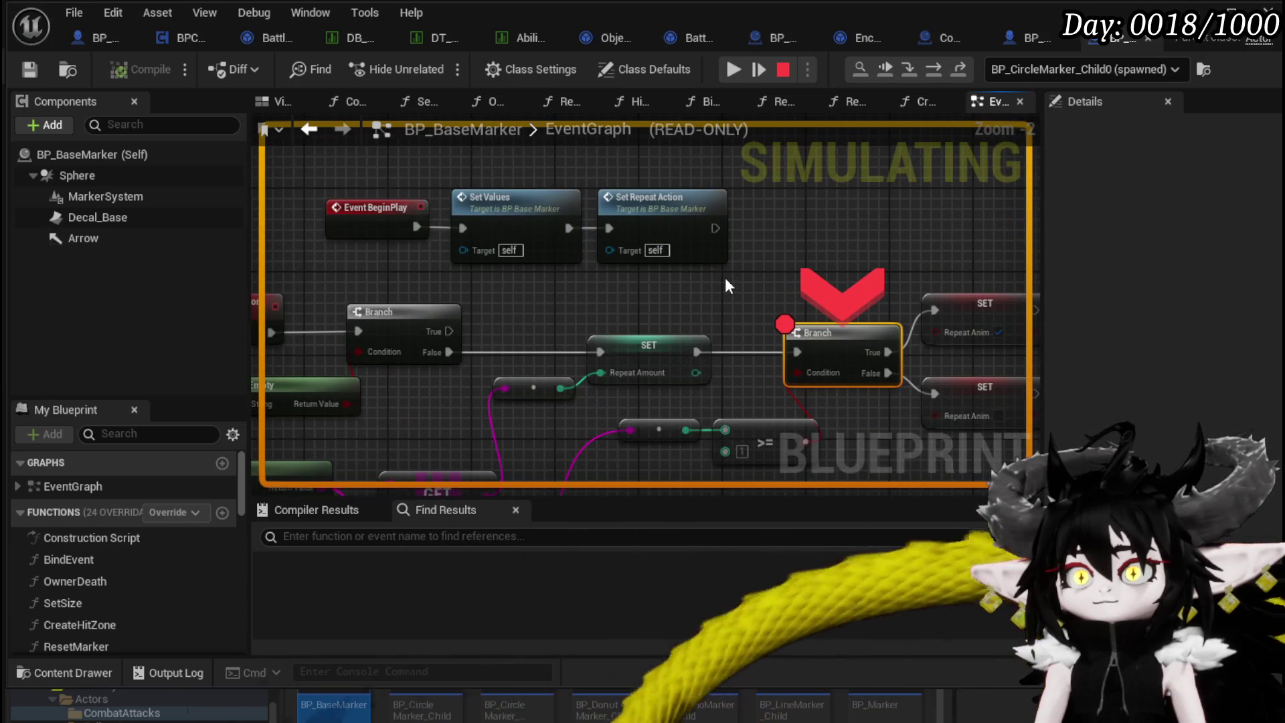
scroll(725, 280, "down", 2)
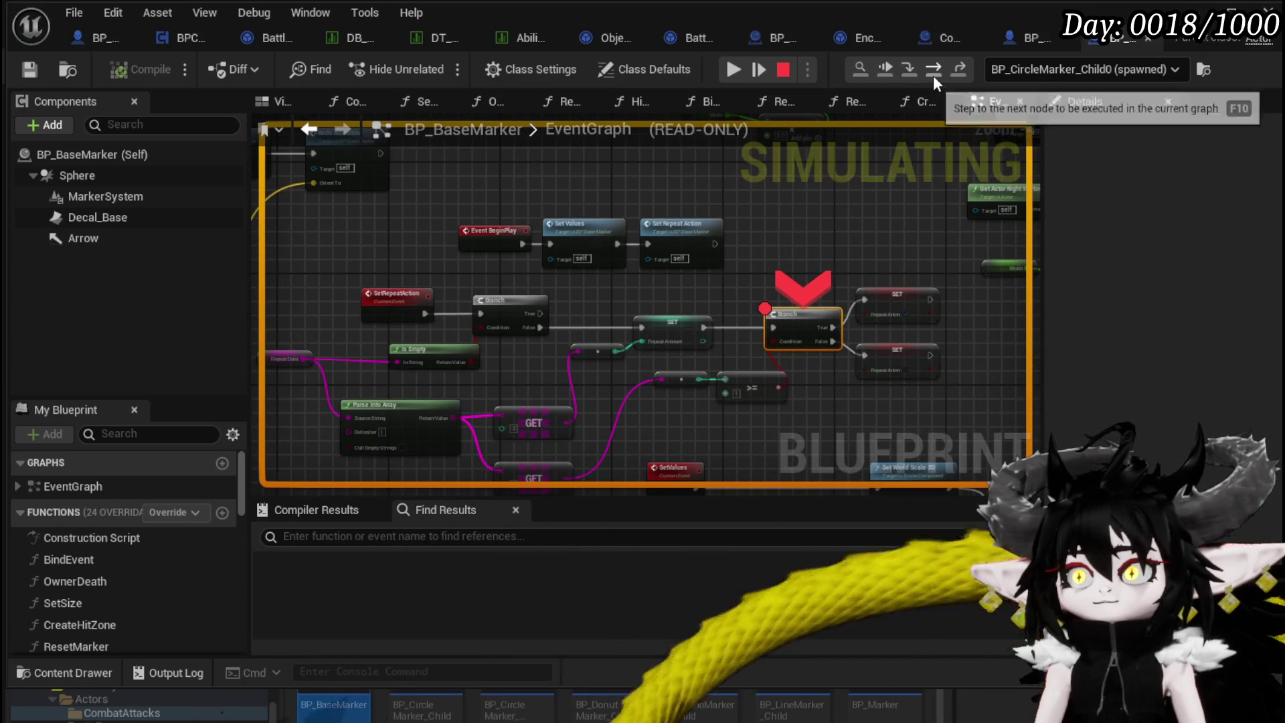
left_click(933, 75)
left_click(934, 75)
left_click(933, 75)
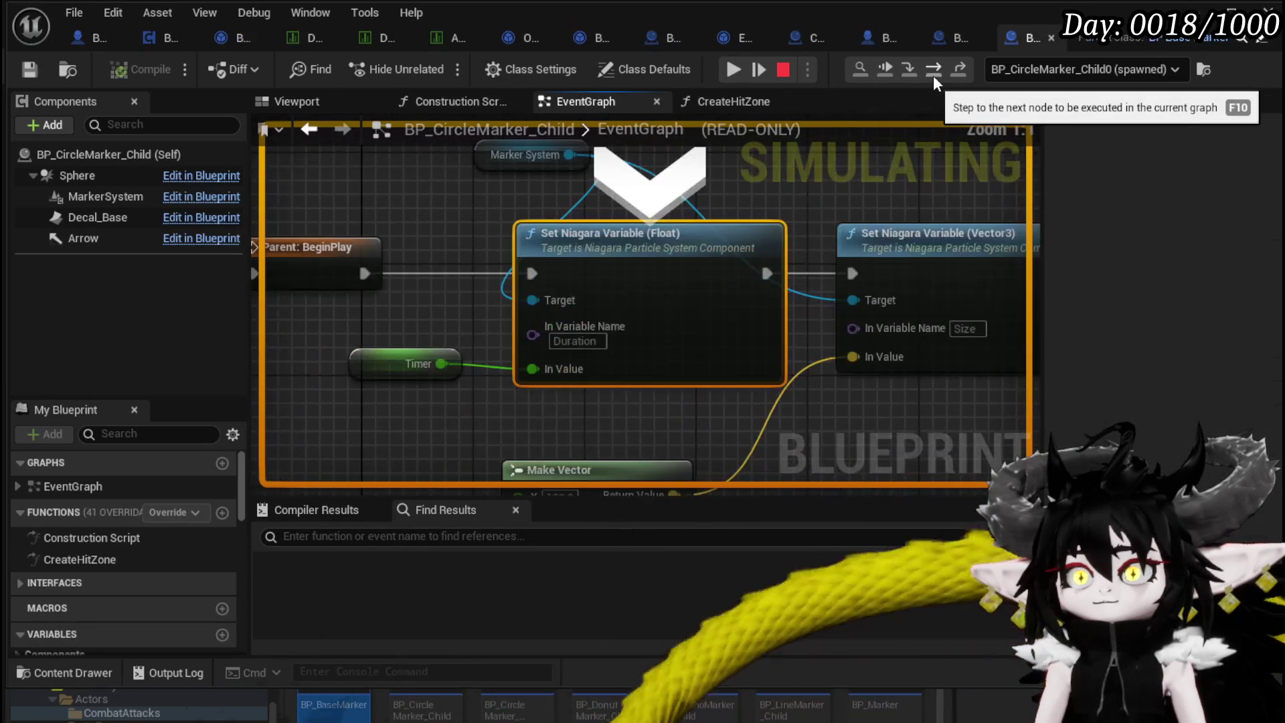
Resume to the next breakpoint, pan the graph, and resume again to the Bind Event to On Attack Montage Finish node.
left_click(734, 69)
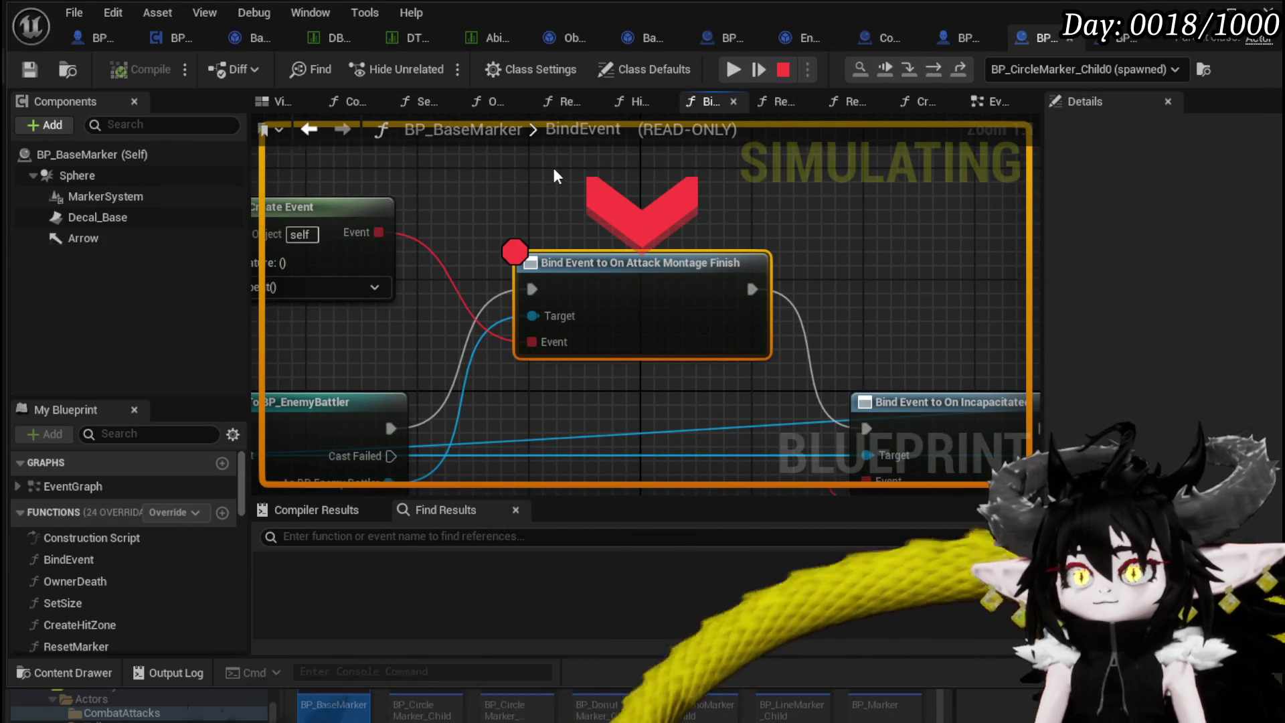
scroll(554, 171, "down", 3)
mouse_move(554, 171)
left_mouse_down()
mouse_move(638, 198)
mouse_move(663, 180)
mouse_move(927, 205)
mouse_move(675, 191)
left_mouse_up()
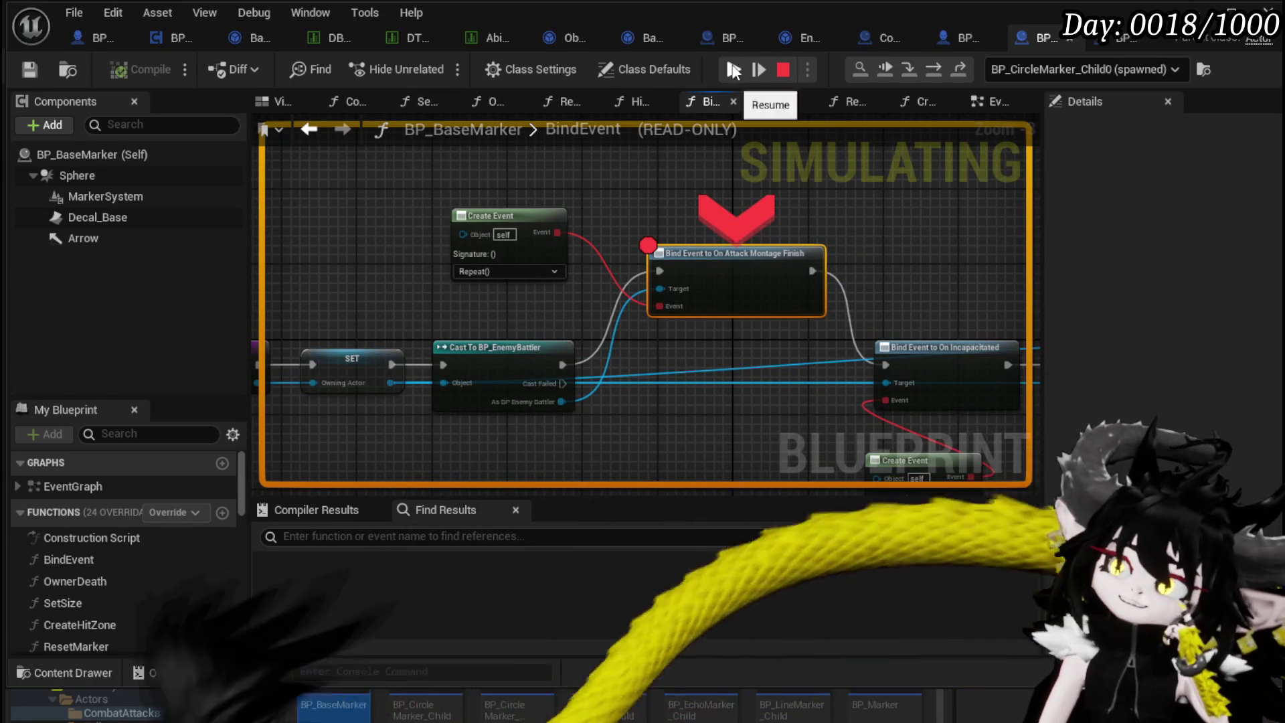
left_click(734, 70)
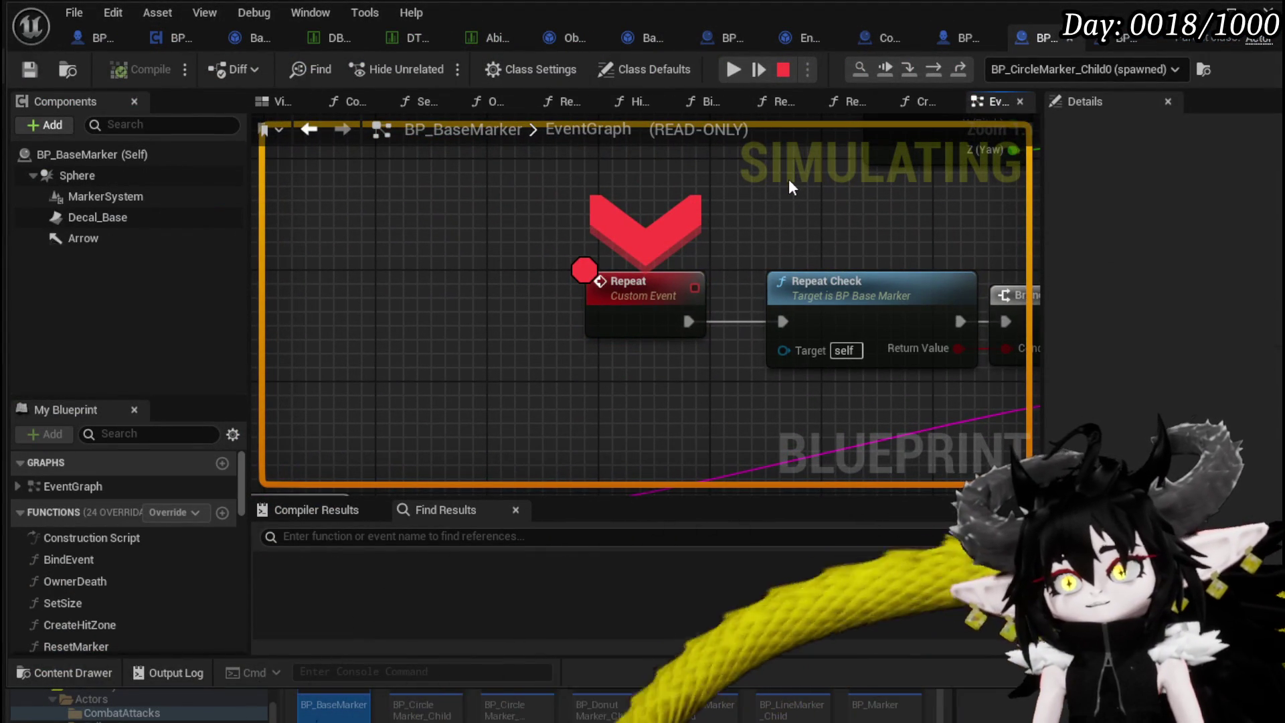
Step over four nodes, then resume repeatedly through the following breakpoints.
left_click(936, 68)
left_click(936, 68)
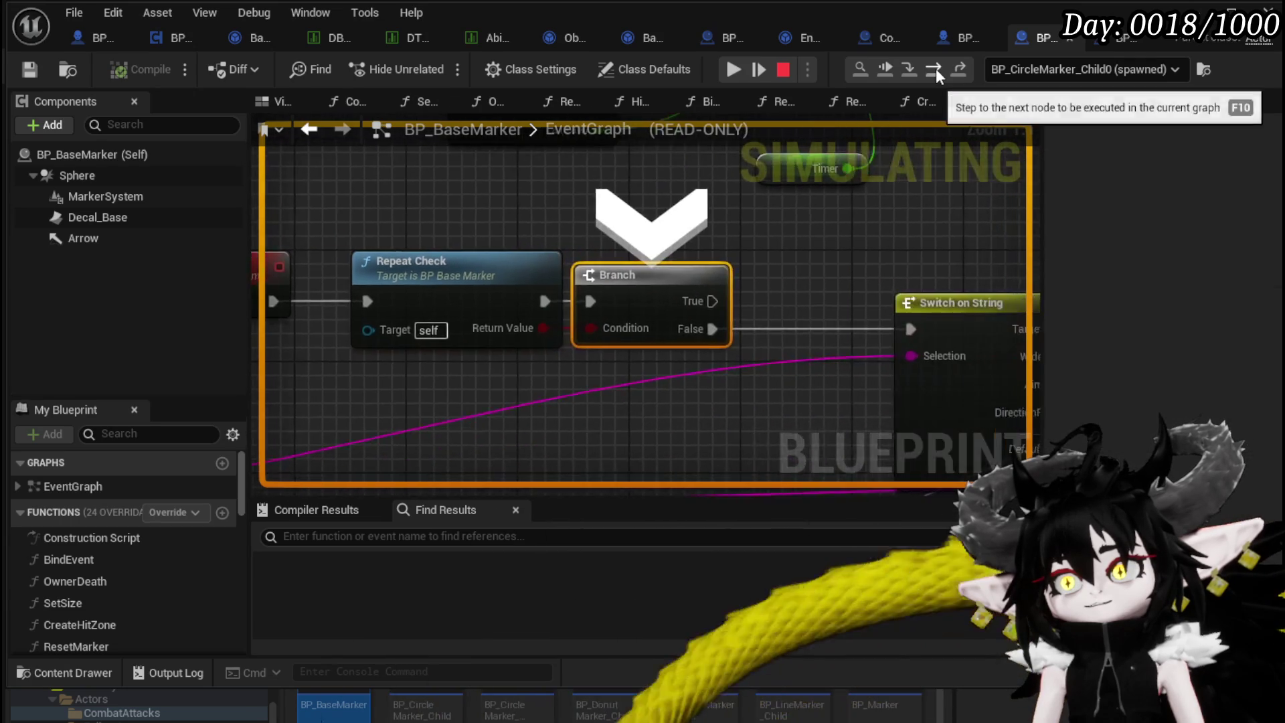
left_click(936, 68)
left_click(936, 68)
left_click(733, 69)
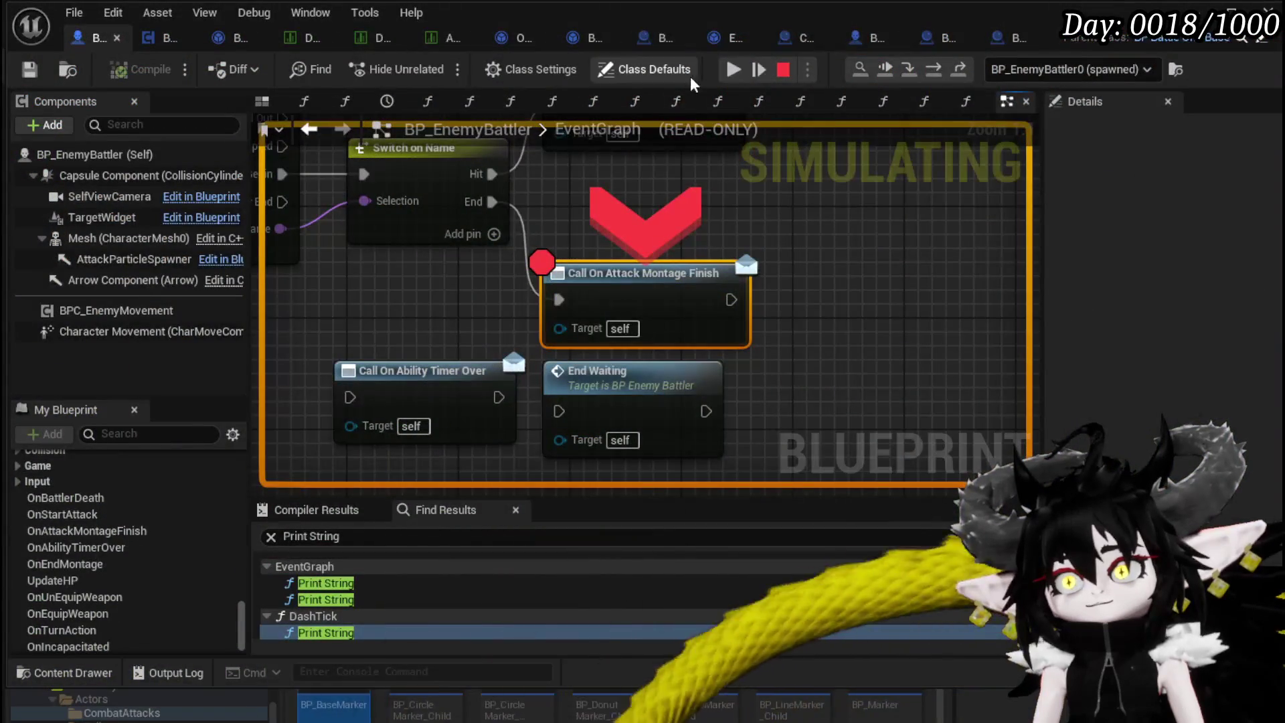
left_click(734, 70)
left_click(734, 70)
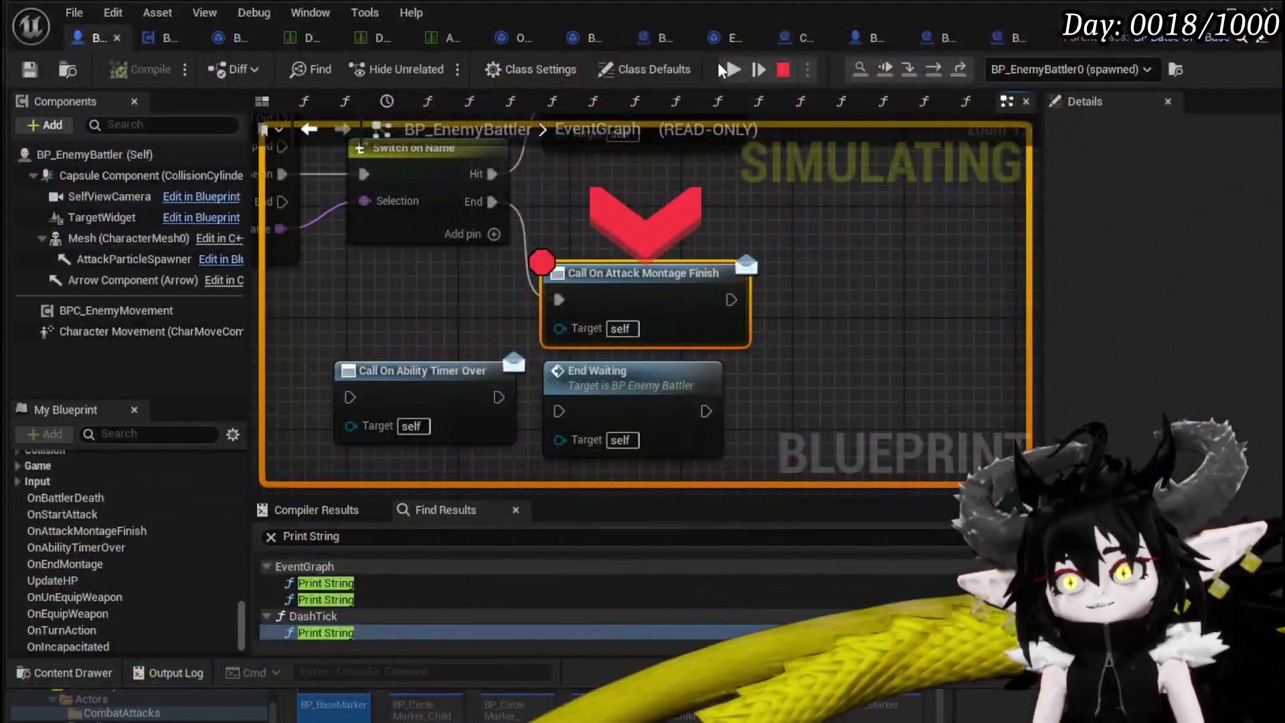
left_click(729, 70)
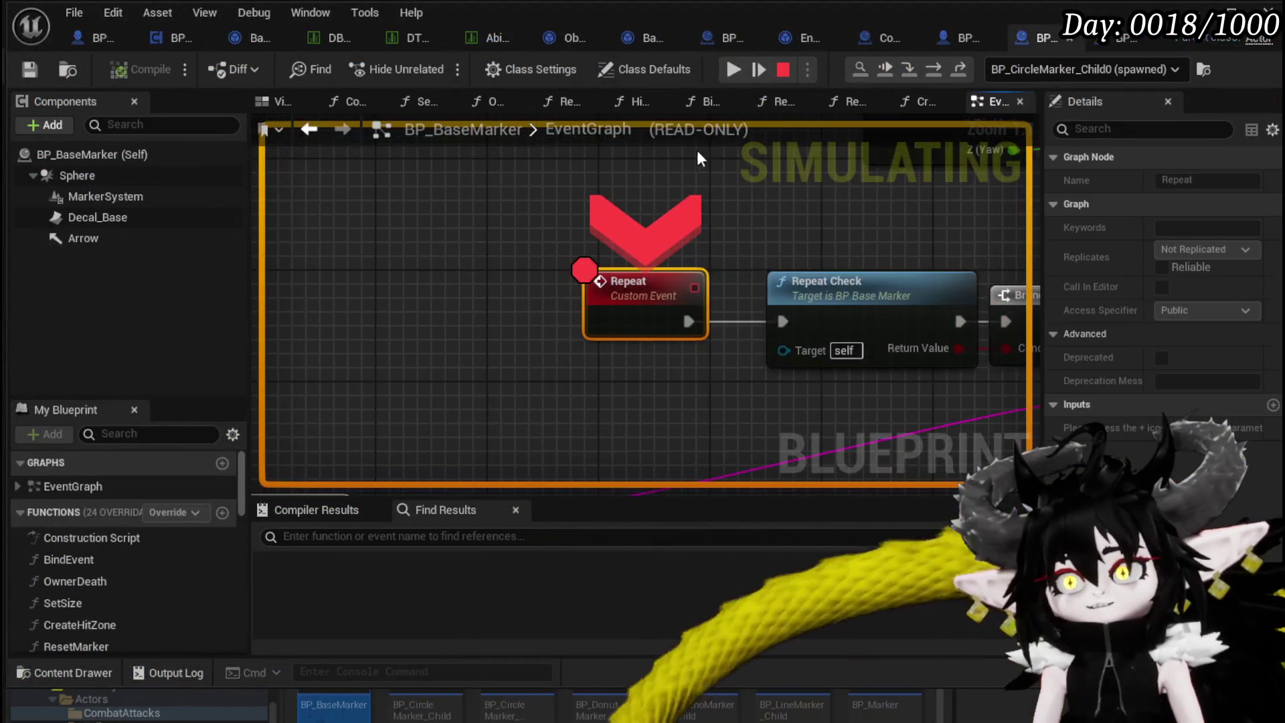
left_click(734, 71)
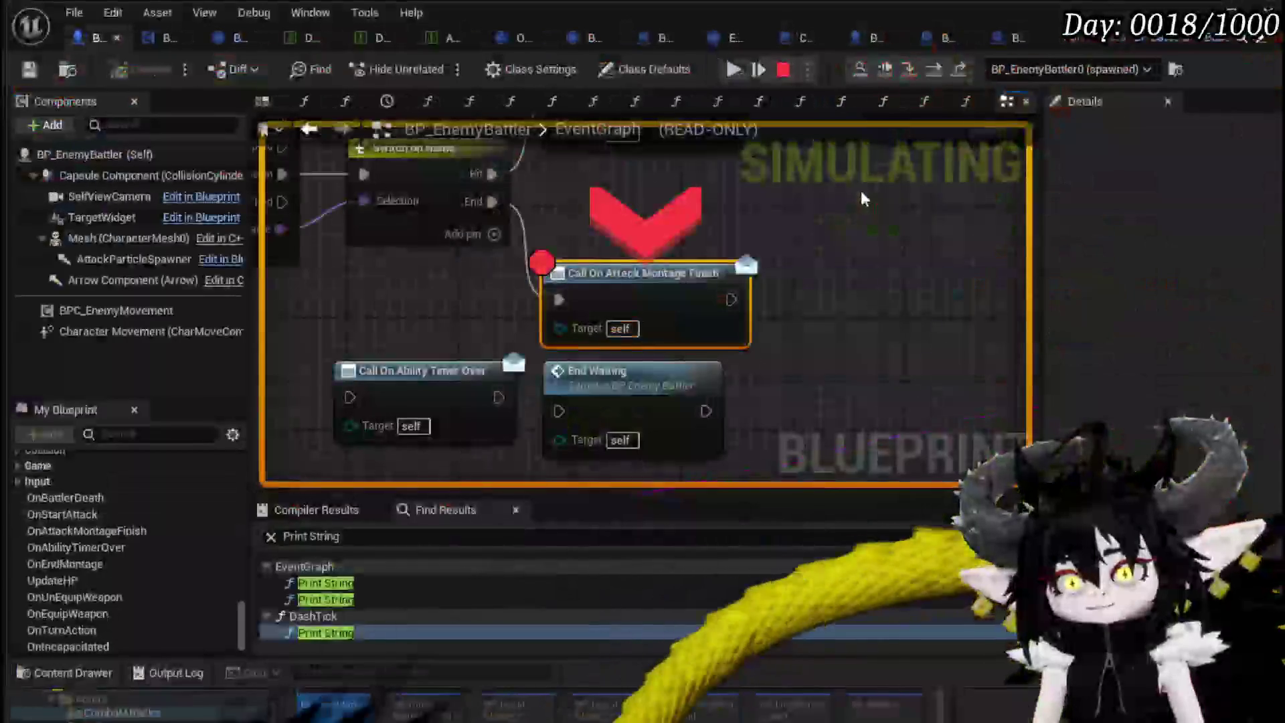
Remove the Call On Attack Montage Finish breakpoint and resume until the Repeat event is reached.
right_click(650, 281)
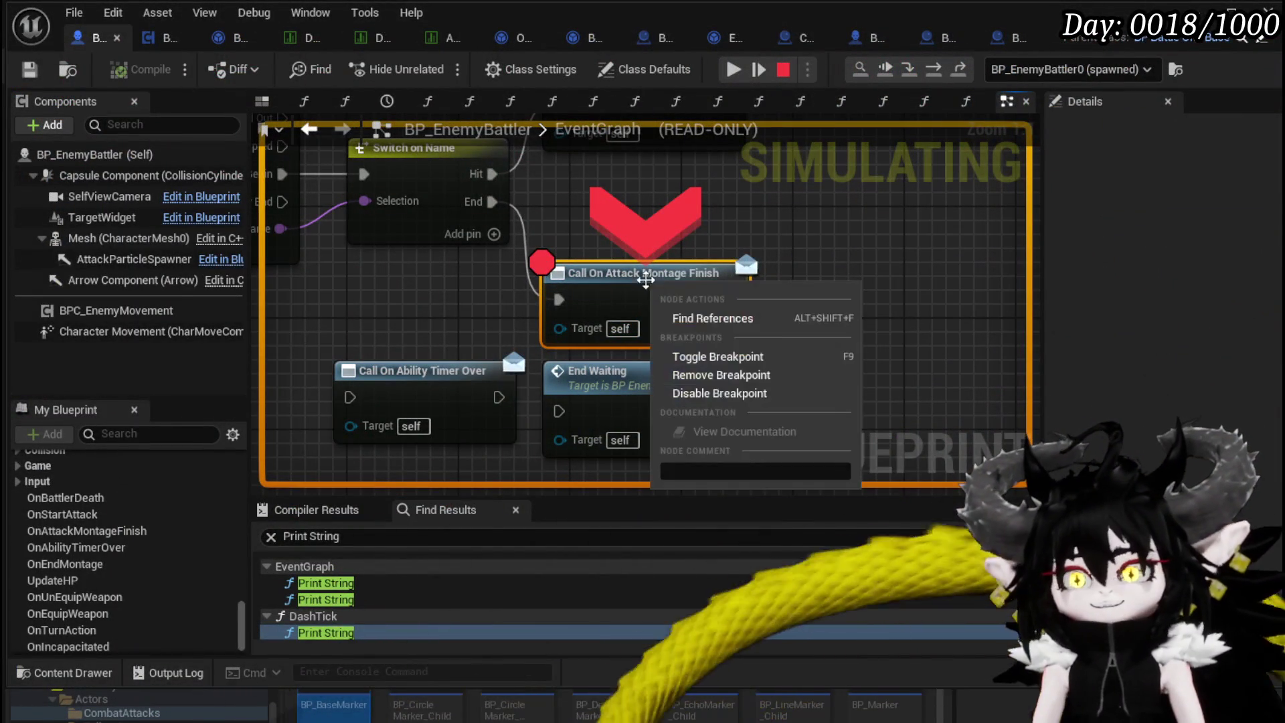
left_click(717, 375)
left_click(733, 69)
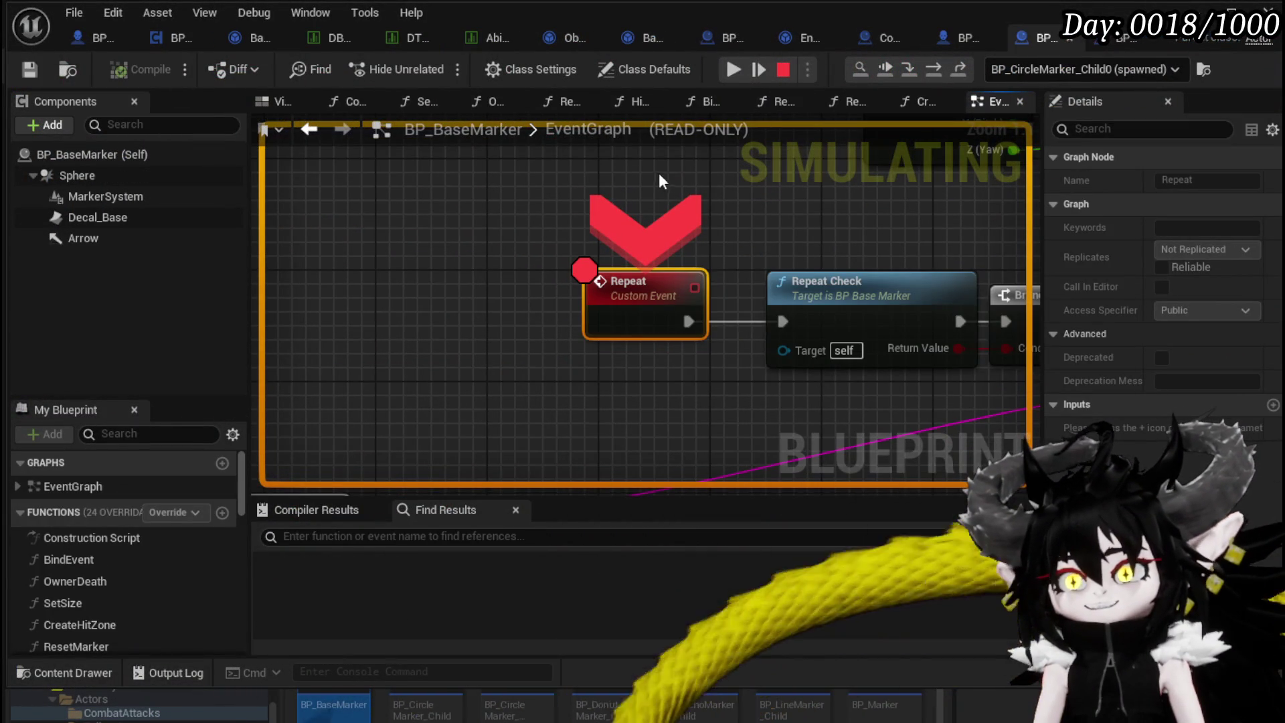
right_click(643, 282)
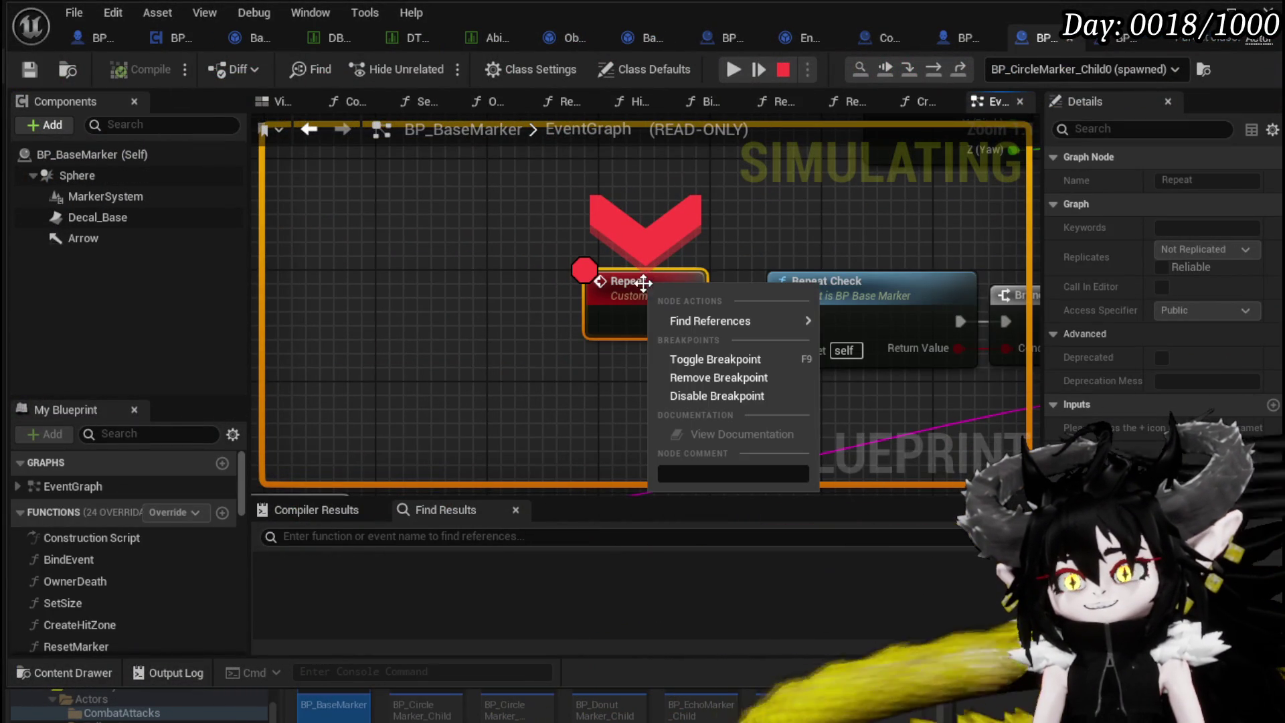
Remove the Repeat breakpoint, disable the EndAttack and Branch breakpoints, and resume past each stop.
left_click(703, 378)
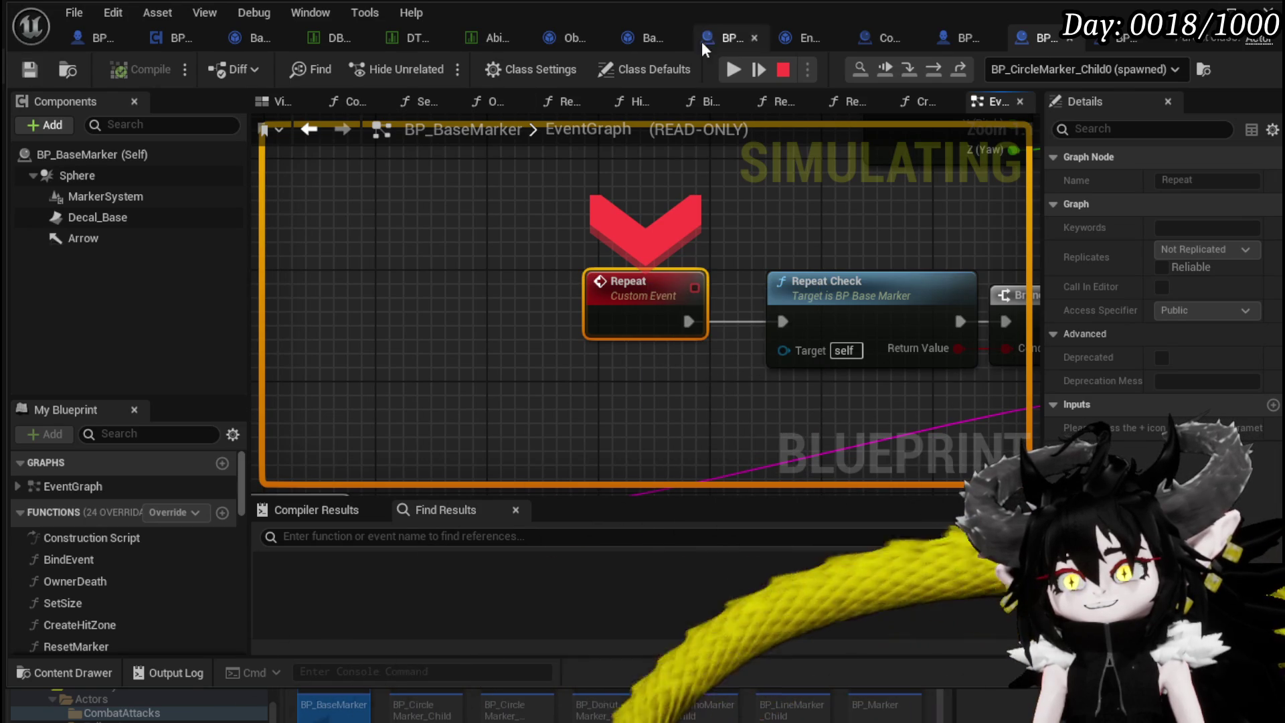
left_click(732, 69)
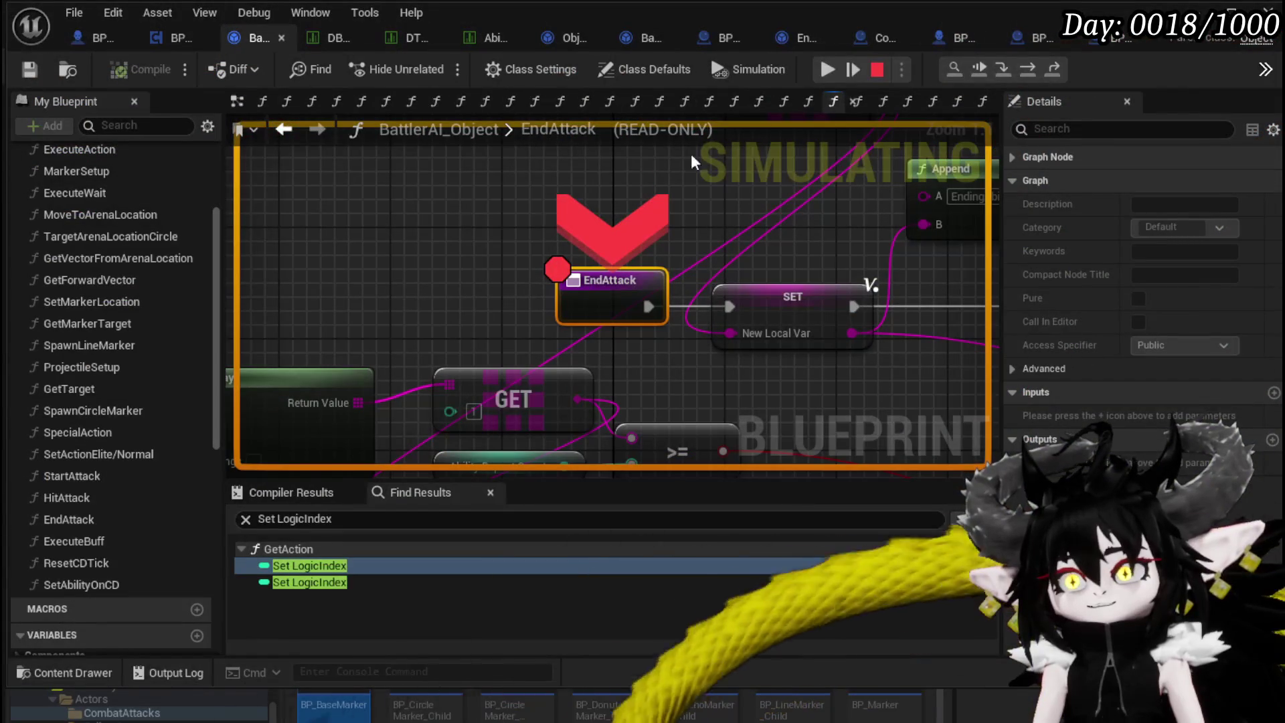
right_click(623, 277)
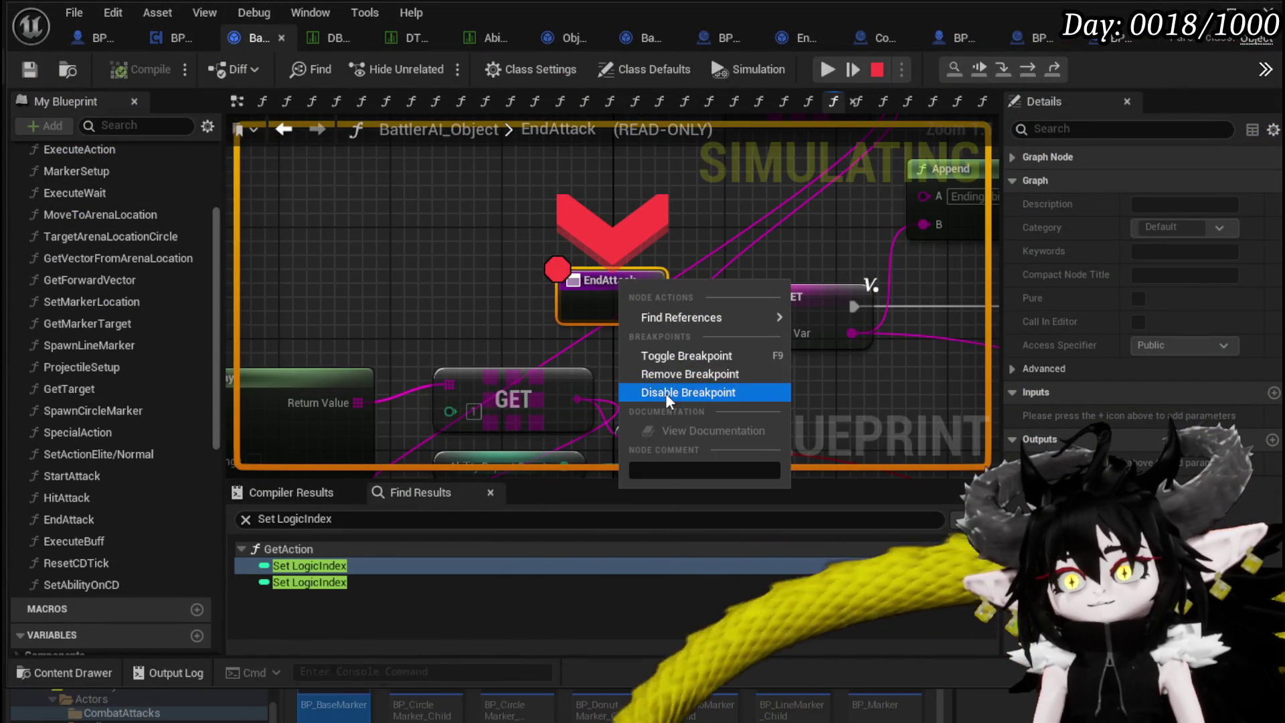
left_click(670, 394)
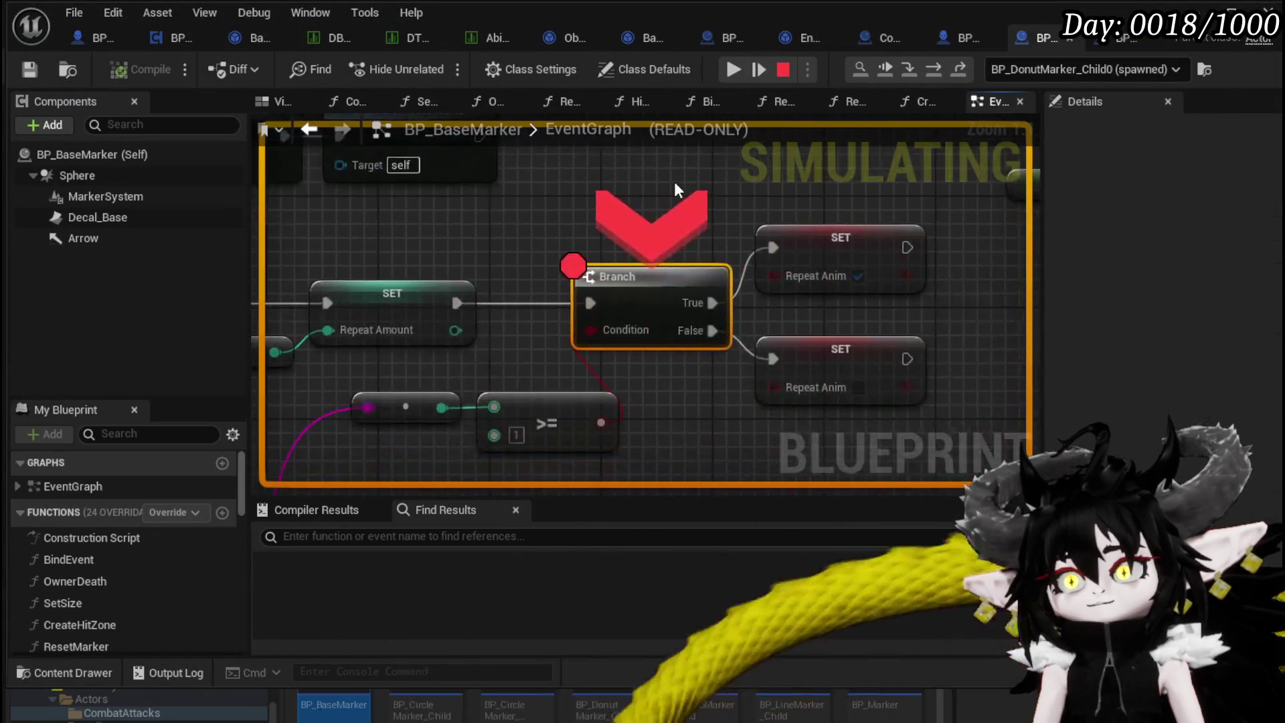
right_click(664, 305)
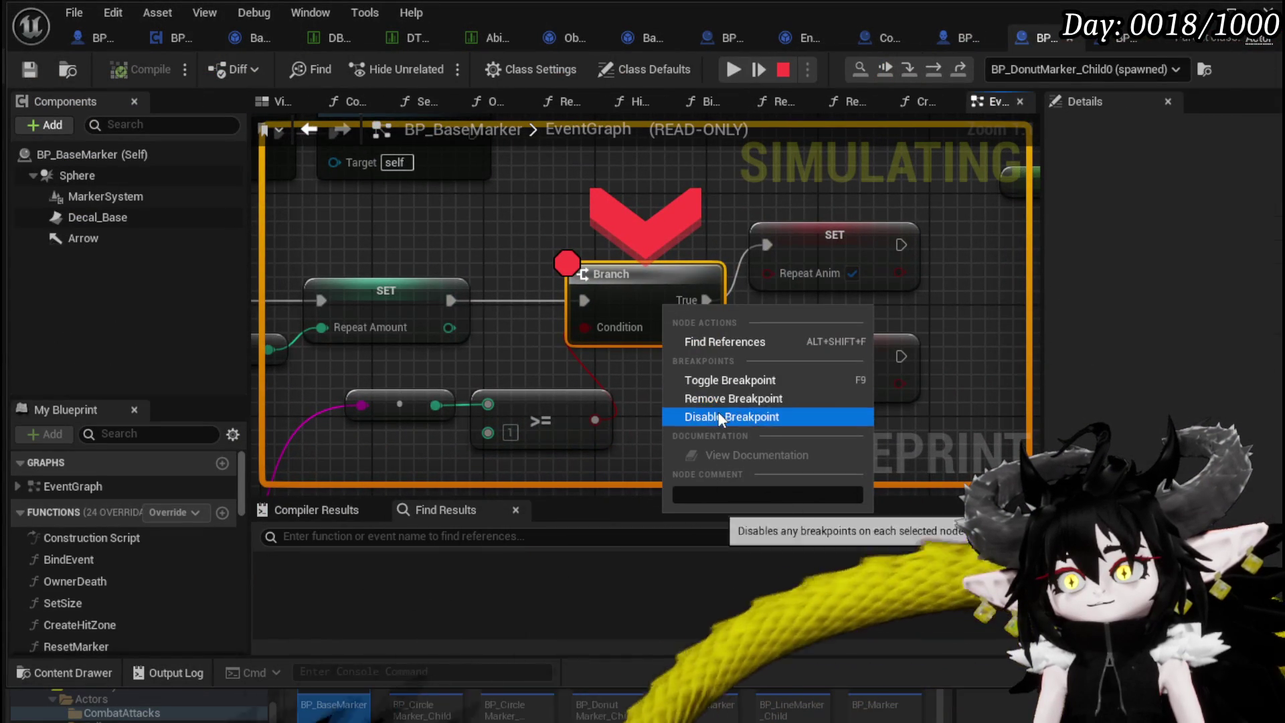
left_click(719, 414)
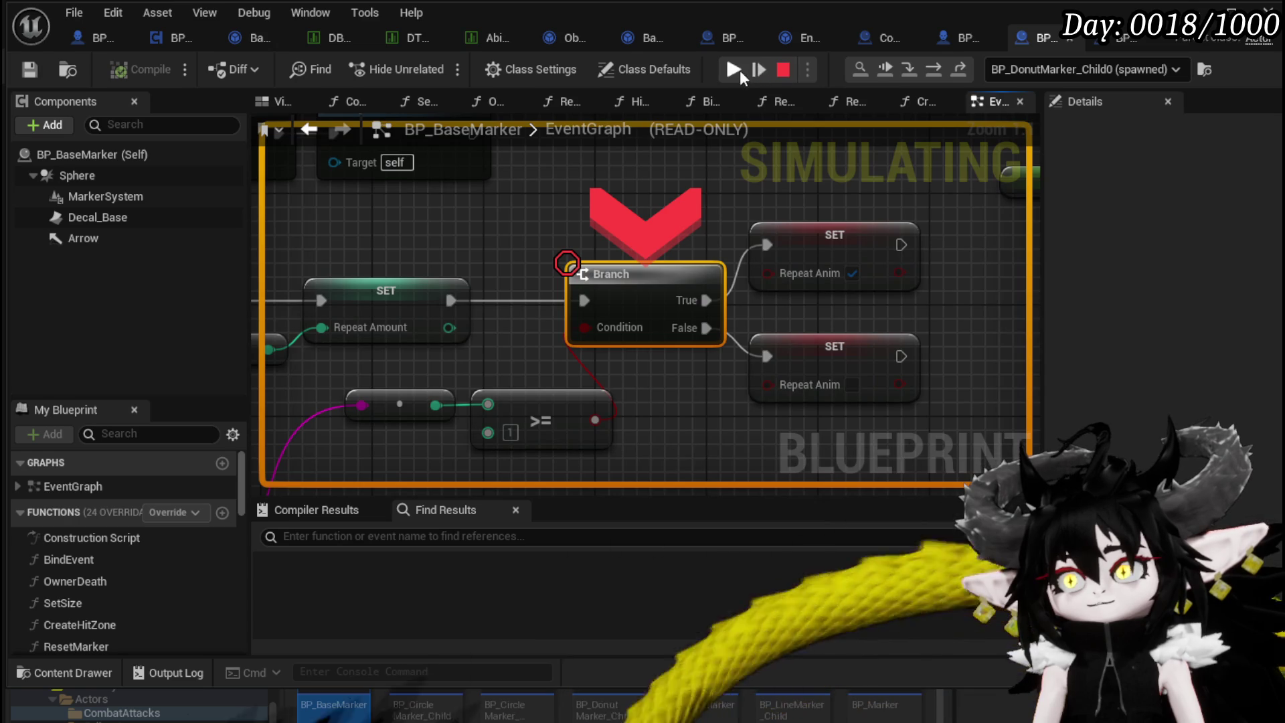
left_click(741, 71)
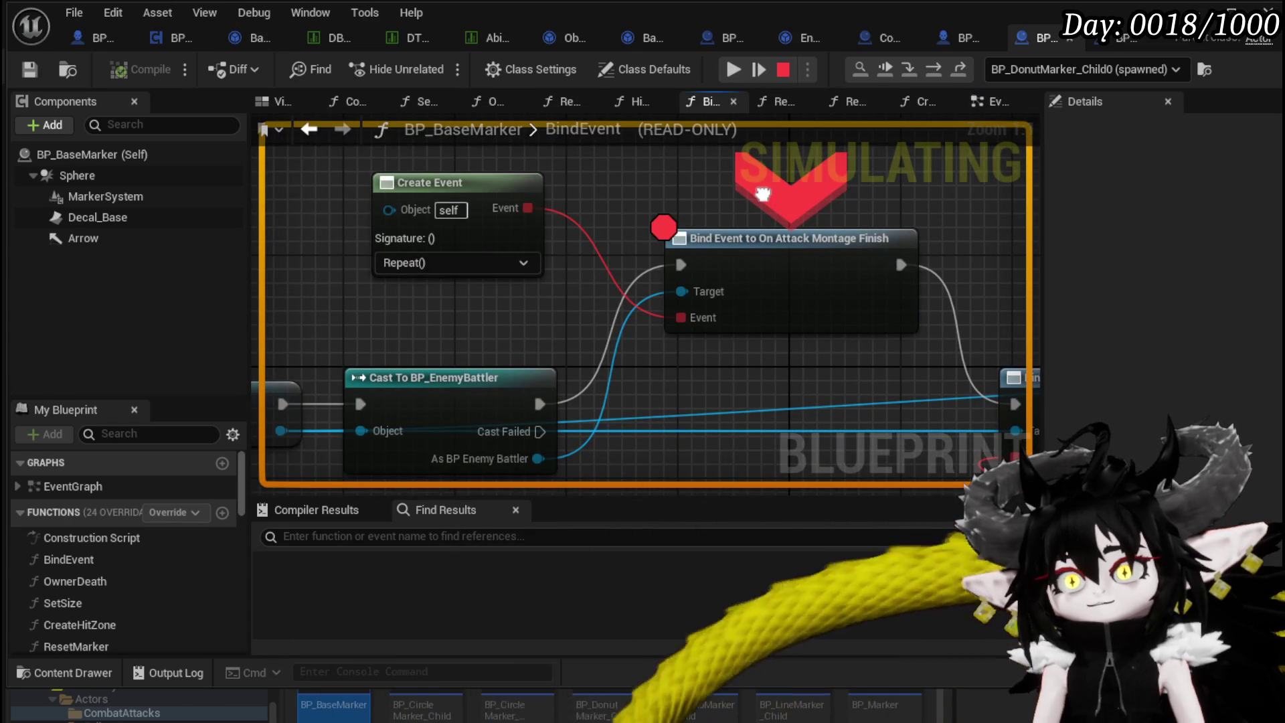
Inspect the Create Event and Bind Event pin values around the paused Bind Event node.
left_click_drag(764, 194, 754, 192)
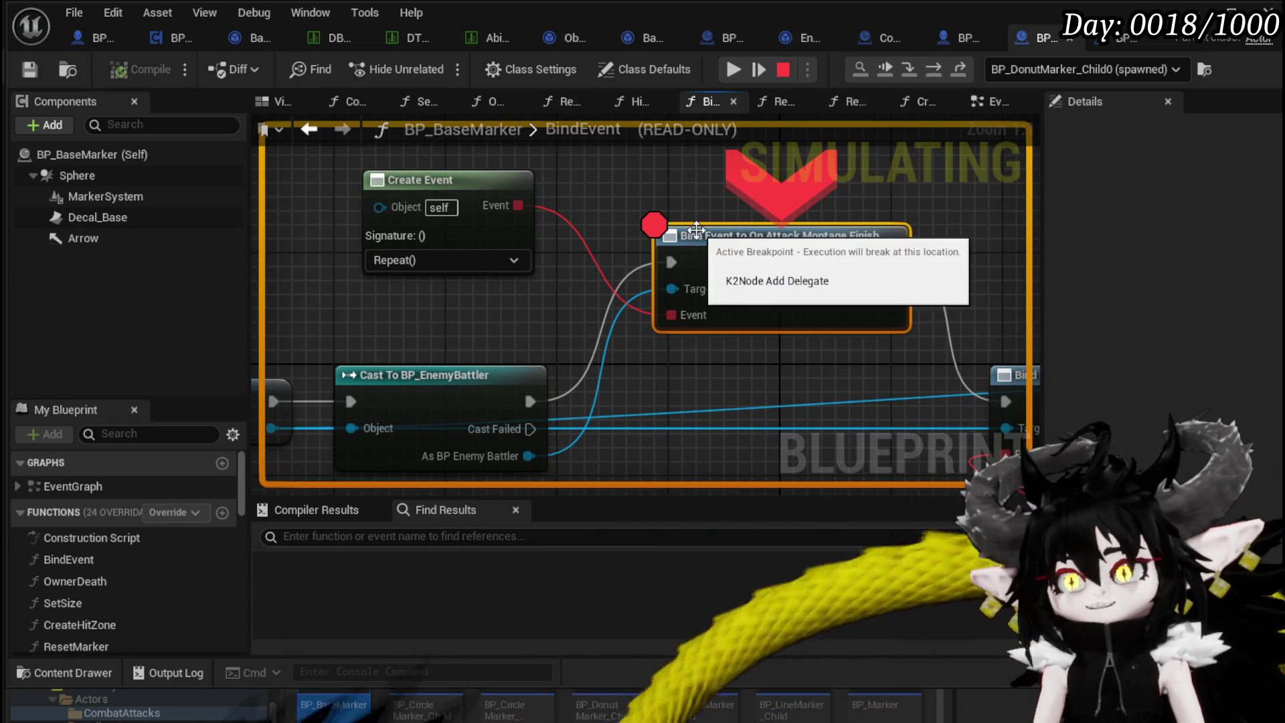
mouse_move(608, 198)
left_mouse_down()
mouse_move(588, 187)
mouse_move(721, 217)
left_mouse_up()
mouse_move(594, 210)
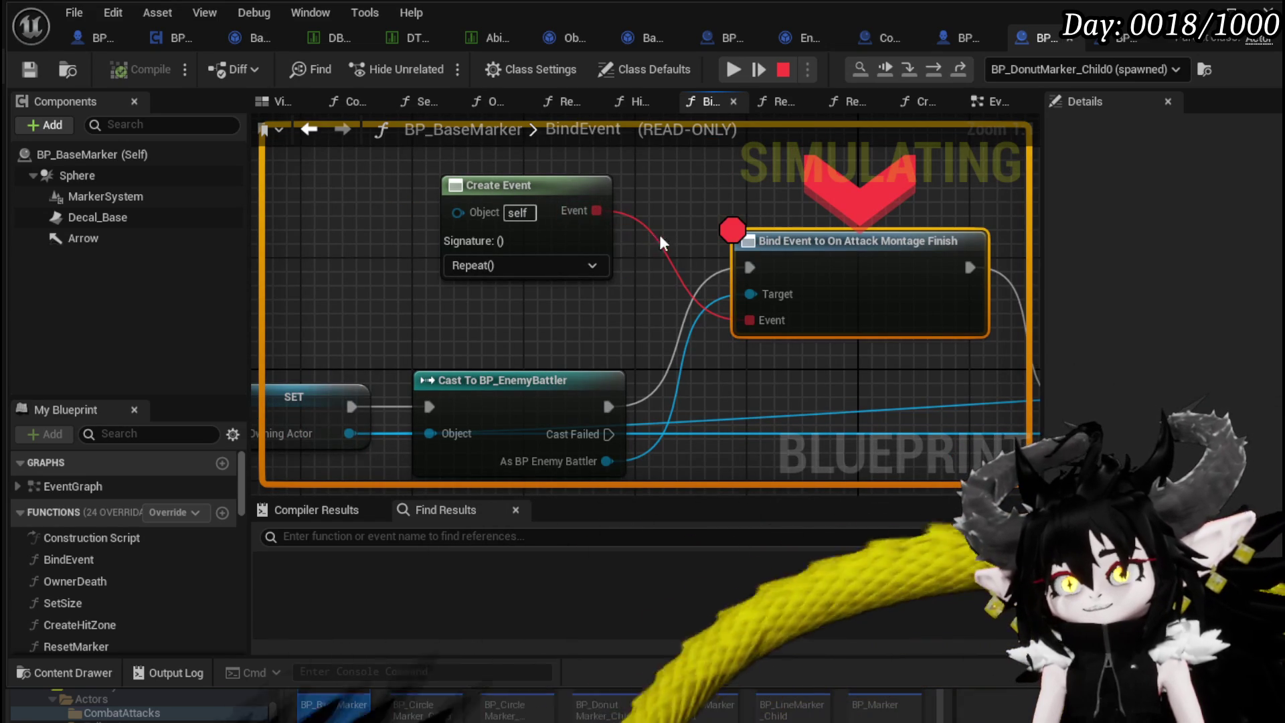
mouse_move(379, 163)
left_mouse_down()
mouse_move(175, 136)
mouse_move(505, 152)
mouse_move(290, 144)
left_mouse_up()
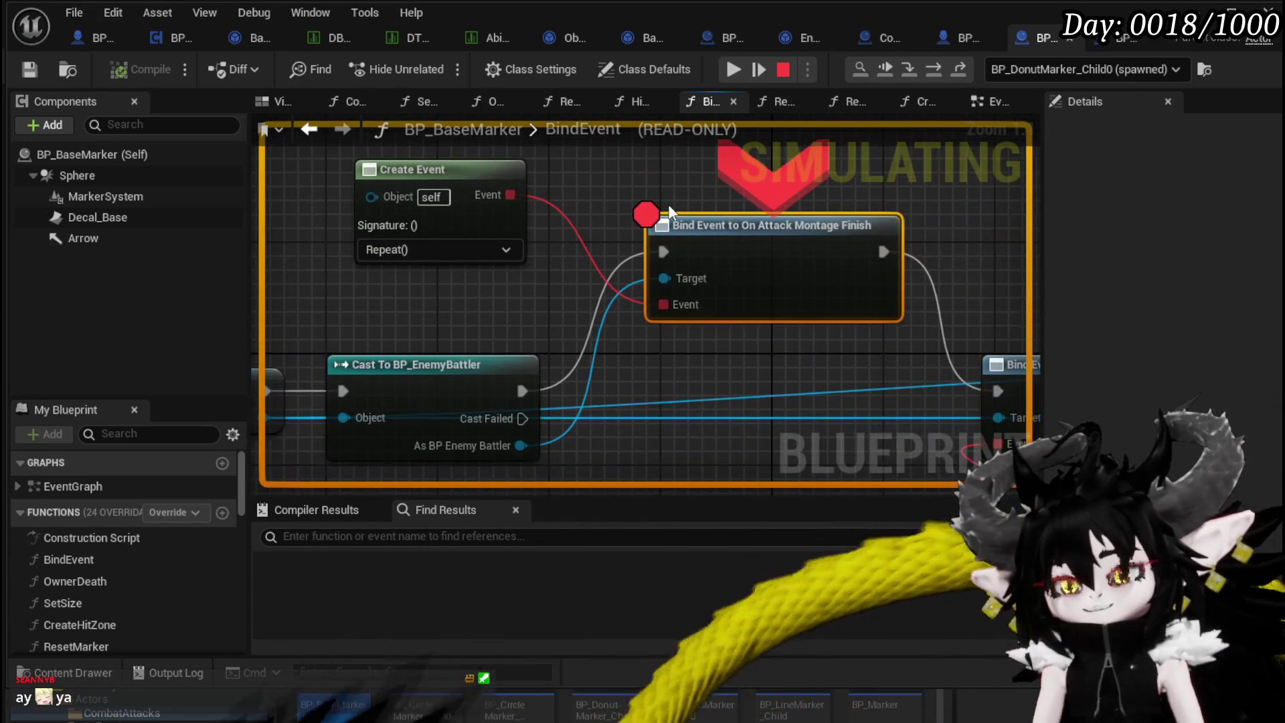
mouse_move(664, 201)
left_mouse_down()
mouse_move(572, 175)
mouse_move(696, 190)
left_mouse_up()
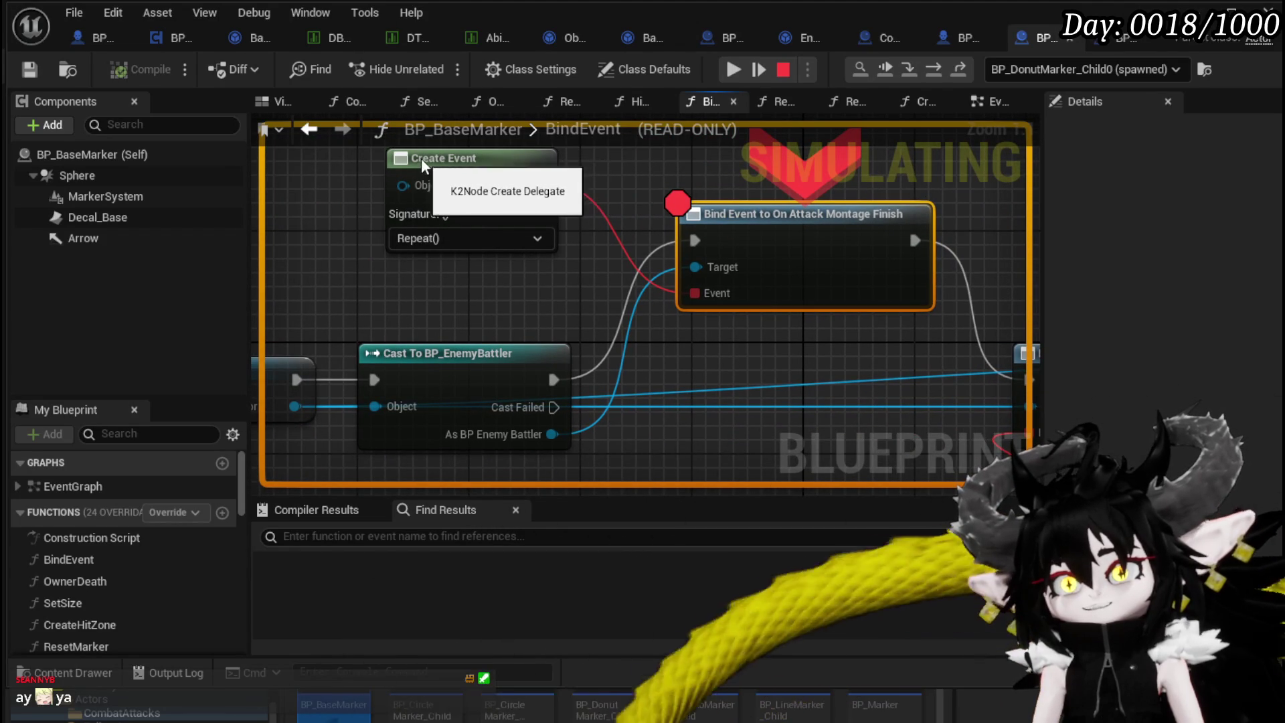
mouse_move(682, 294)
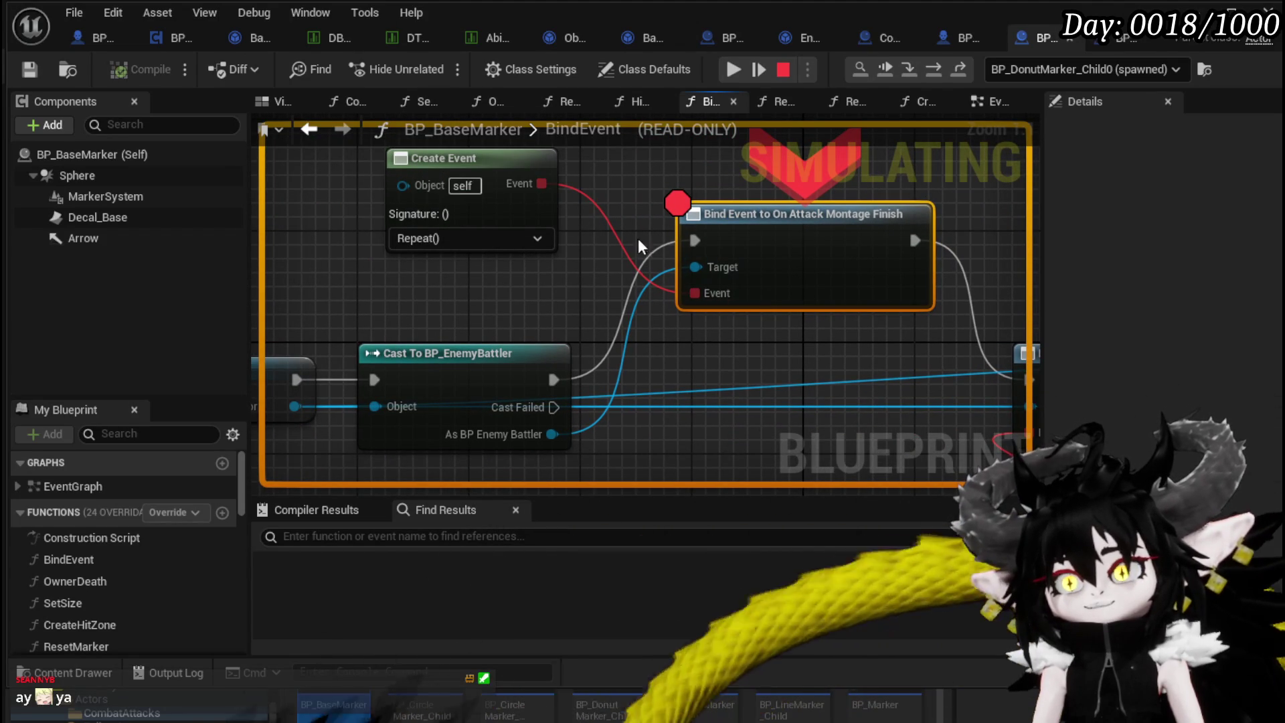
Resume the game twice, then switch to the BPC_EnemyMovement blueprint.
left_click(730, 71)
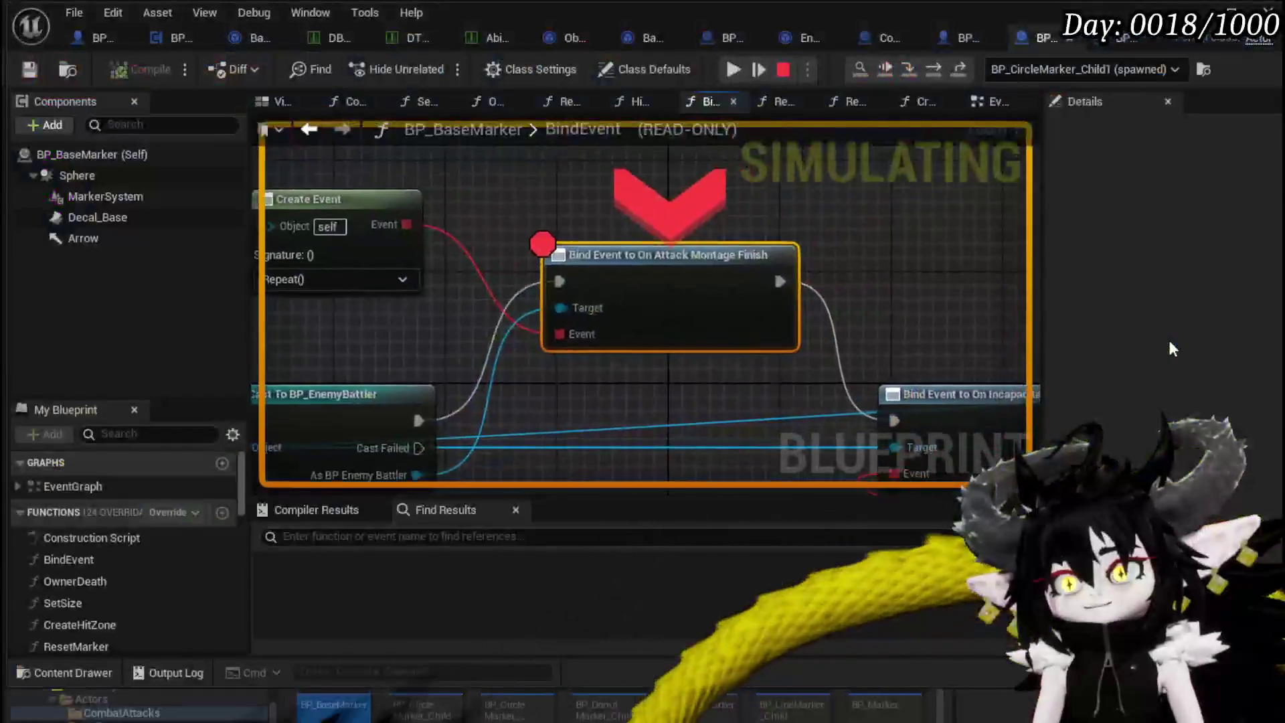
left_click(732, 68)
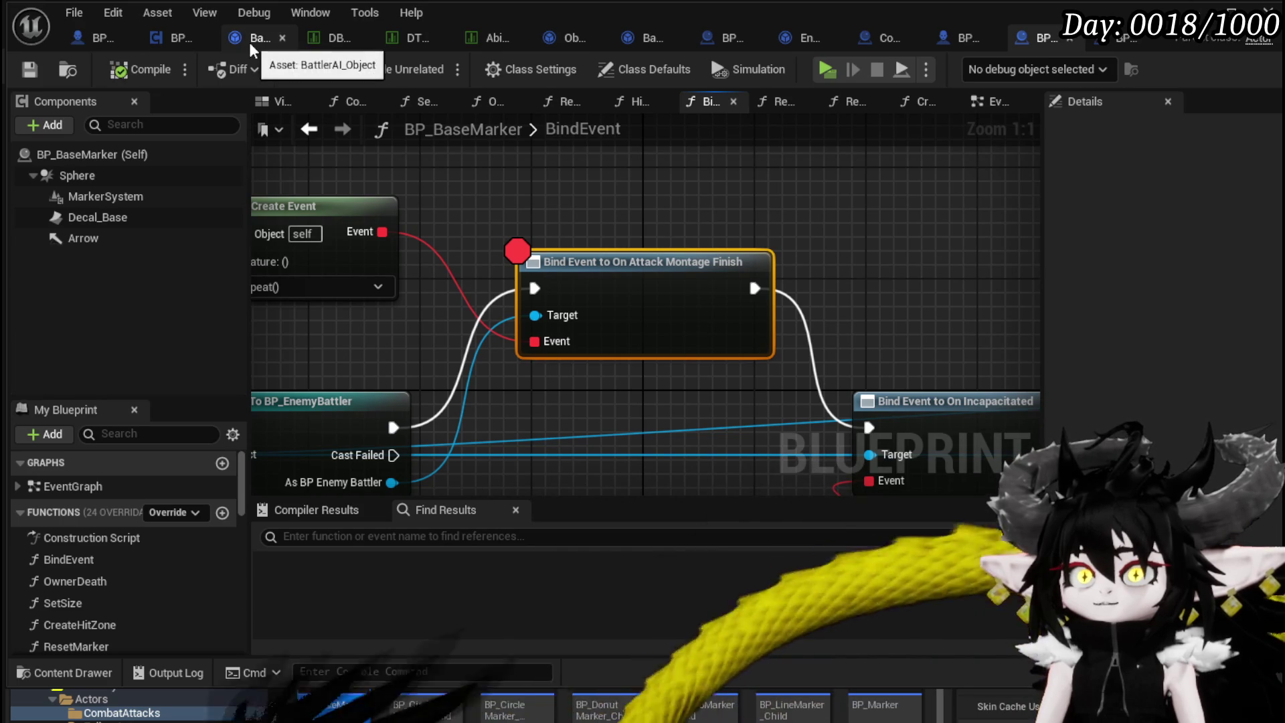
left_click(186, 47)
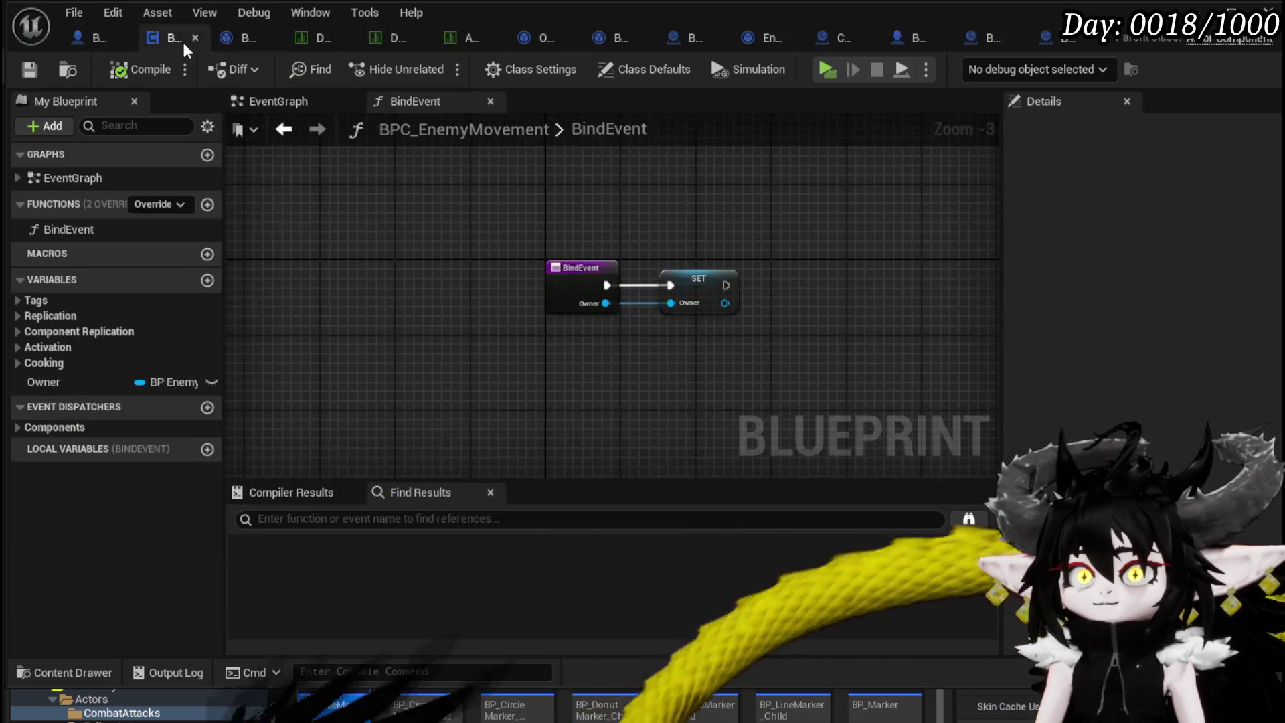
In BattlerAI_Object's EndAttack, connect Print String's exec output to Set Ability on CD.
left_click(229, 43)
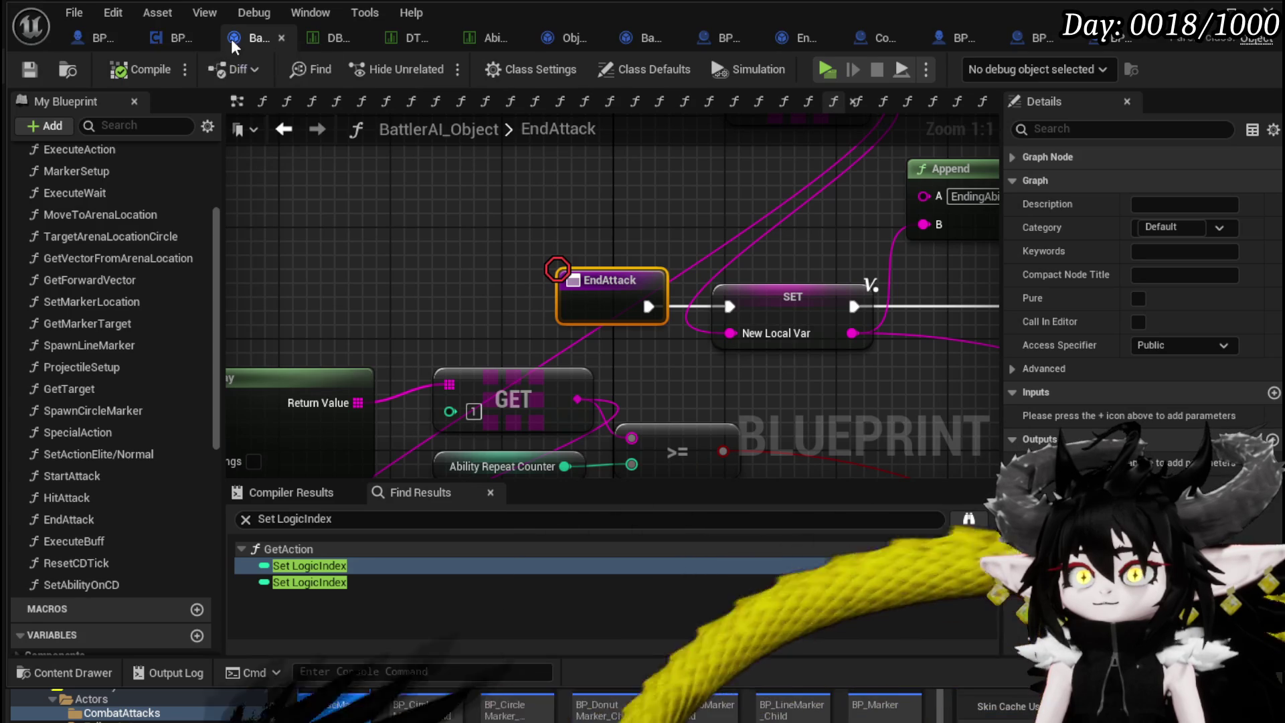
mouse_move(659, 237)
left_mouse_down()
mouse_move(261, 234)
mouse_move(530, 207)
left_mouse_up()
scroll(348, 231, "down", 4)
scroll(613, 215, "up", 2)
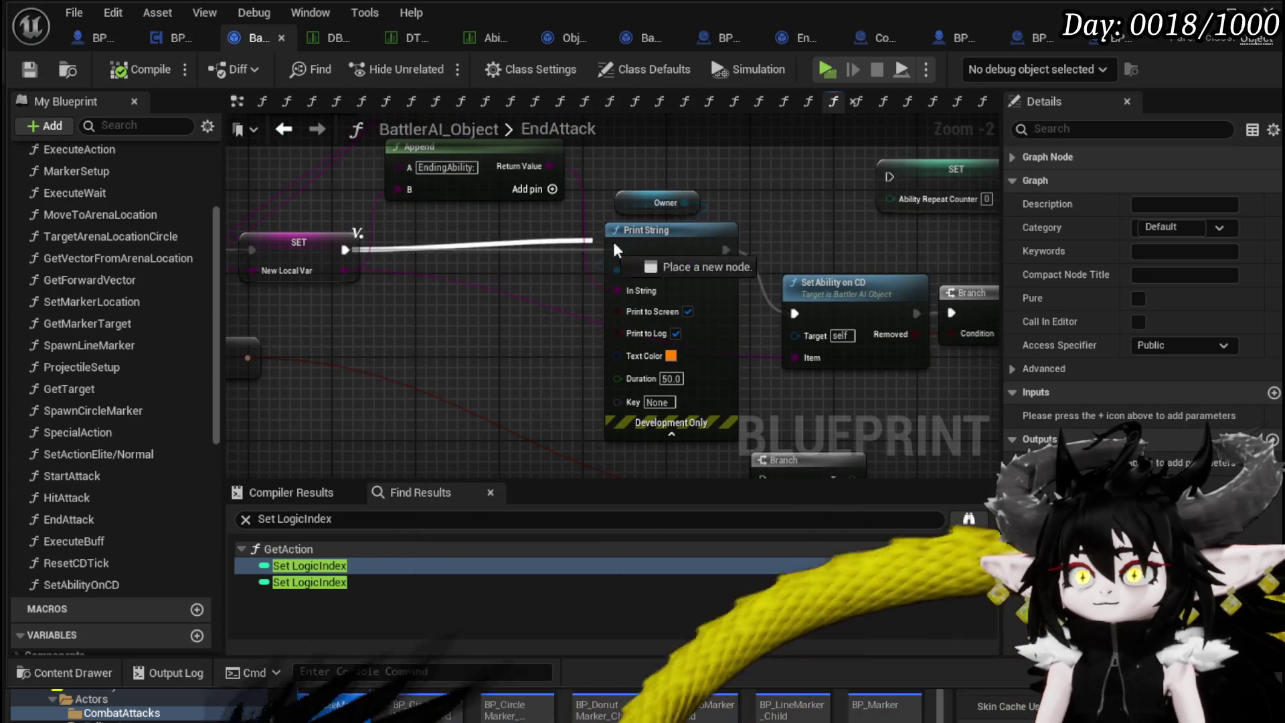
scroll(725, 250, "down", 1)
mouse_move(794, 315)
left_mouse_down()
mouse_move(690, 228)
mouse_move(474, 194)
left_mouse_up()
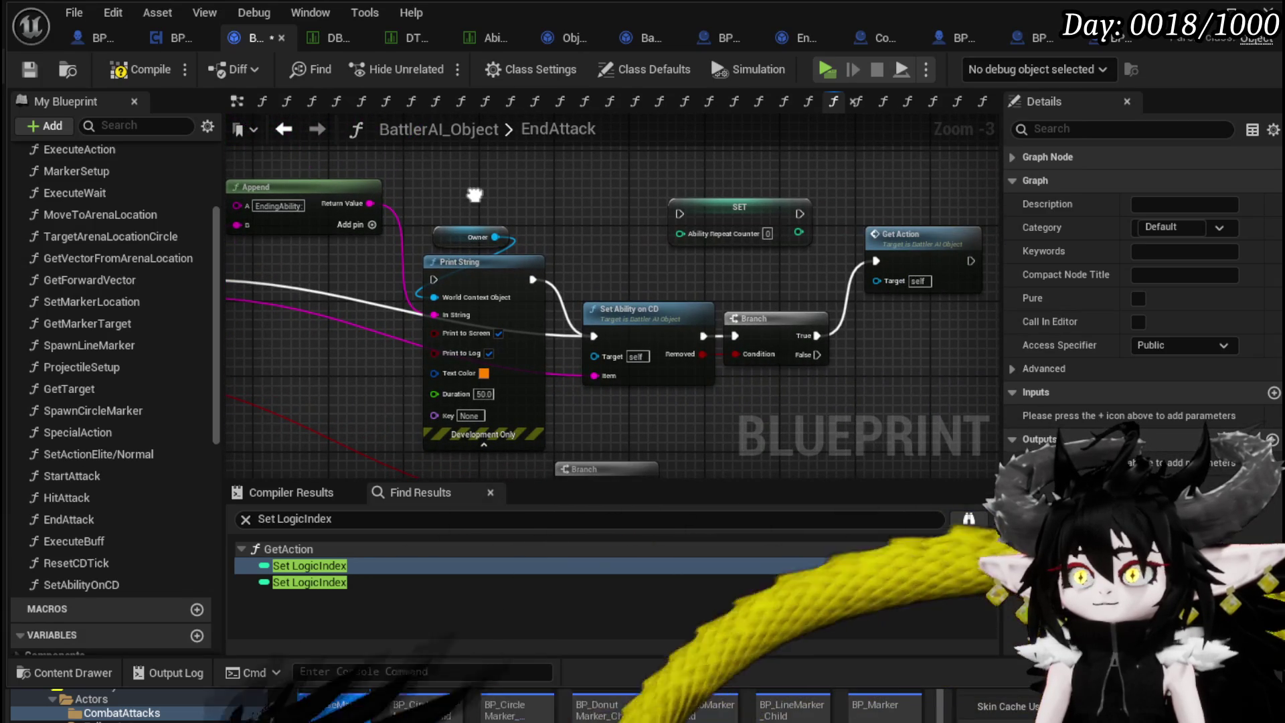
Move the Print String and Owner nodes up, save, and open SetAbilityOnCD.
left_click_drag(466, 275, 466, 200)
left_click(38, 73)
double_click(110, 584)
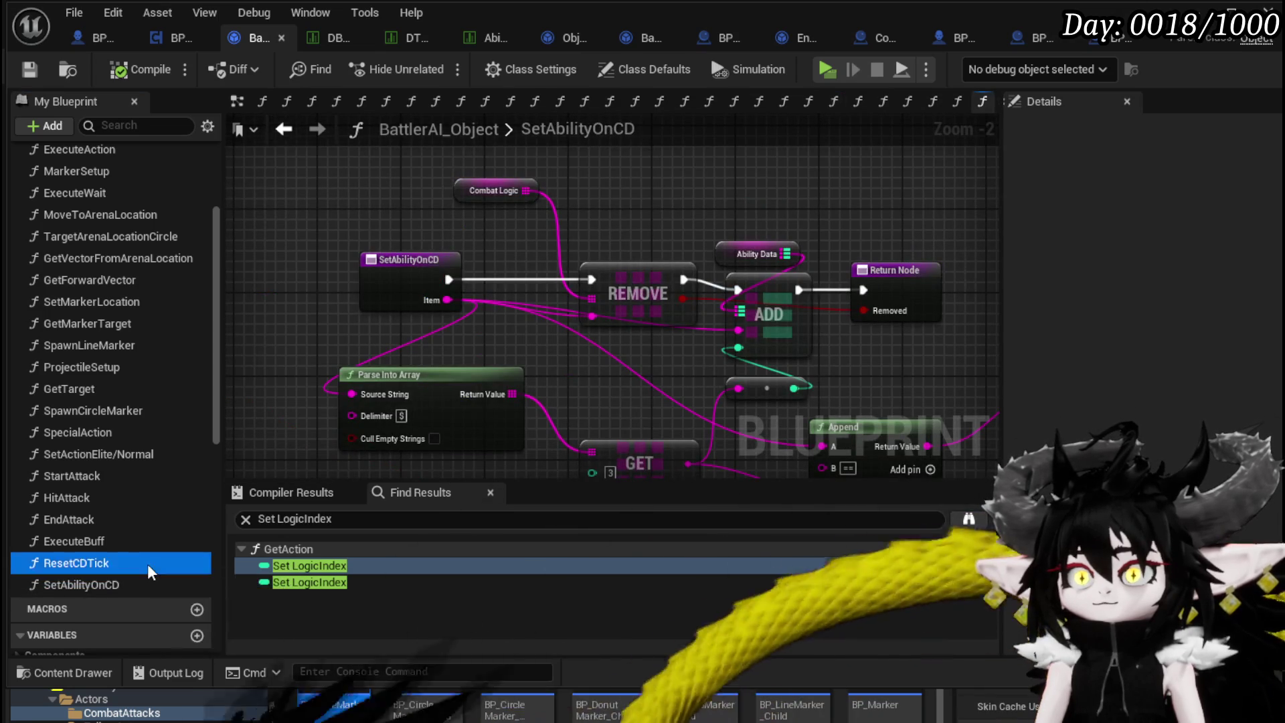
In ResetCDTick, move the AbilityData and ADD nodes down and save the blueprint.
double_click(148, 567)
scroll(447, 452, "down", 1)
left_click_drag(494, 430, 290, 422)
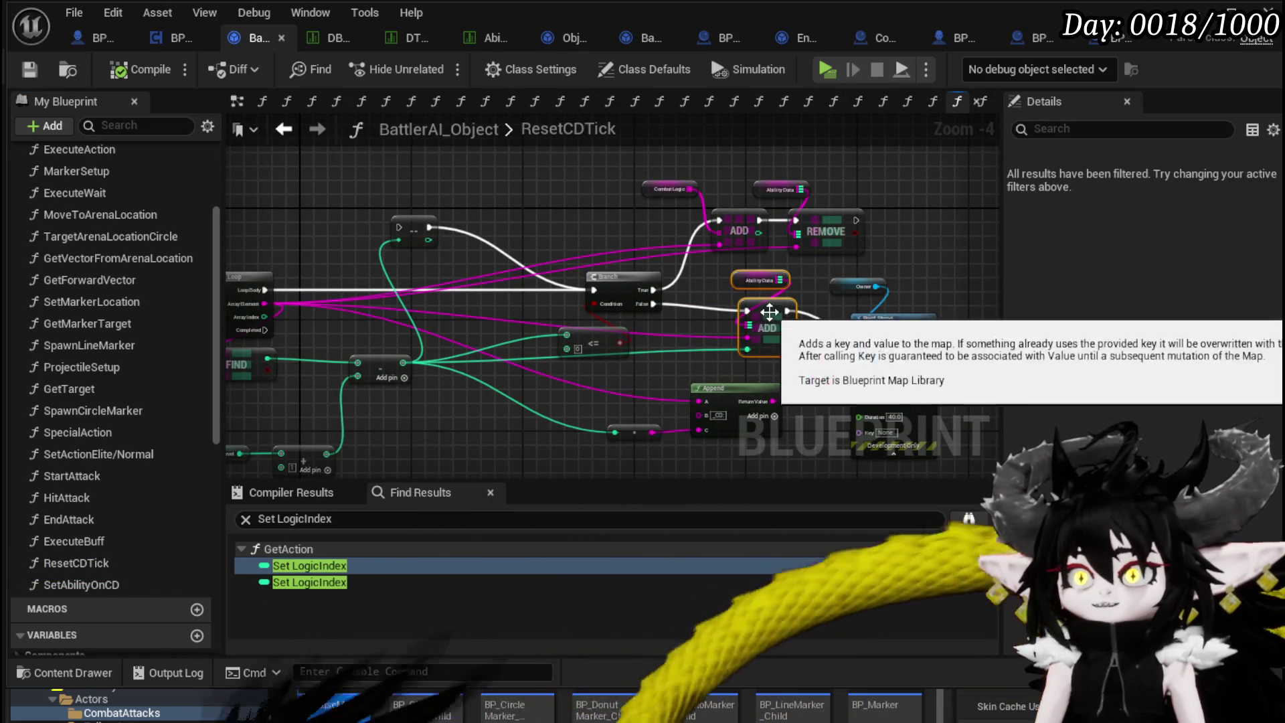
left_click_drag(776, 315, 785, 335)
left_click(690, 251)
left_click(29, 69)
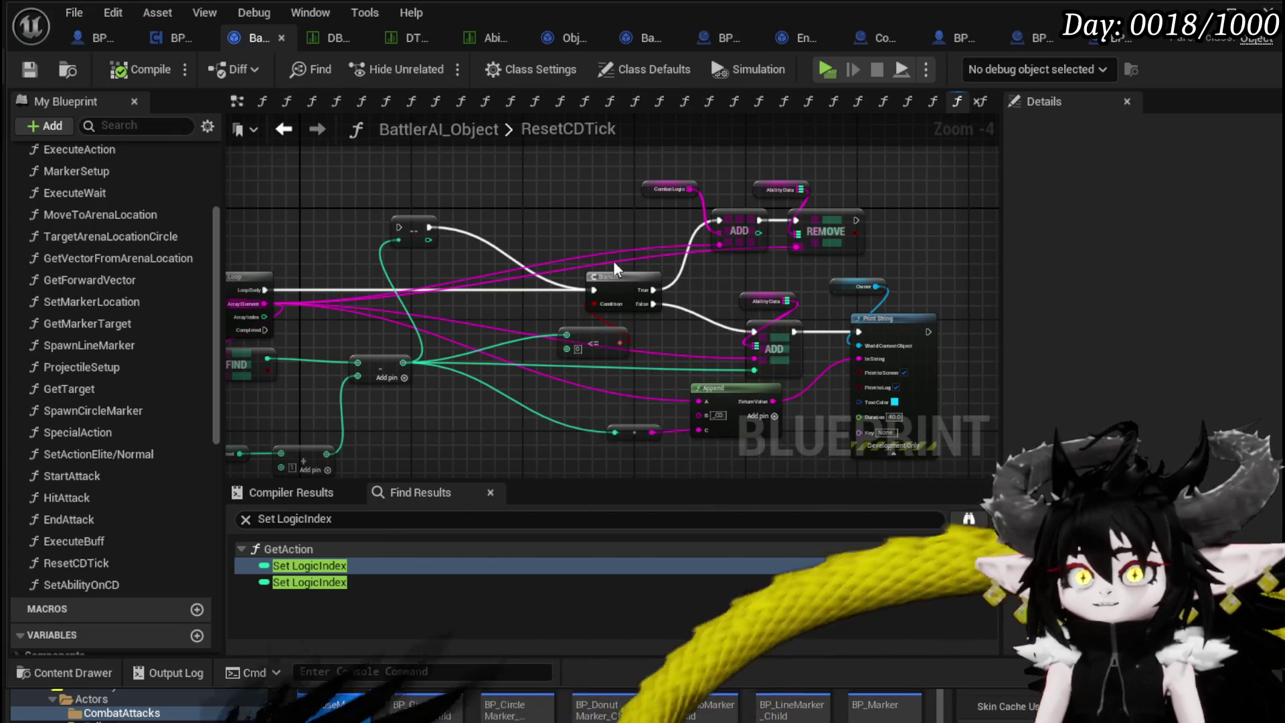
Move the Encounter and Owner nodes up-left, then switch to the DB_EnemyMontage data table.
mouse_move(680, 282)
left_mouse_down()
mouse_move(979, 262)
mouse_move(1045, 284)
left_mouse_up()
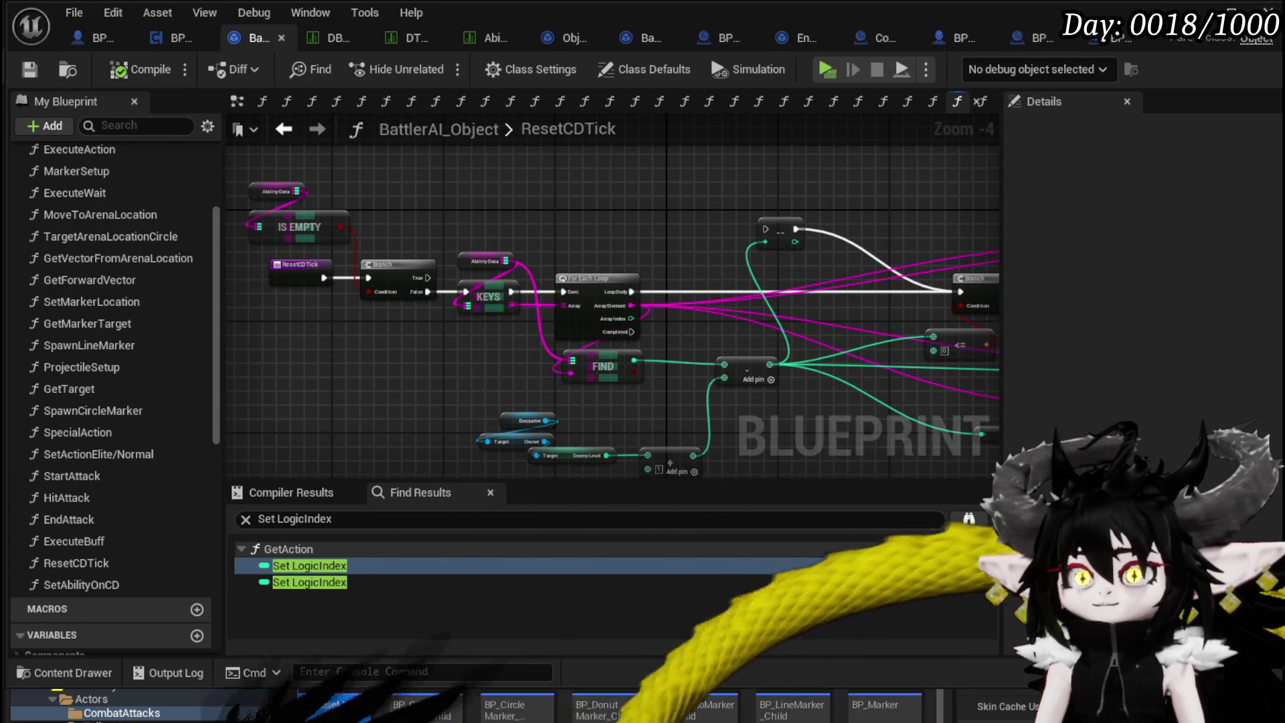
left_click_drag(610, 354, 559, 349)
mouse_move(489, 405)
left_mouse_down()
mouse_move(439, 436)
mouse_move(442, 420)
mouse_move(391, 387)
left_mouse_up()
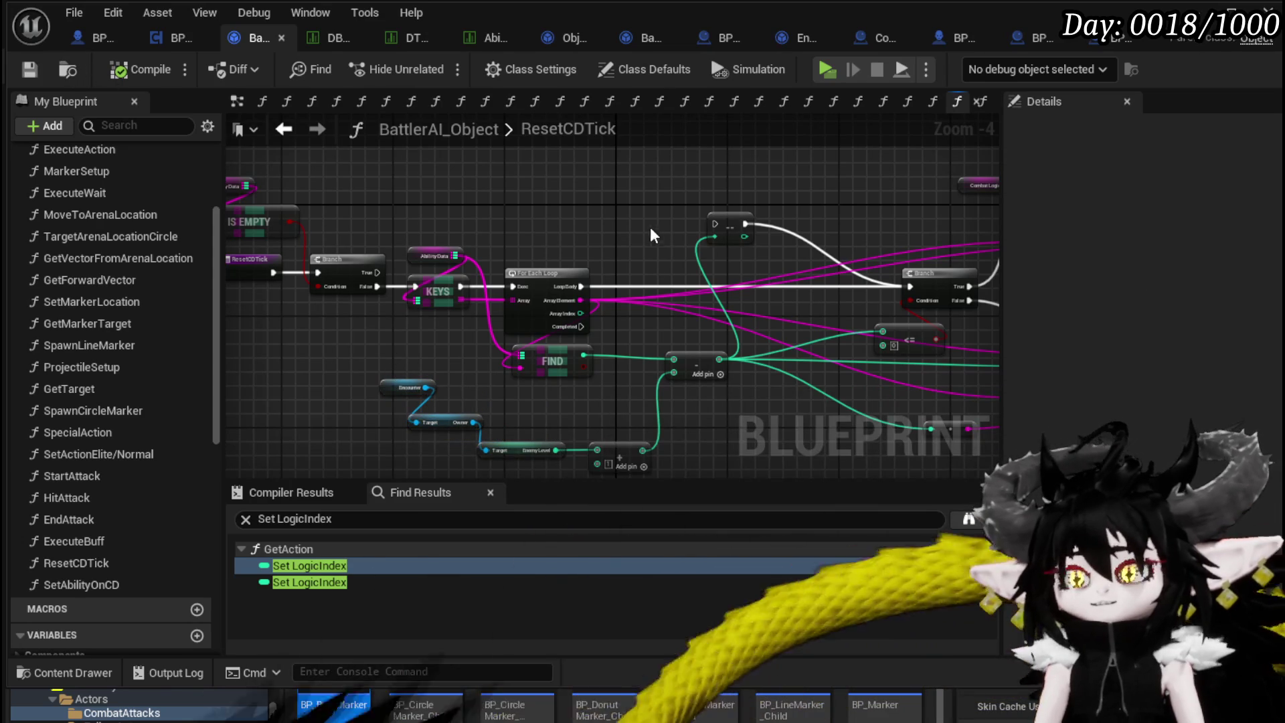
left_click(317, 41)
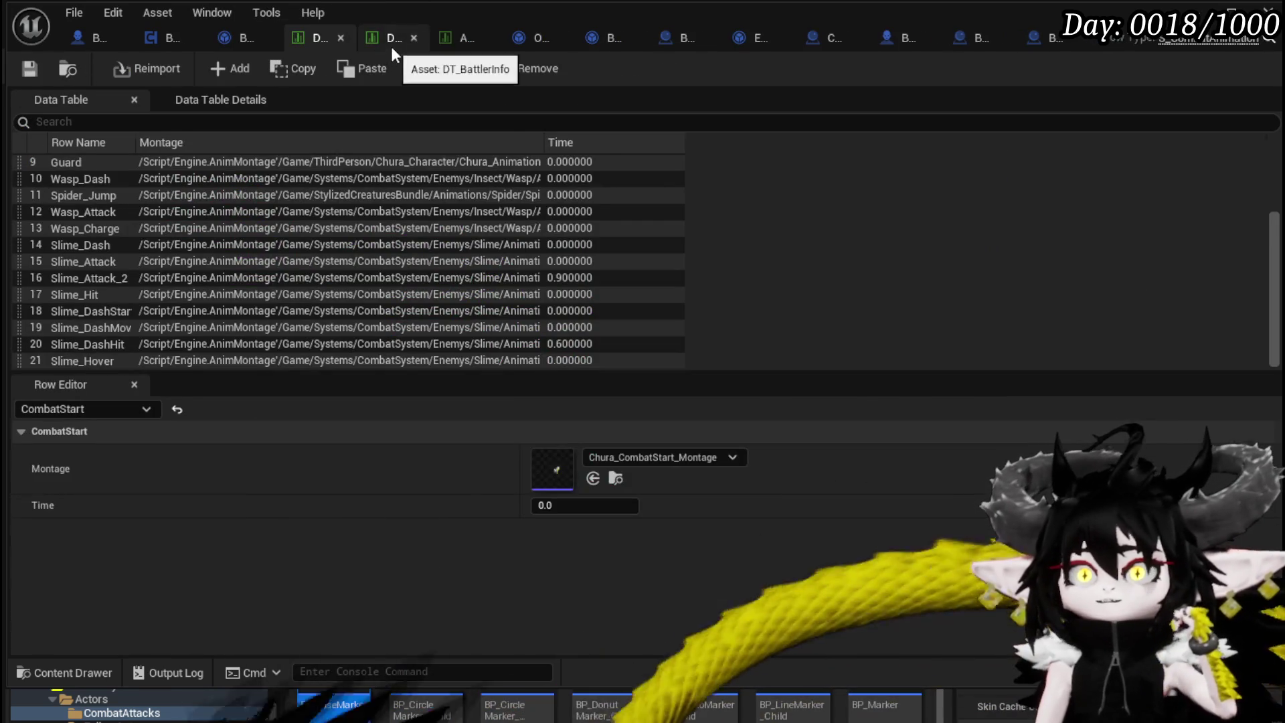
Append $10 to the first Combat Logic entry of the Slime_Earth|Elite row.
left_click(391, 46)
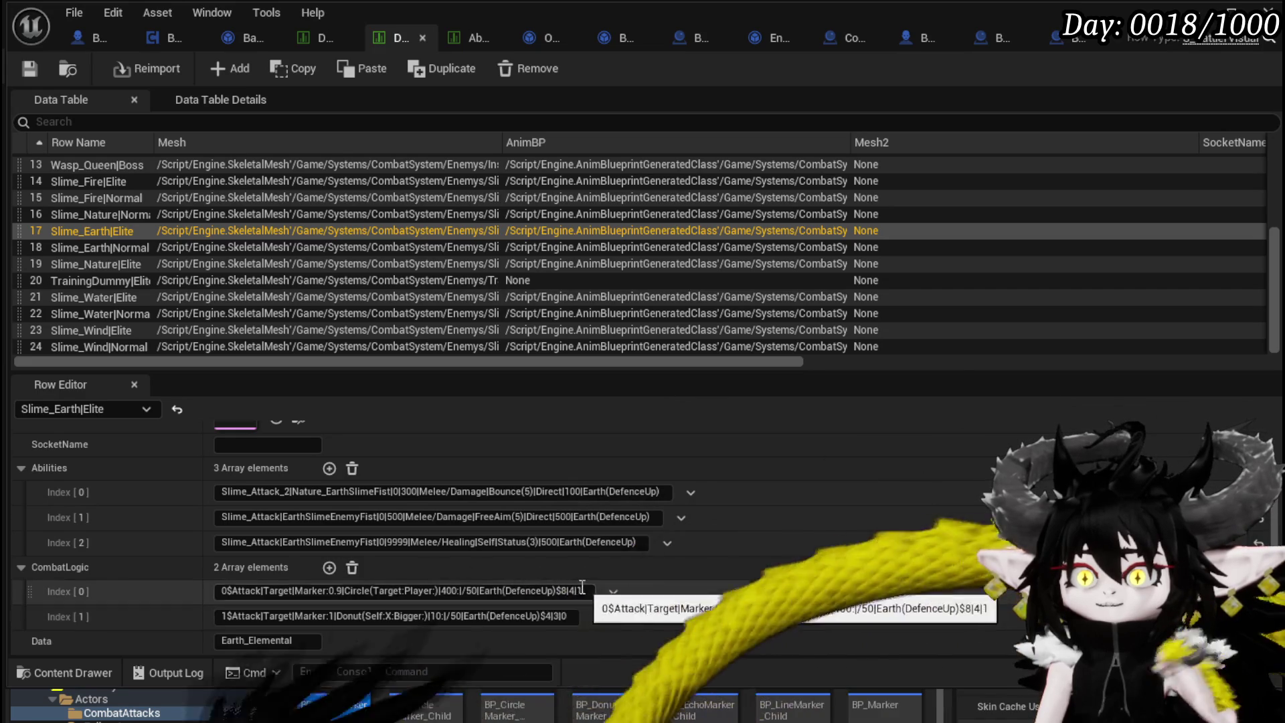
left_click(583, 591)
key("End")
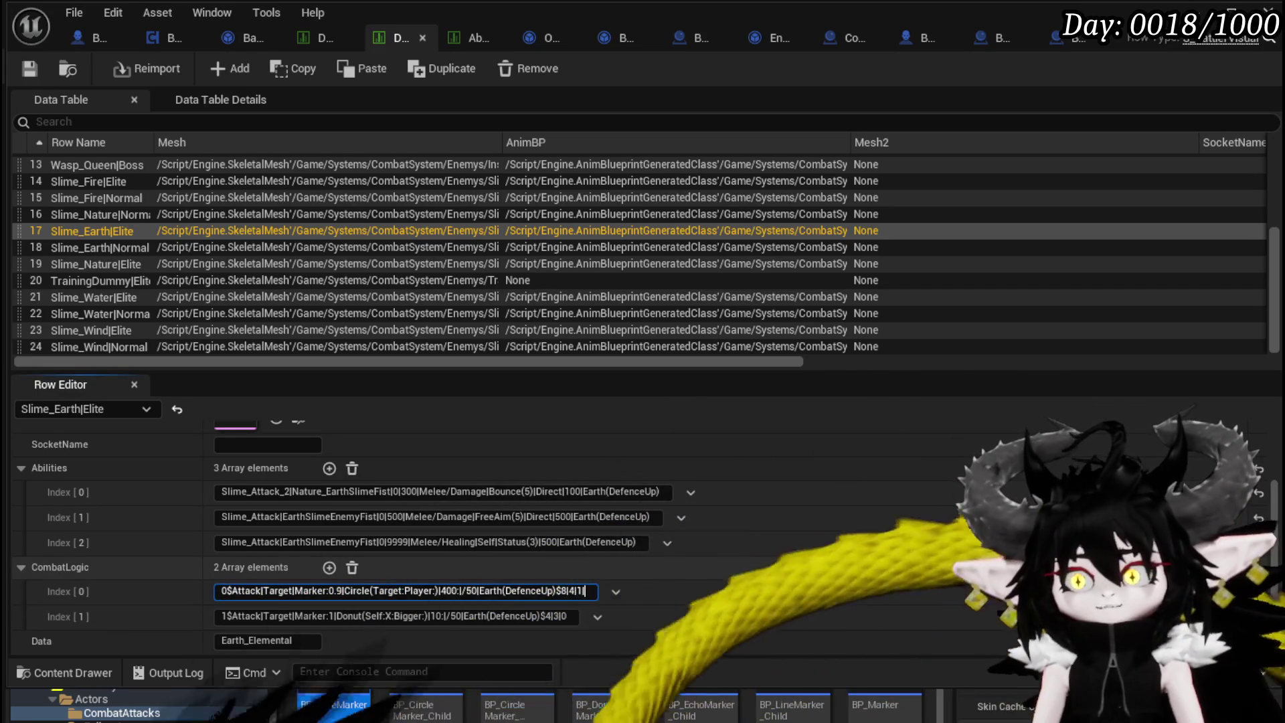
type("$5")
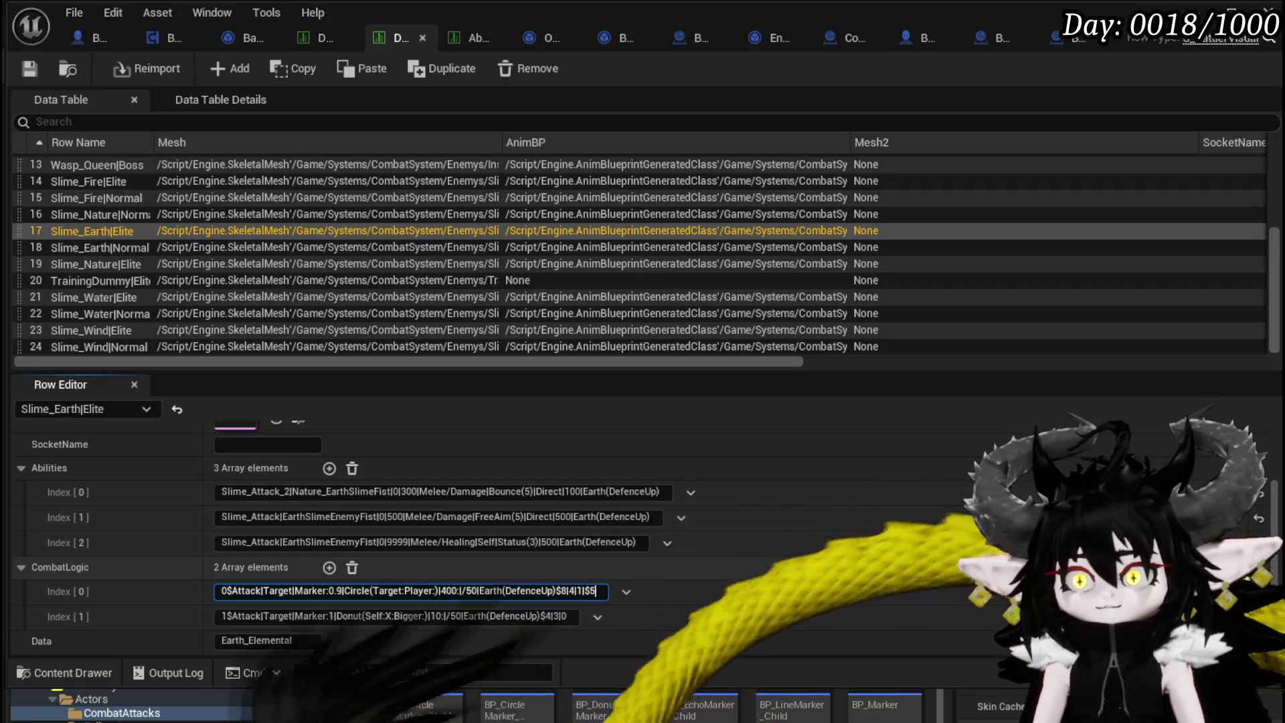
type("10")
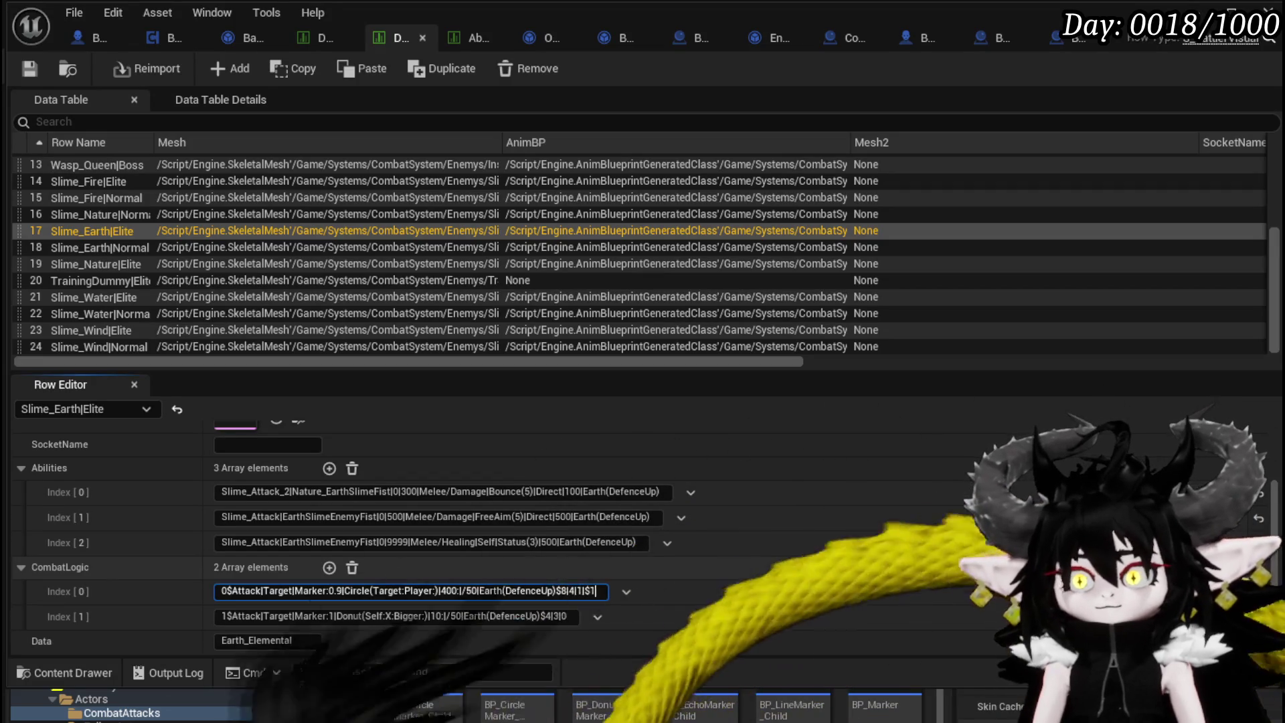
key("Return")
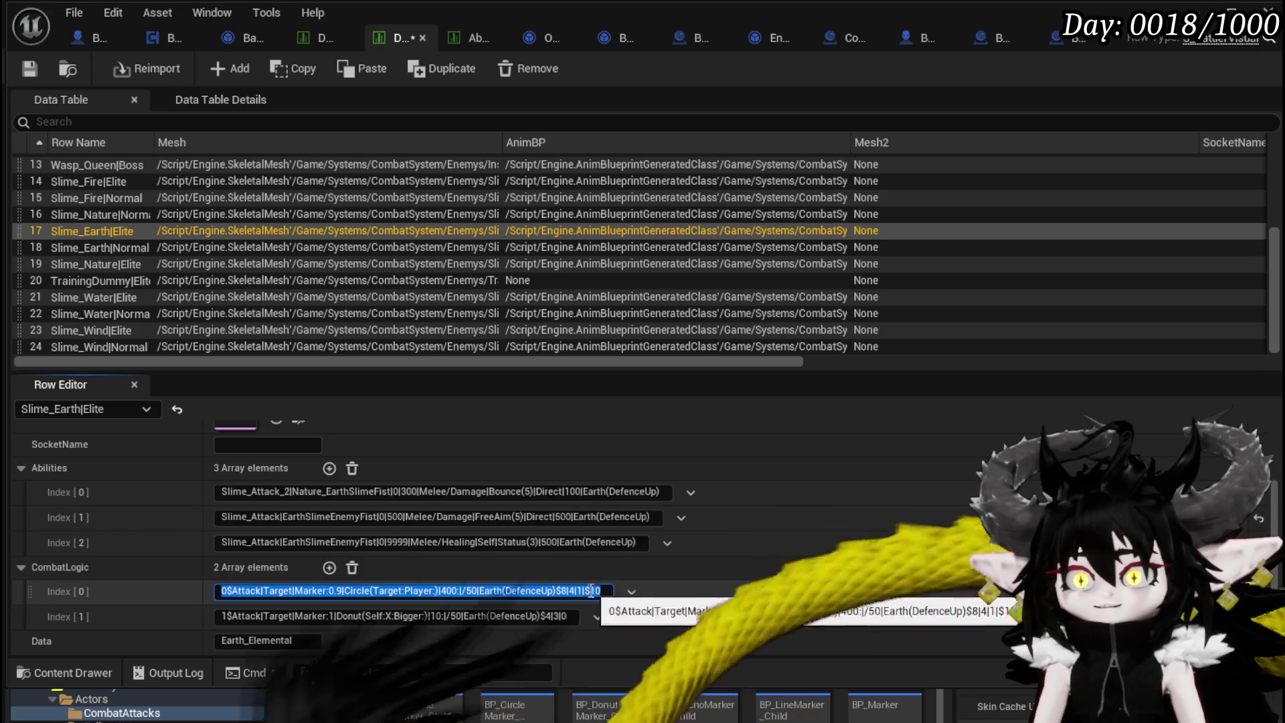
Append |$10 to the second Combat Logic entry, save the table, and launch a standalone preview.
left_click(569, 617)
type("|$10")
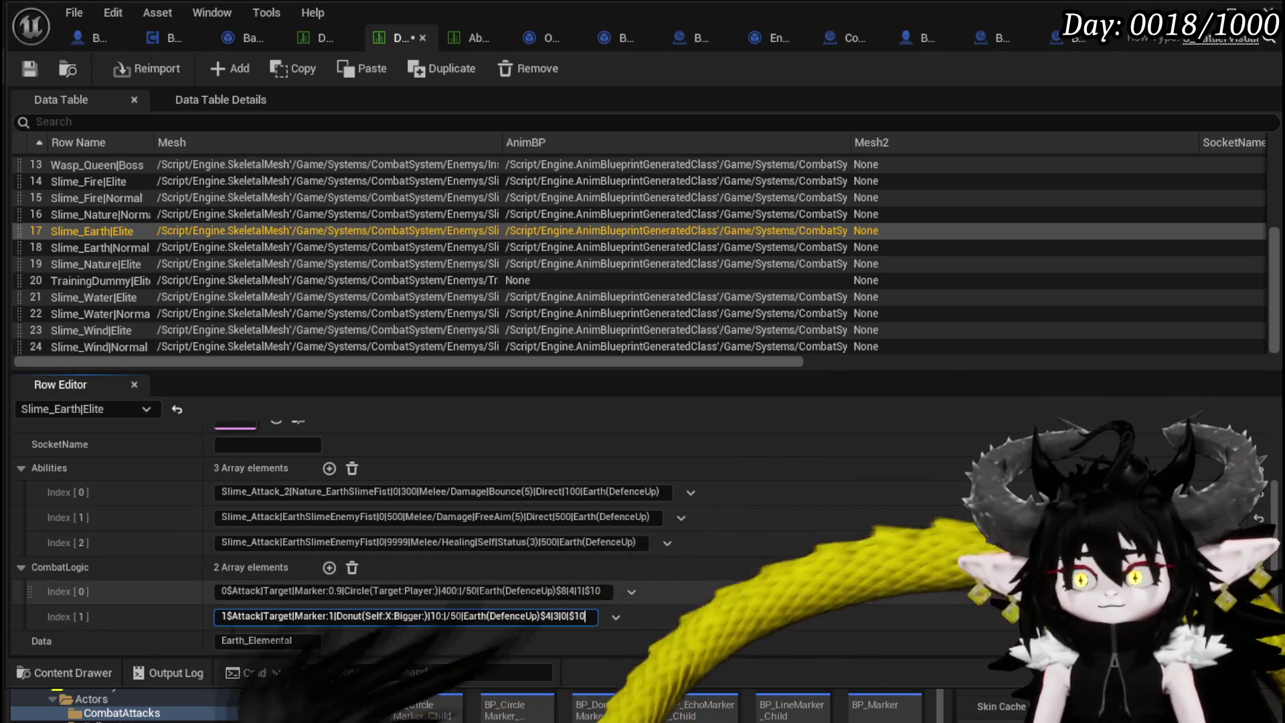
key("ctrl+a")
left_click(30, 68)
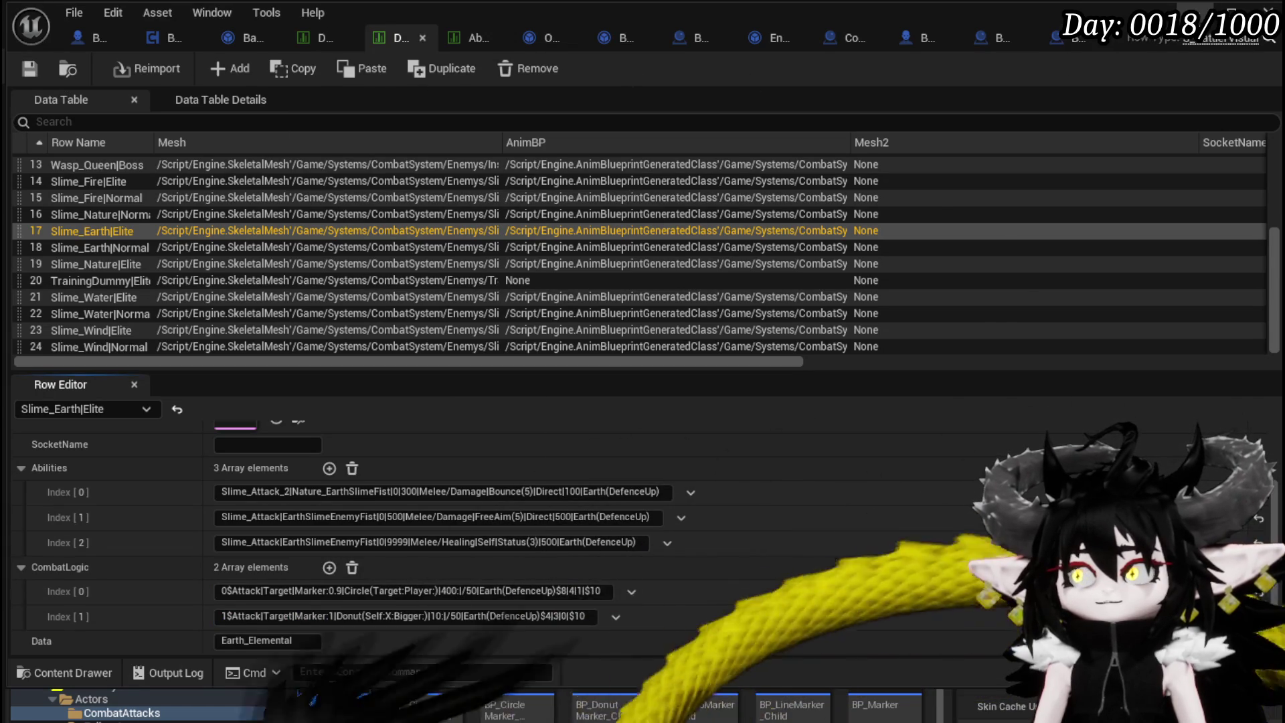
left_click(510, 63)
key("w")
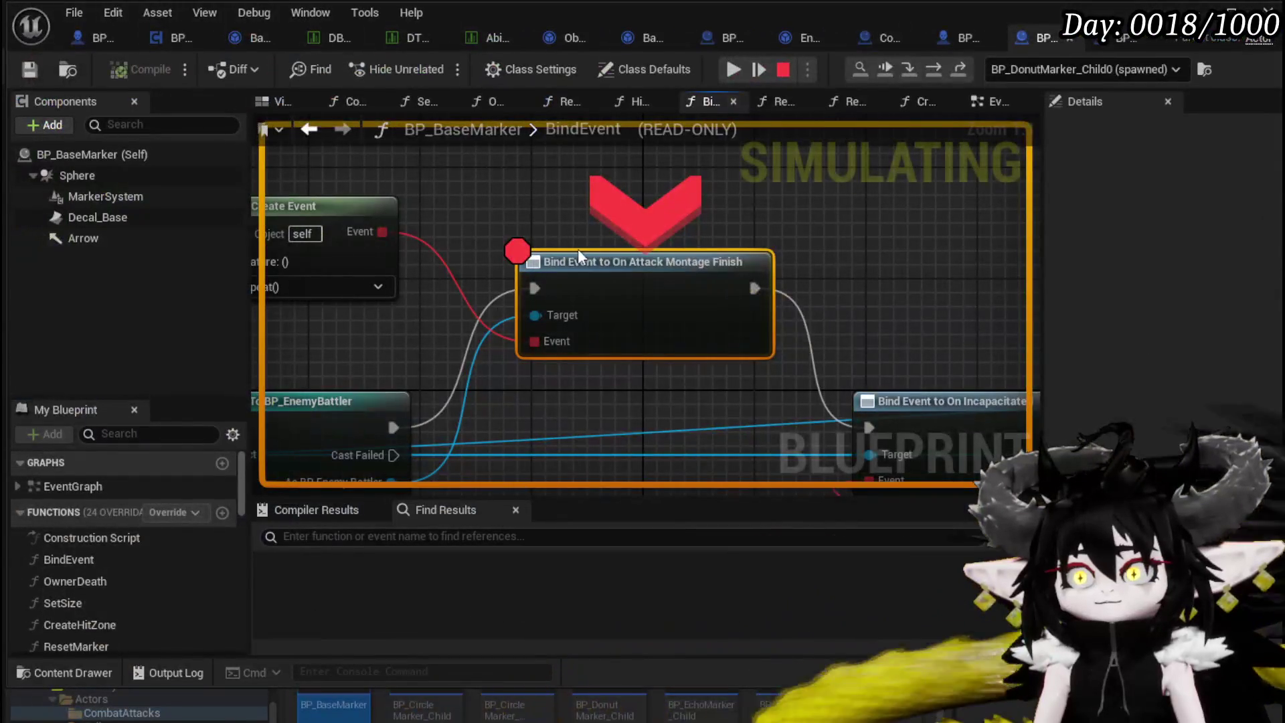
Remove the breakpoint from the Bind Event node and resume the preview.
right_click(587, 268)
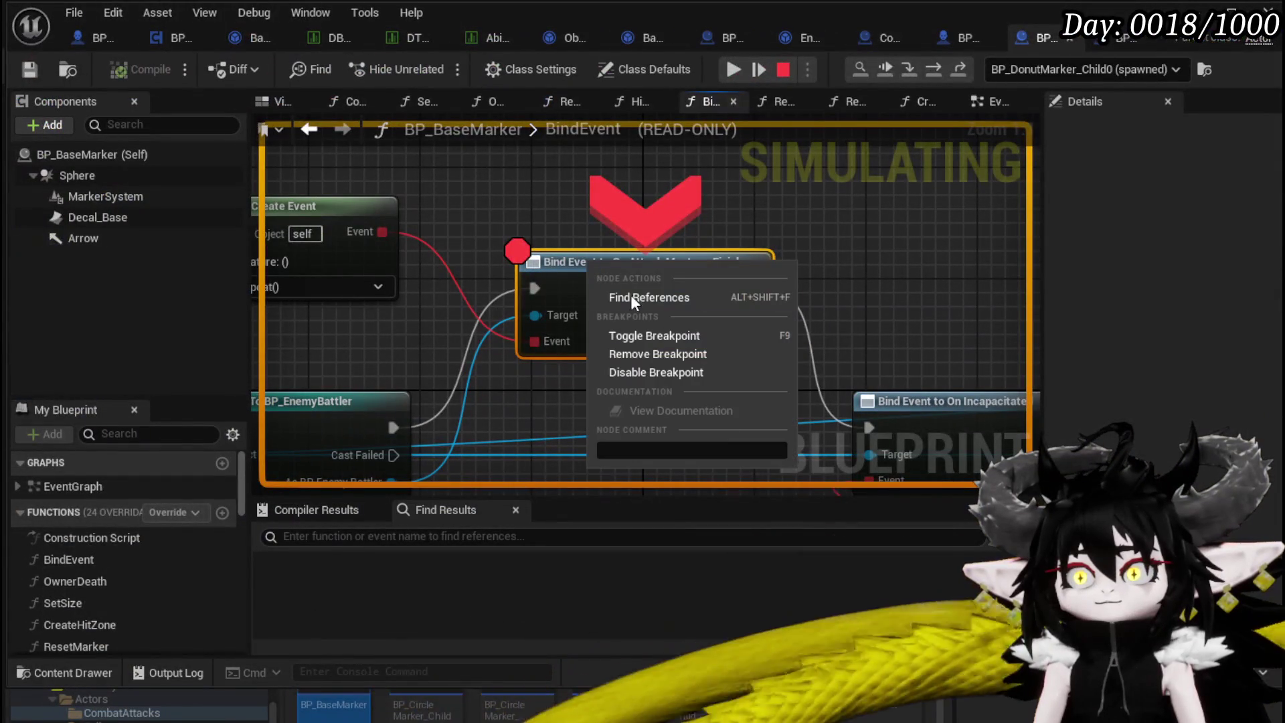
left_click(629, 357)
left_click(733, 70)
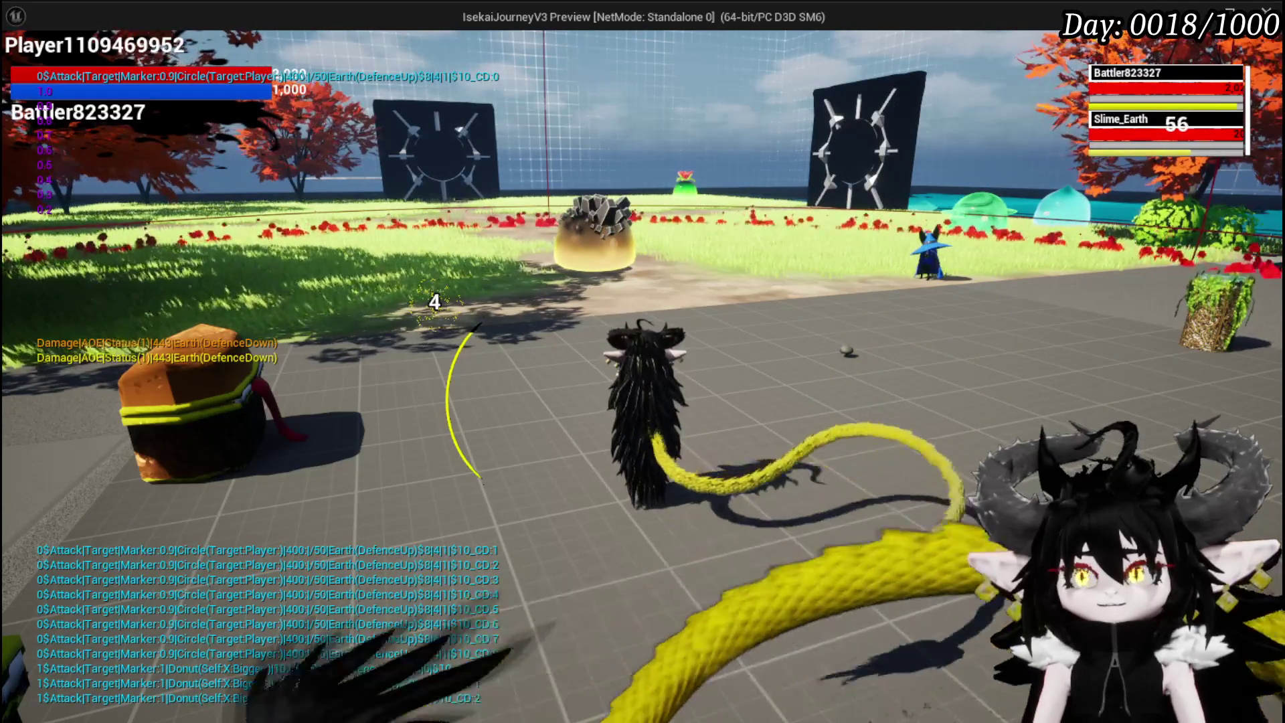
Play through the Slime_Earth fight, then stop the preview with Esc.
left_click_drag(586, 348, 586, 290)
key("w")
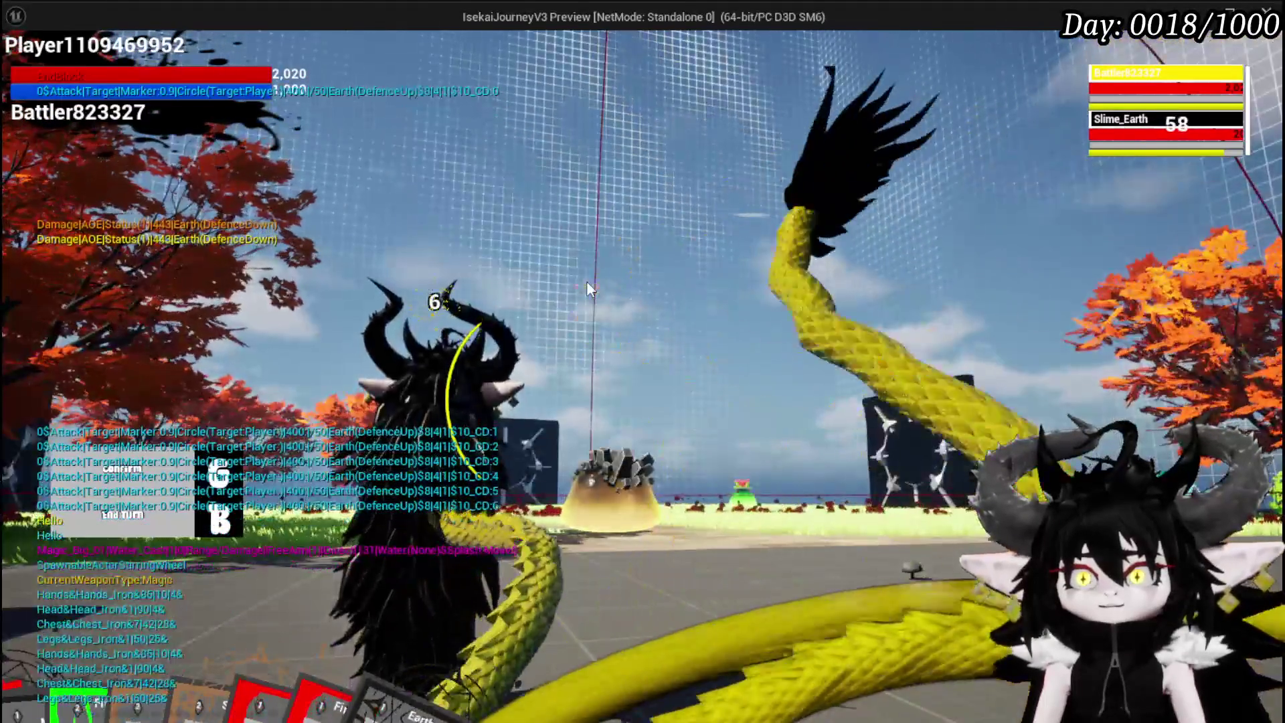
mouse_move(587, 281)
left_mouse_down()
mouse_move(351, 143)
mouse_move(440, 215)
mouse_move(407, 233)
mouse_move(412, 362)
mouse_move(472, 362)
mouse_move(455, 362)
left_mouse_up()
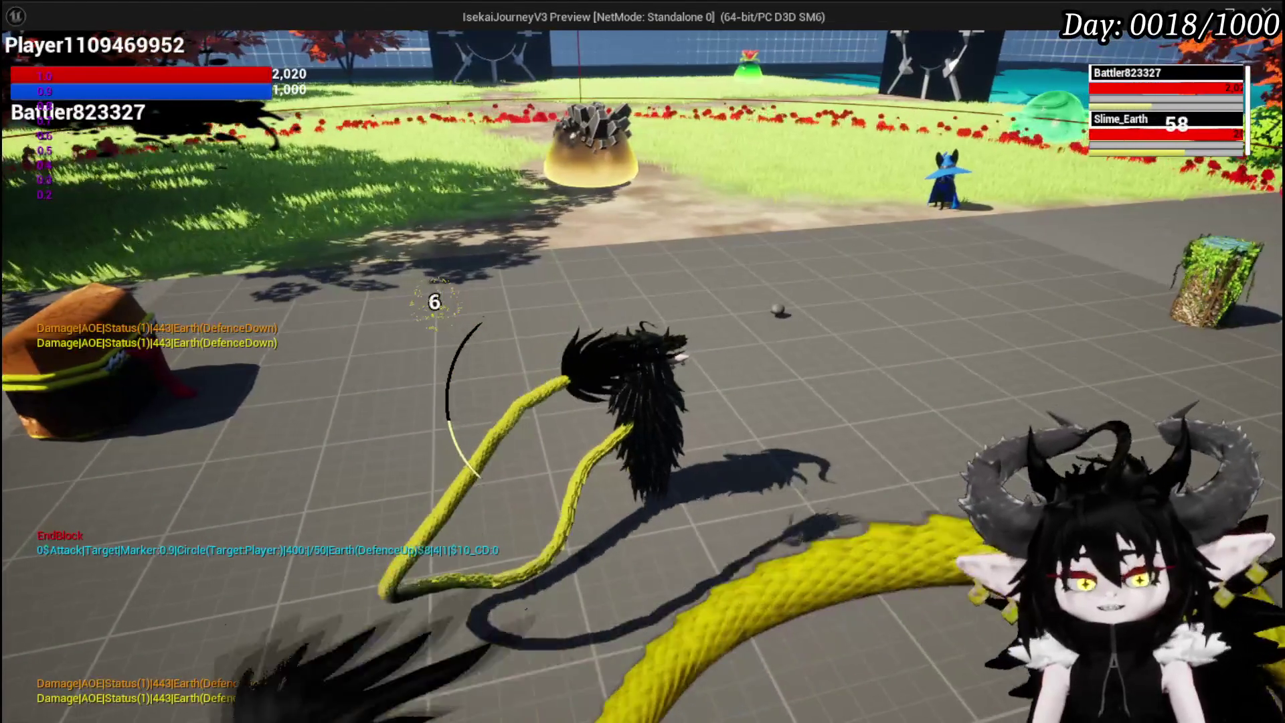
key("Escape")
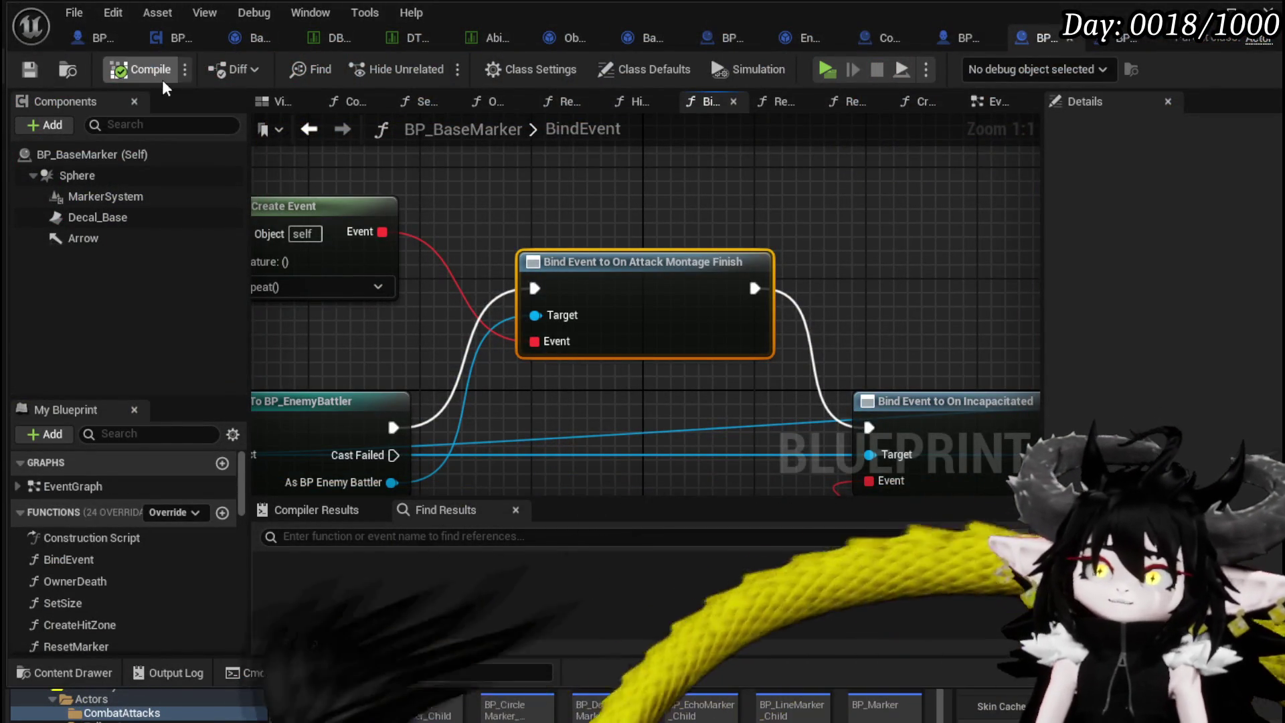
In BattlerAI_Object, open the SetAbilityOnCD, ResetCDTick, and then EndAttack function graphs.
left_click(239, 46)
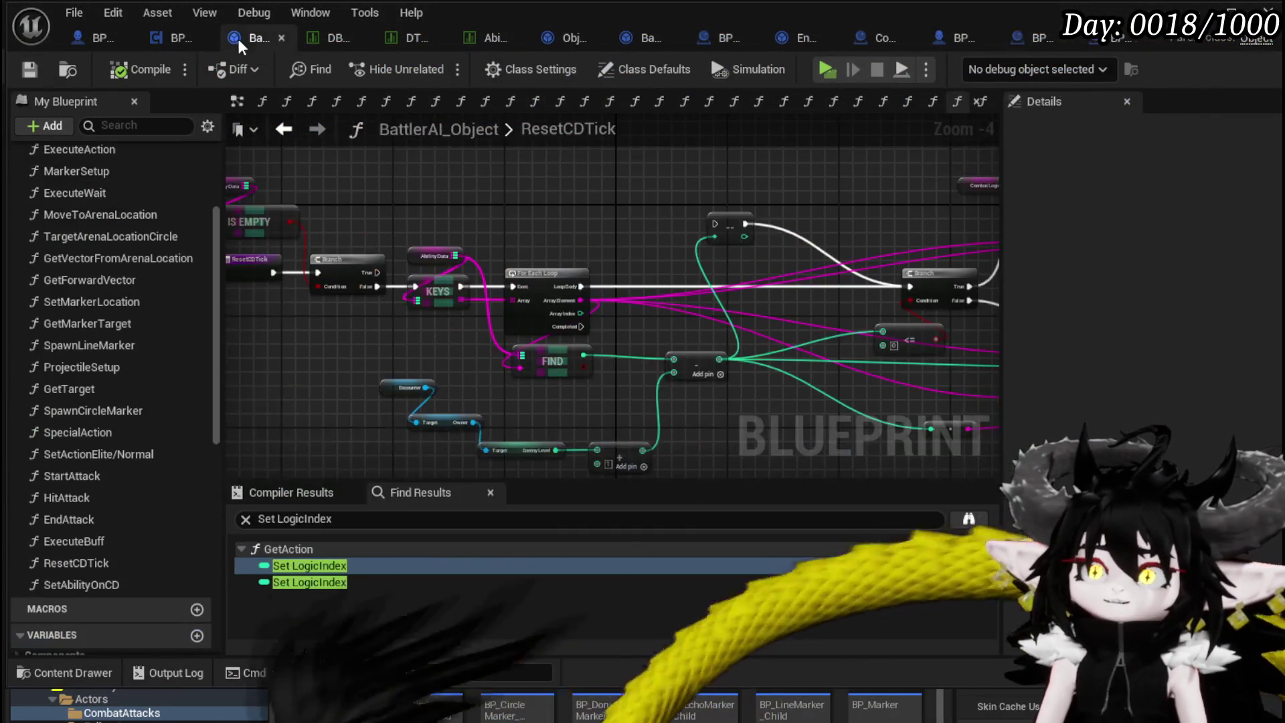
scroll(576, 287, "down", 2)
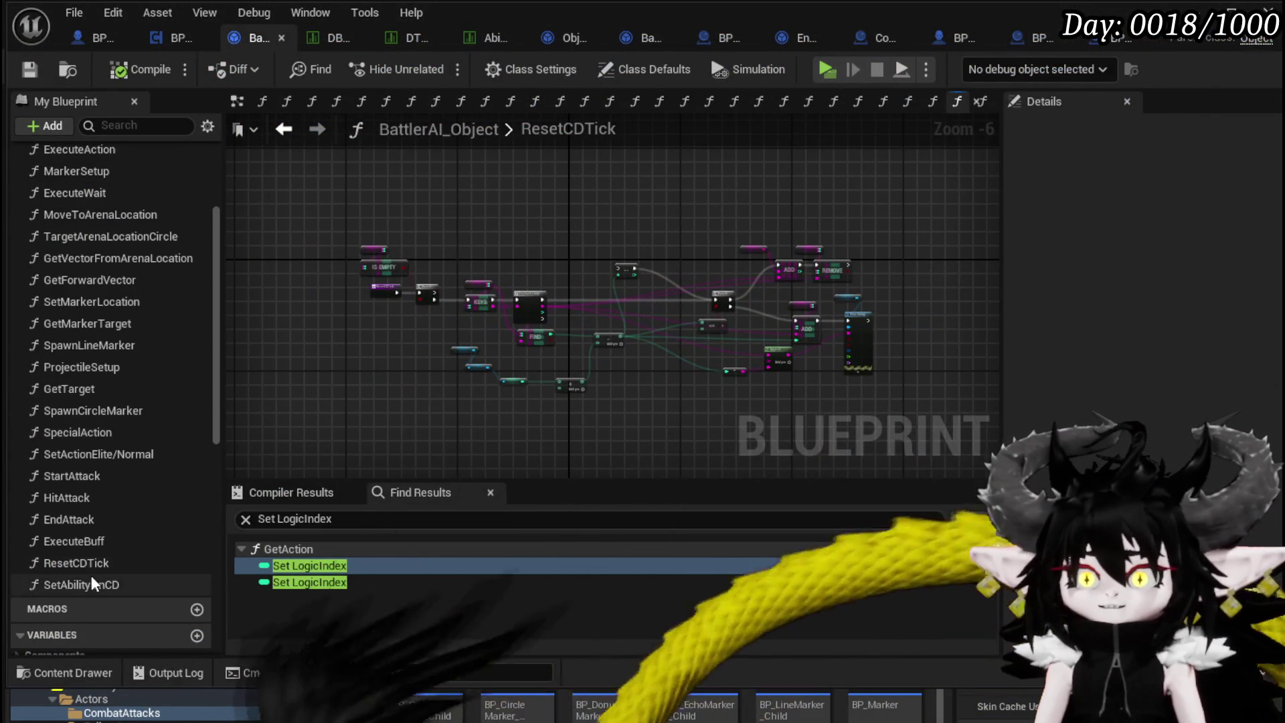
double_click(93, 584)
left_click_drag(758, 310, 546, 307)
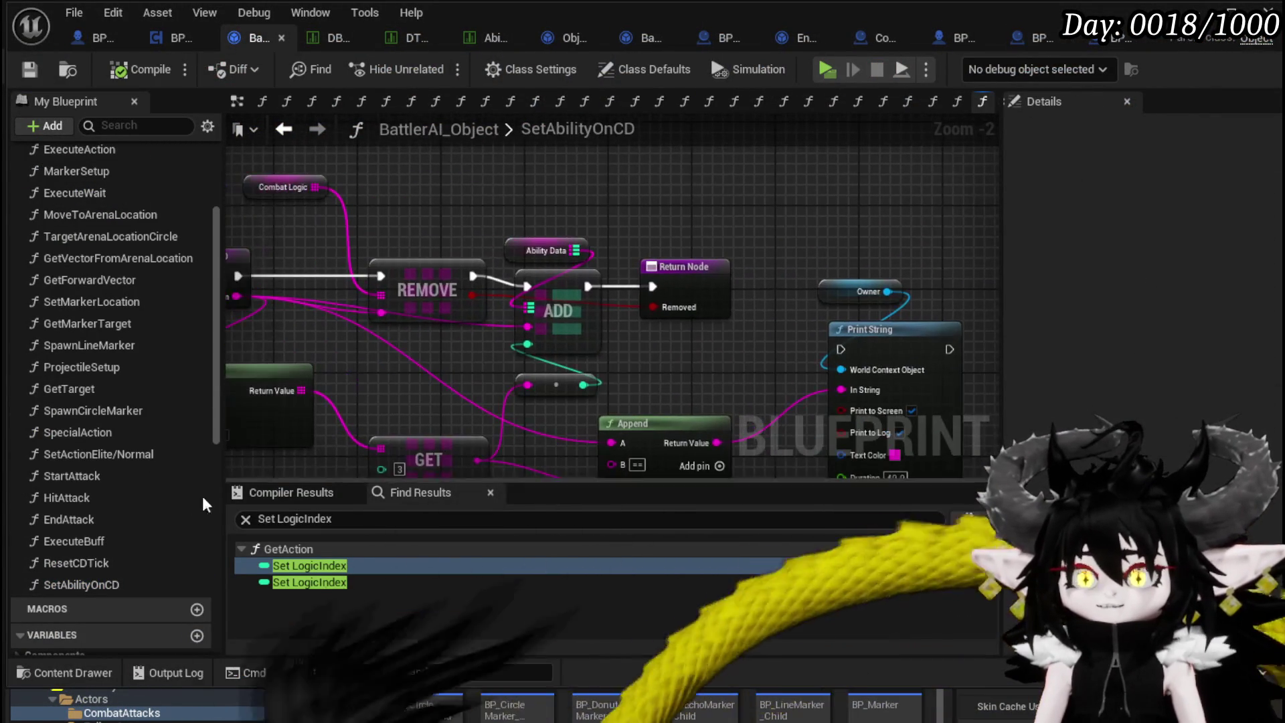
double_click(76, 563)
scroll(662, 315, "up", 5)
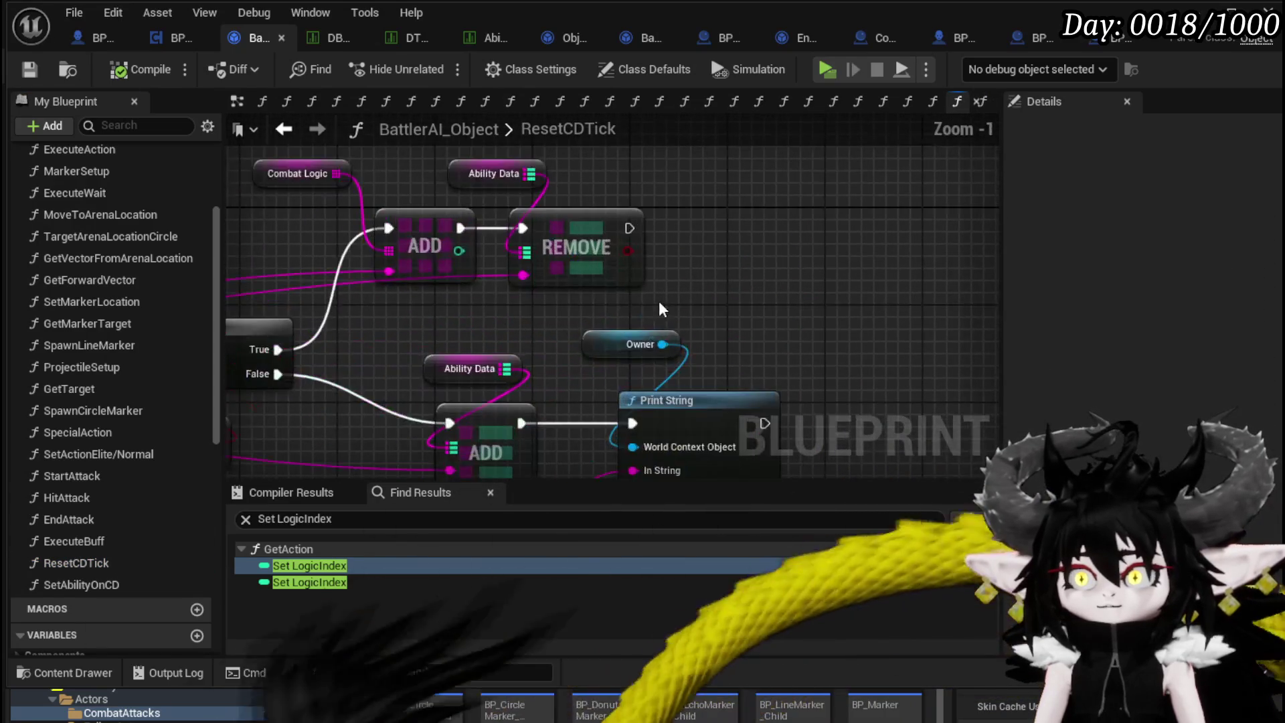
scroll(663, 315, "down", 4)
double_click(91, 520)
Reposition the Get Action node beside the Branch in the EndAttack graph.
mouse_move(666, 335)
left_mouse_down()
mouse_move(700, 361)
mouse_move(608, 408)
left_mouse_up()
left_click_drag(747, 207, 735, 245)
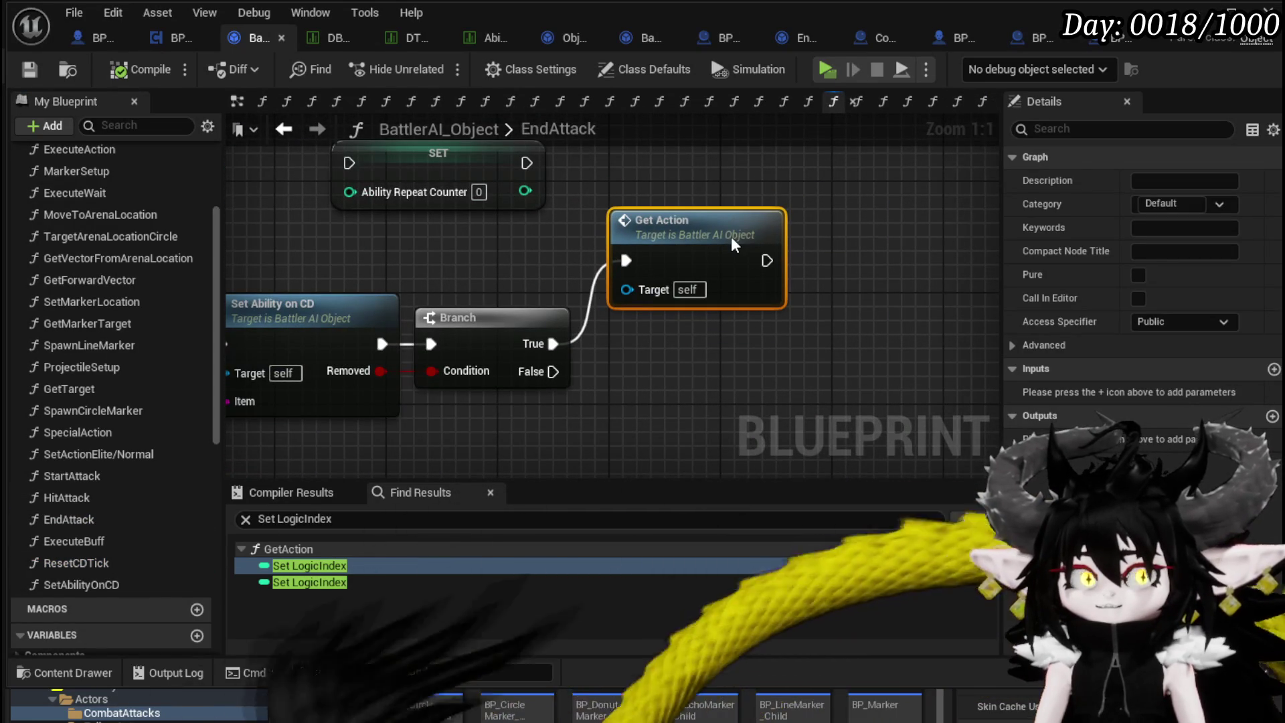
left_click(301, 309)
left_click_drag(276, 233, 405, 229)
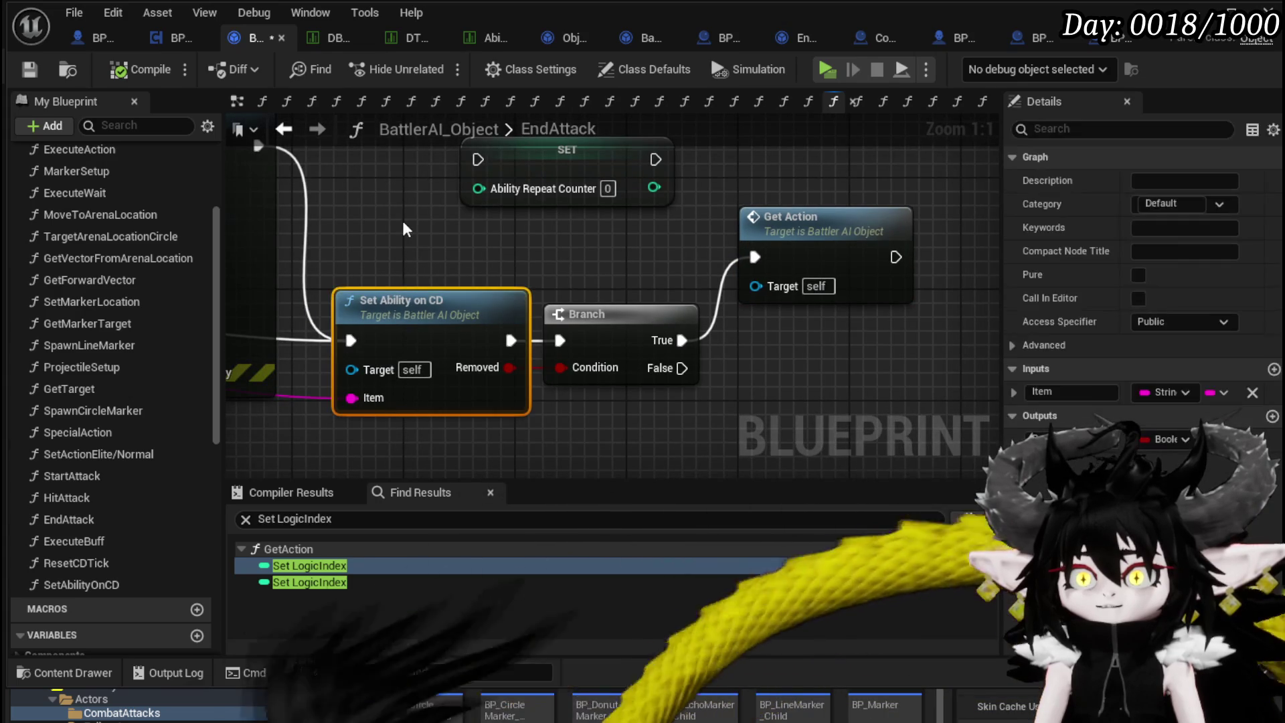
left_click_drag(748, 234, 748, 220)
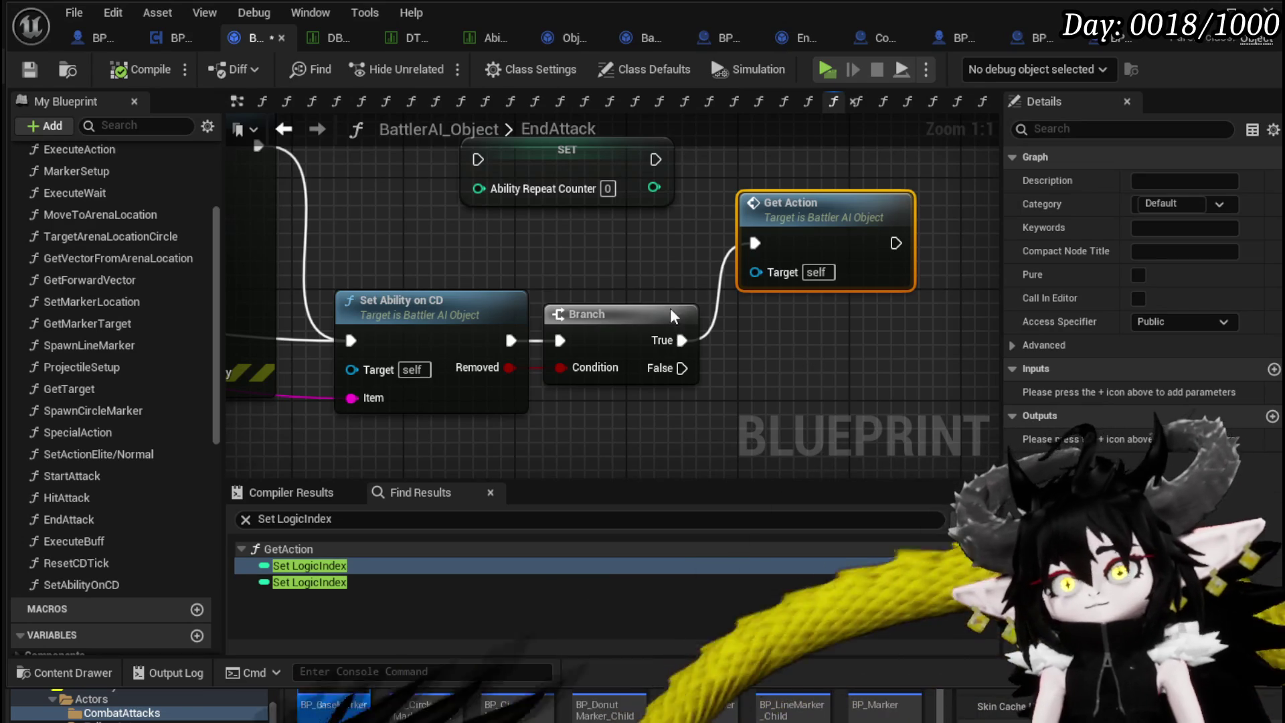
scroll(787, 349, "down", 2)
left_click_drag(547, 177, 574, 304)
left_click(540, 209)
scroll(139, 359, "down", 3)
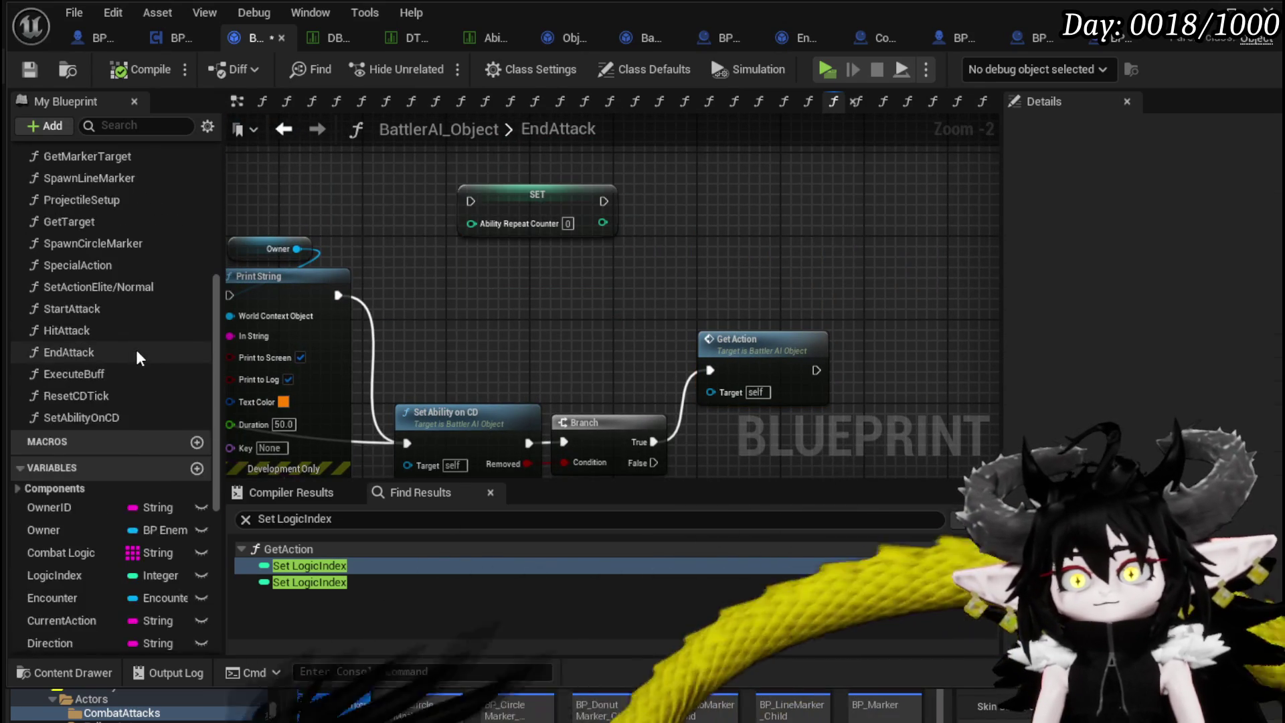
Add an Is Empty check on Combat Logic and place it left of the Branch.
scroll(139, 359, "down", 3)
mouse_move(120, 413)
left_mouse_down()
mouse_move(752, 288)
mouse_move(471, 280)
mouse_move(617, 299)
left_mouse_up()
type("Empty")
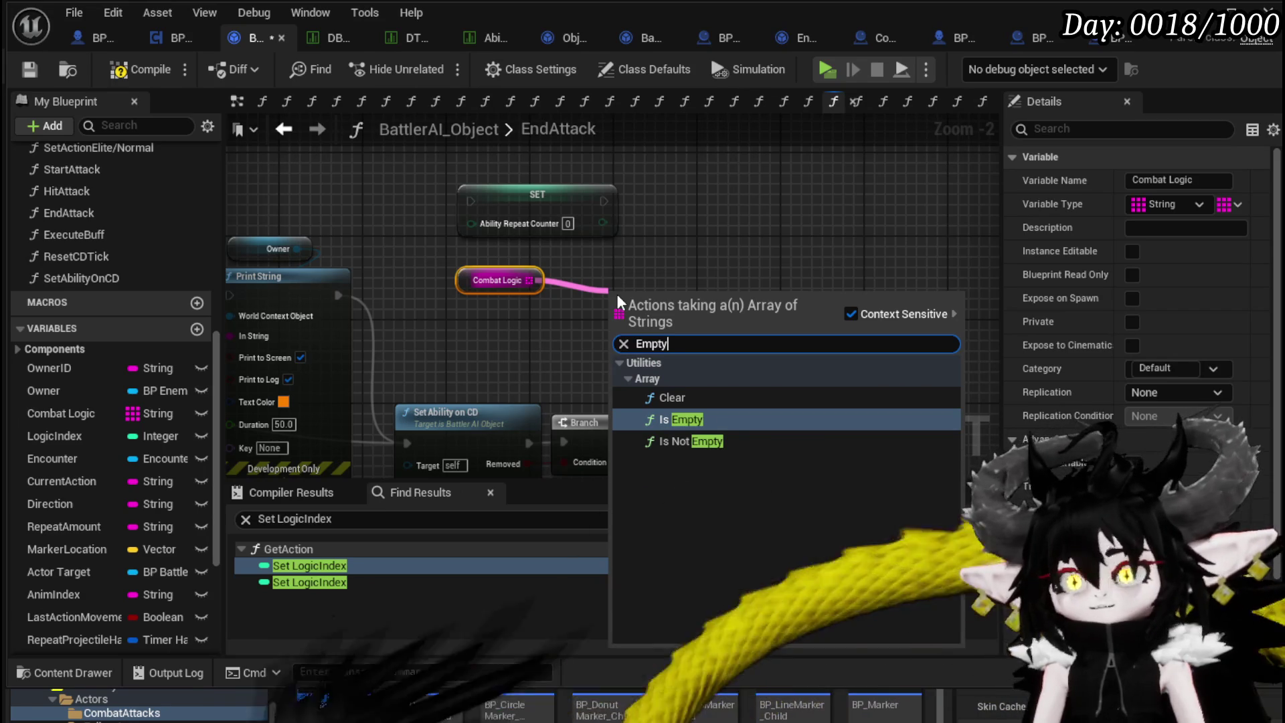
left_click(672, 419)
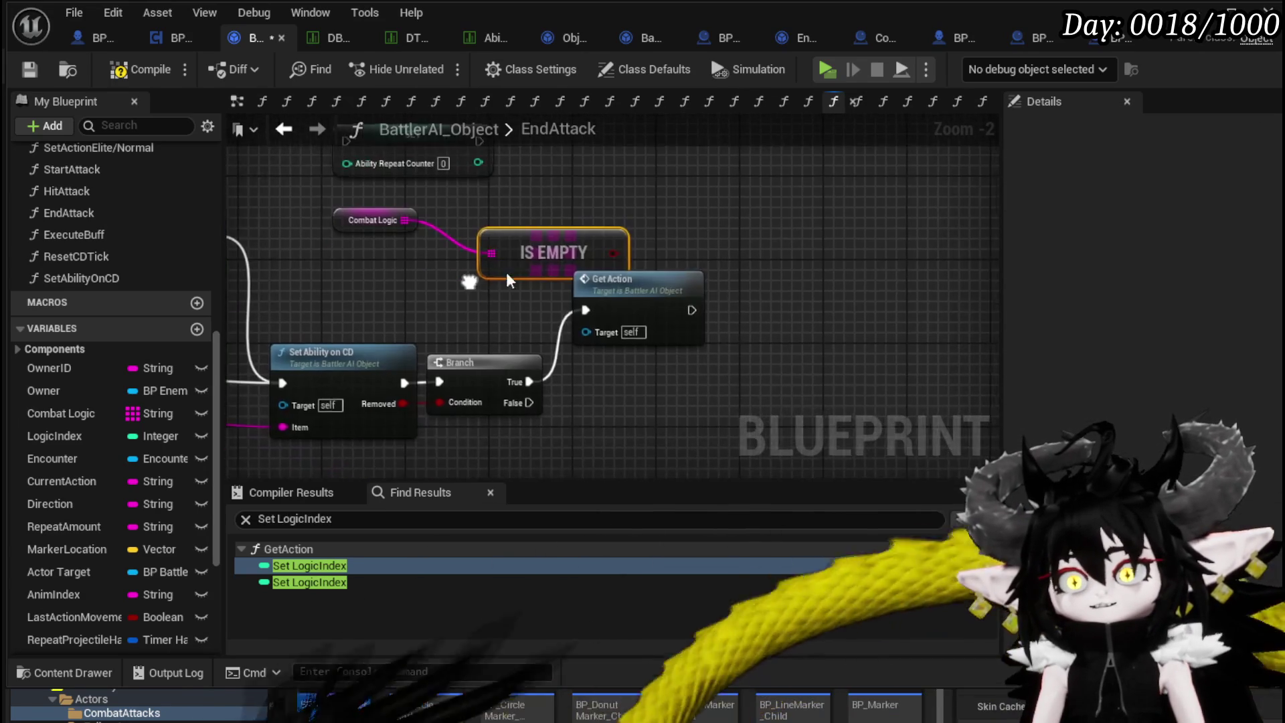
left_click_drag(468, 273, 347, 276)
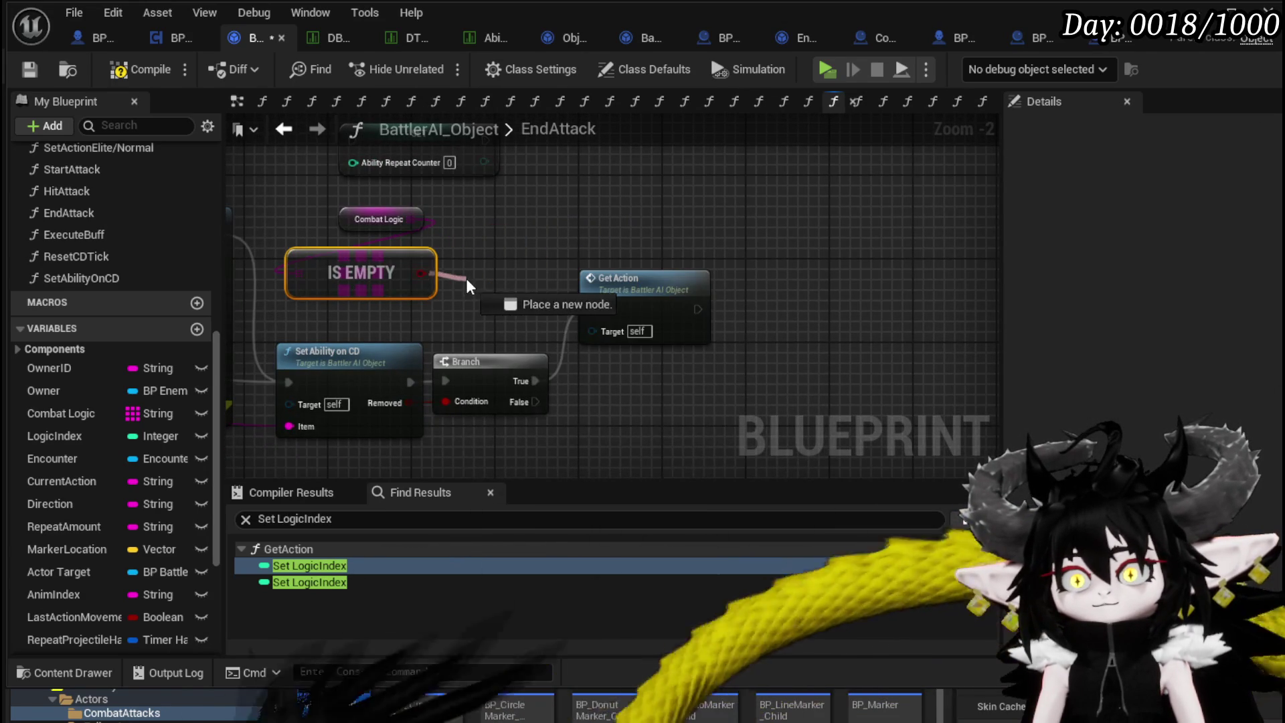
left_click_drag(467, 280, 469, 282)
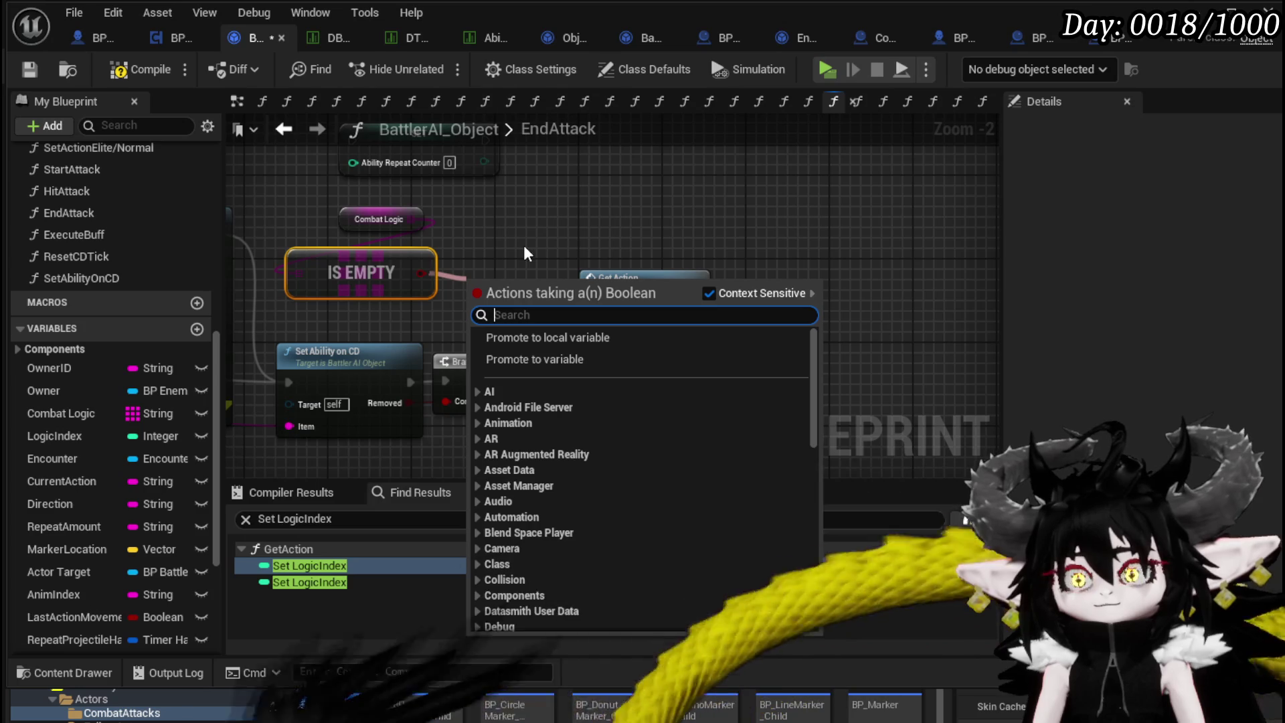
left_click(528, 241)
Route Set Ability on CD into the new Branch, delete the redundant lower Branch, and save.
left_click_drag(582, 281, 778, 291)
left_click_drag(492, 247, 598, 368)
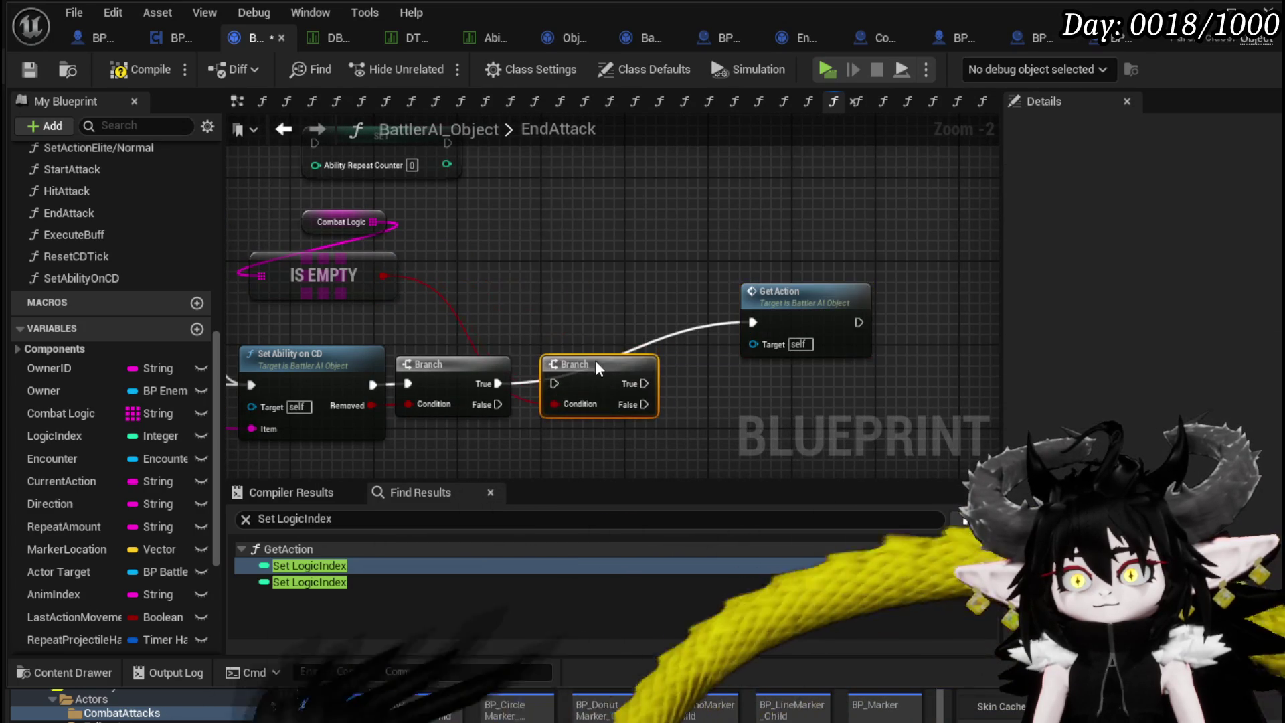
key("ctrl+z")
key("ctrl+z")
key("ctrl+z")
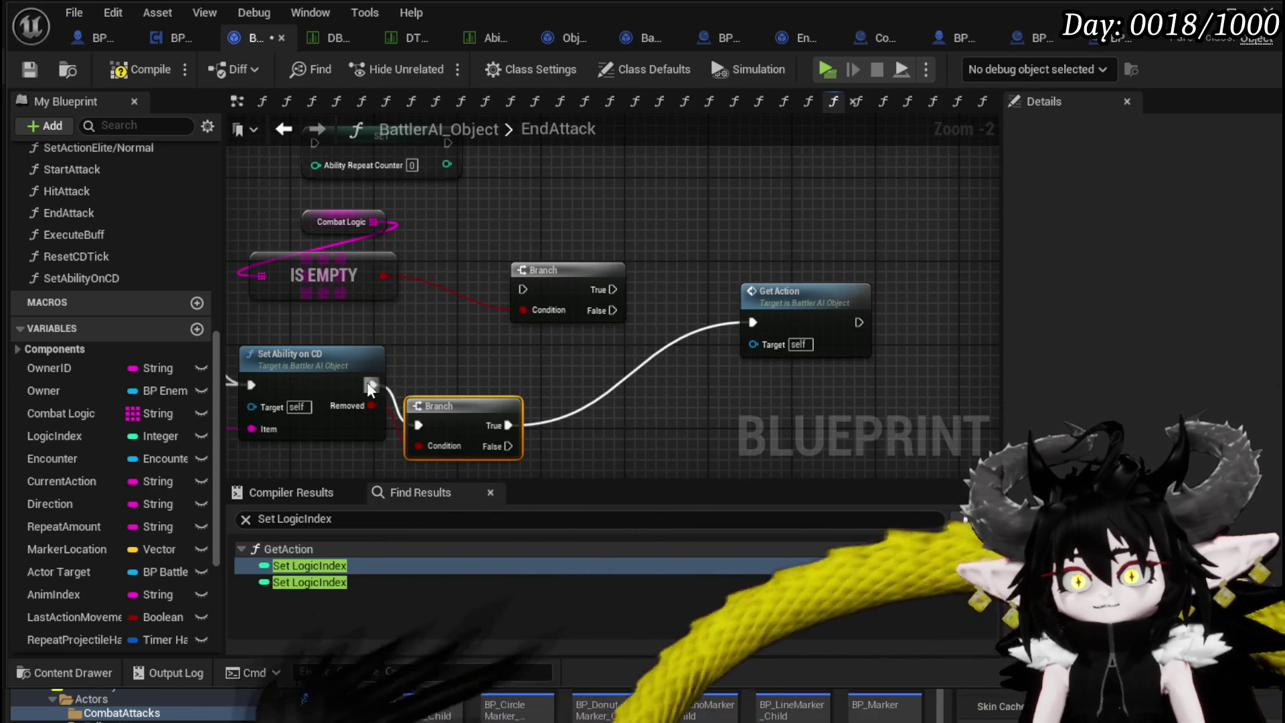
mouse_move(498, 308)
left_mouse_down()
mouse_move(523, 289)
mouse_move(469, 345)
left_mouse_up()
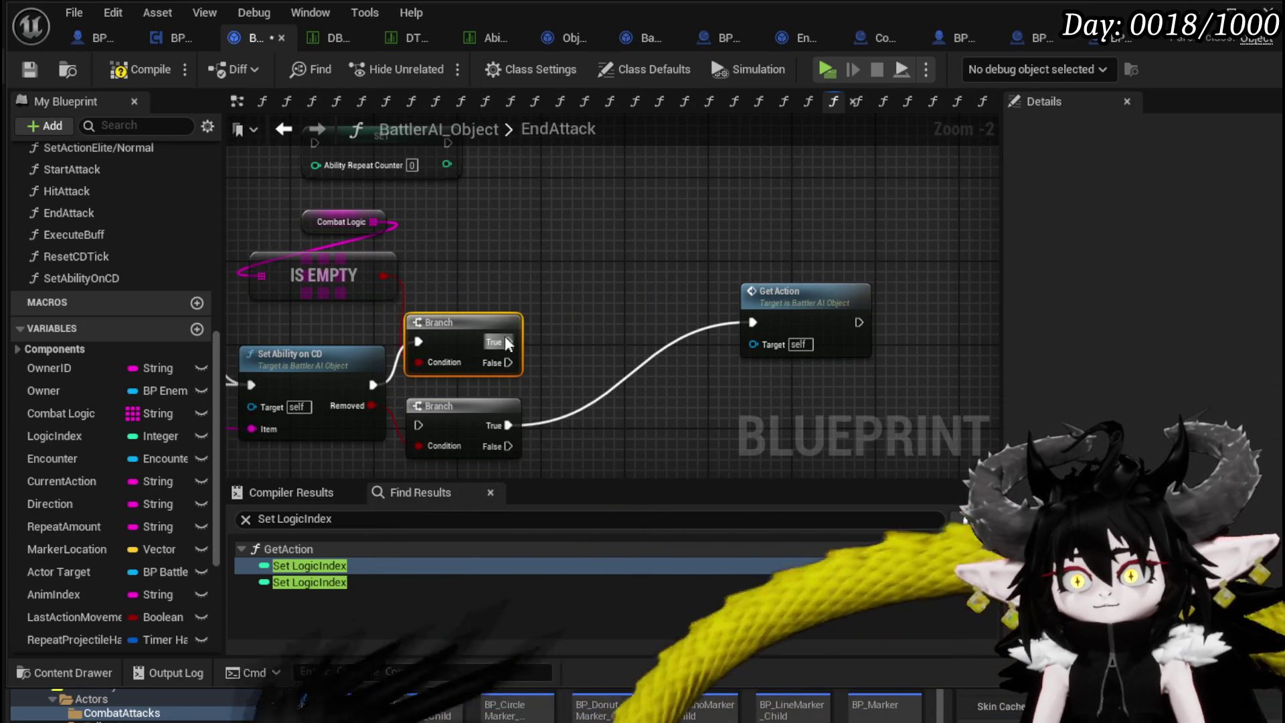
left_click_drag(823, 331, 621, 340)
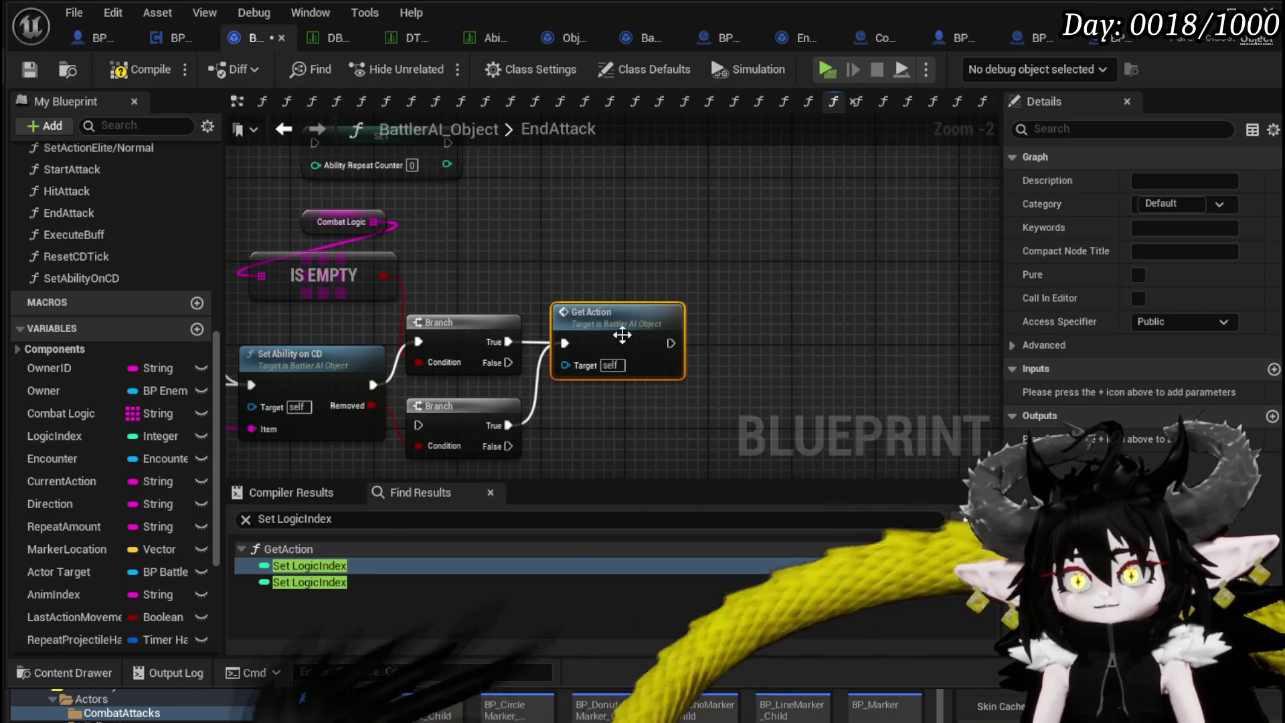
left_click_drag(462, 406, 462, 435)
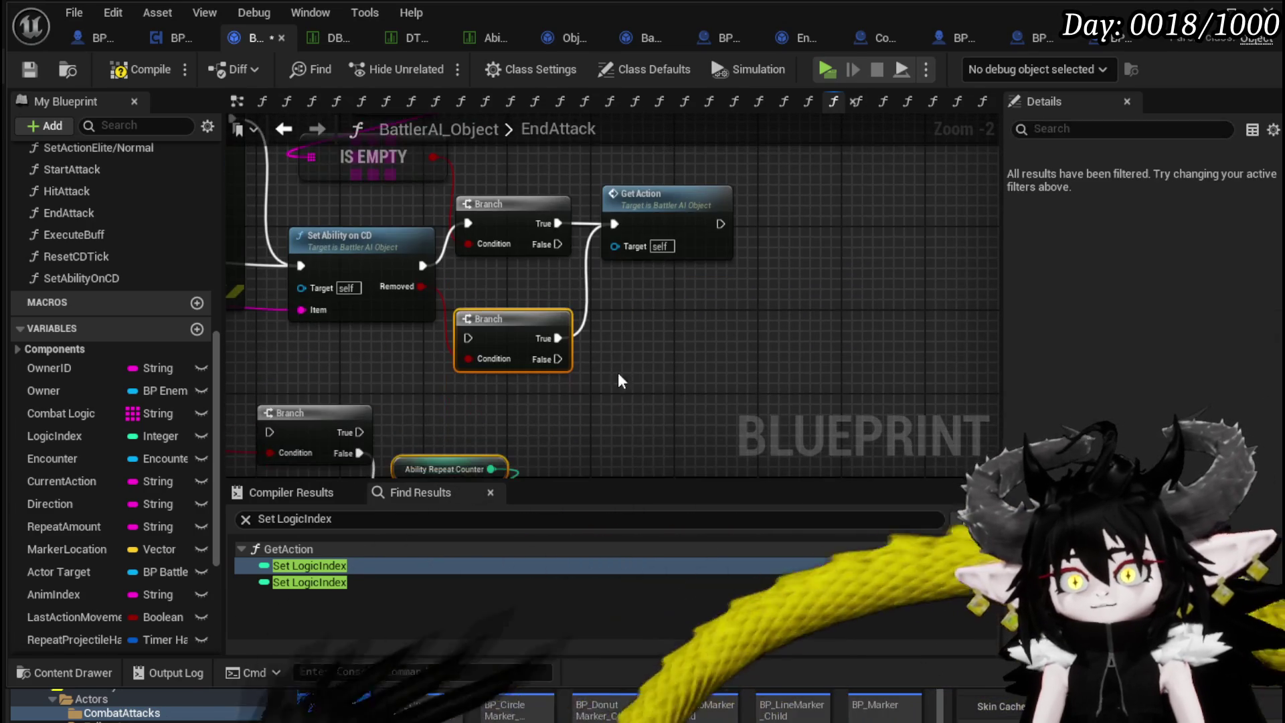
key("Delete")
scroll(582, 401, "down", 2)
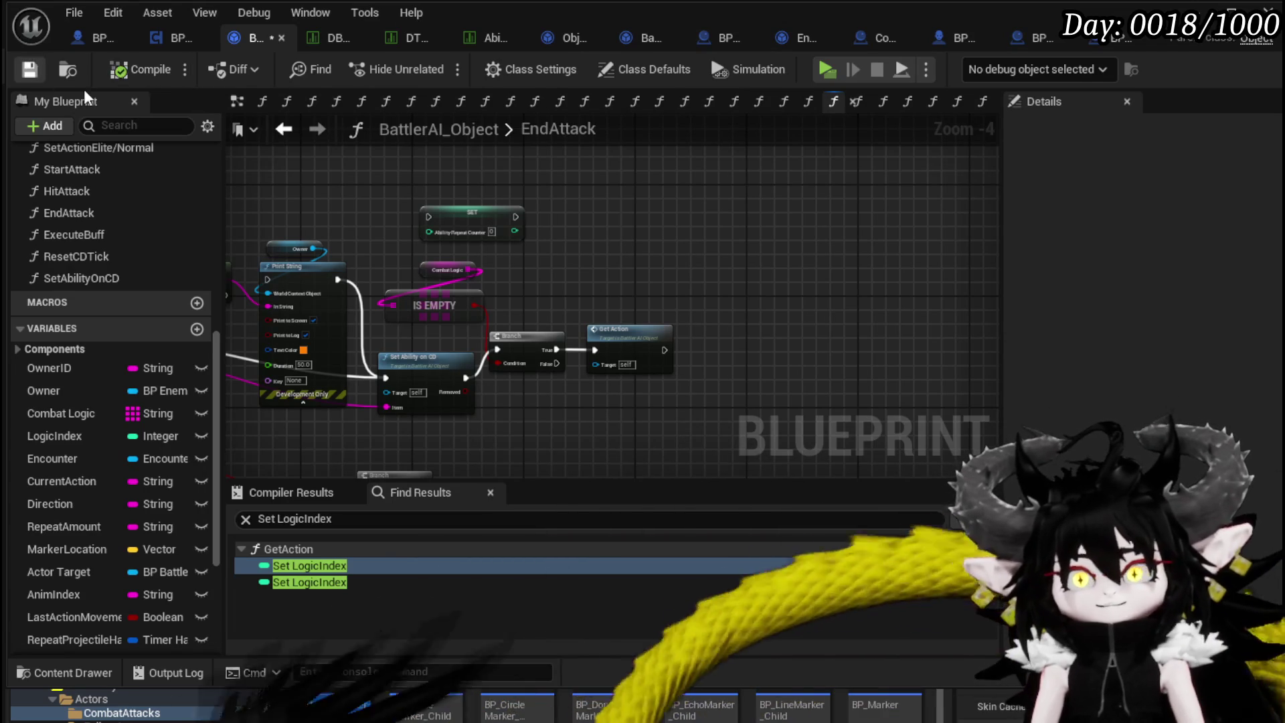
left_click(20, 74)
Connect the Branch's False output to Get Action and tidy the Combat Logic and Get Action nodes.
left_click_drag(321, 375, 636, 355)
mouse_move(435, 335)
left_mouse_down()
mouse_move(638, 253)
mouse_move(344, 301)
mouse_move(441, 301)
left_mouse_up()
mouse_move(686, 356)
left_mouse_down()
mouse_move(649, 230)
mouse_move(675, 295)
mouse_move(655, 377)
mouse_move(667, 421)
left_mouse_up()
scroll(681, 266, "up", 2)
left_click_drag(401, 215, 370, 215)
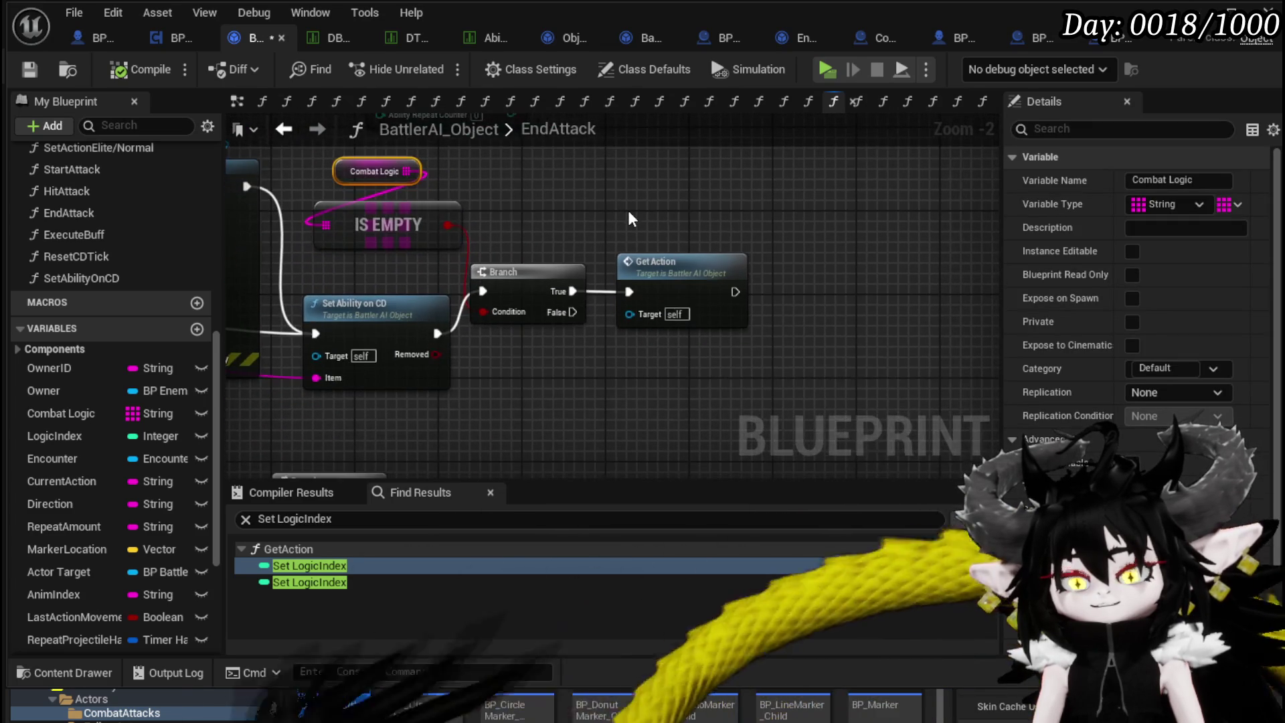
left_click_drag(618, 306, 629, 292)
left_click_drag(668, 288, 677, 318)
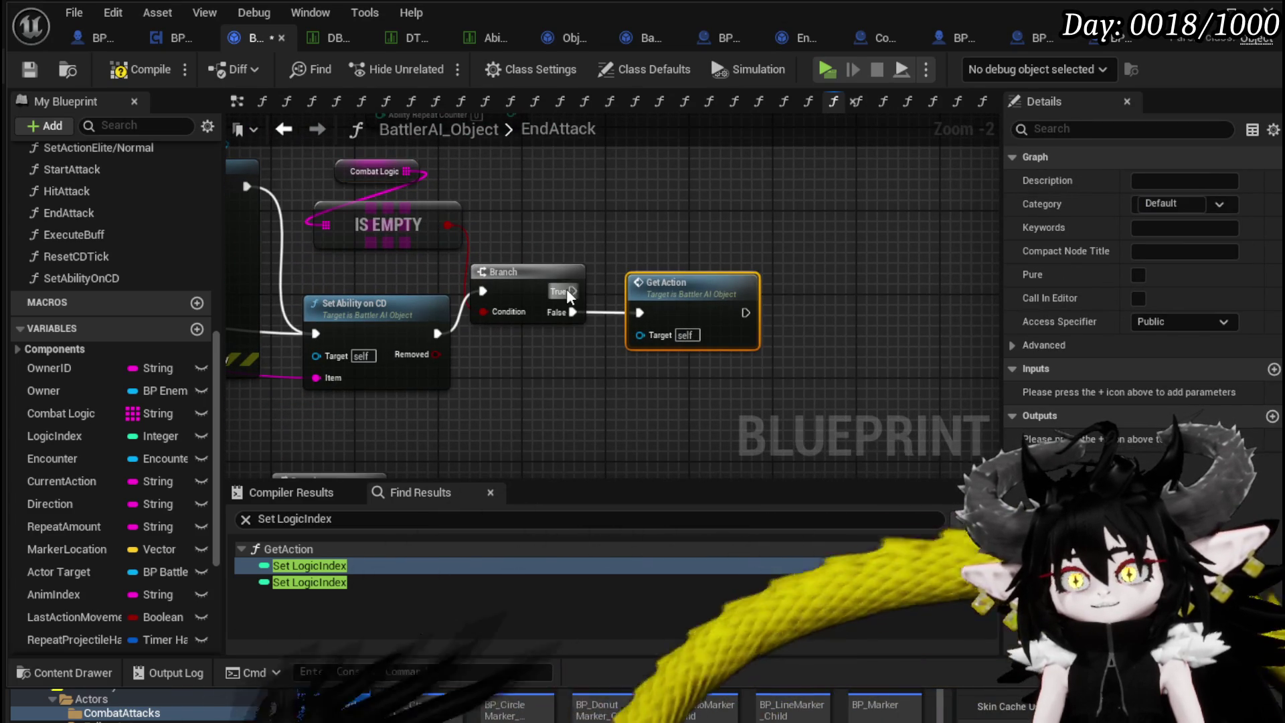
left_click(549, 228)
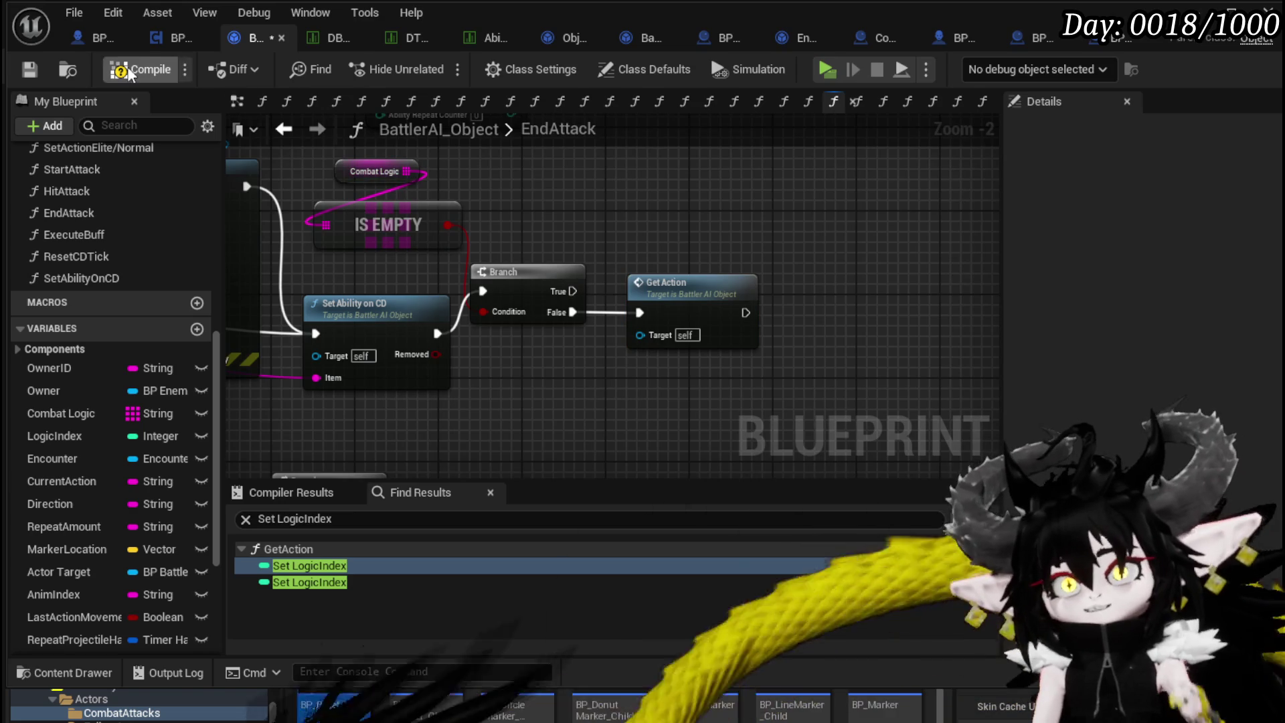
Add a Print String on the Branch True output, with Owner as its World Context Object.
left_click(31, 69)
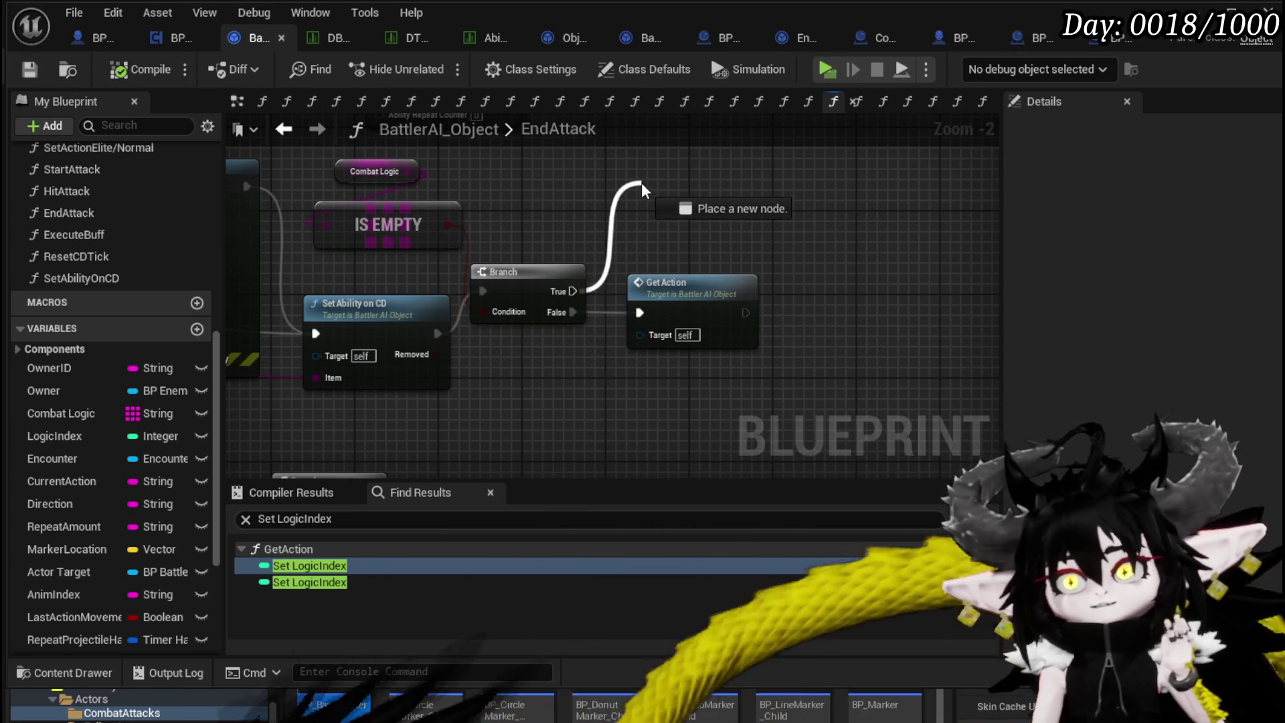
mouse_move(598, 182)
left_mouse_down()
mouse_move(659, 177)
mouse_move(660, 201)
mouse_move(640, 194)
mouse_move(640, 220)
left_mouse_up()
key("Escape")
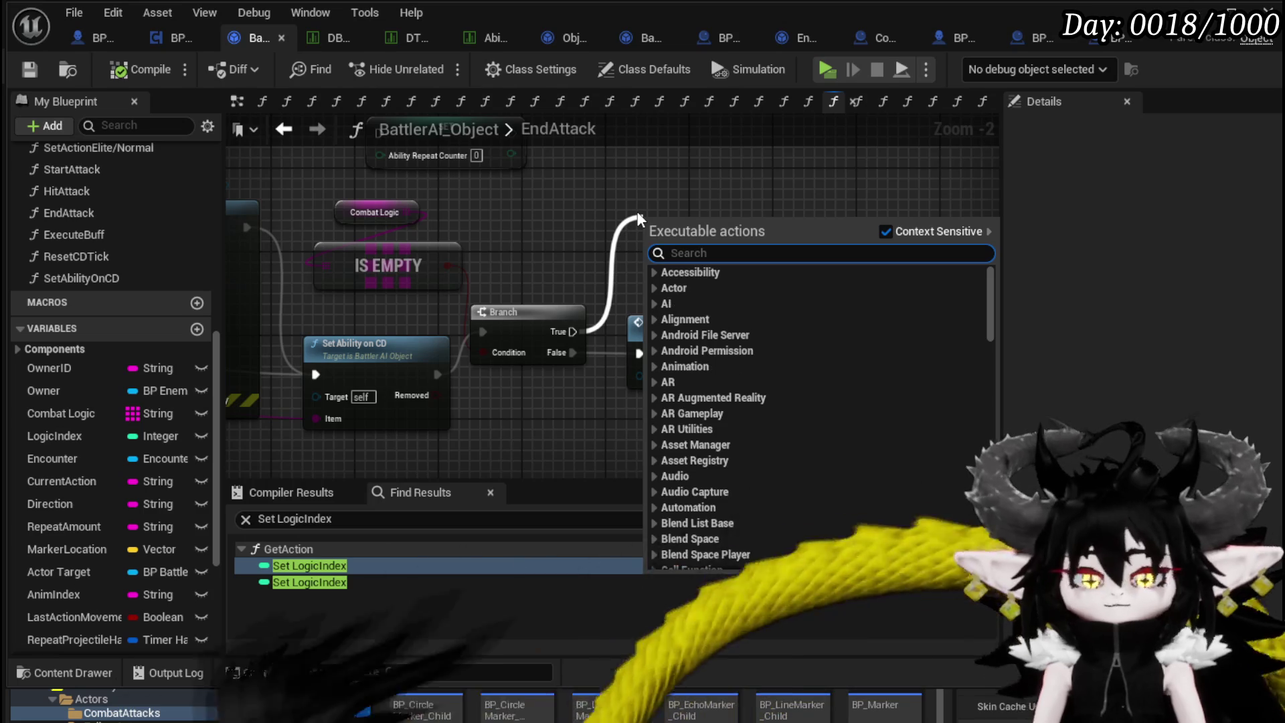
type("print string")
key("Return")
left_click_drag(682, 240, 682, 184)
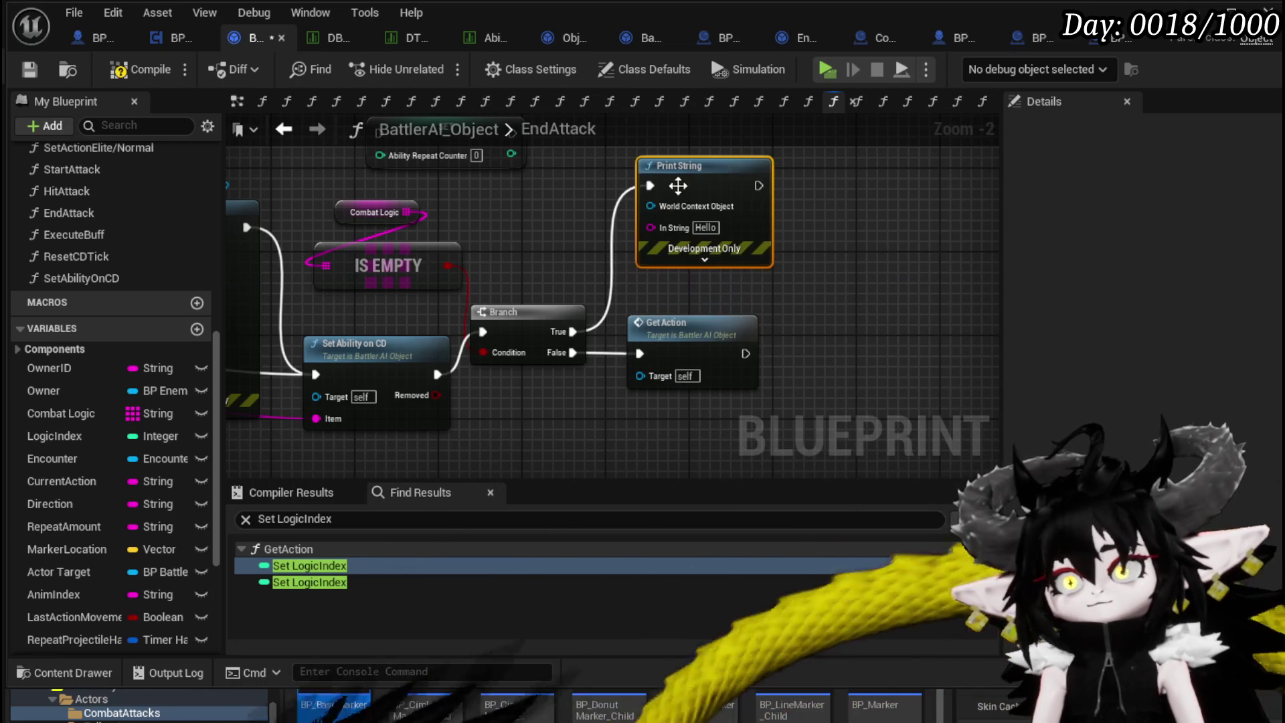
left_click(57, 390)
left_click_drag(57, 391, 663, 216)
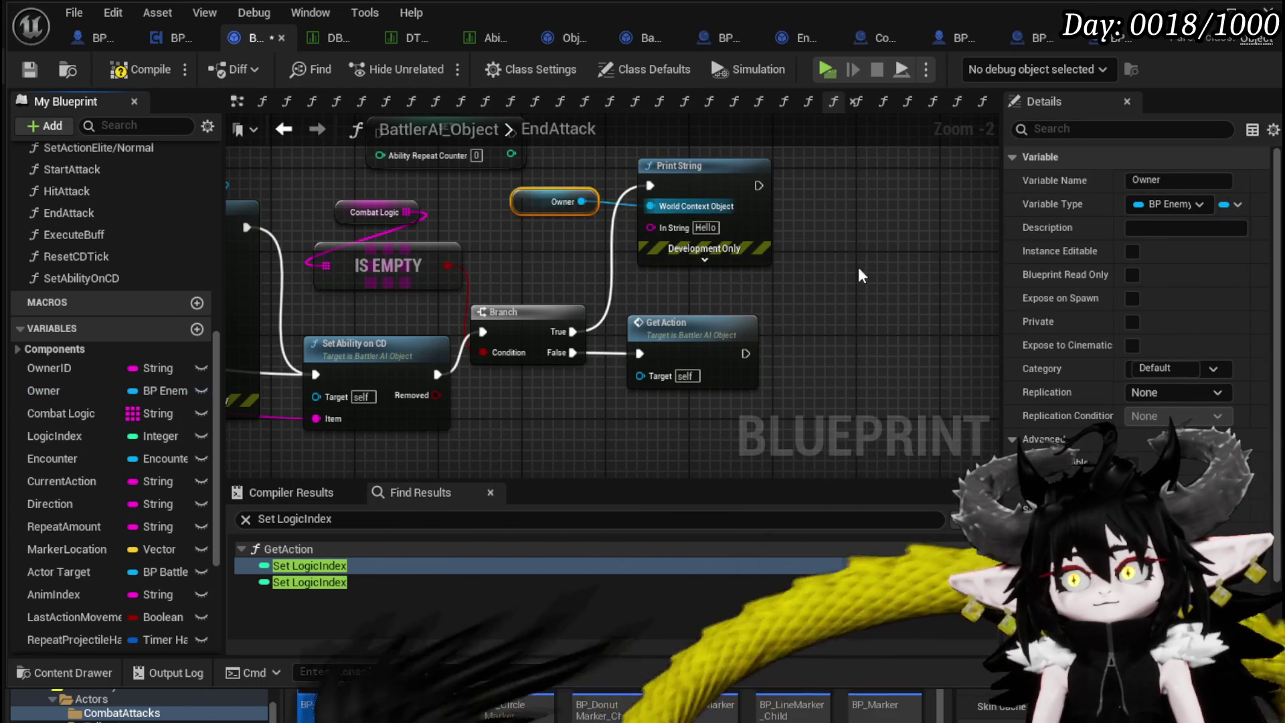
Set the Print String's message and give it a green text colour.
scroll(862, 275, "up", 2)
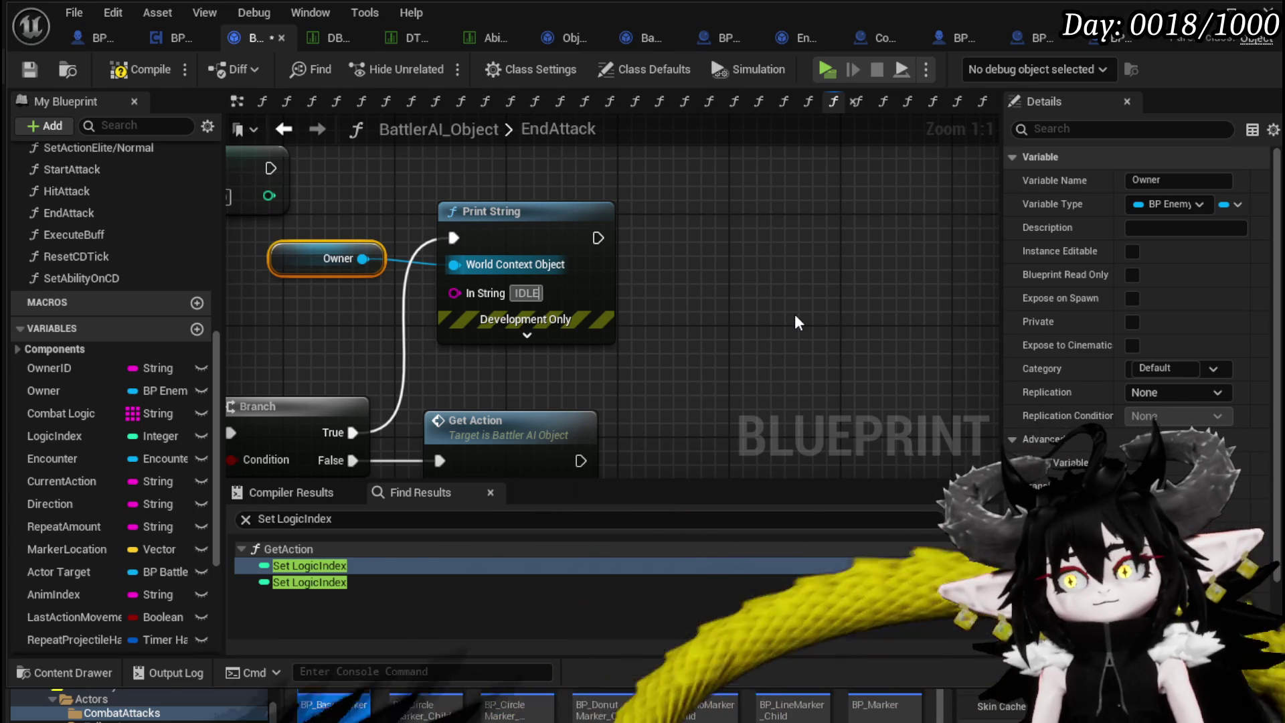
type("IDLE_")
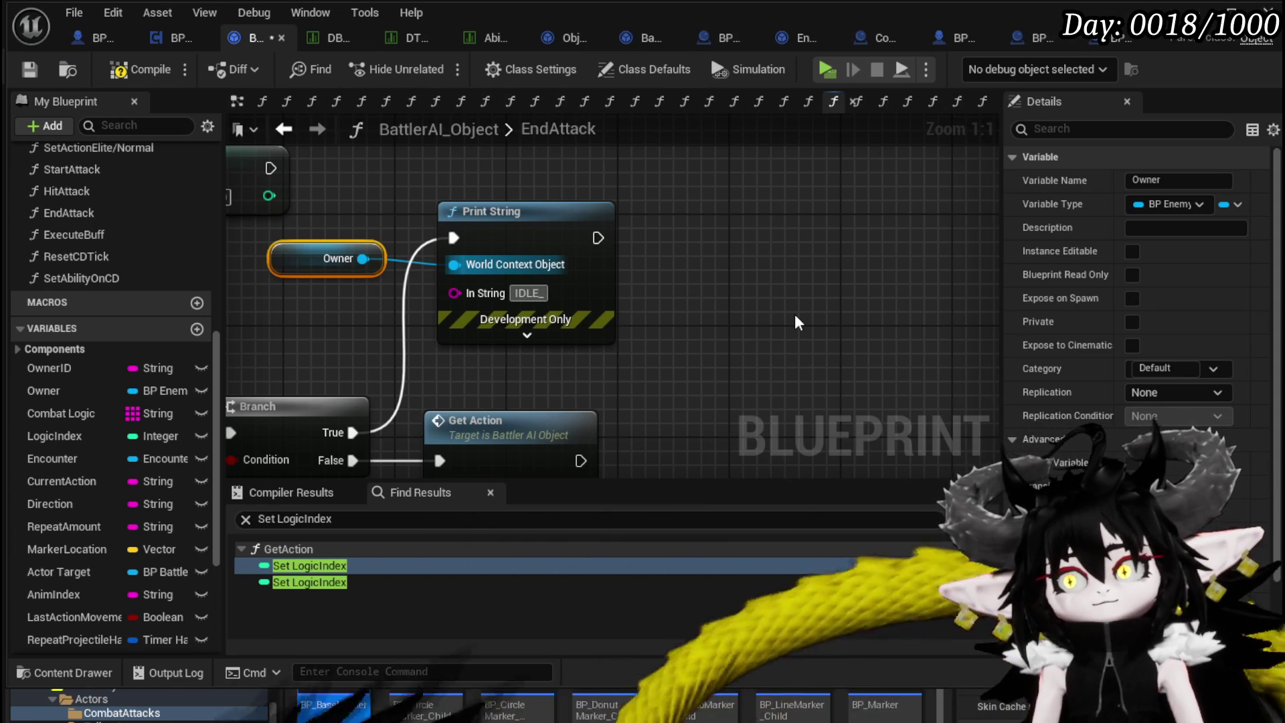
type("NOT")
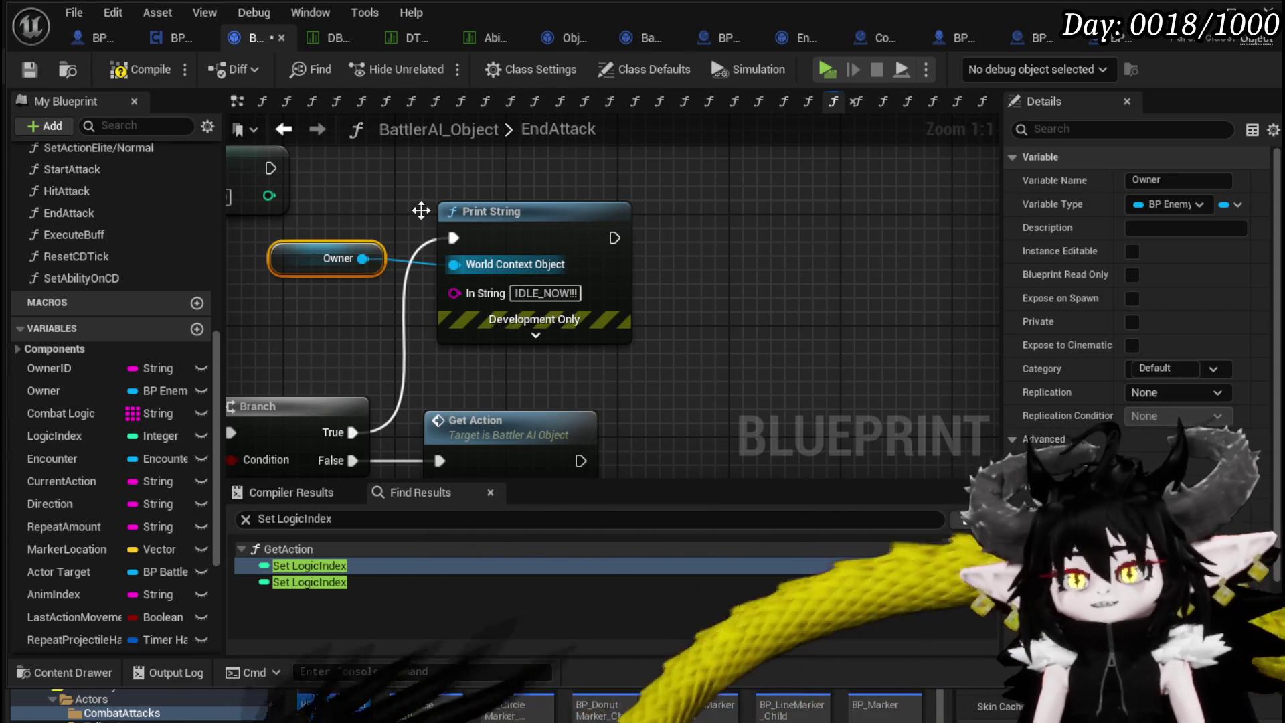
scroll(490, 215, "down", 2)
left_click(518, 241, "ctrl")
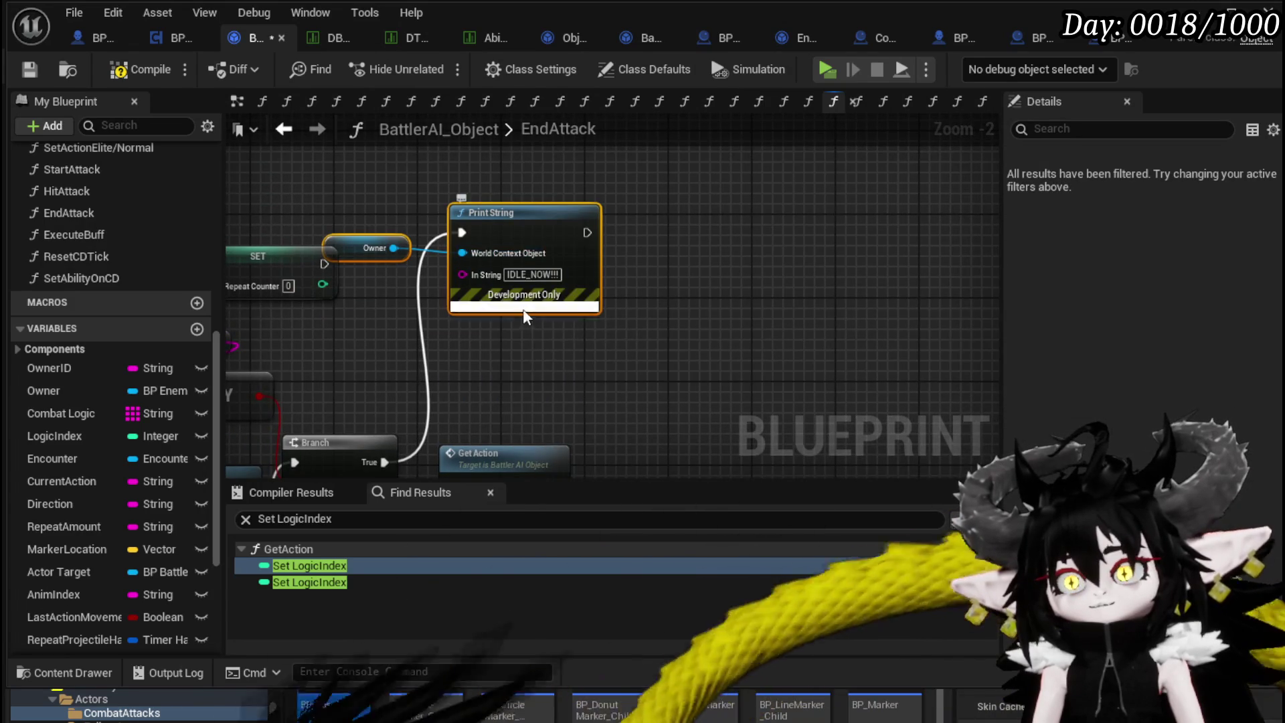
left_click(525, 308)
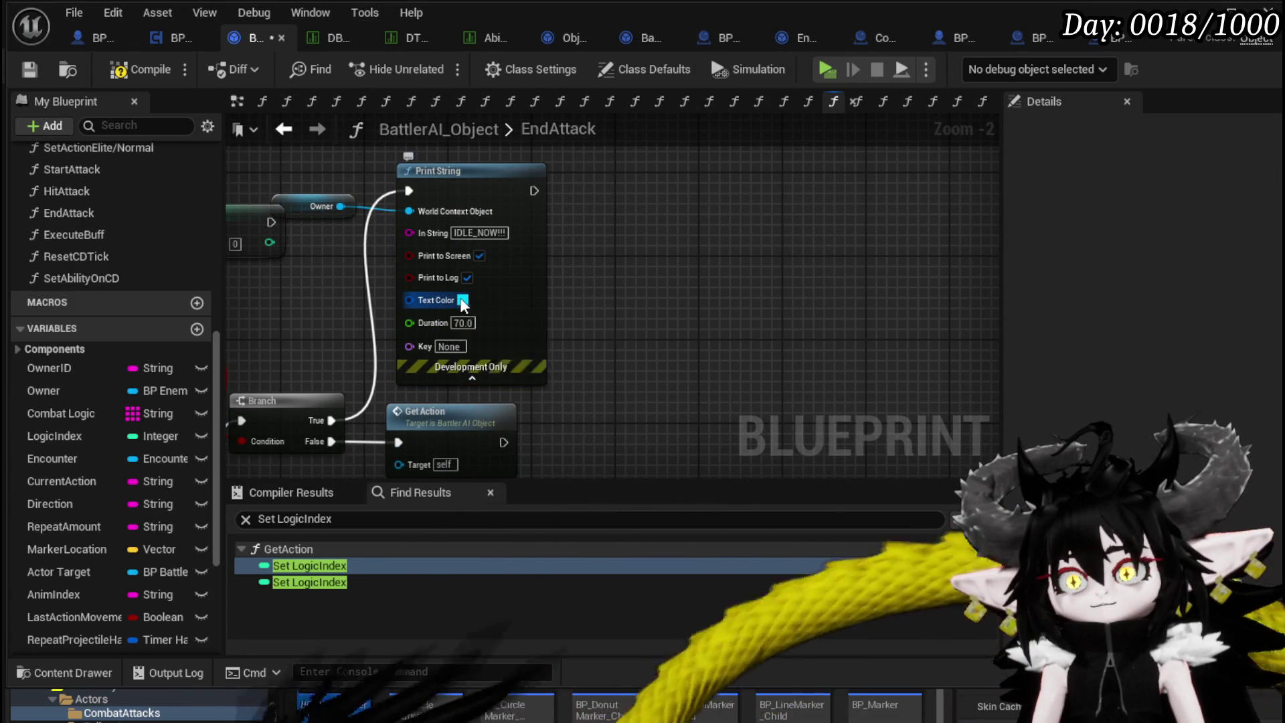
left_click(462, 301)
left_click(516, 518)
left_click(717, 290)
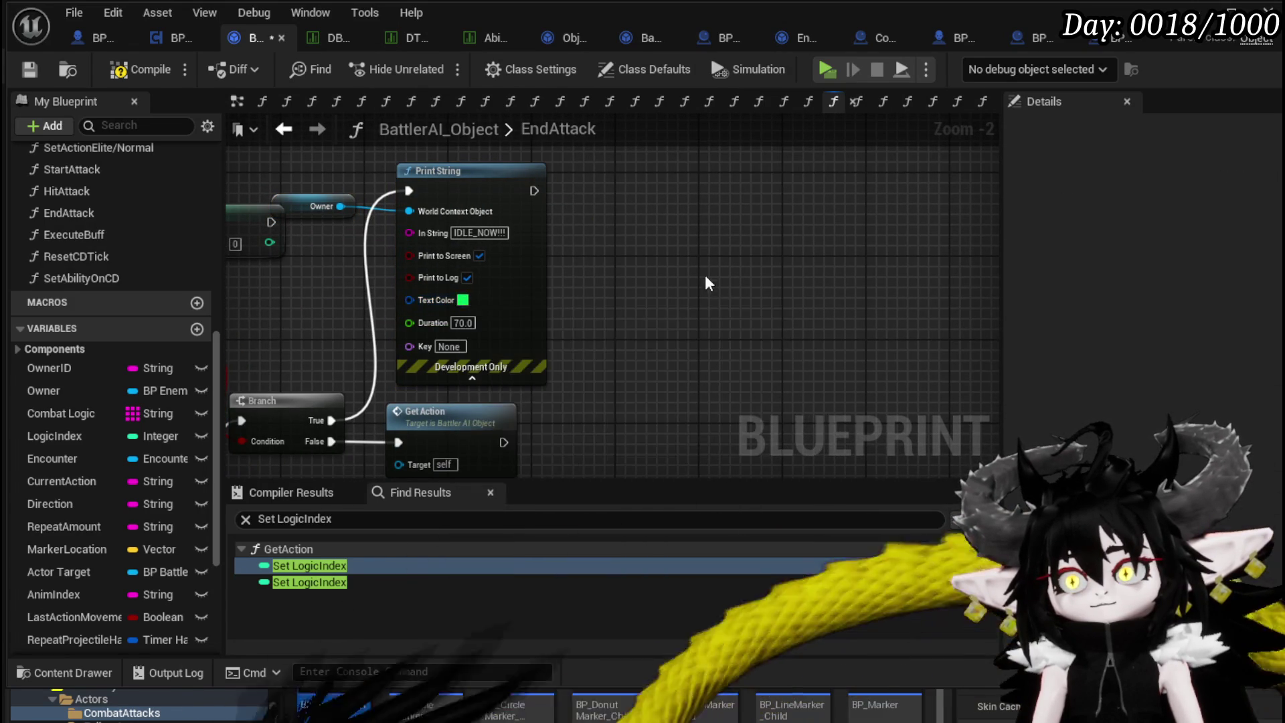
Save the blueprint and tidy the SET, Branch and Get Action node positions.
left_click(28, 69)
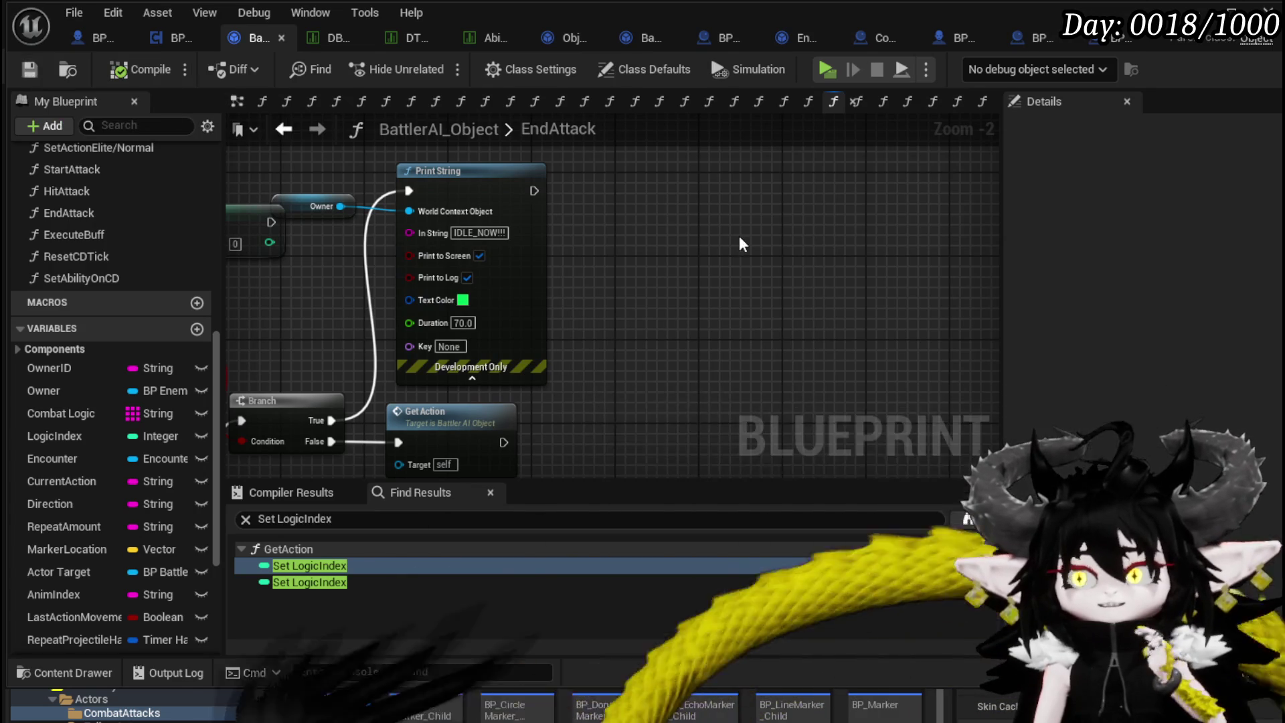
mouse_move(293, 204)
left_mouse_down()
mouse_move(383, 227)
mouse_move(444, 276)
mouse_move(575, 186)
left_mouse_up()
left_click(589, 241, "ctrl")
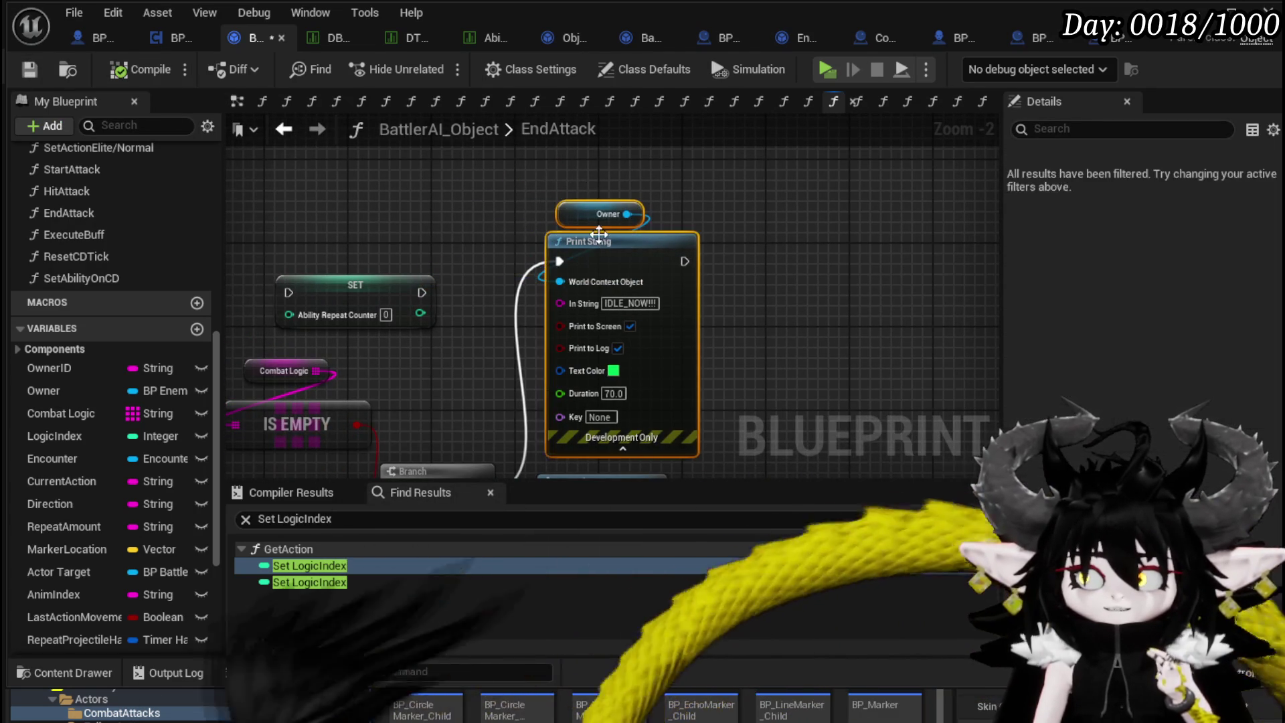
left_click_drag(589, 241, 568, 241)
left_click_drag(354, 284, 324, 191)
left_click(452, 215)
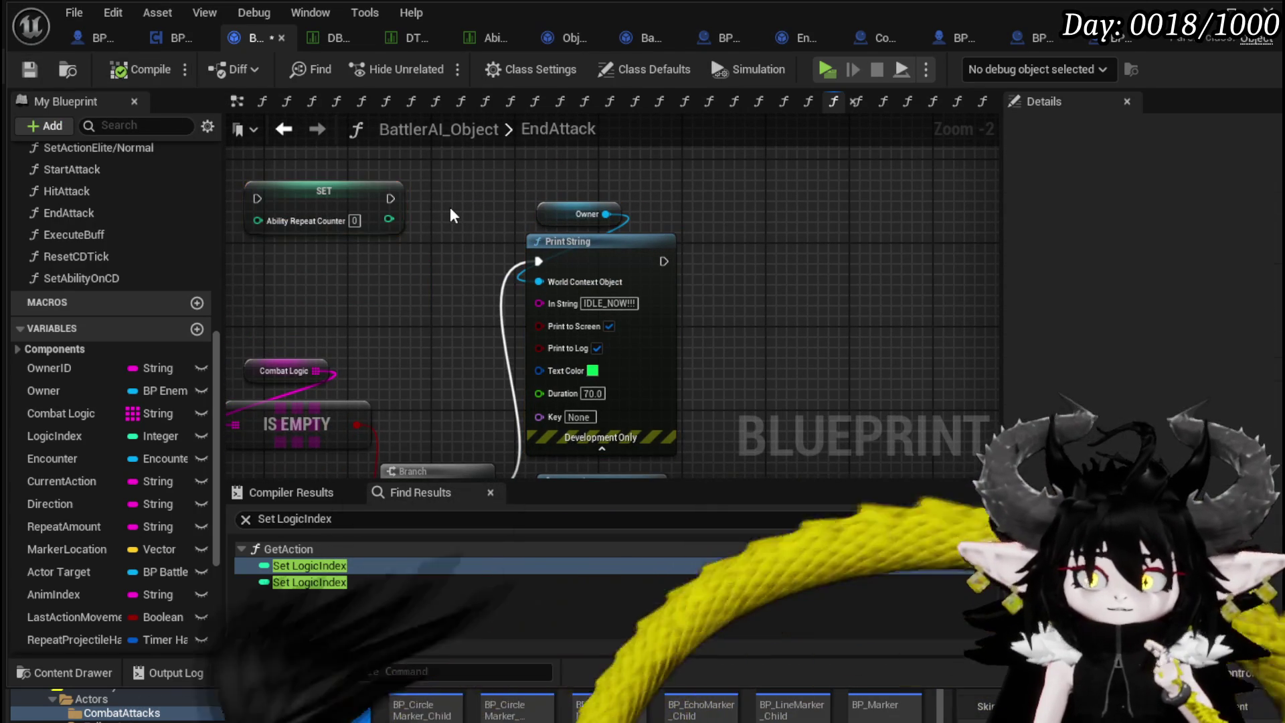
mouse_move(444, 206)
left_mouse_down()
mouse_move(401, 166)
mouse_move(513, 420)
left_mouse_up()
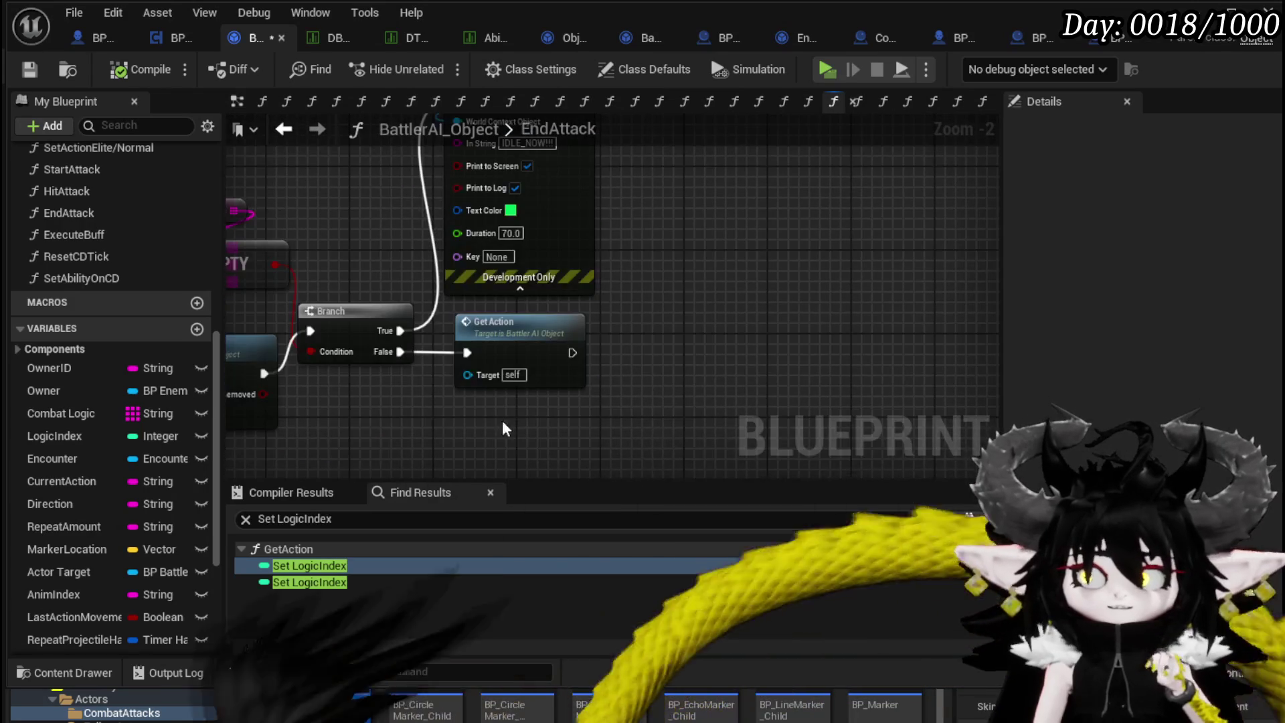
left_click_drag(616, 328, 616, 328)
left_click_drag(412, 379, 550, 383)
left_click(415, 227)
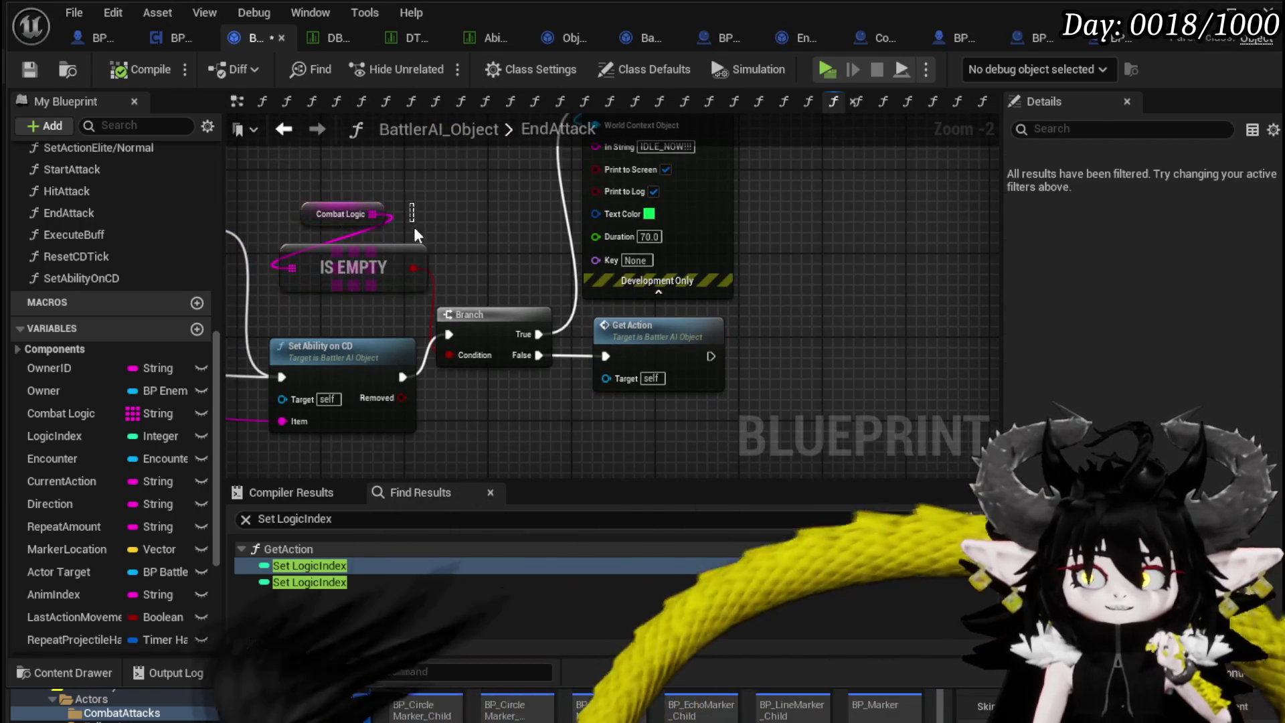
left_click_drag(371, 288, 309, 188)
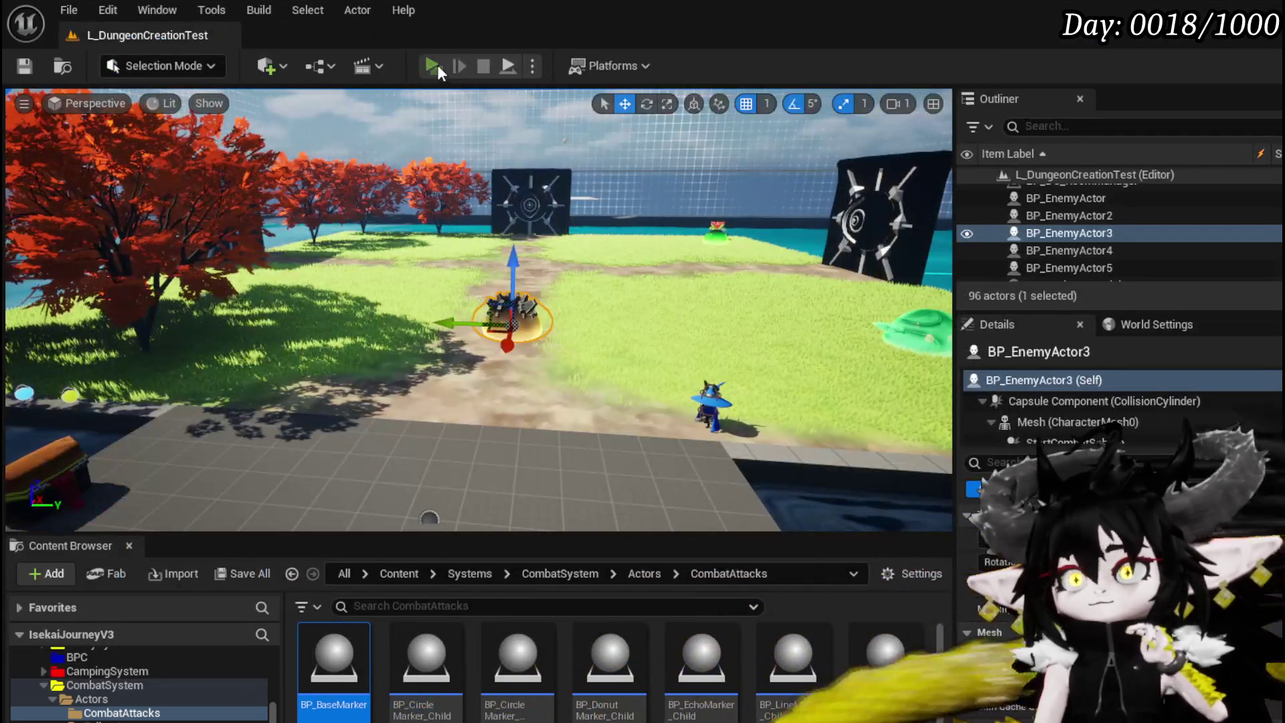
Play the level in editor and fight the Slime_Earth enemy through its attack.
left_click(438, 65)
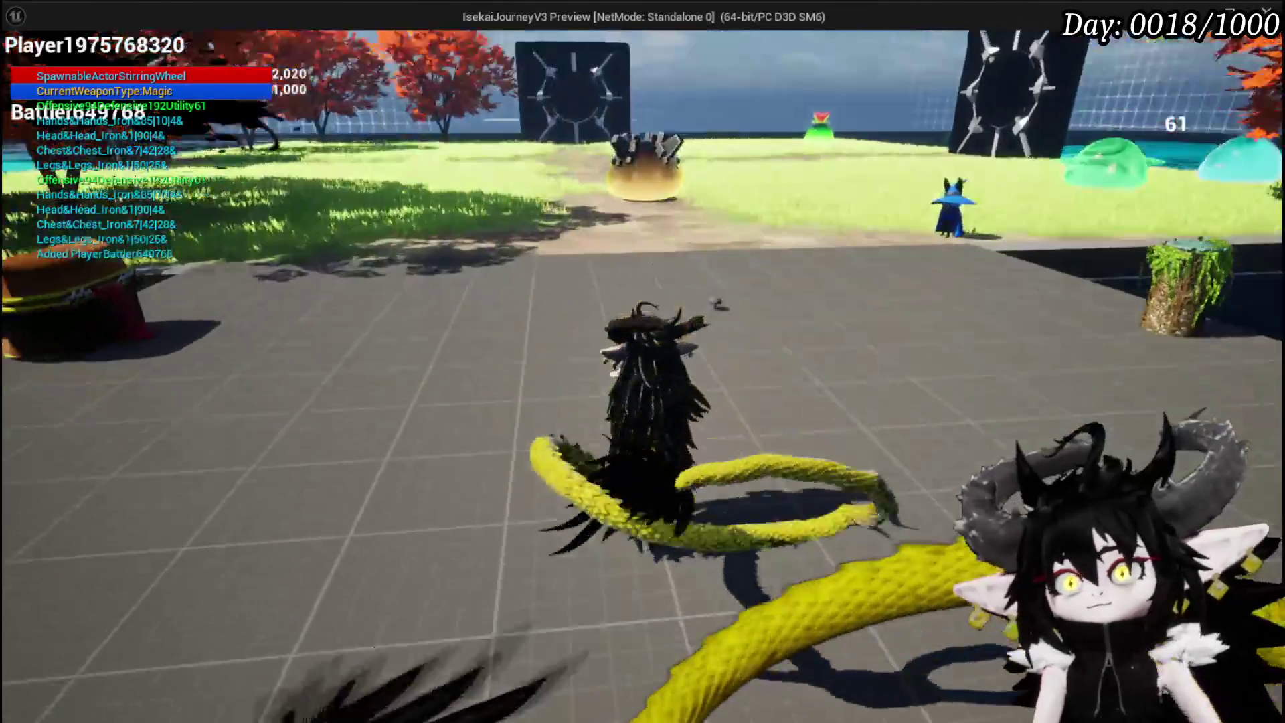
key("w")
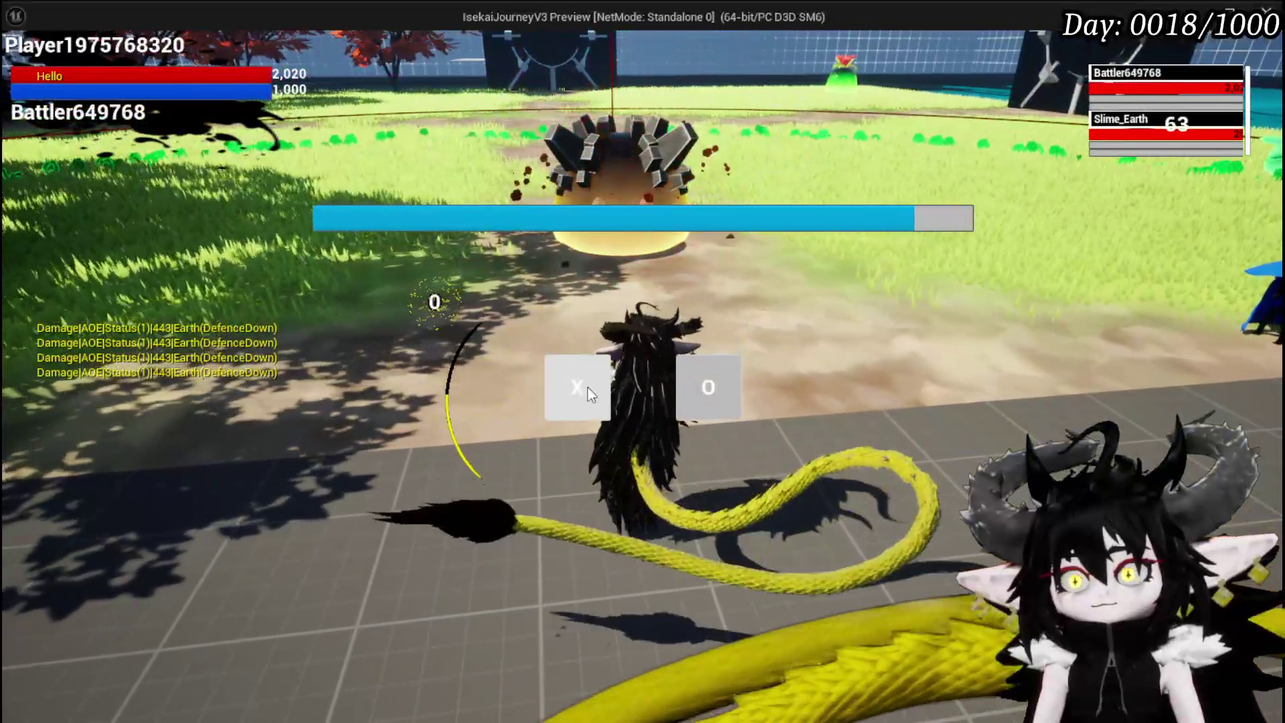
left_click(587, 387)
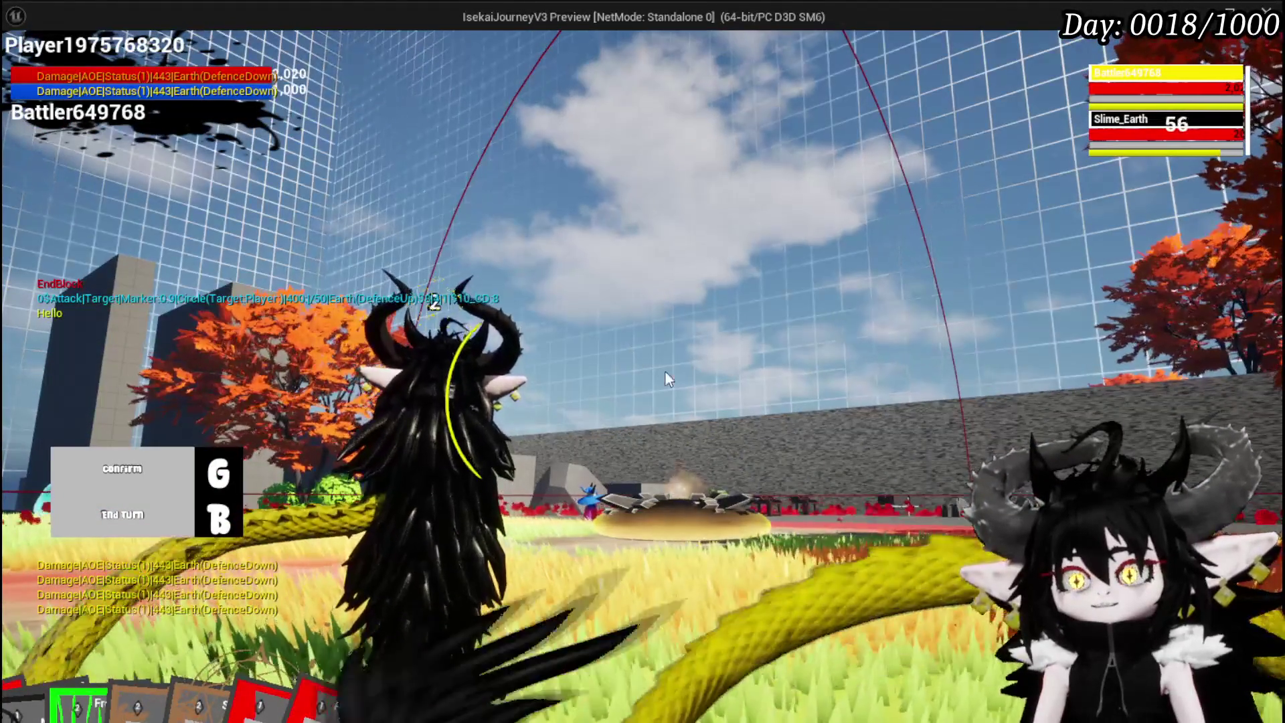
key("w")
key("b")
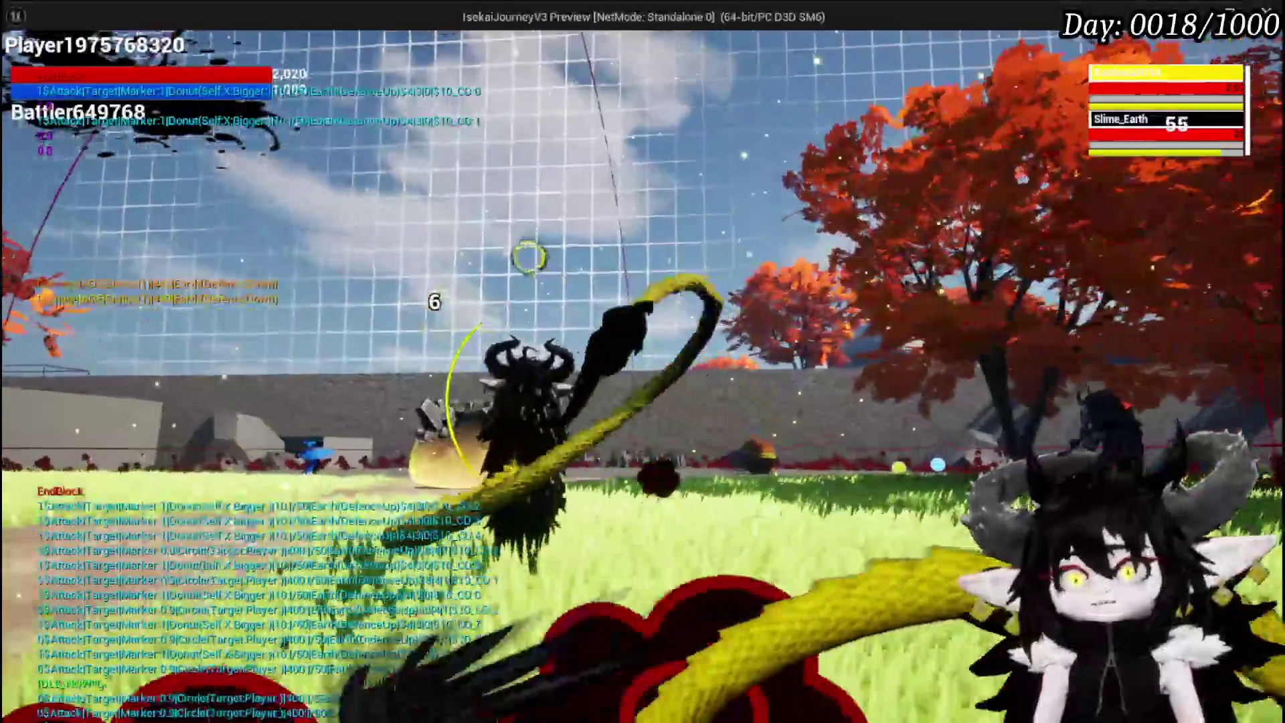
Return to the editor, save the dungeon test level, and switch to BPC_EnemyMovement.
key("alt+Tab")
key("ctrl+s")
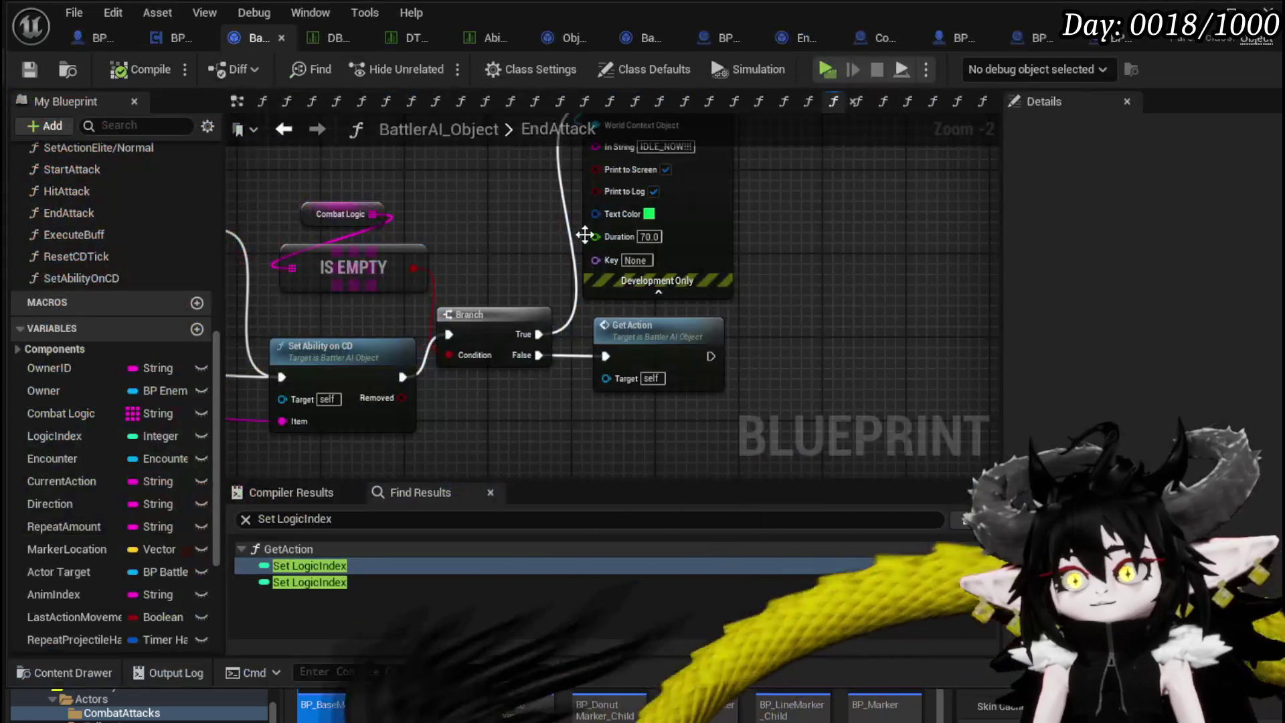
left_click(160, 37)
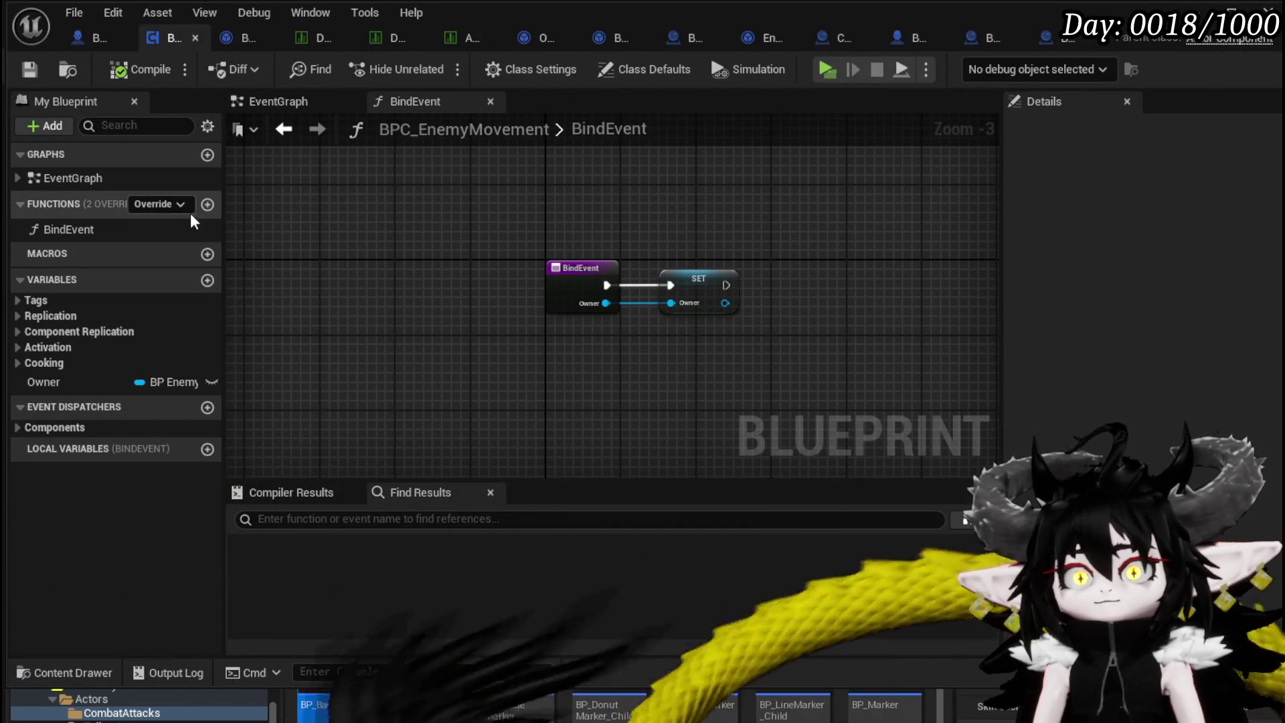
Create a new function in BPC_EnemyMovement named StartIdle.
left_click(208, 204)
type("Start")
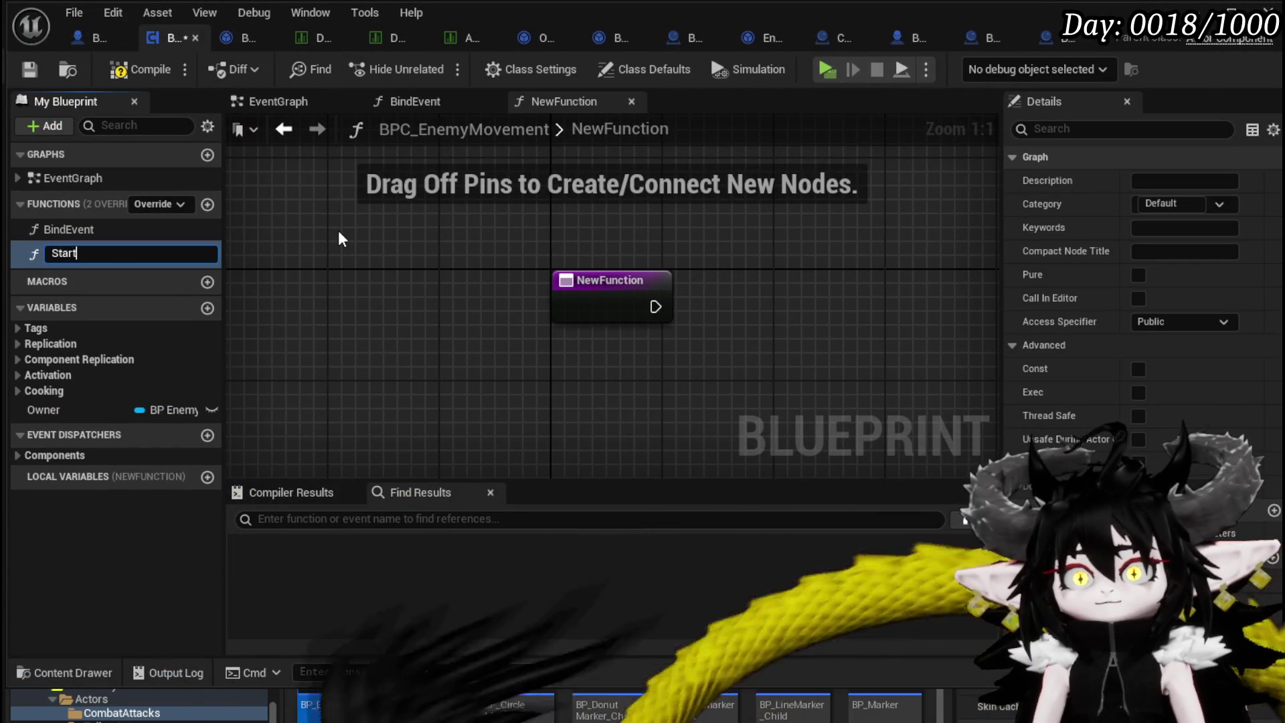
type("Idle")
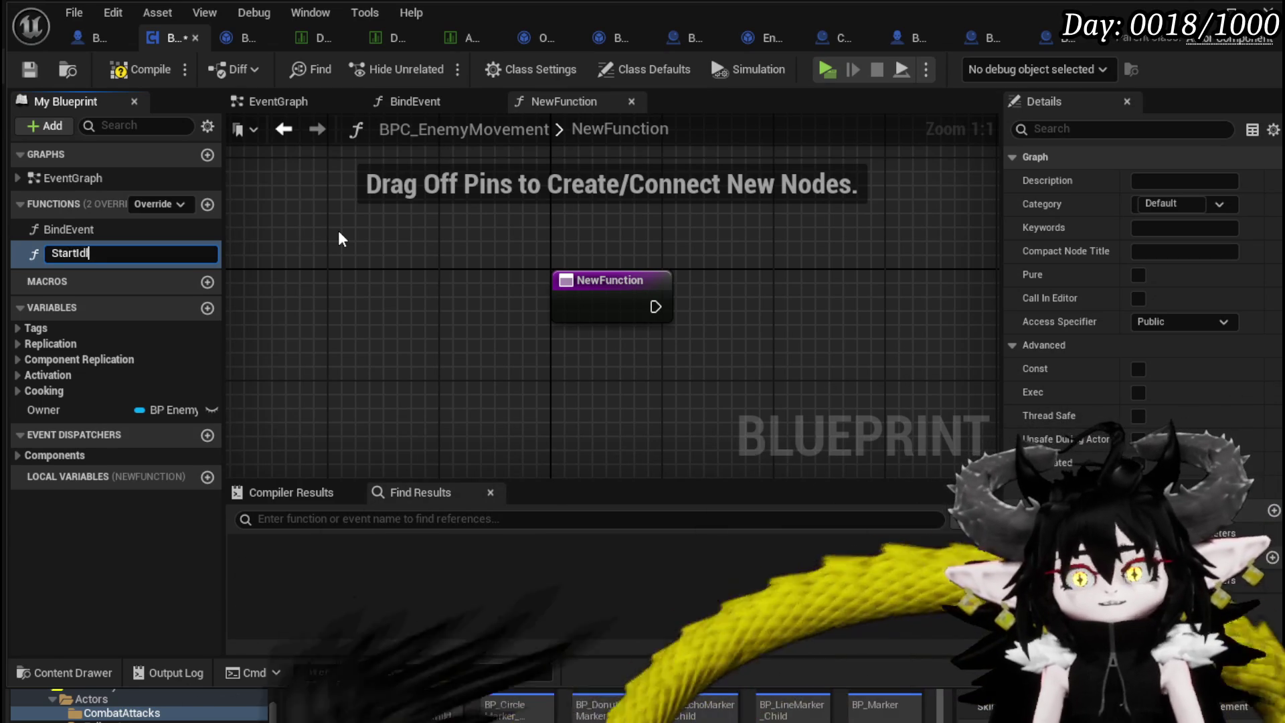
key("Return")
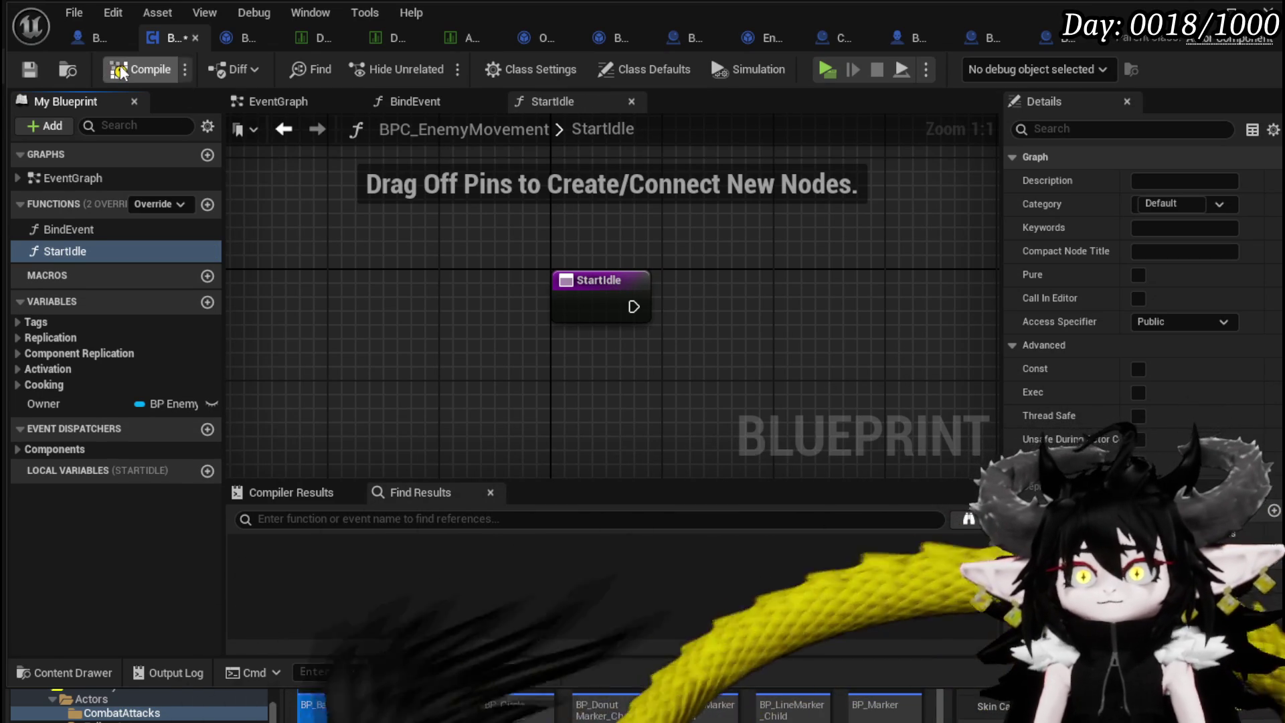
Have StartIdle call Set Timer by Function Name for EndIdle, 1.0 s, looping.
left_click_drag(785, 271, 609, 260)
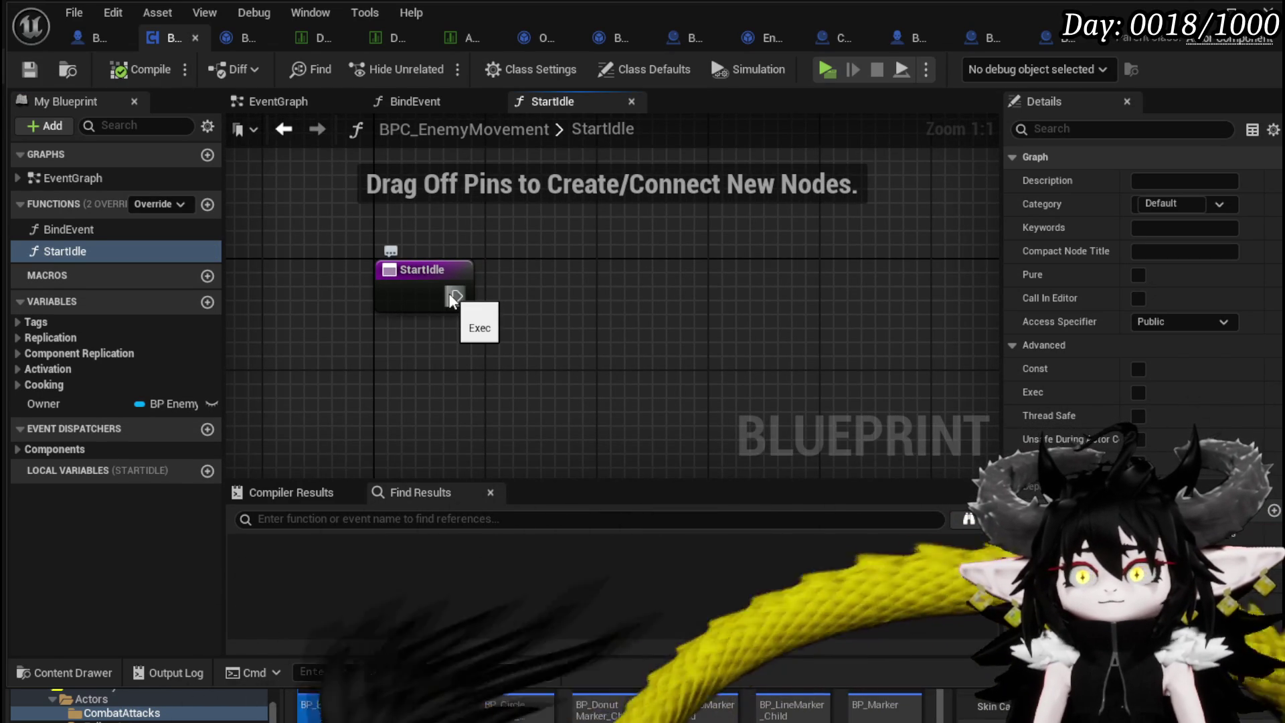
left_click_drag(454, 296, 554, 300)
type("Set T")
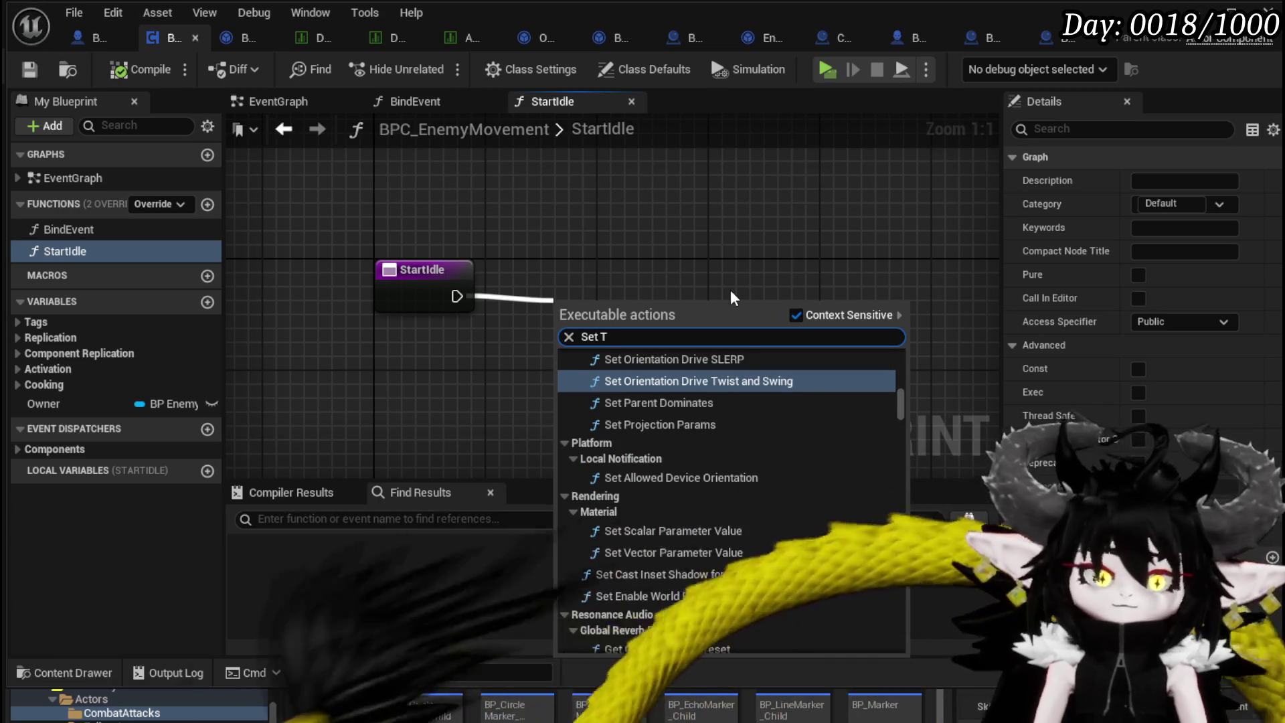
type("imer by")
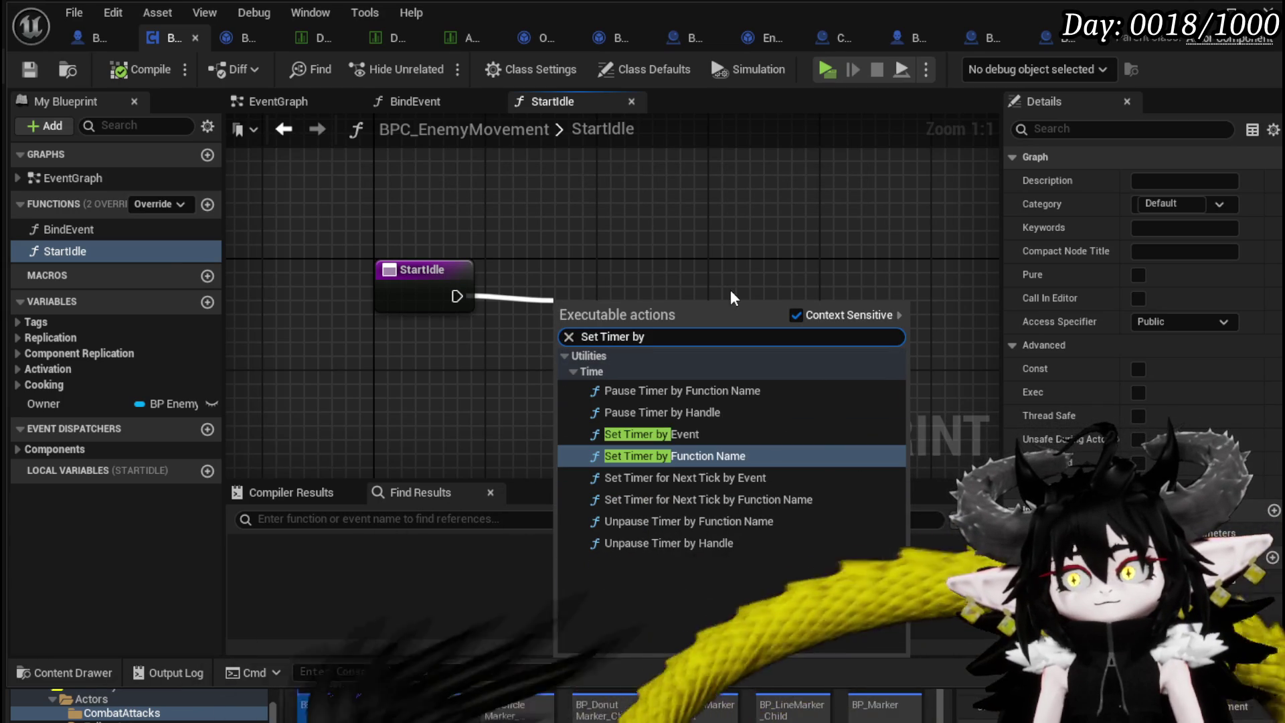
key("Return")
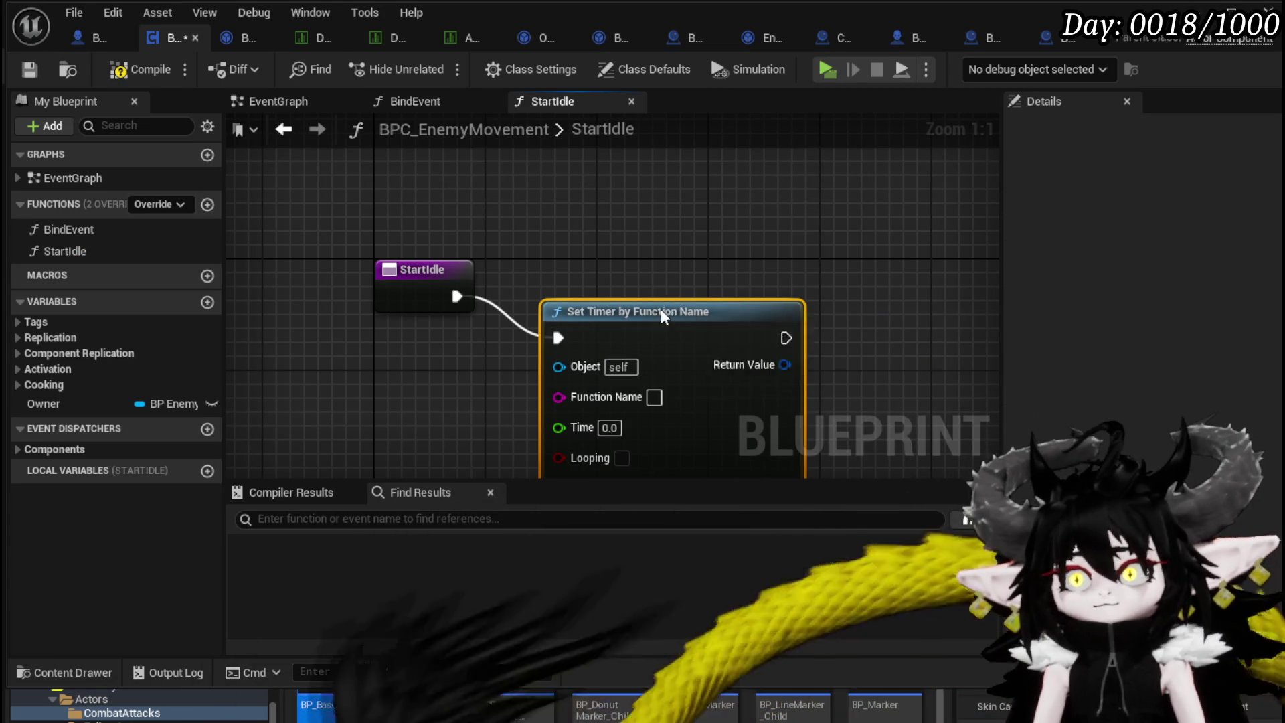
left_click_drag(664, 311, 632, 263)
type("EndIdle")
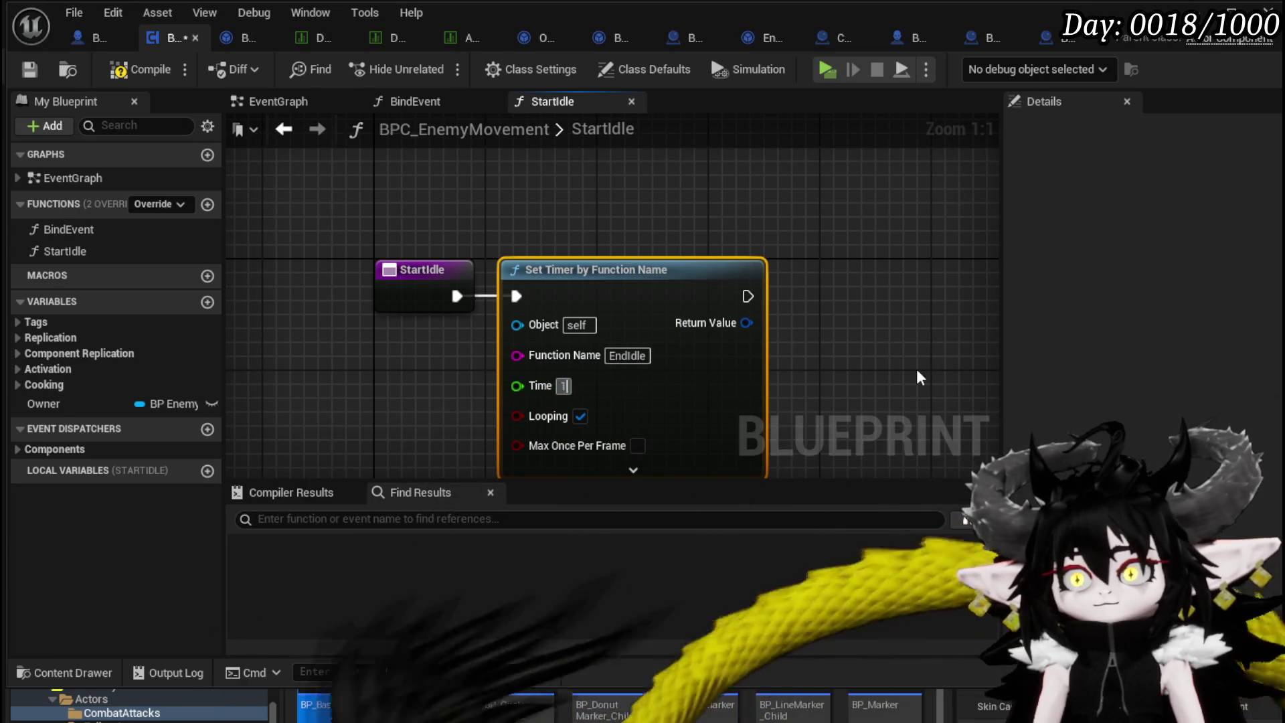
Promote the timer's Return Value to a variable named IdleTimer.
right_click(747, 324)
left_click(884, 373)
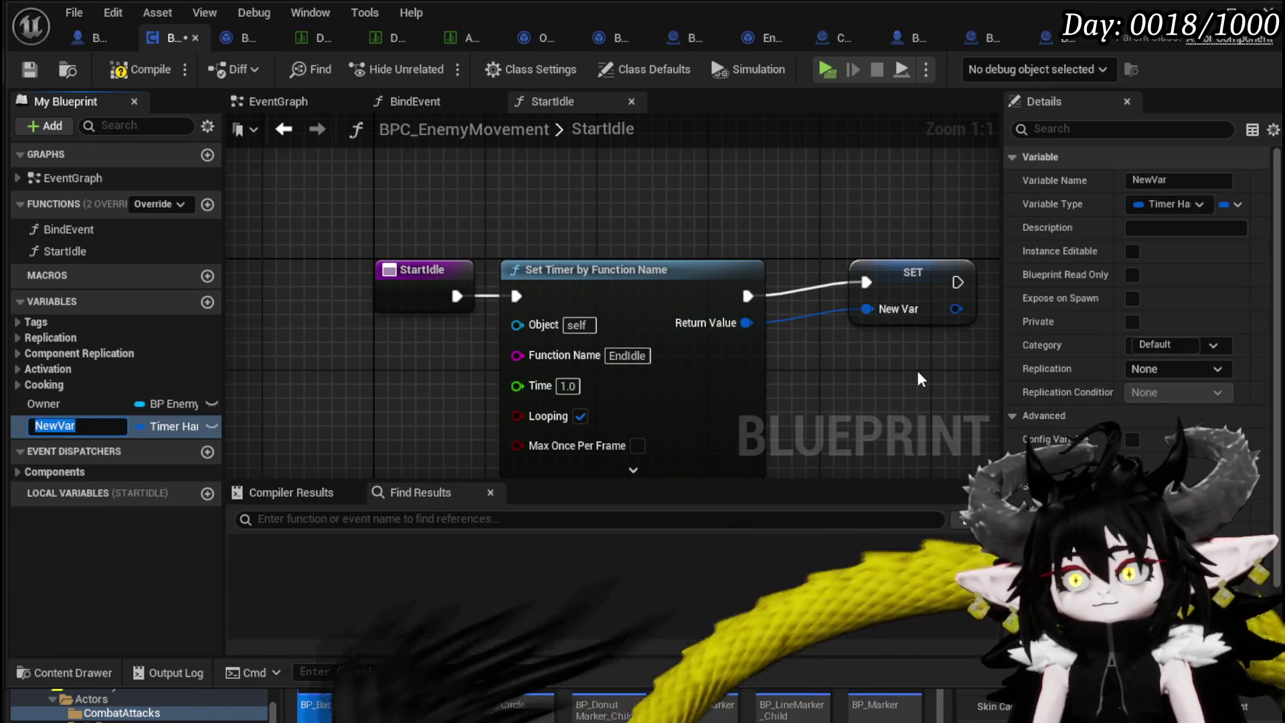
type("IdleTimer")
key("Return")
left_click_drag(901, 290, 861, 305)
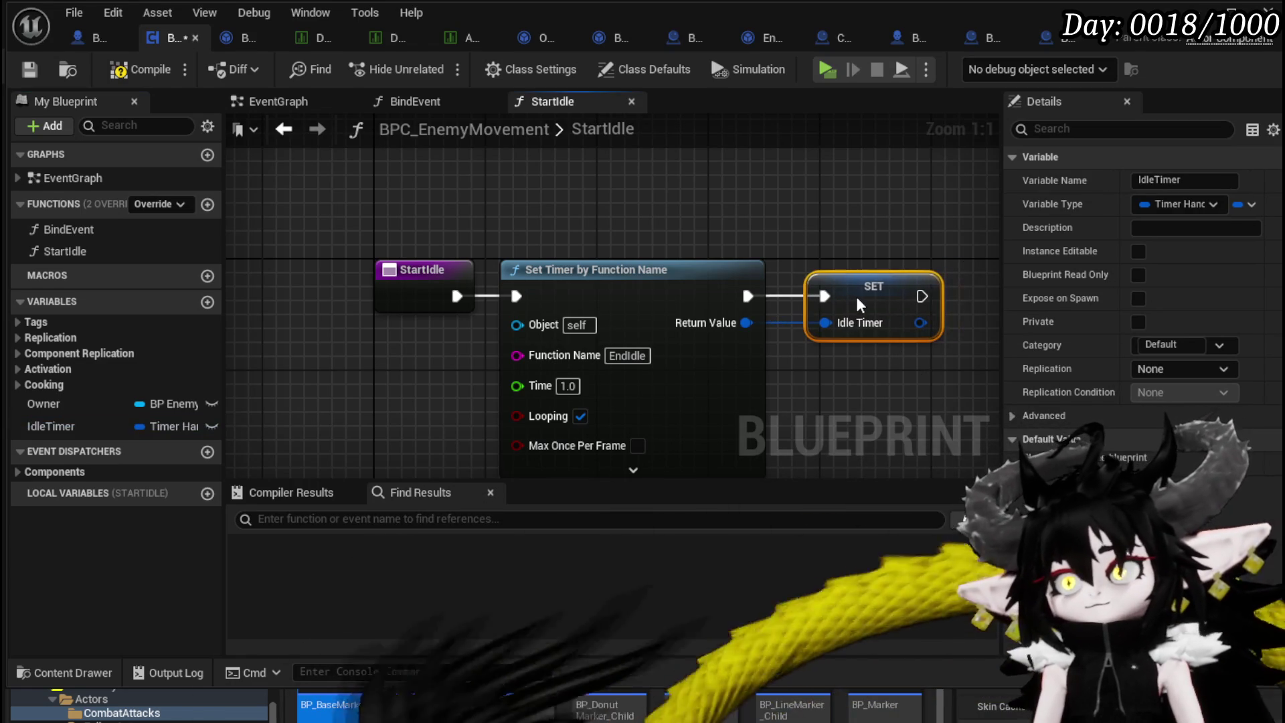
Add another new function to the blueprint.
left_click(200, 204)
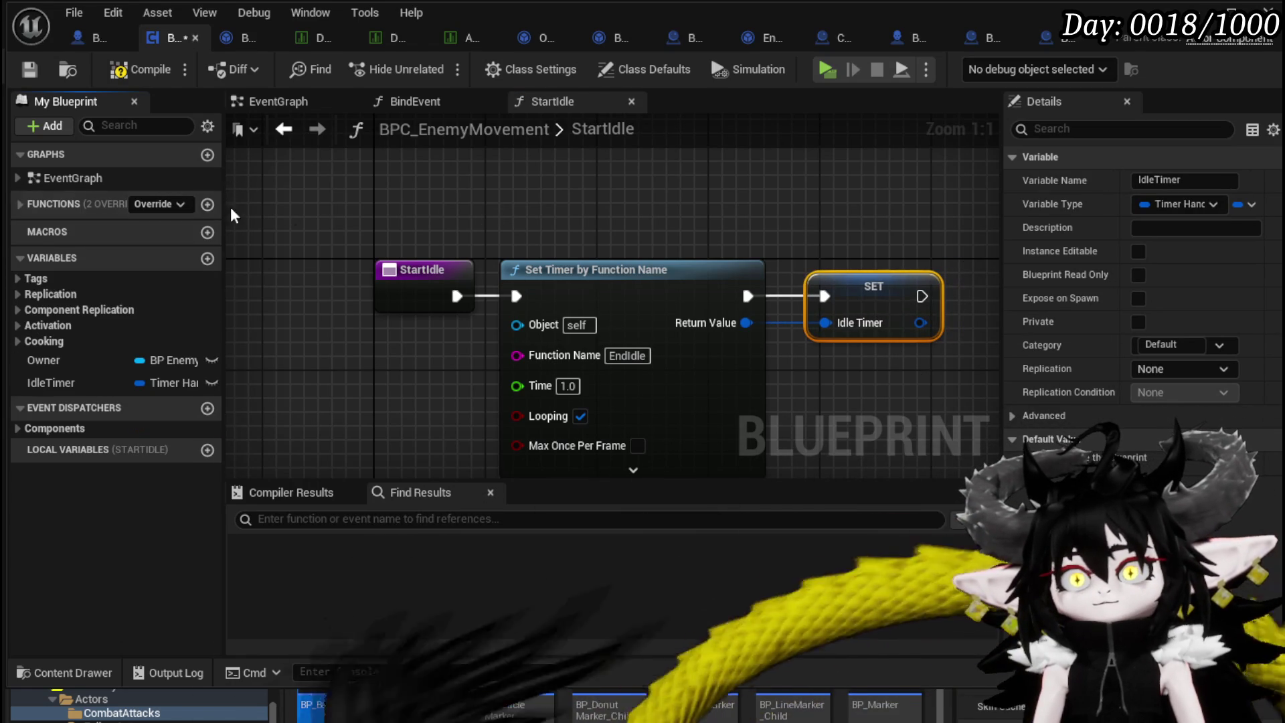
left_click(50, 206)
left_click(208, 205)
type("End")
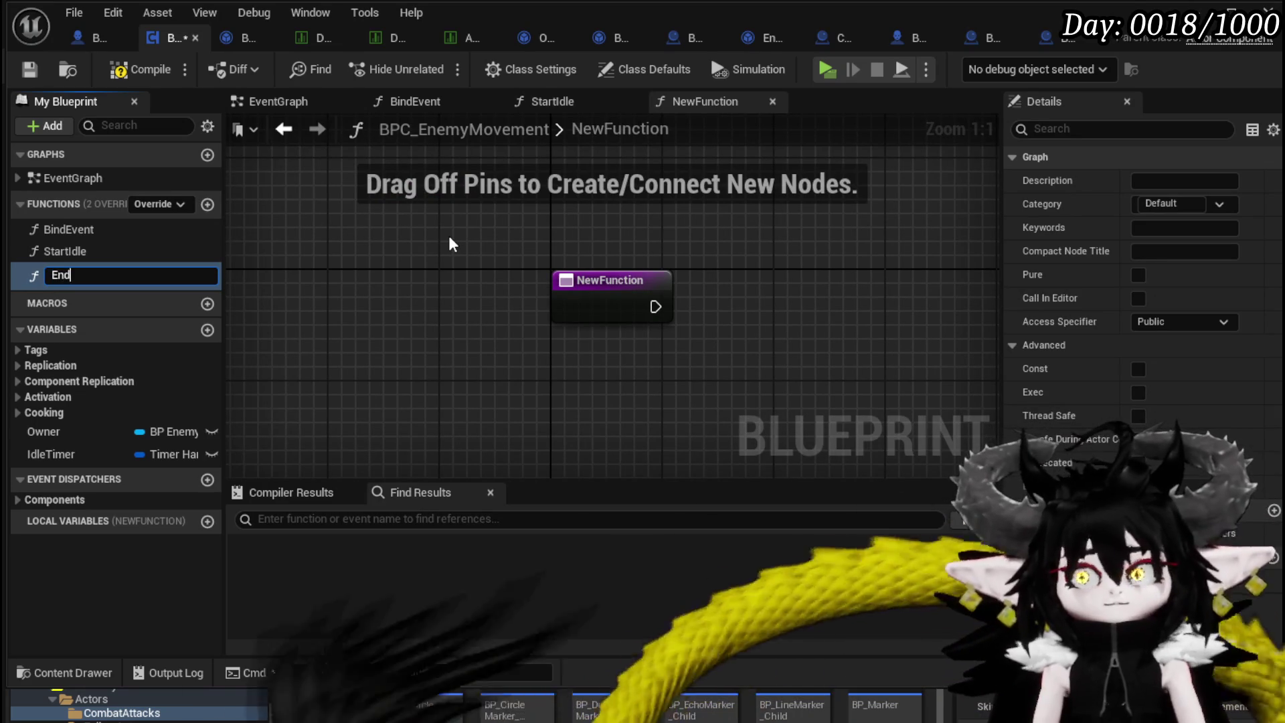
Name it EndIdle, make it Clear and Invalidate the IdleTimer handle, then compile and save.
type("Idl")
type("e")
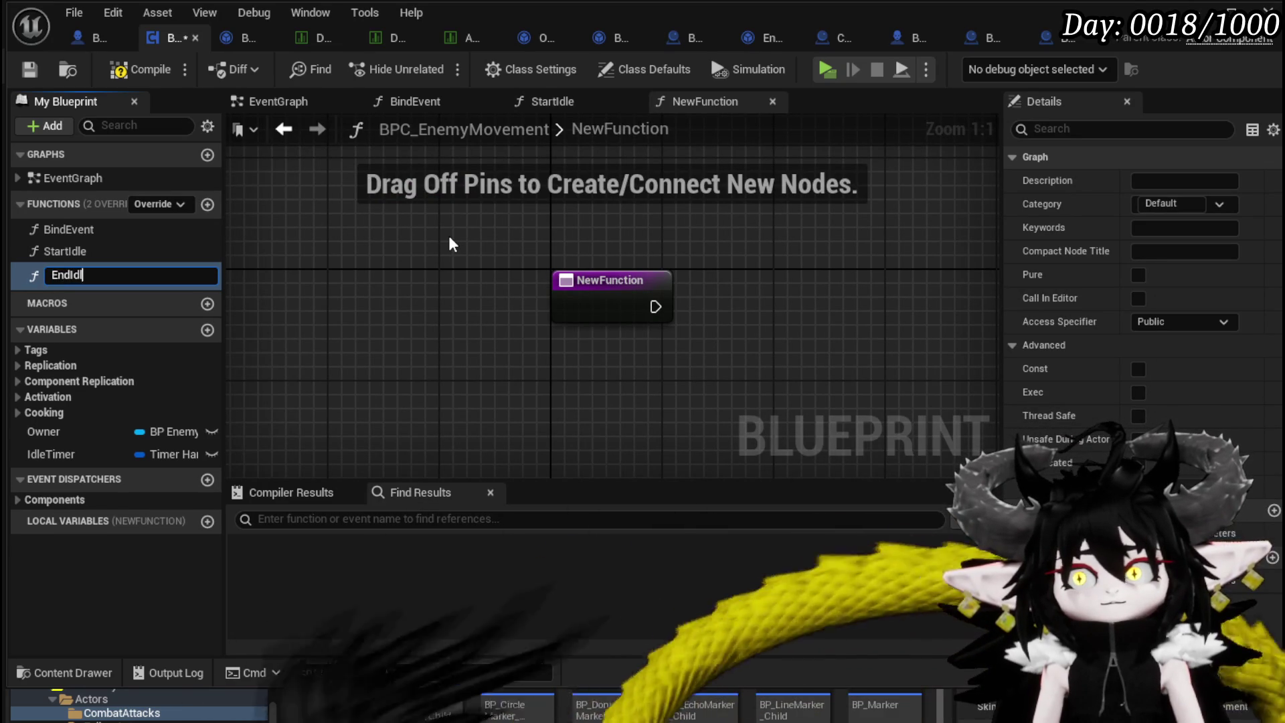
key("Return")
mouse_move(66, 447)
left_mouse_down()
mouse_move(625, 328)
mouse_move(599, 358)
mouse_move(614, 236)
left_mouse_up()
left_click(657, 369)
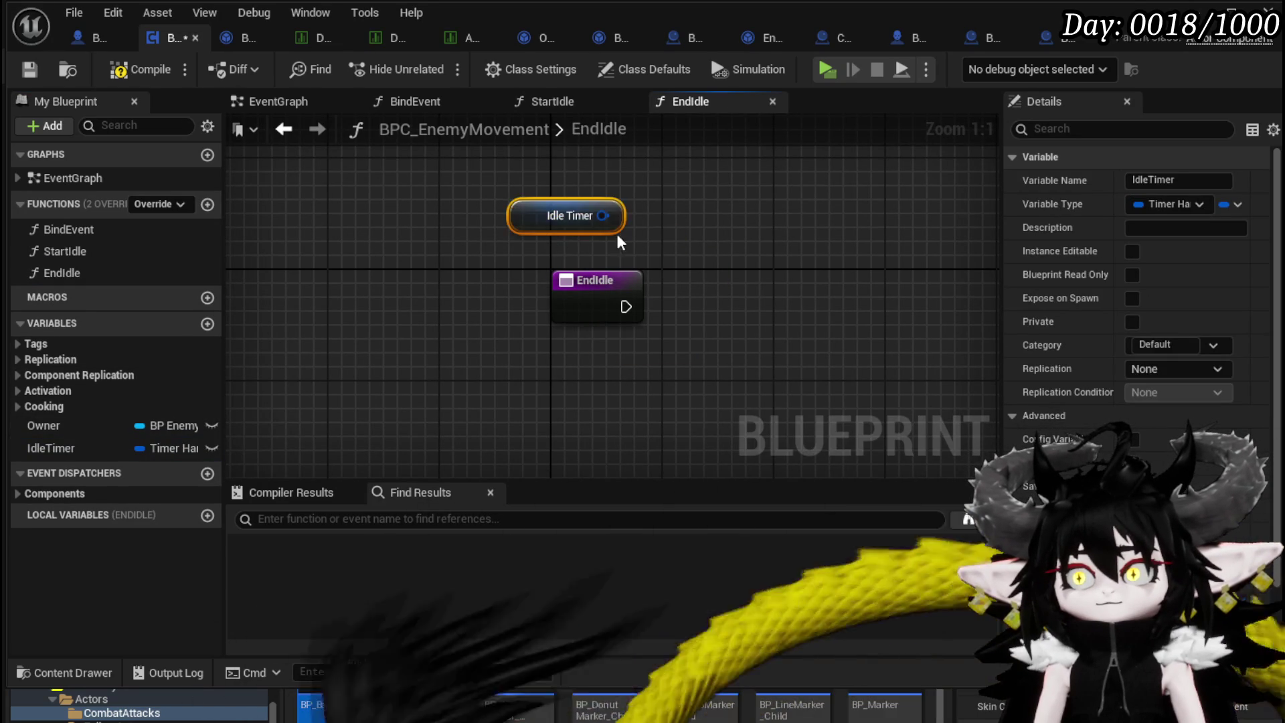
left_click_drag(695, 257, 722, 258)
type("clear")
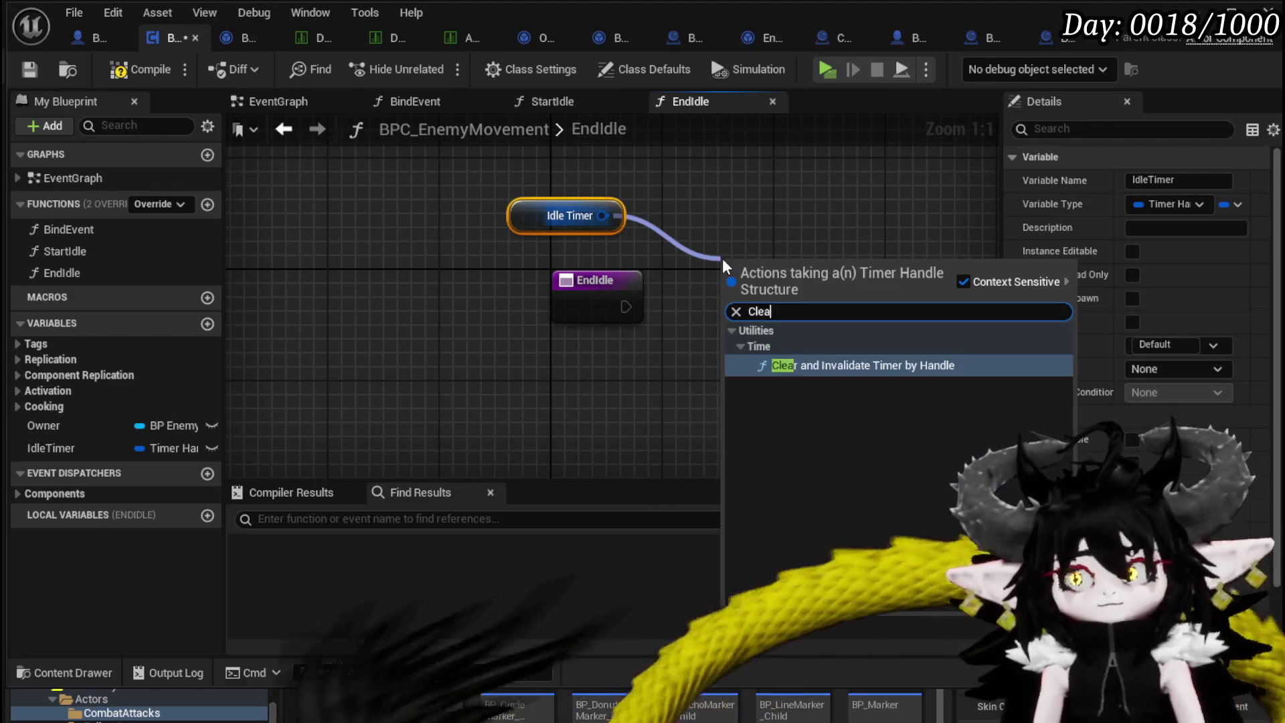
key("Return")
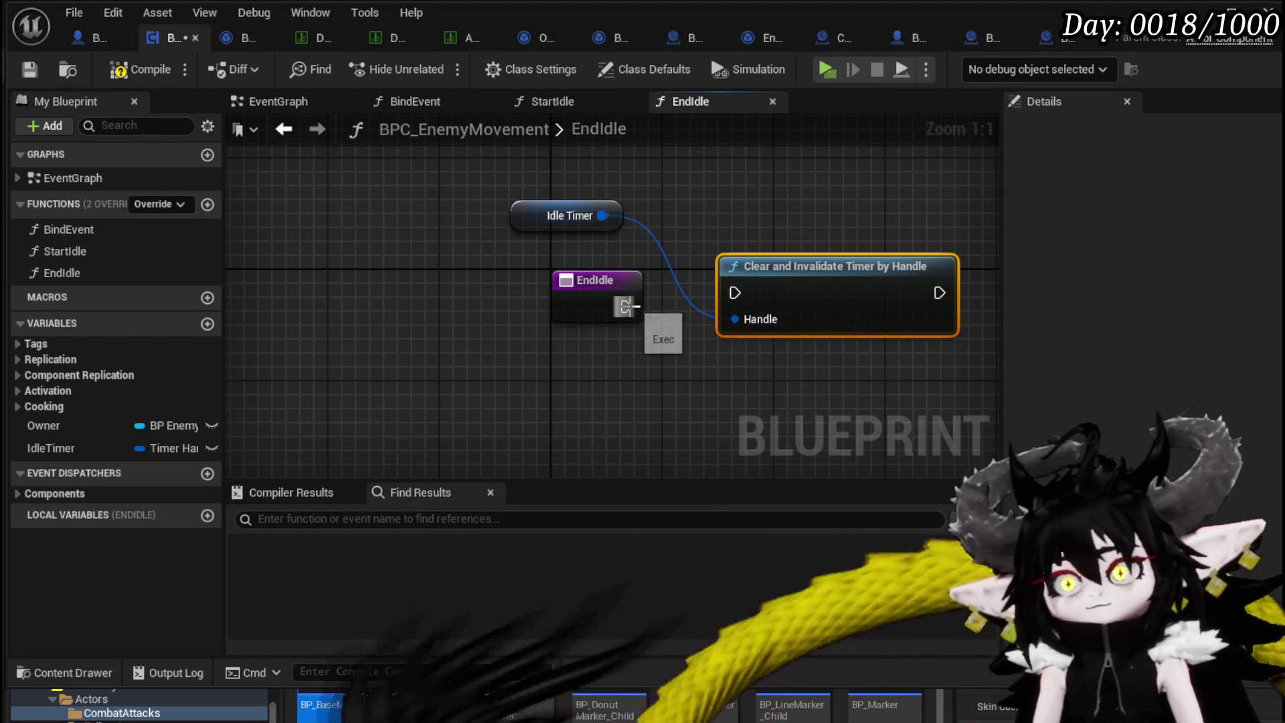
left_click_drag(743, 292, 758, 264)
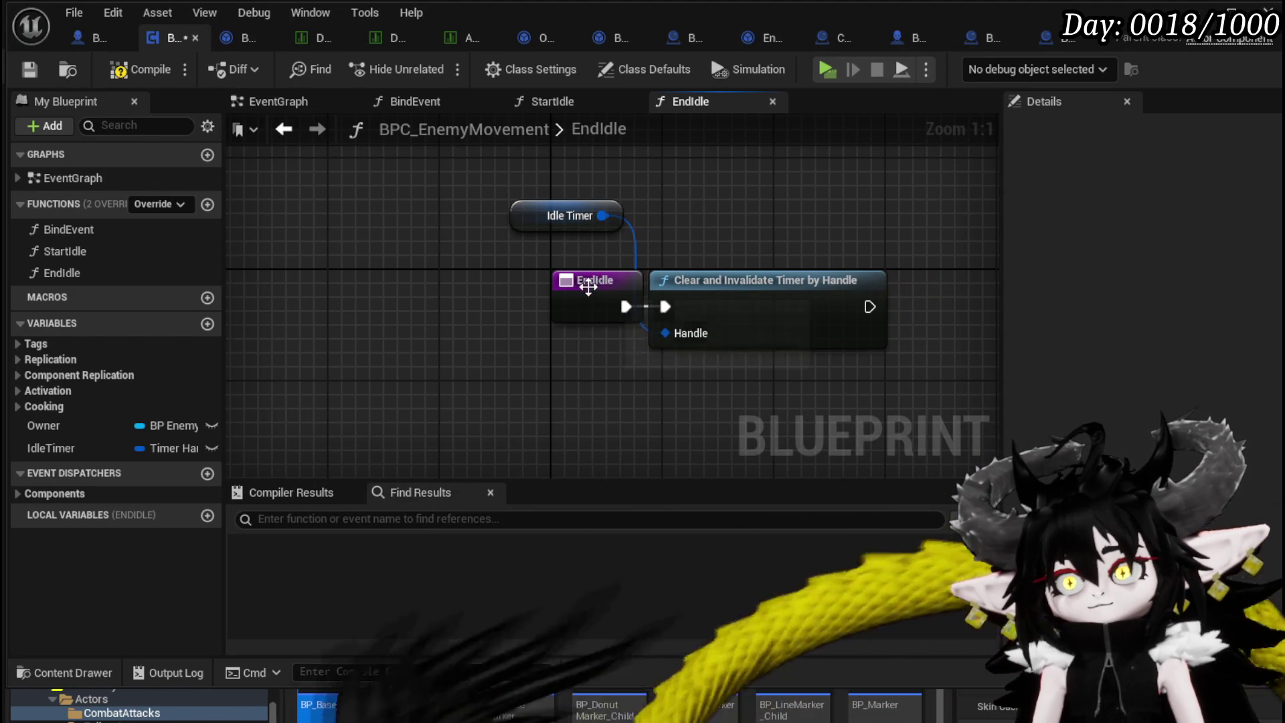
left_click_drag(597, 286, 526, 286)
left_click(127, 69)
left_click(28, 69)
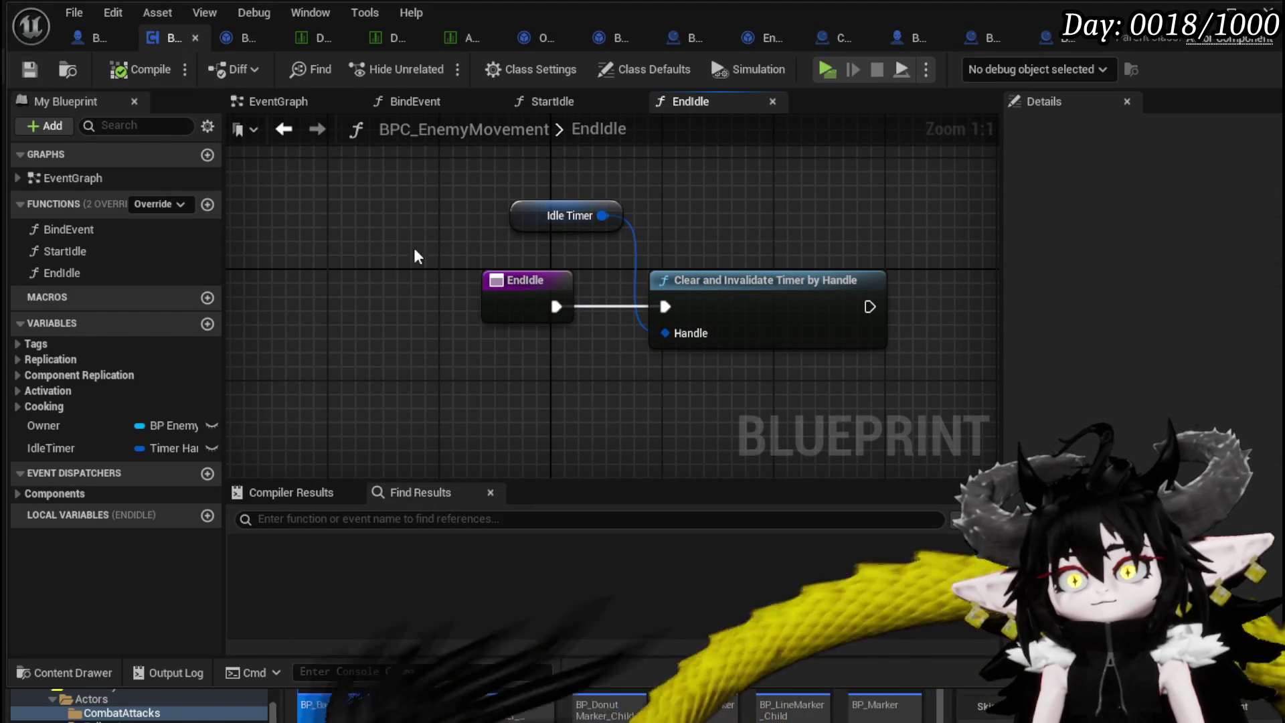
Place a Get Encounter node in the EndIdle graph.
right_click(589, 220)
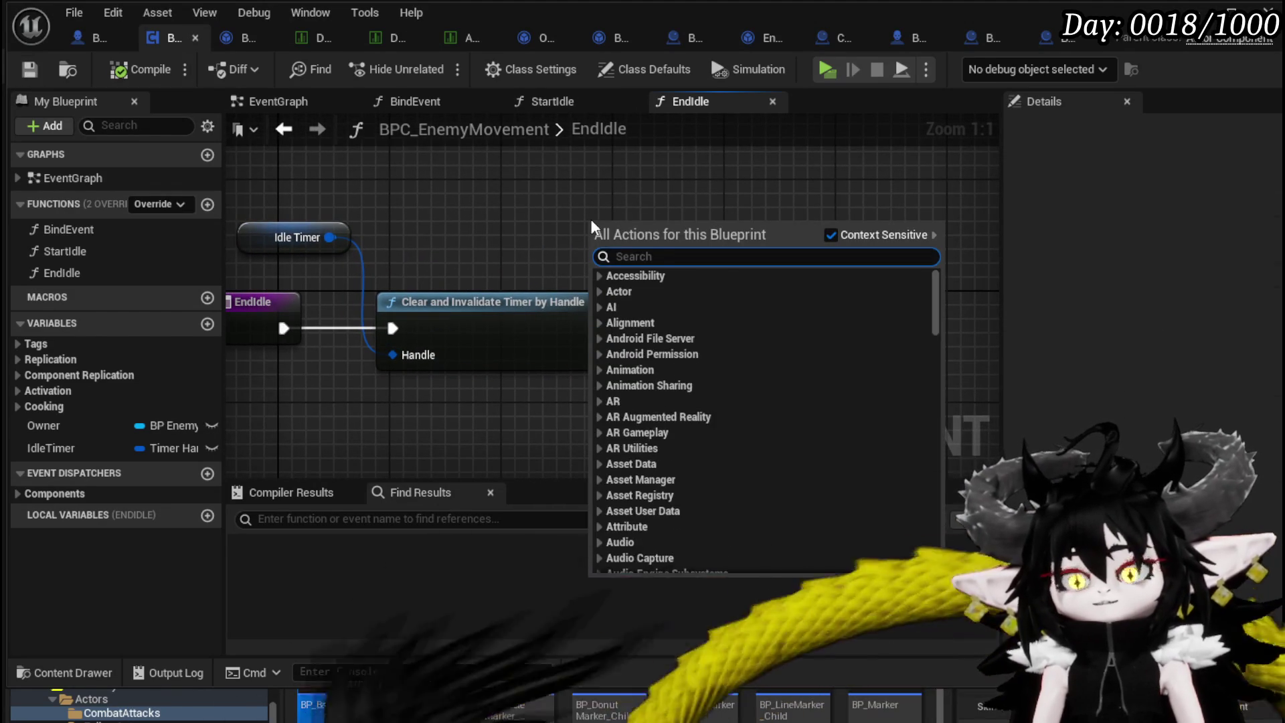
type("get endou")
key("BackSpace")
key("BackSpace")
key("BackSpace")
type("cu")
key("BackSpace")
key("BackSpace")
type("c")
key("BackSpace")
type("counter")
key("Return")
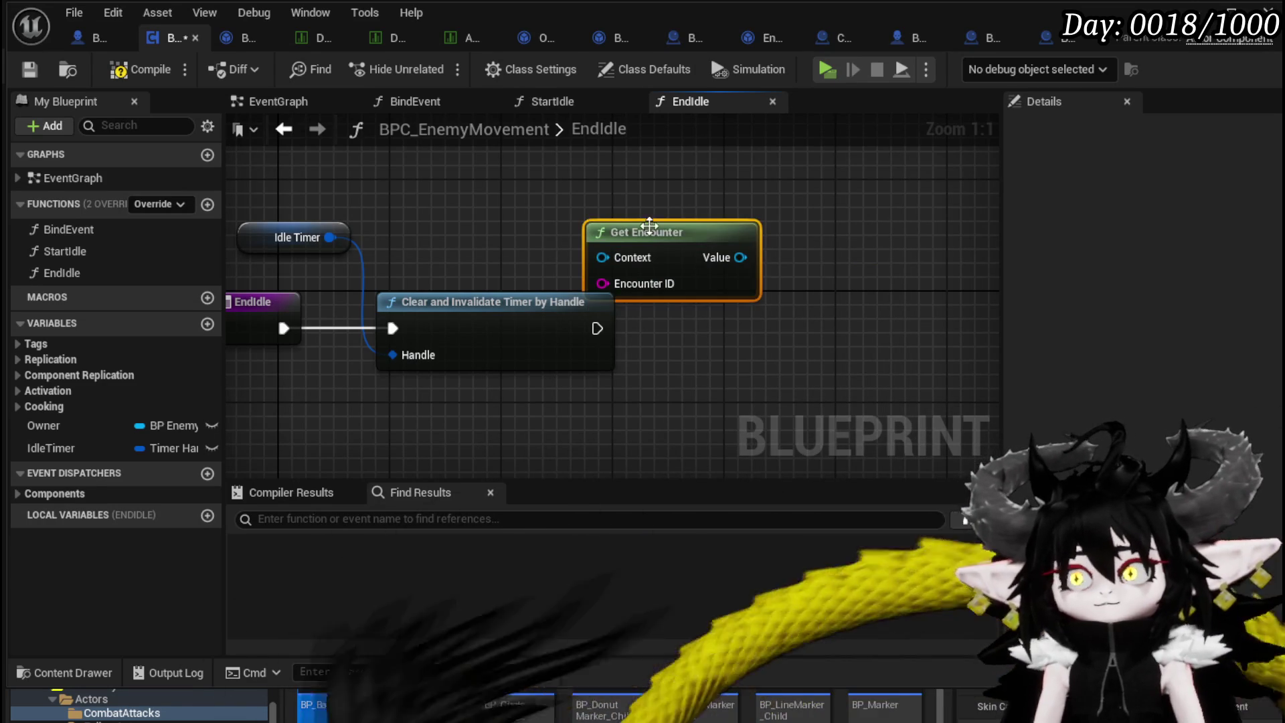
Feed Get Encounter with the Owner's Current Encounter.
left_click_drag(640, 219, 710, 178)
left_click_drag(89, 432, 466, 240)
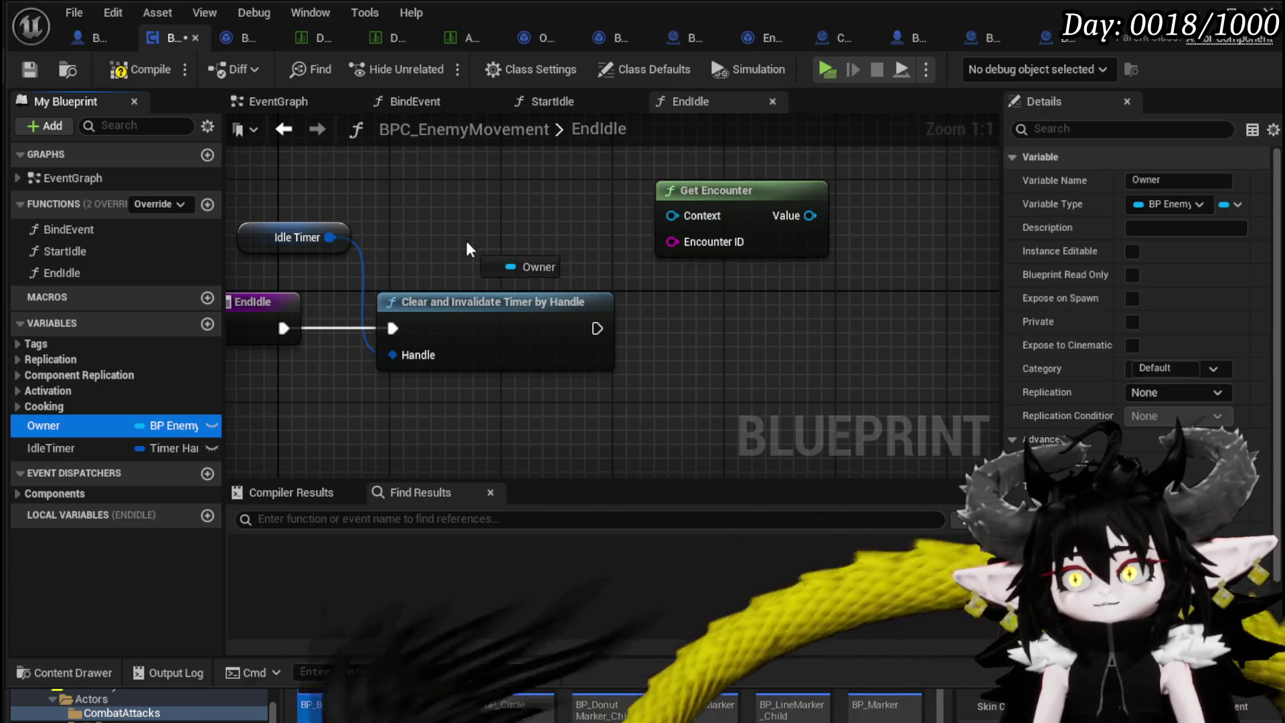
left_click_drag(648, 279, 648, 209)
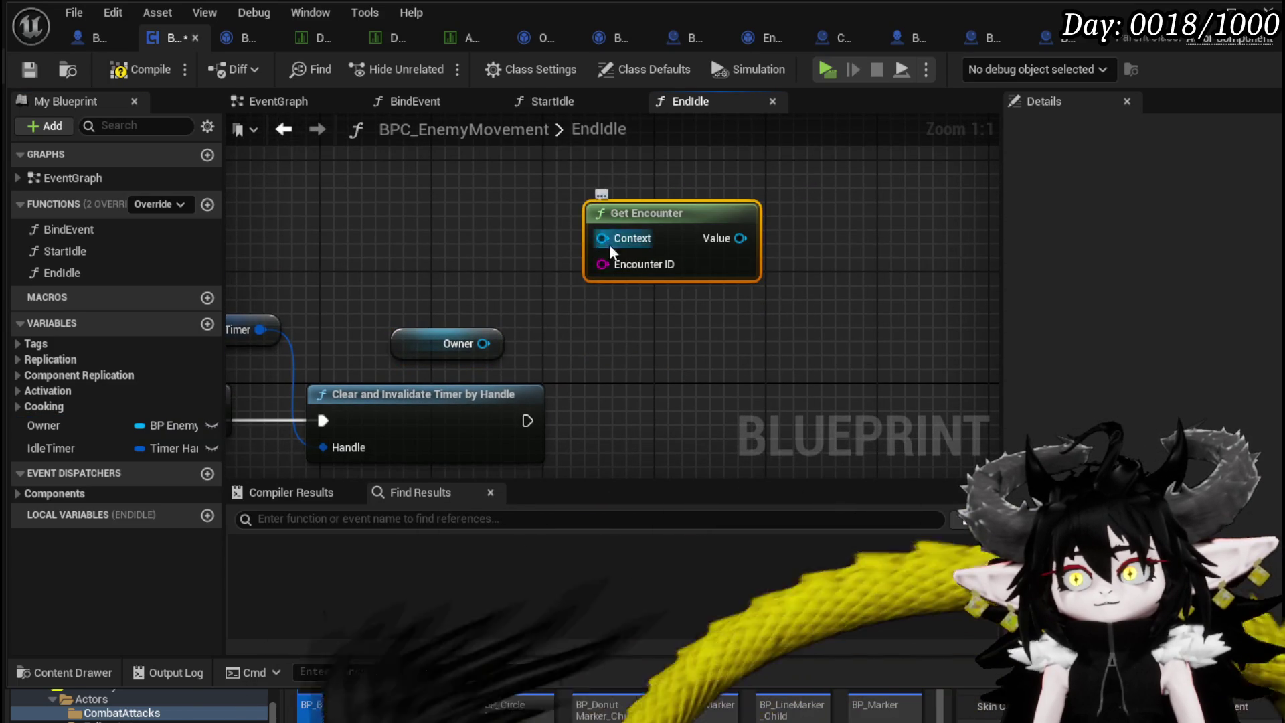
left_click_drag(483, 344, 342, 207)
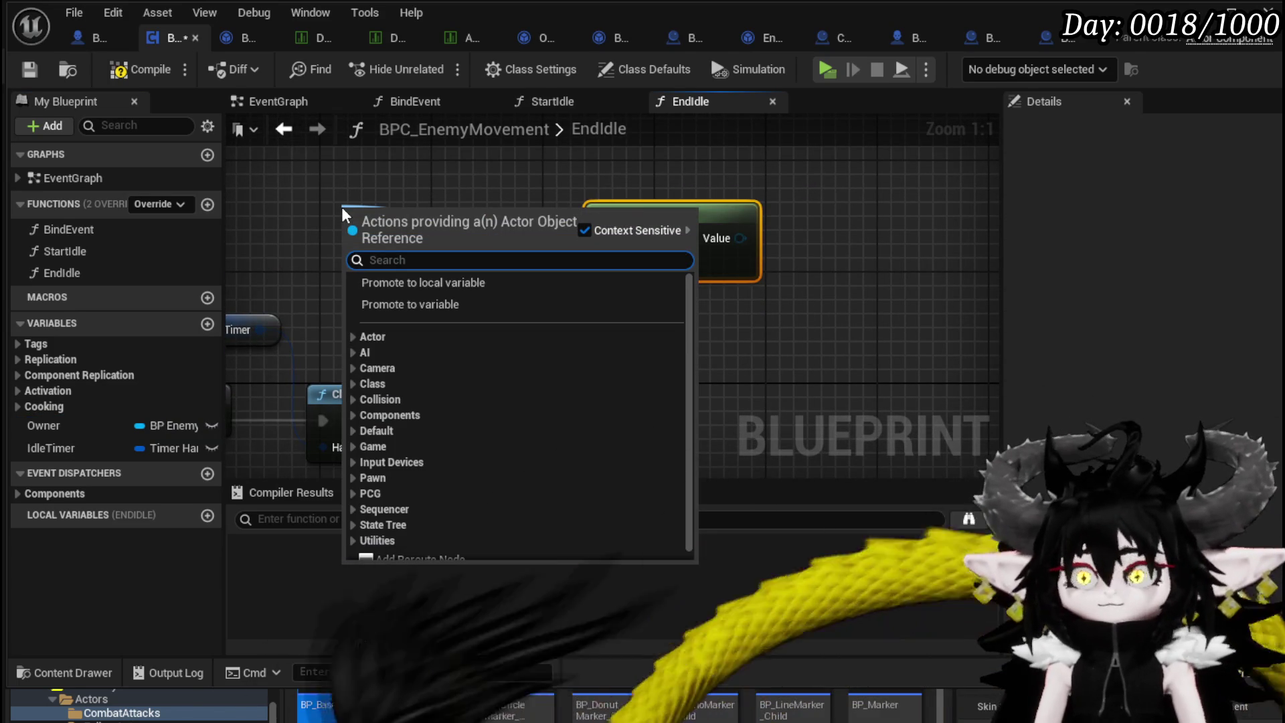
key("Escape")
mouse_move(439, 342)
left_mouse_down()
mouse_move(581, 248)
mouse_move(564, 260)
mouse_move(596, 315)
mouse_move(496, 351)
mouse_move(525, 347)
left_mouse_up()
type("get enc")
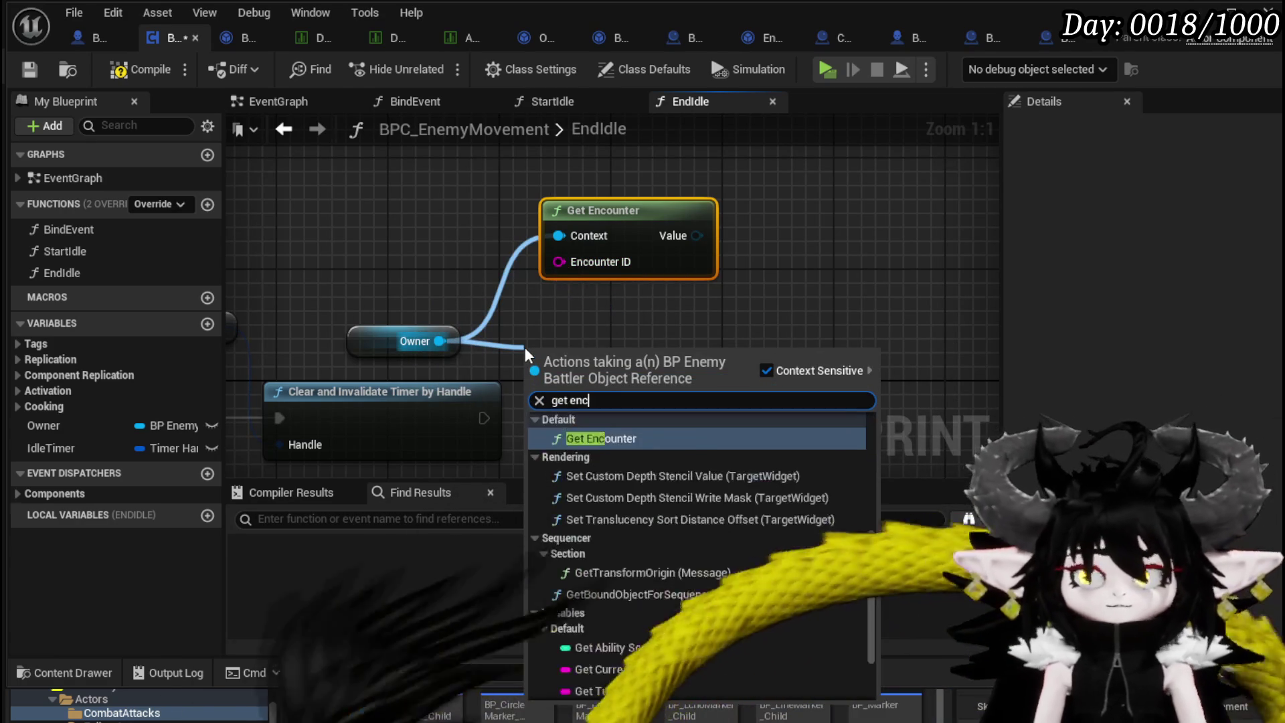
type("oun")
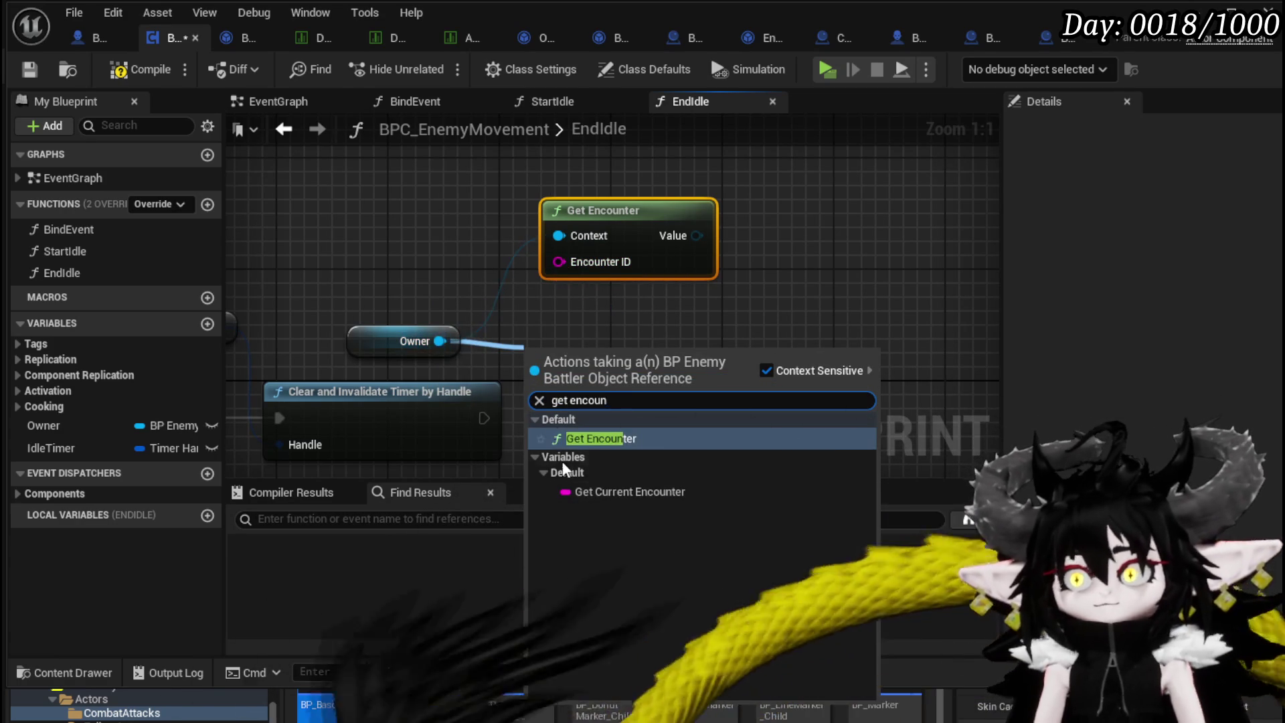
left_click(583, 492)
left_click_drag(703, 355, 560, 262)
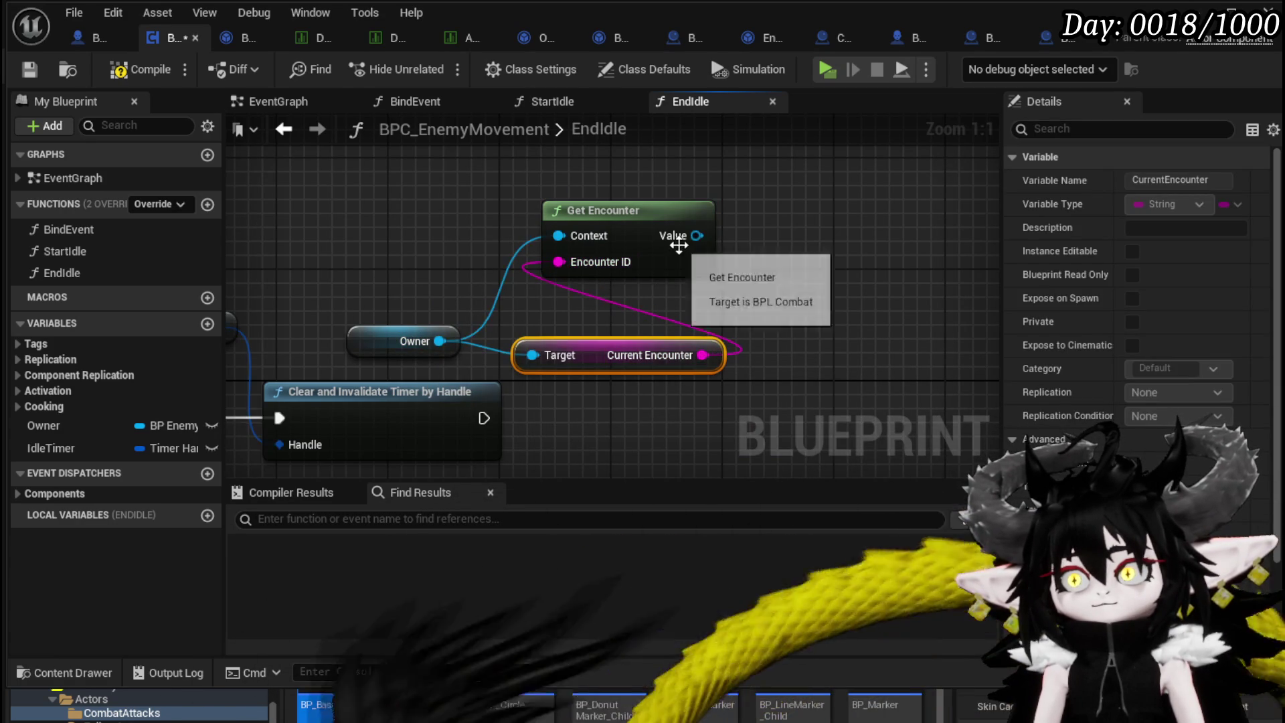
Get the encounter's Enemy AIObject map and add a FIND node on it.
left_click_drag(697, 236, 809, 239)
type("Battle AI")
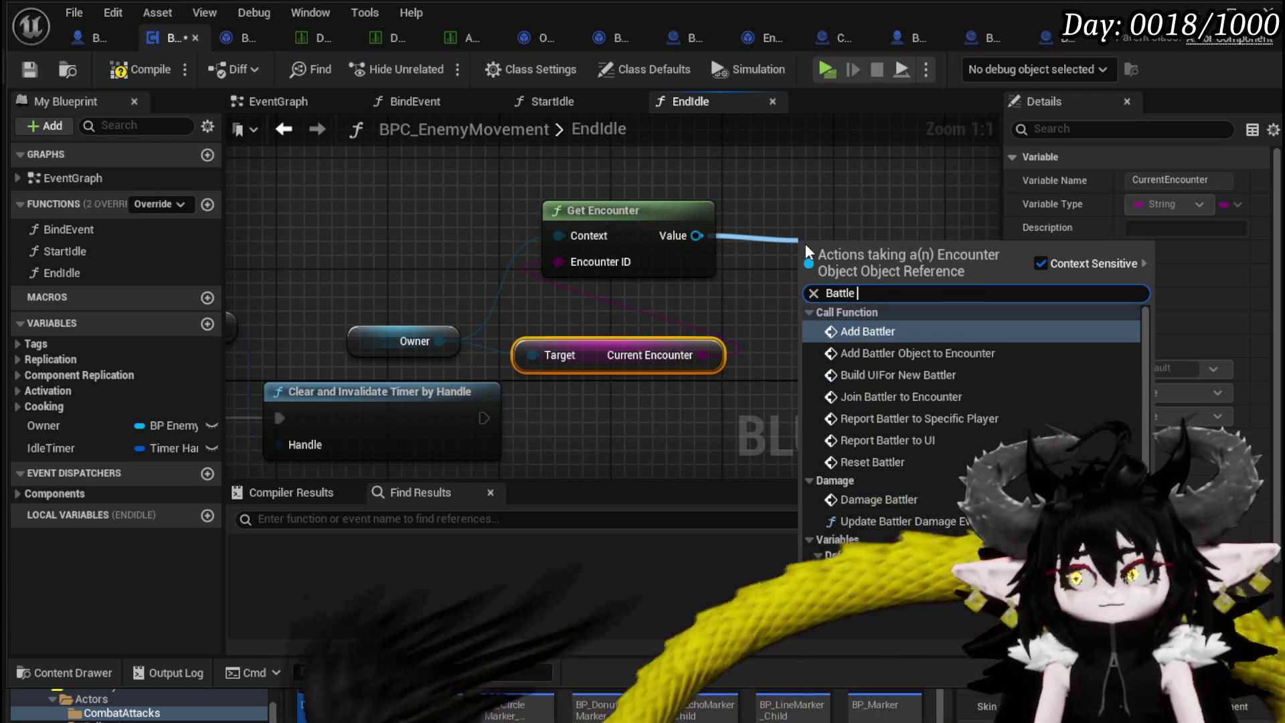
key("BackSpace")
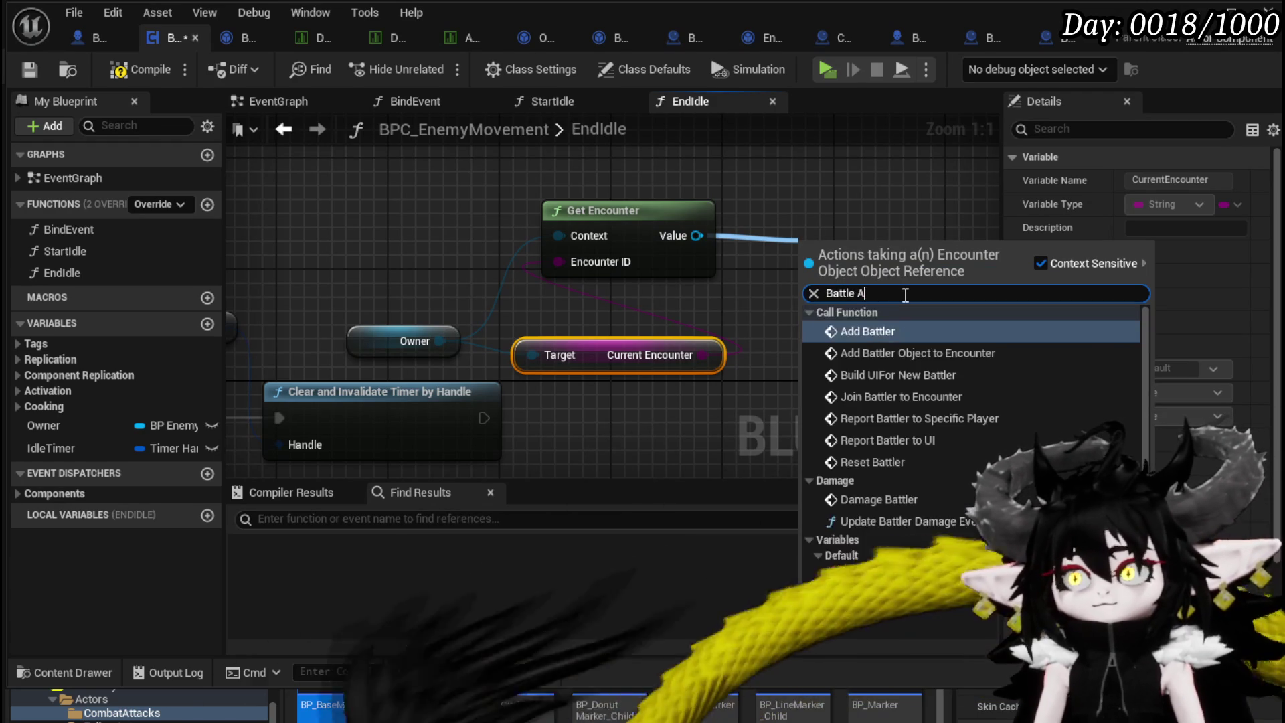
key("BackSpace")
key("BackSpace")
key("BackSpace")
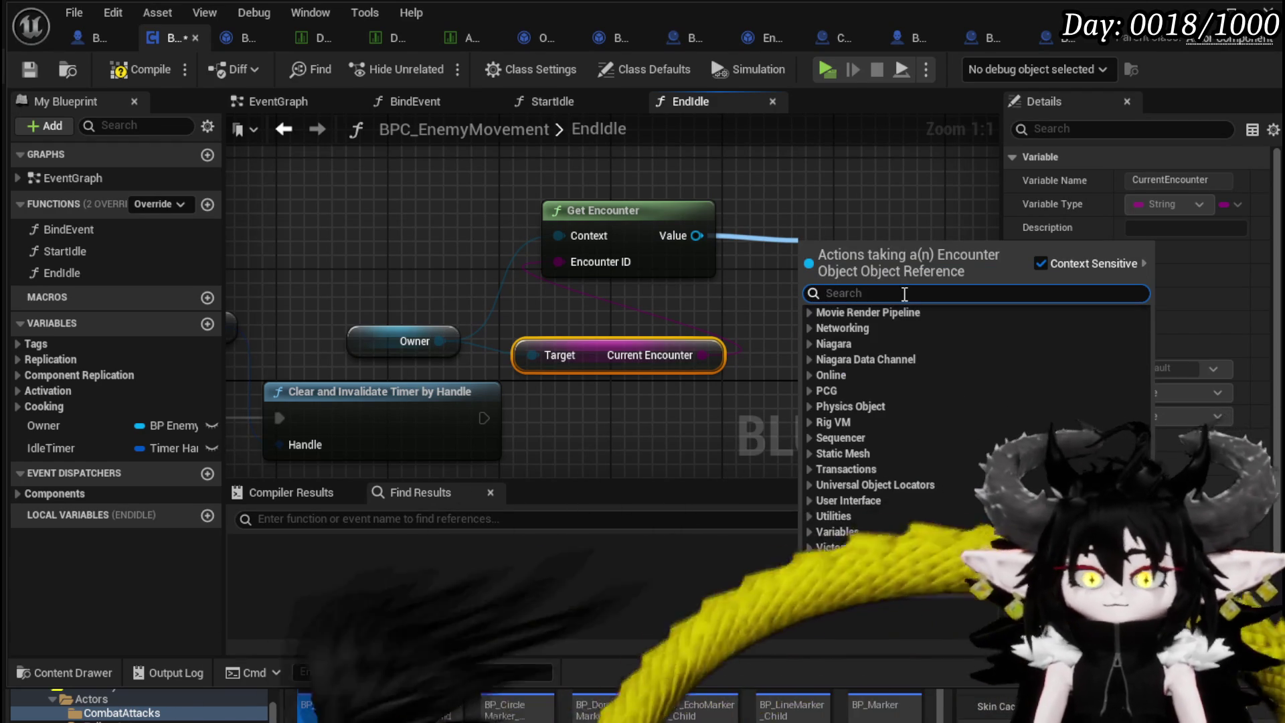
type("Ai")
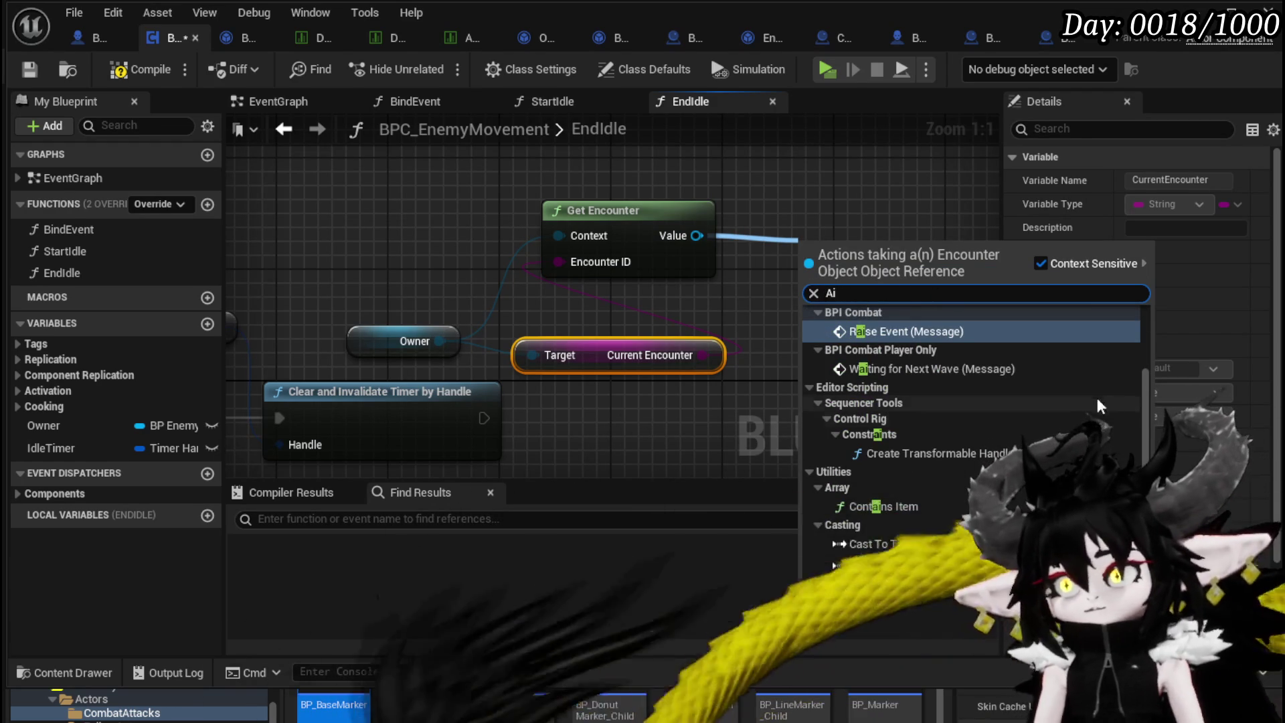
scroll(1138, 395, "down", 5)
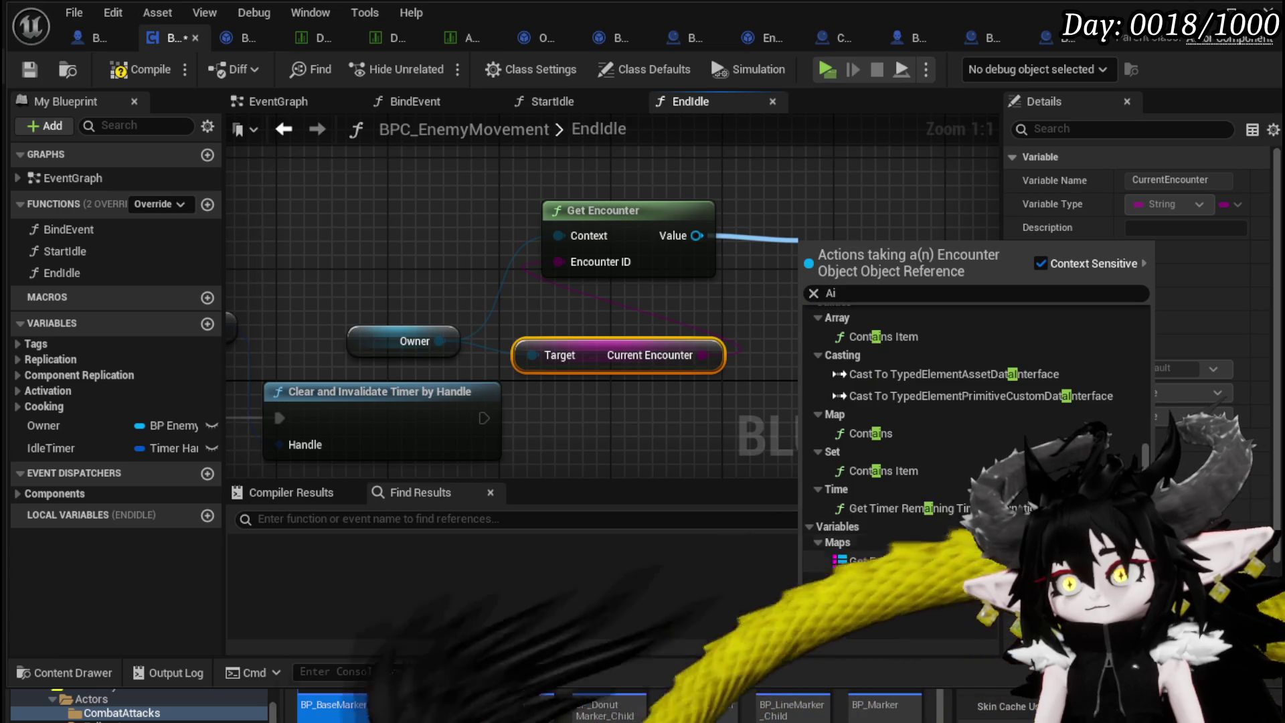
left_click(871, 564)
mouse_move(959, 257)
left_mouse_down()
mouse_move(854, 242)
mouse_move(841, 328)
left_mouse_up()
type("find")
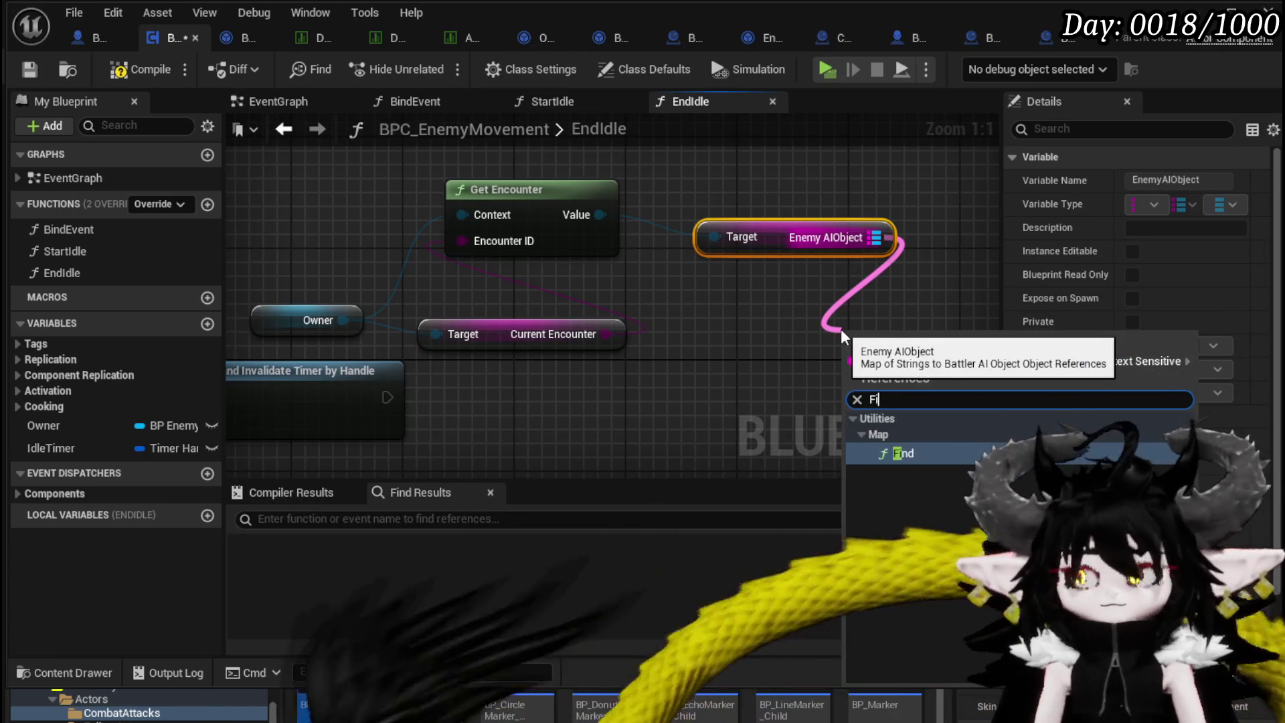
key("Return")
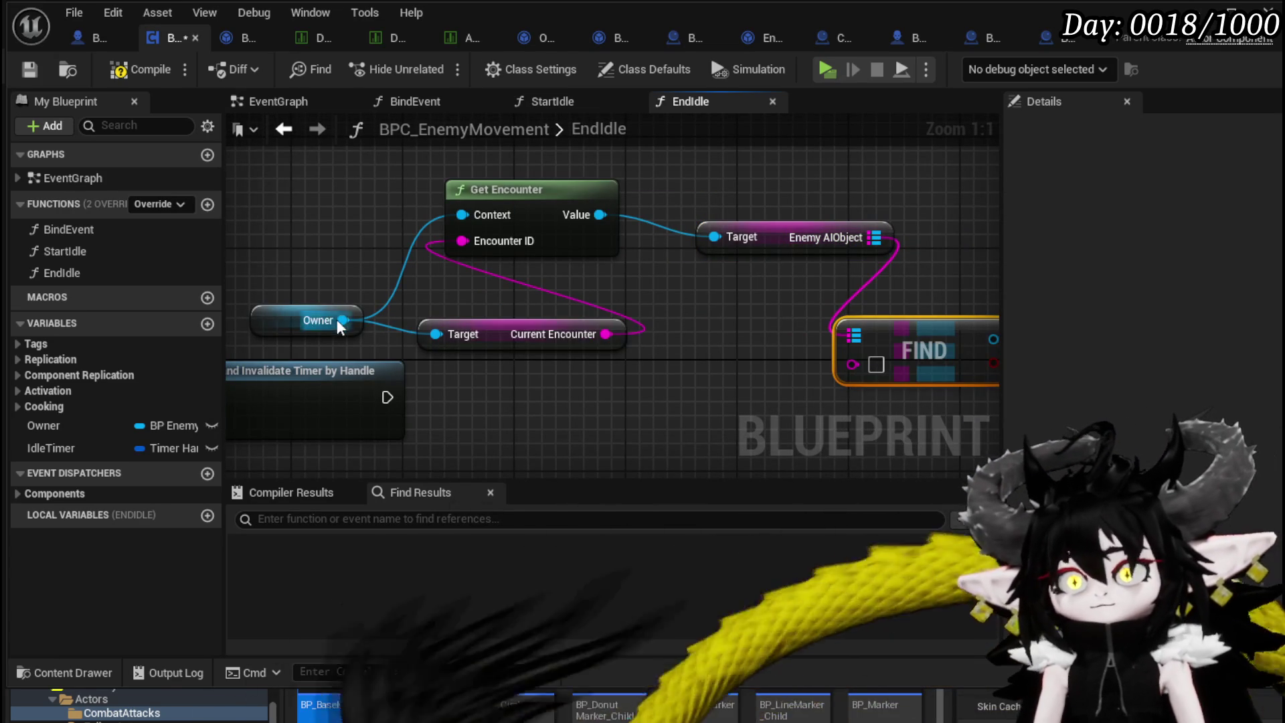
Connect the Owner's Battler ID to FIND's key input.
left_click_drag(342, 320, 512, 383)
type("Battler ID")
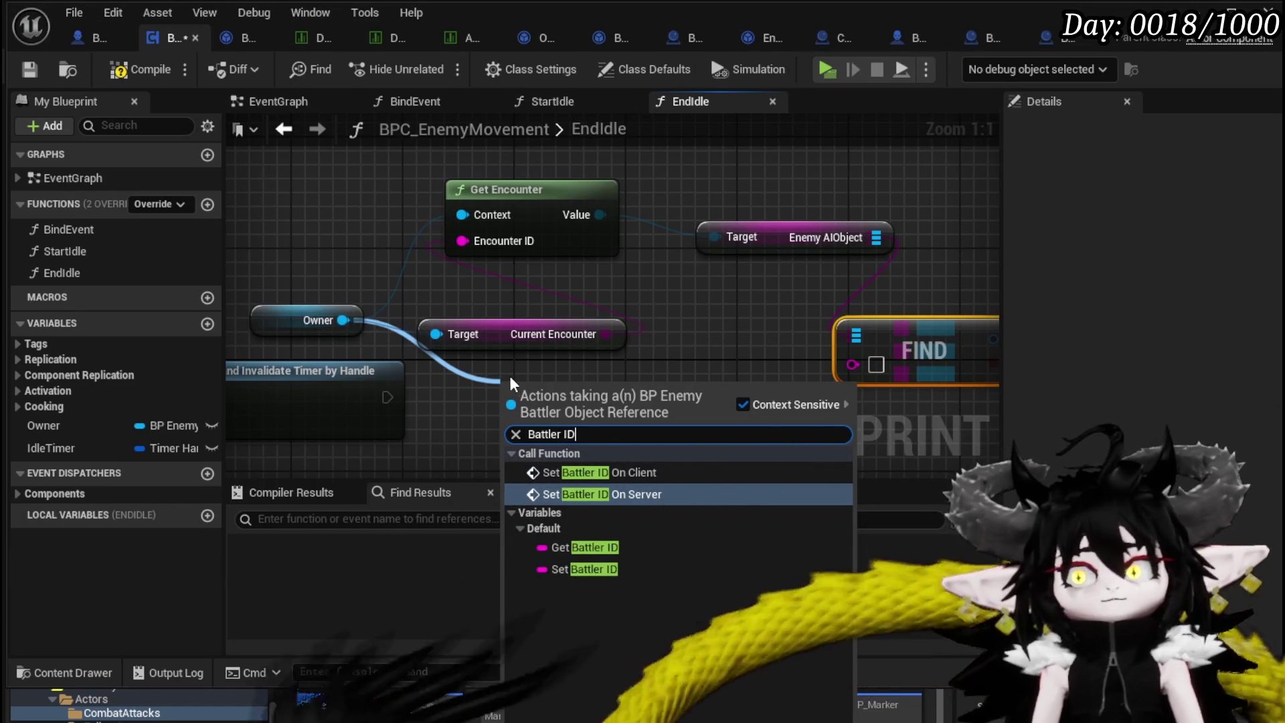
left_click(596, 549)
left_click_drag(634, 389, 853, 365)
Arrange the Battler ID, Current Encounter, Owner and FIND nodes into a tidy row.
left_click_drag(569, 390, 653, 279)
left_click_drag(518, 340, 444, 288)
left_click_drag(585, 320, 437, 303)
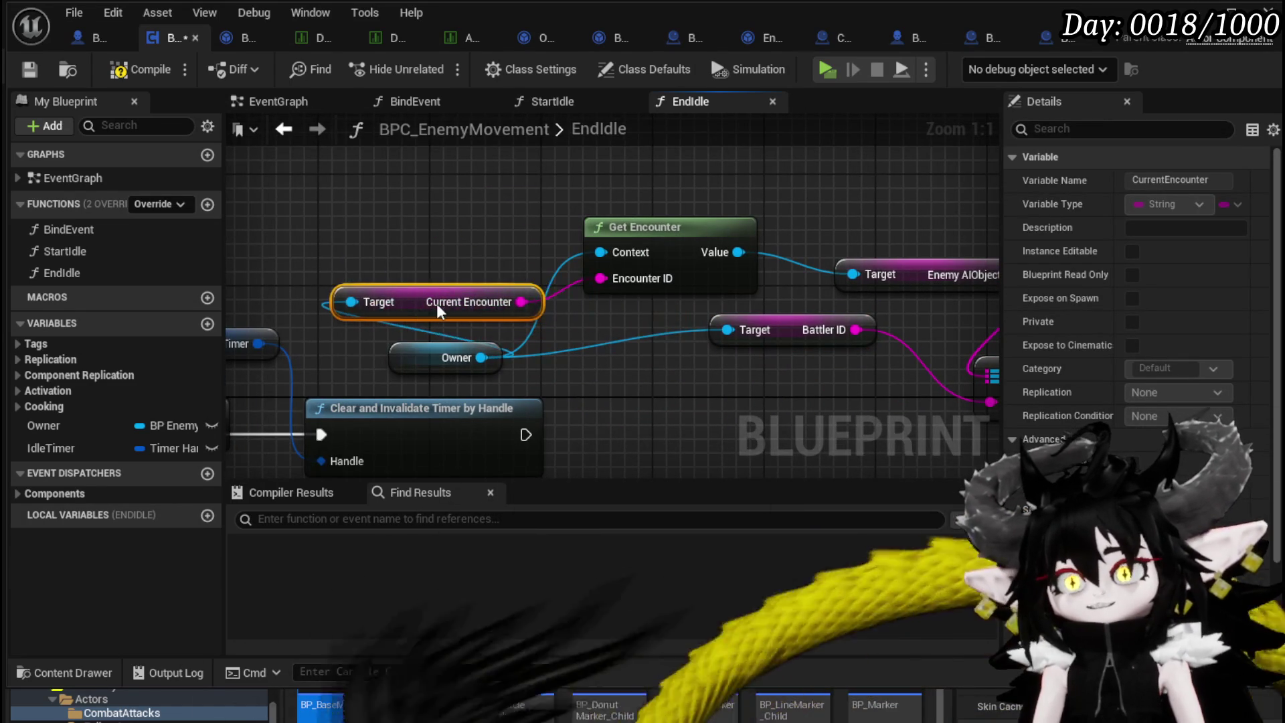
left_click(416, 359)
left_click_drag(415, 359, 284, 233)
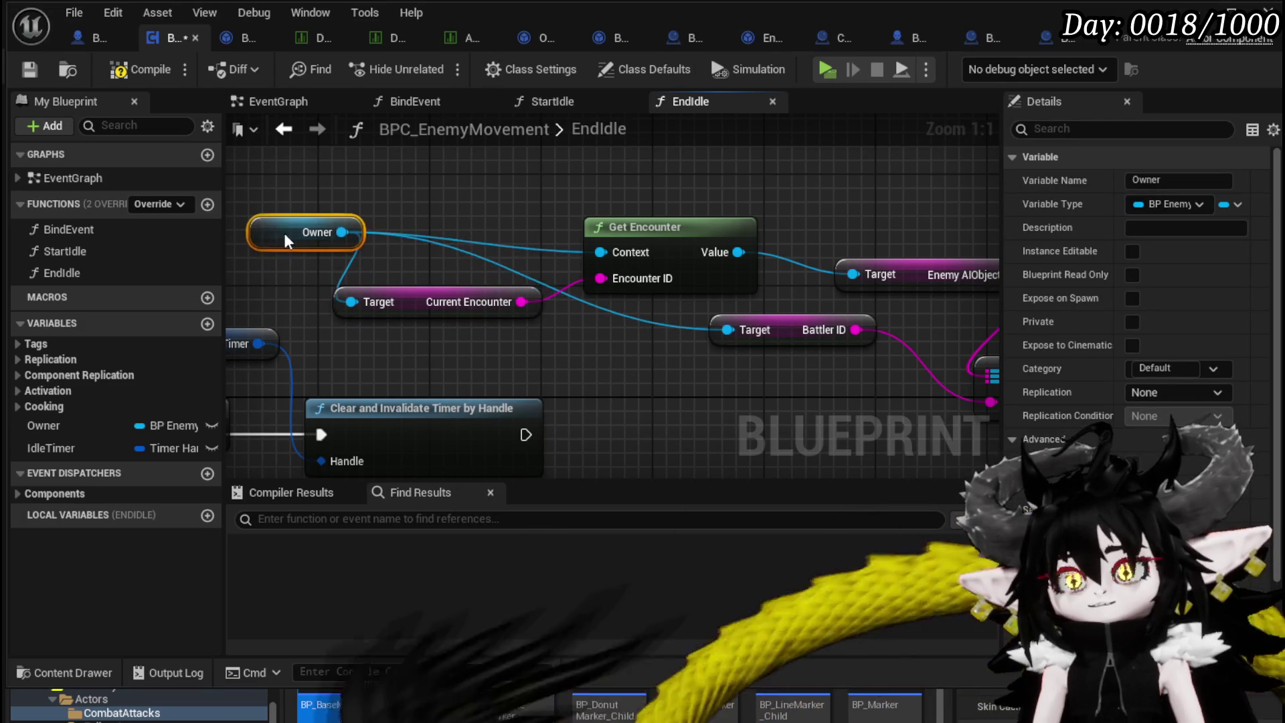
mouse_move(858, 362)
left_mouse_down()
mouse_move(747, 314)
mouse_move(480, 288)
left_mouse_up()
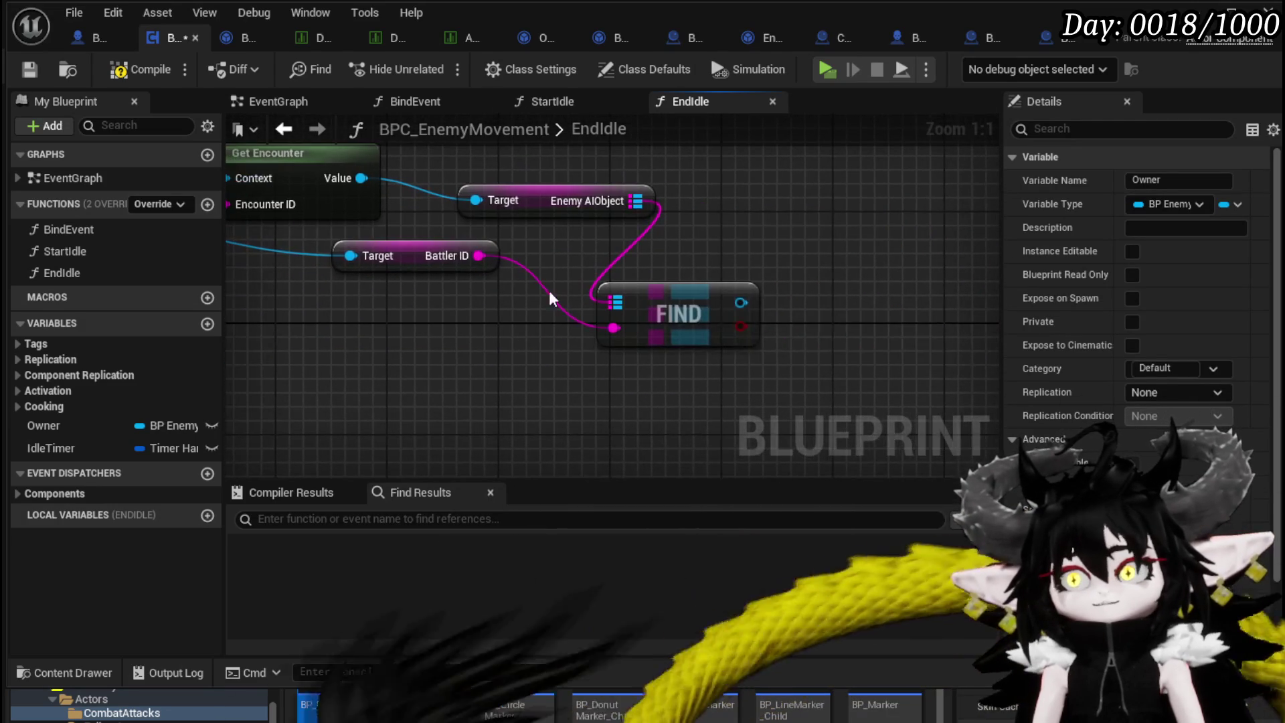
left_click_drag(654, 295, 551, 306)
mouse_move(199, 341)
left_mouse_down()
mouse_move(433, 319)
mouse_move(308, 305)
left_mouse_up()
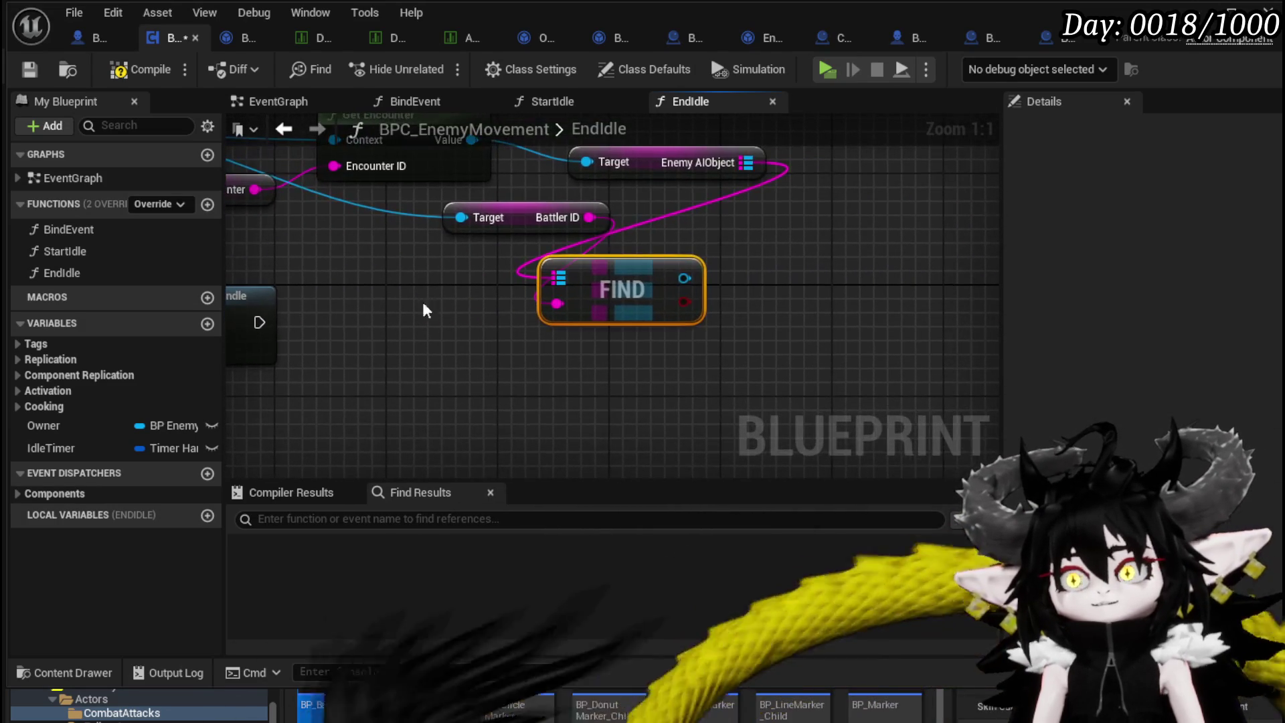
left_click_drag(589, 275, 719, 275)
scroll(488, 304, "down", 3)
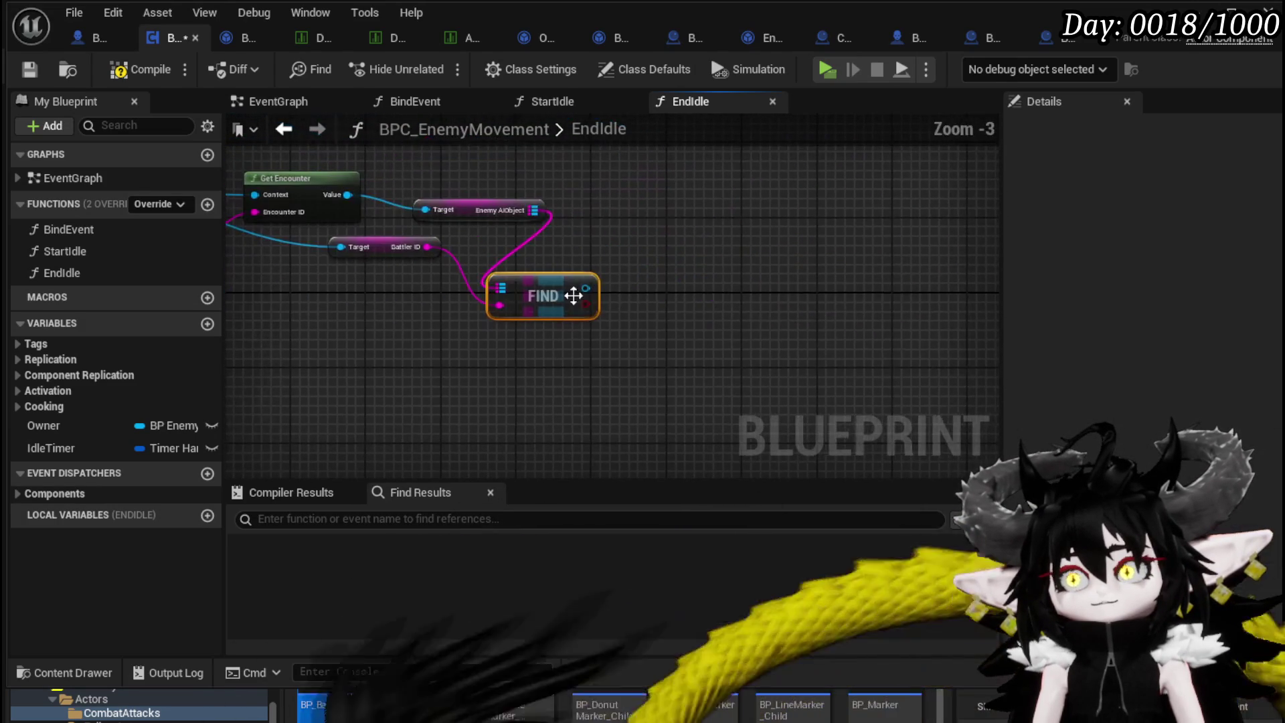
left_click_drag(587, 288, 682, 290)
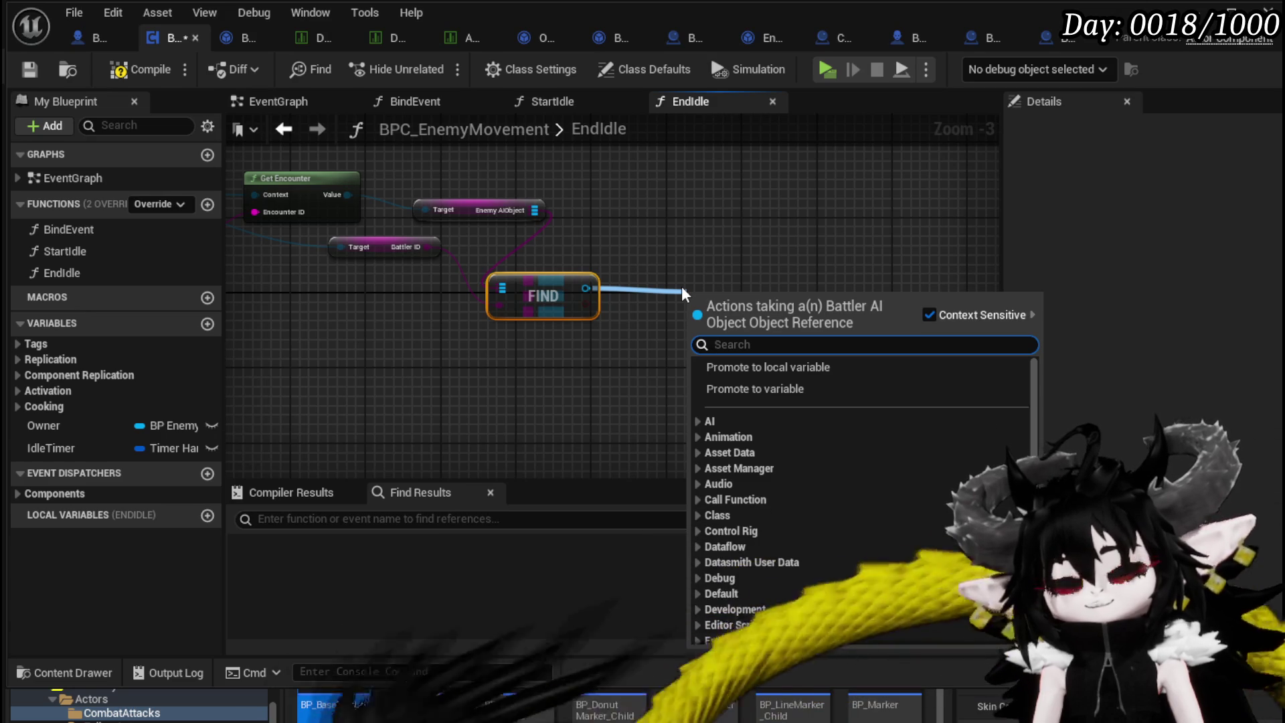
Add a Get Action call on FIND's result and regroup the lookup nodes.
type("get a")
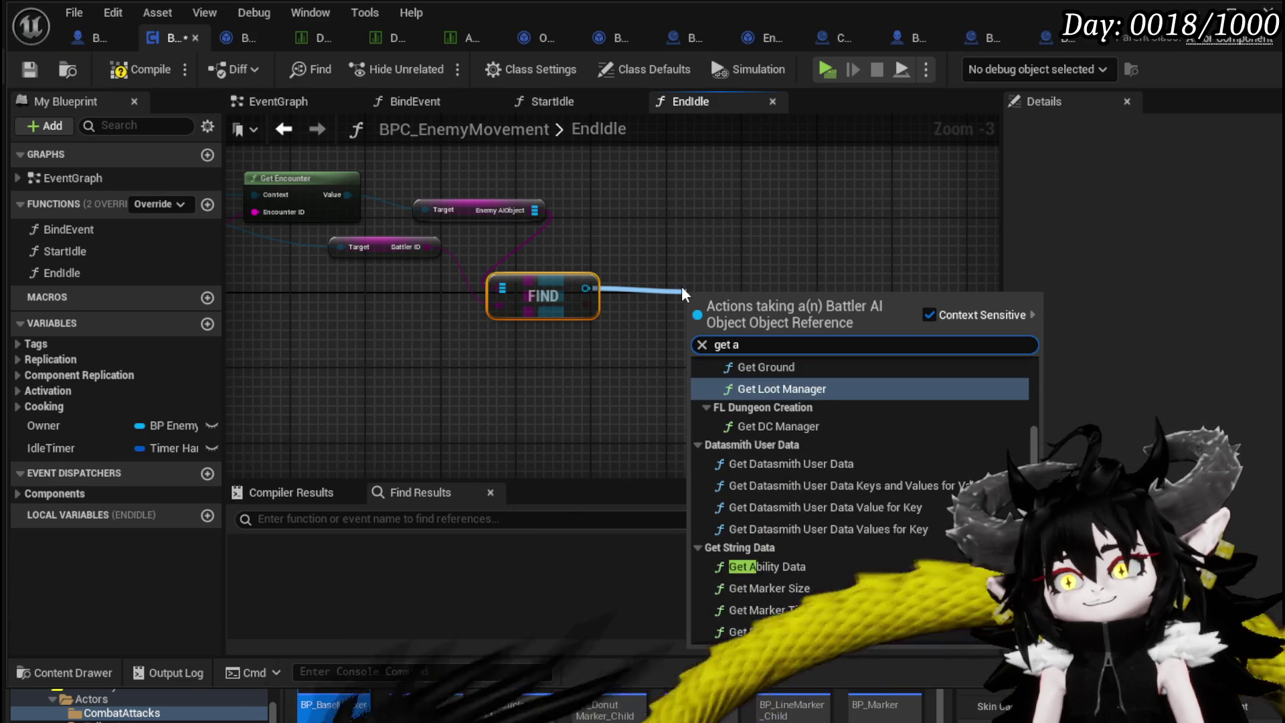
type("cti")
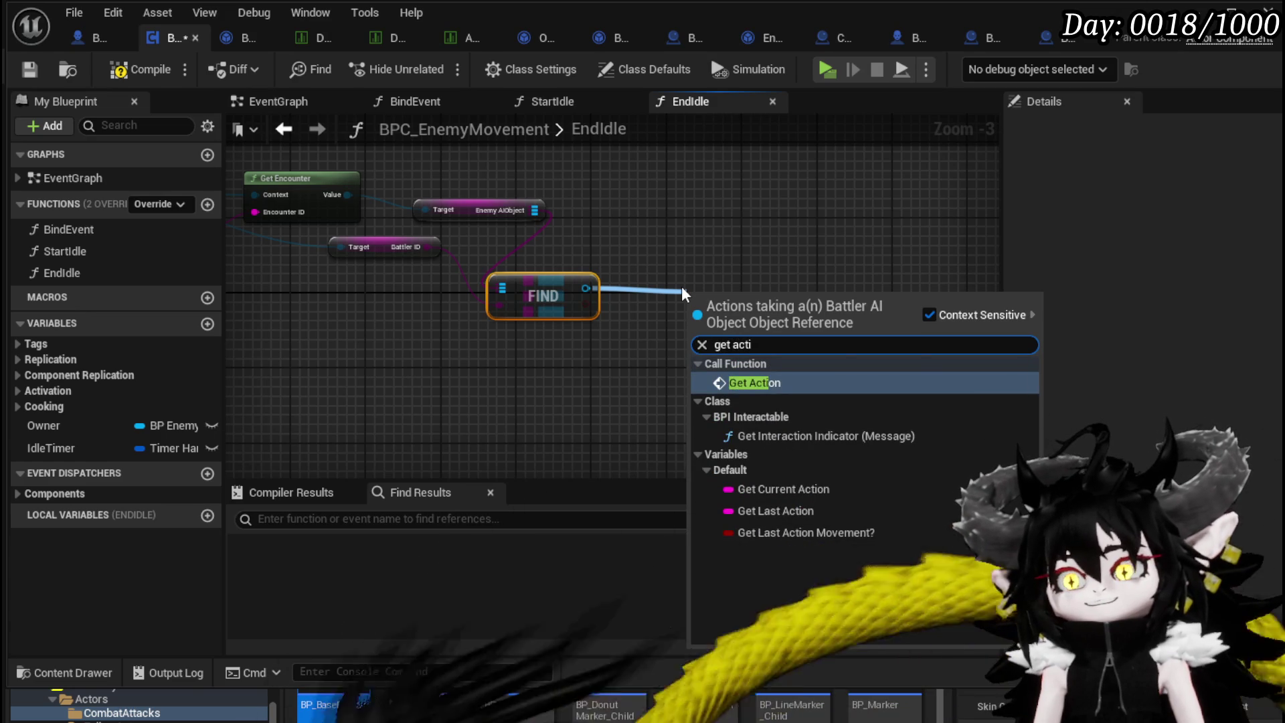
key("Return")
left_click_drag(639, 219, 840, 239)
left_click_drag(934, 328, 471, 349)
mouse_move(261, 153)
left_mouse_down()
mouse_move(392, 187)
mouse_move(602, 288)
left_mouse_up()
mouse_move(832, 317)
left_mouse_down()
mouse_move(839, 338)
mouse_move(804, 319)
mouse_move(835, 337)
left_mouse_up()
left_click_drag(373, 165, 572, 284)
left_click_drag(840, 326, 644, 286)
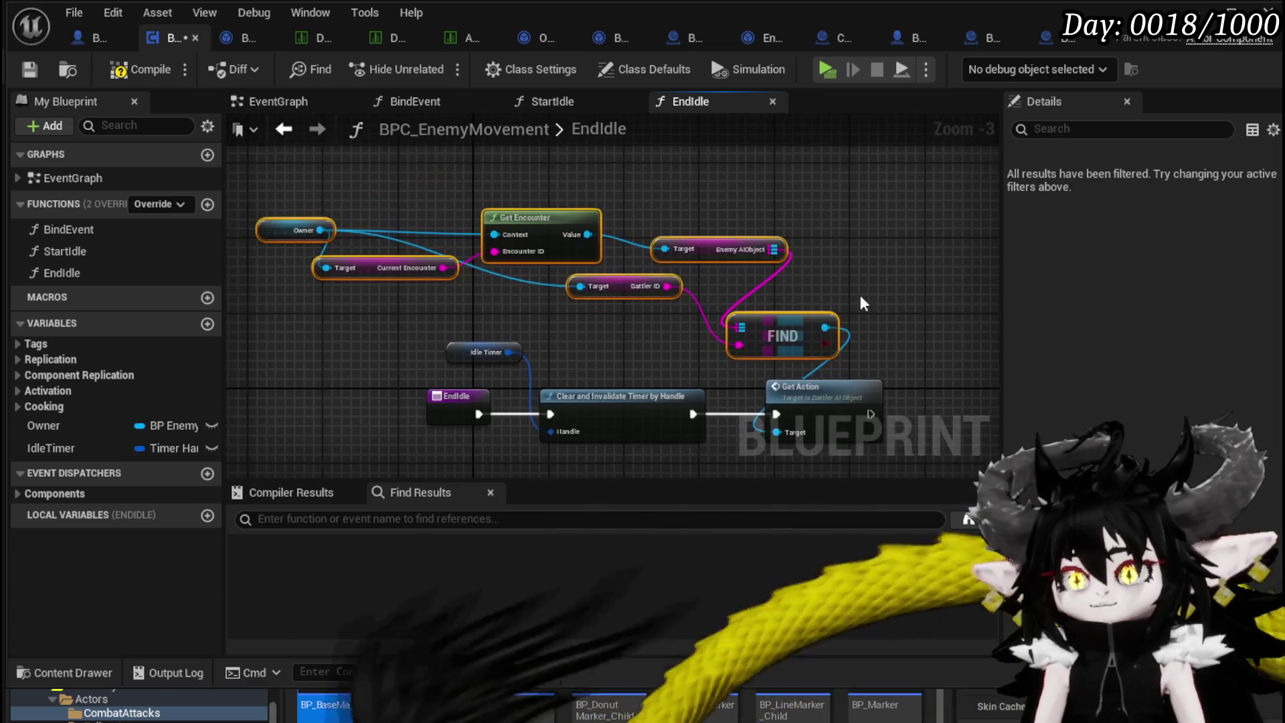
left_click(522, 182)
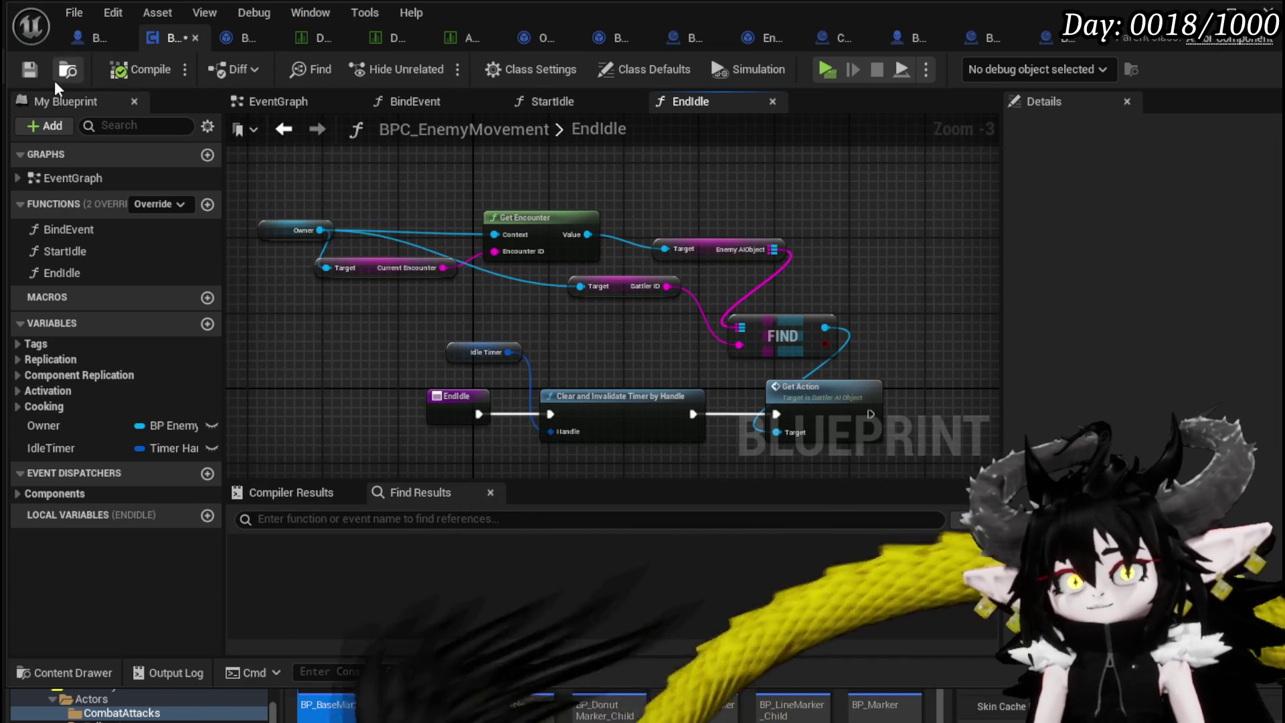
Inspect the GetAction definition in BP_EnemyBattler, then return to EndIdle.
left_click(29, 73)
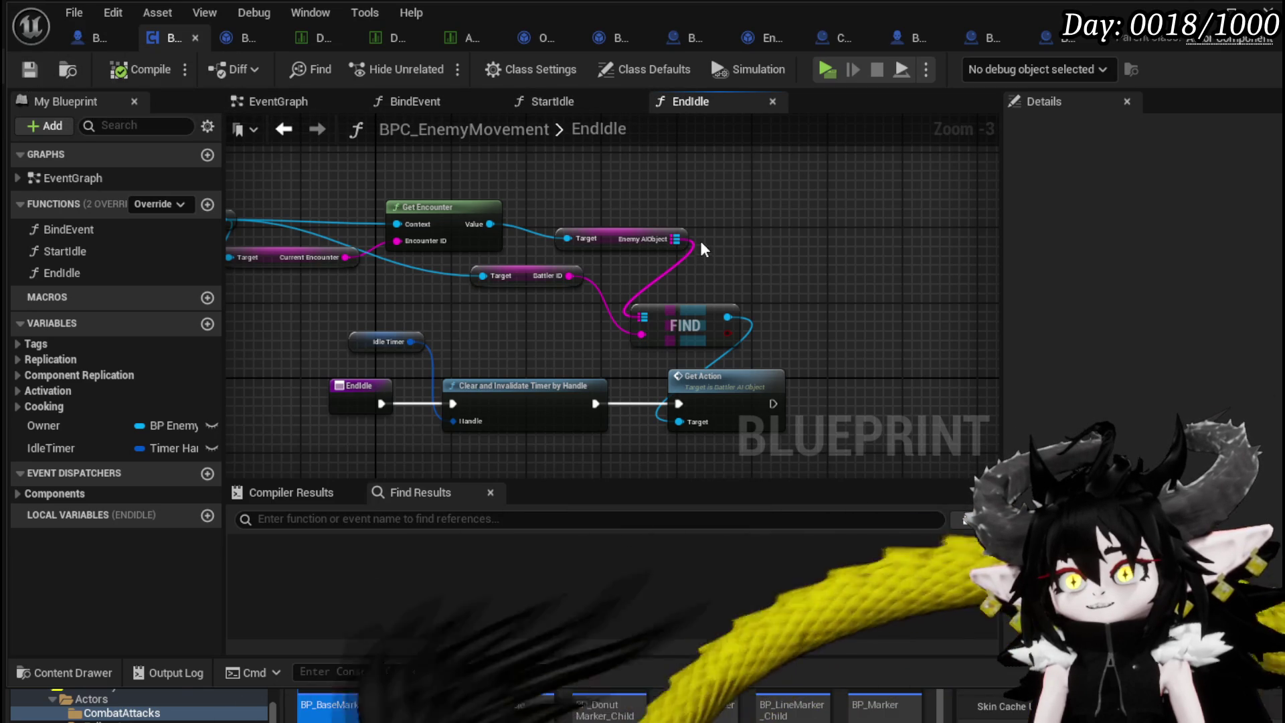
double_click(716, 402)
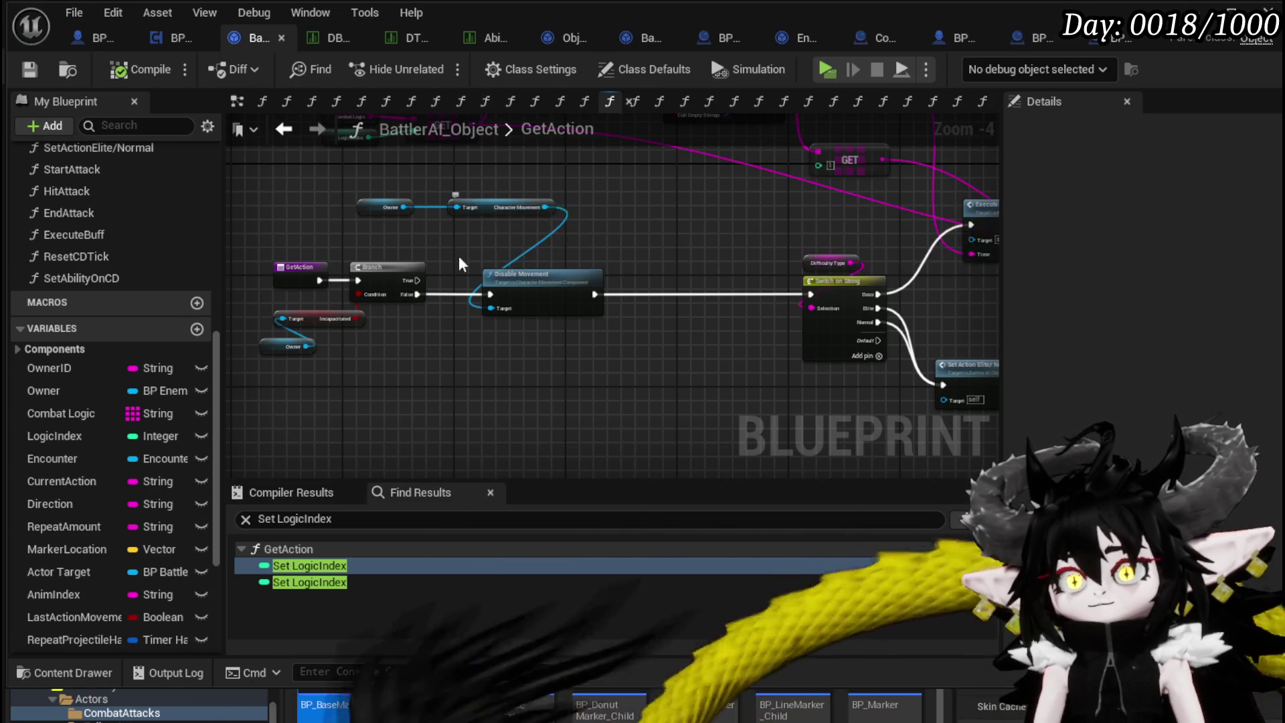
left_click(94, 30)
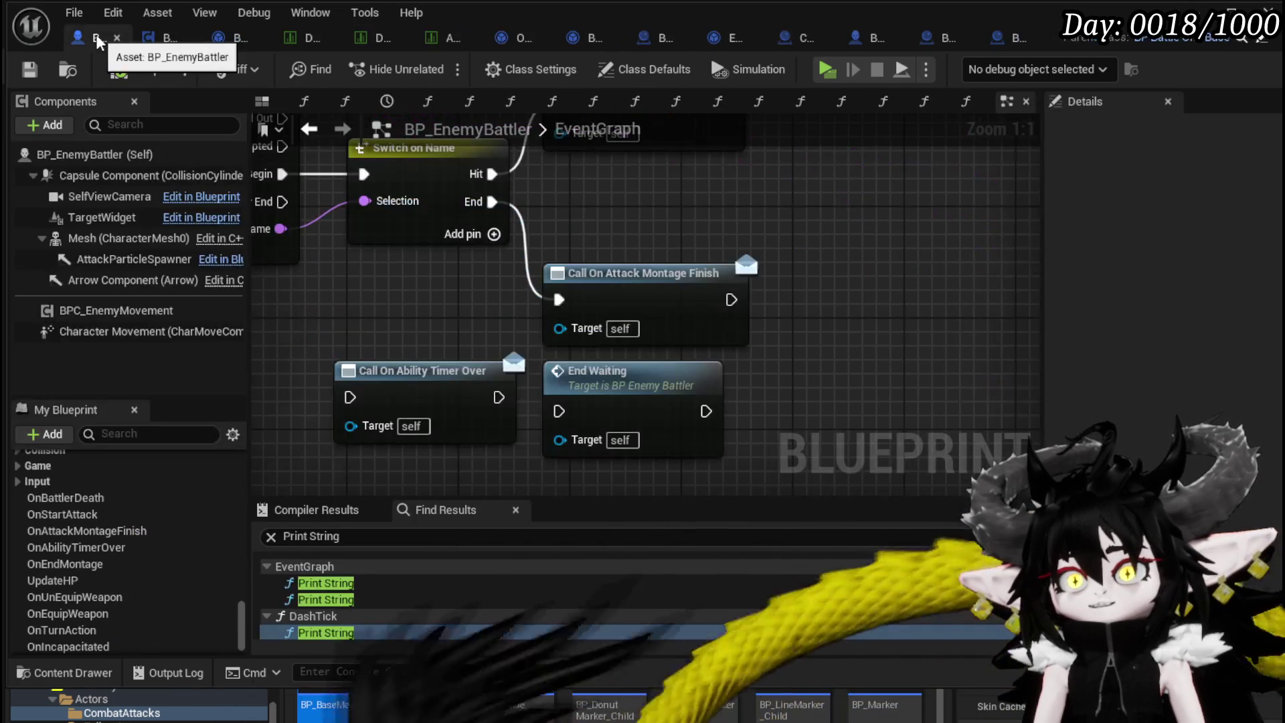
left_click(148, 41)
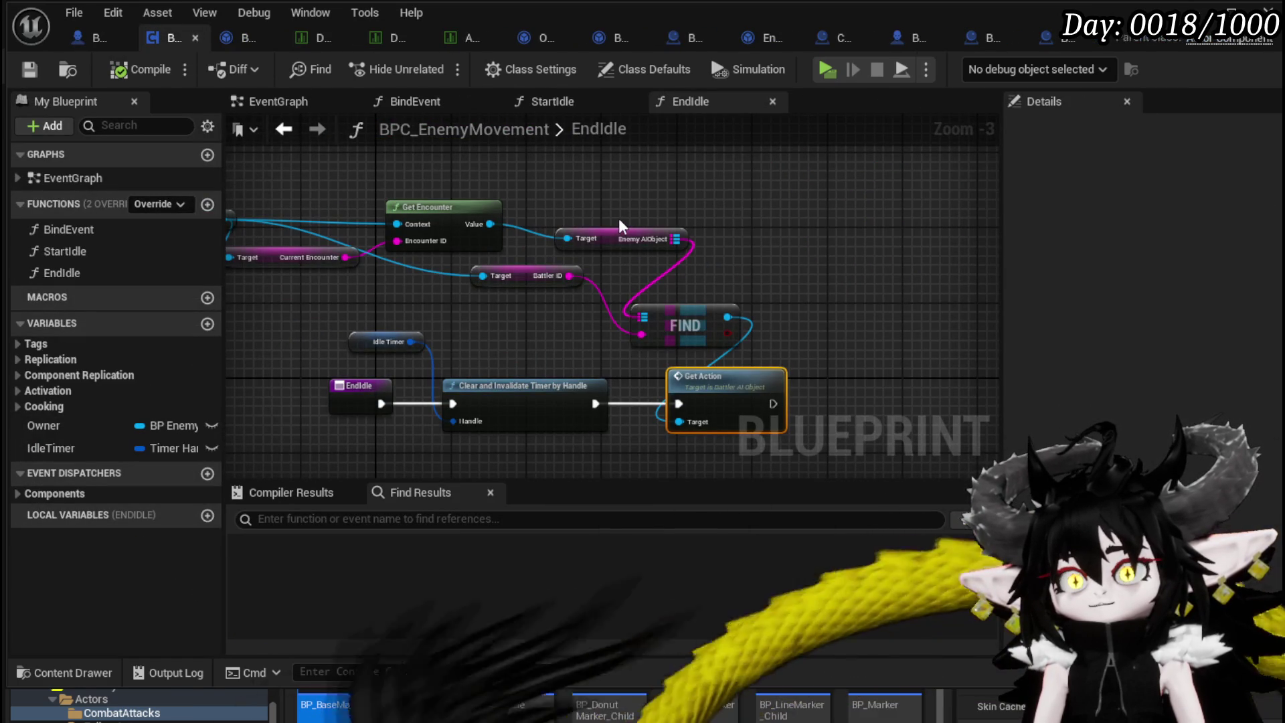
Get Combat Logic from FIND's Value and add an Is Empty check on it.
left_click_drag(619, 217, 703, 214)
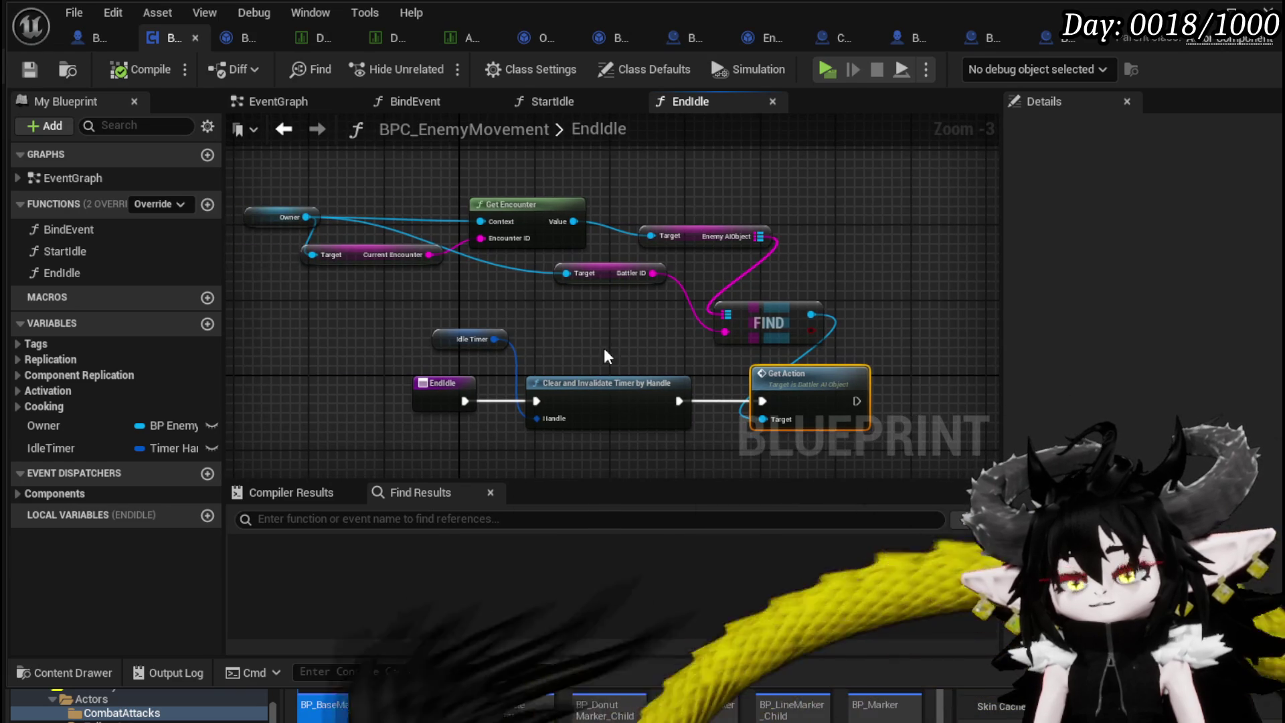
left_click_drag(609, 356, 569, 299)
left_click_drag(435, 282, 547, 289)
left_click_drag(695, 273, 577, 316)
mouse_move(695, 321)
left_mouse_down()
mouse_move(709, 332)
mouse_move(805, 319)
left_mouse_up()
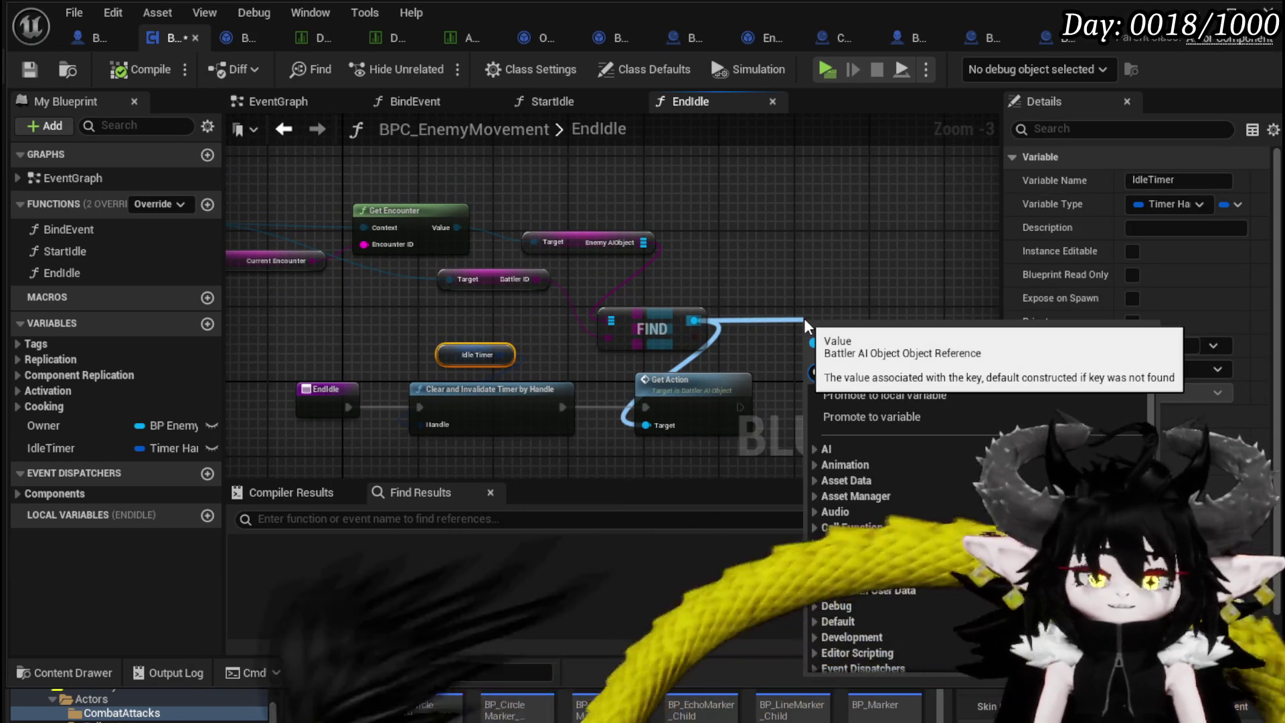
type("get")
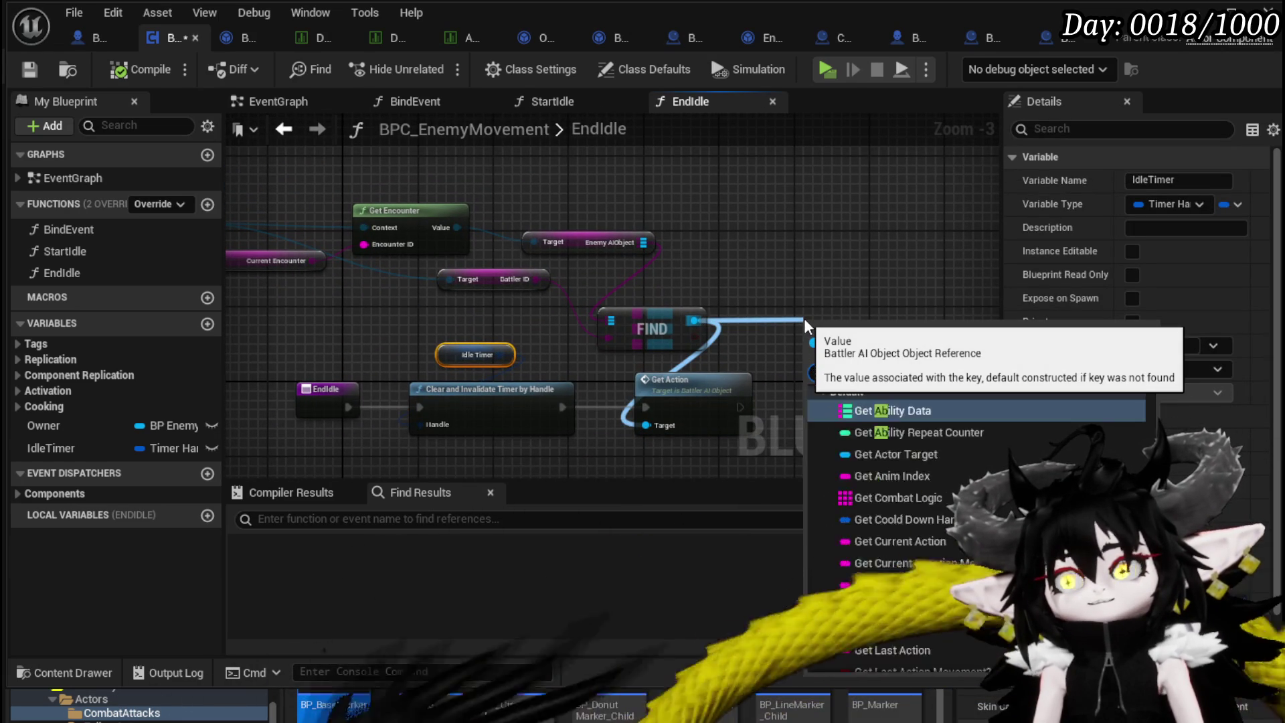
key("BackSpace")
key("BackSpace")
key("BackSpace")
type("lo")
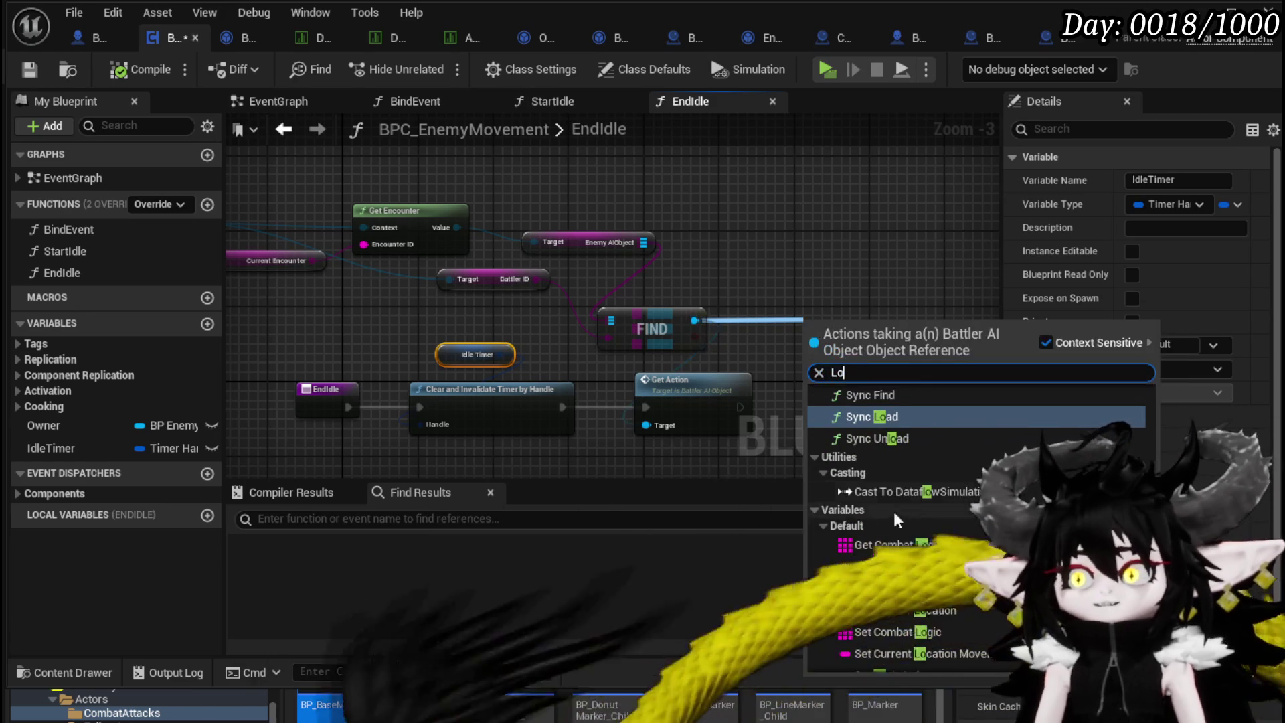
left_click(897, 545)
mouse_move(833, 337)
left_mouse_down()
mouse_move(315, 347)
mouse_move(424, 343)
left_mouse_up()
type("is em")
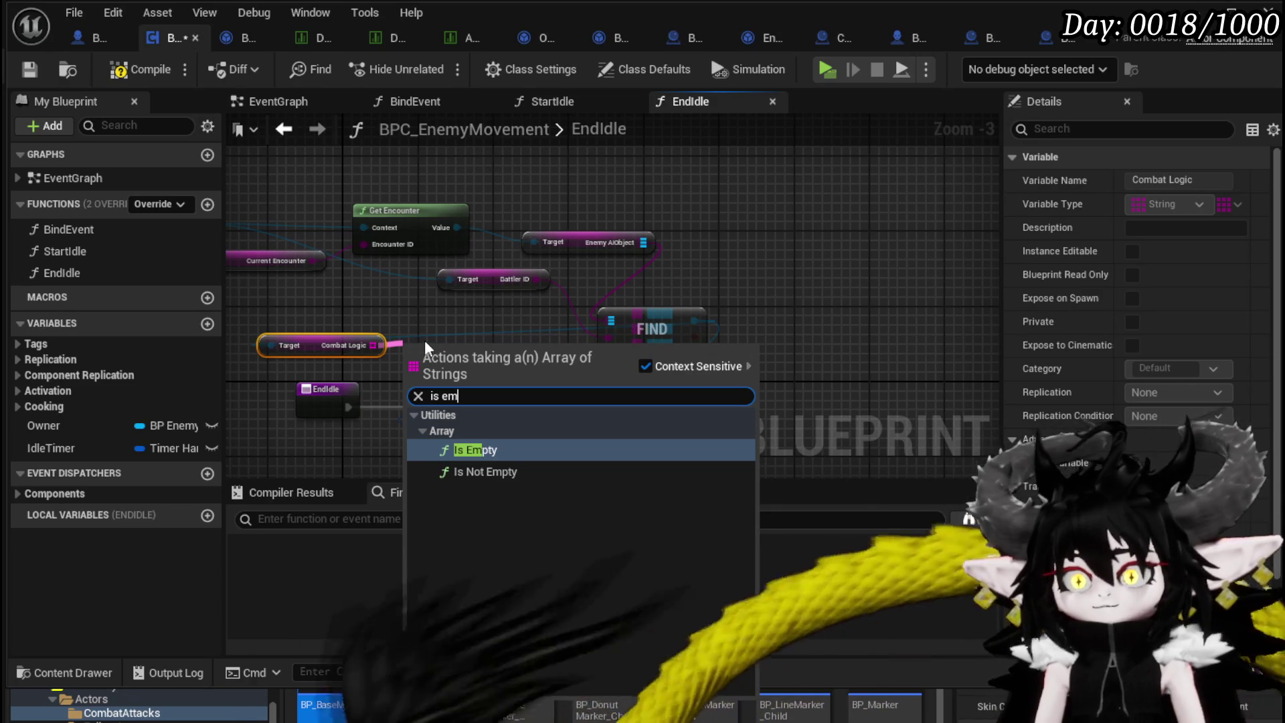
key("Return")
Add a Branch after EndIdle on Is Empty, with False running the timer clearing.
left_click_drag(566, 282, 430, 385)
left_click_drag(445, 335, 304, 326)
mouse_move(478, 311)
left_mouse_down()
mouse_move(453, 303)
mouse_move(468, 318)
mouse_move(544, 321)
mouse_move(298, 314)
left_mouse_up()
left_click_drag(634, 377, 343, 368)
left_click(465, 296)
left_click_drag(327, 320, 475, 320)
left_click_drag(431, 357, 567, 339)
Tidy the EndIdle layout and select the Owner, encounter and FIND lookup nodes for copying.
mouse_move(679, 367)
left_mouse_down()
mouse_move(852, 308)
mouse_move(815, 383)
left_mouse_up()
left_click(621, 286, "ctrl")
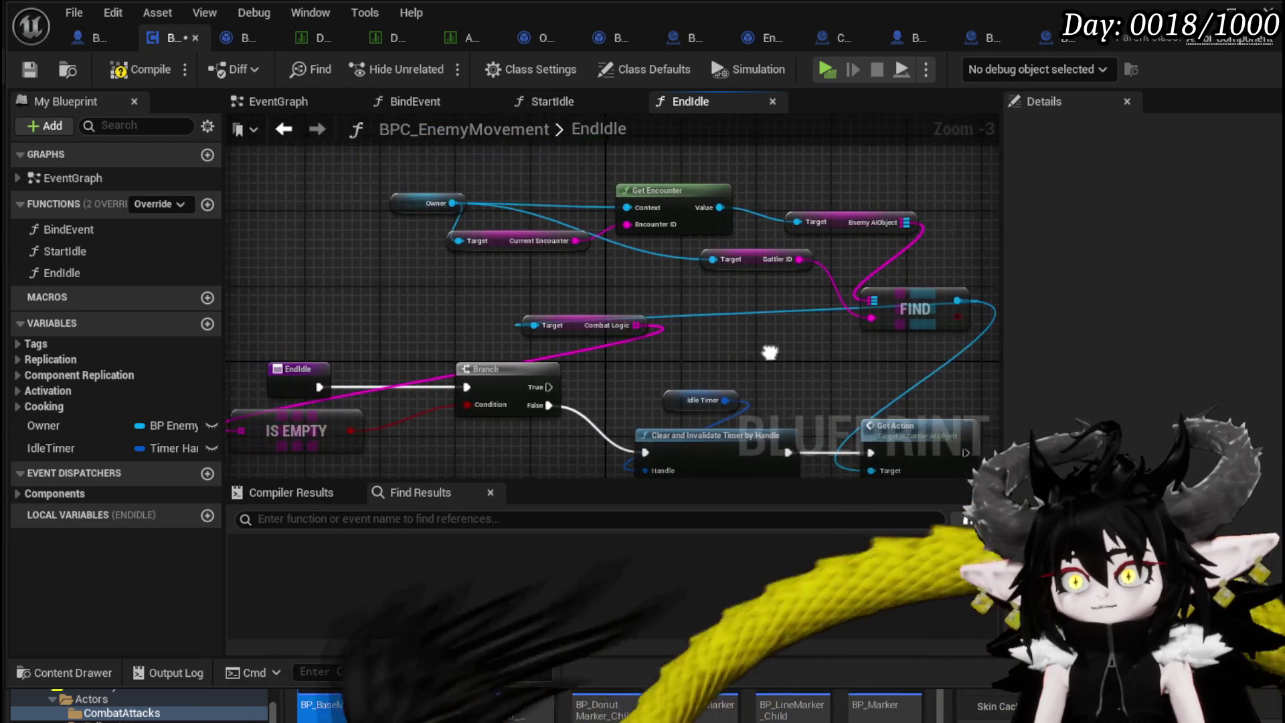
left_click_drag(441, 172, 730, 271)
left_click(873, 295, "ctrl")
left_click_drag(872, 294, 516, 244)
left_click_drag(345, 366, 435, 261)
mouse_move(621, 287)
left_mouse_down()
mouse_move(393, 252)
mouse_move(420, 245)
left_mouse_up()
mouse_move(236, 154)
left_mouse_down()
mouse_move(659, 295)
mouse_move(710, 334)
mouse_move(566, 306)
left_mouse_up()
scroll(669, 248, "down", 1)
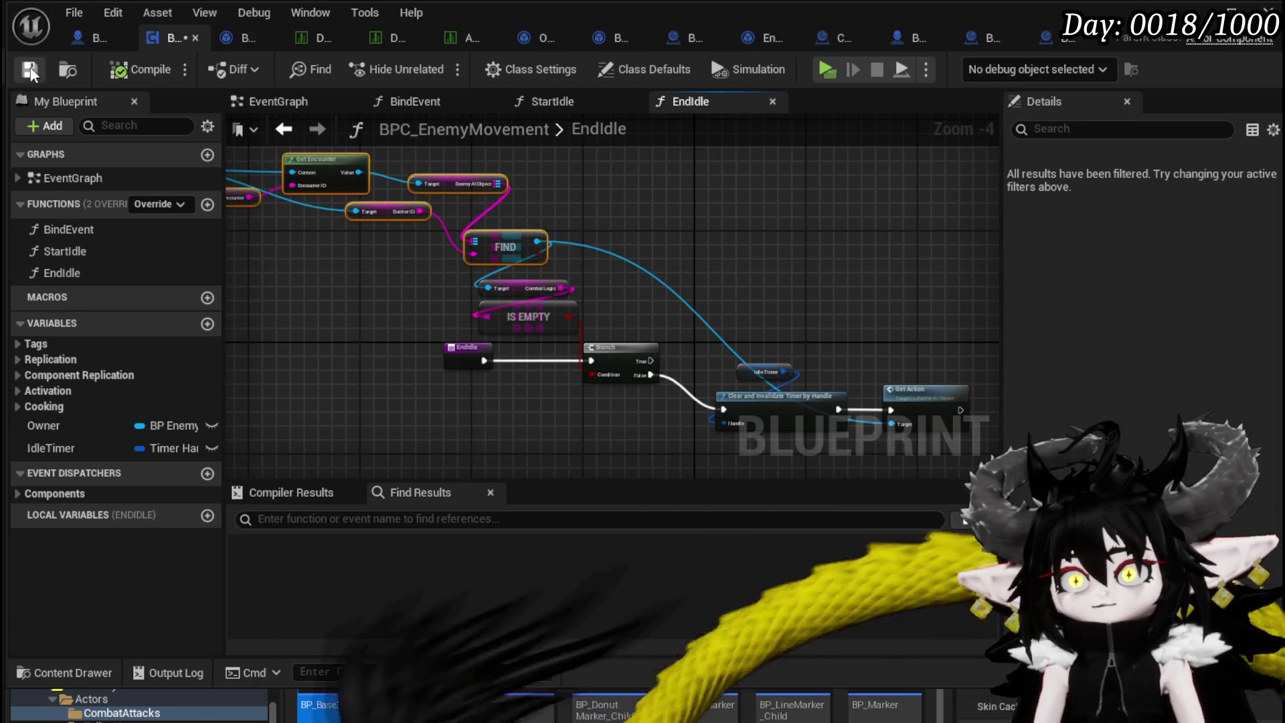
left_click_drag(535, 243, 646, 284)
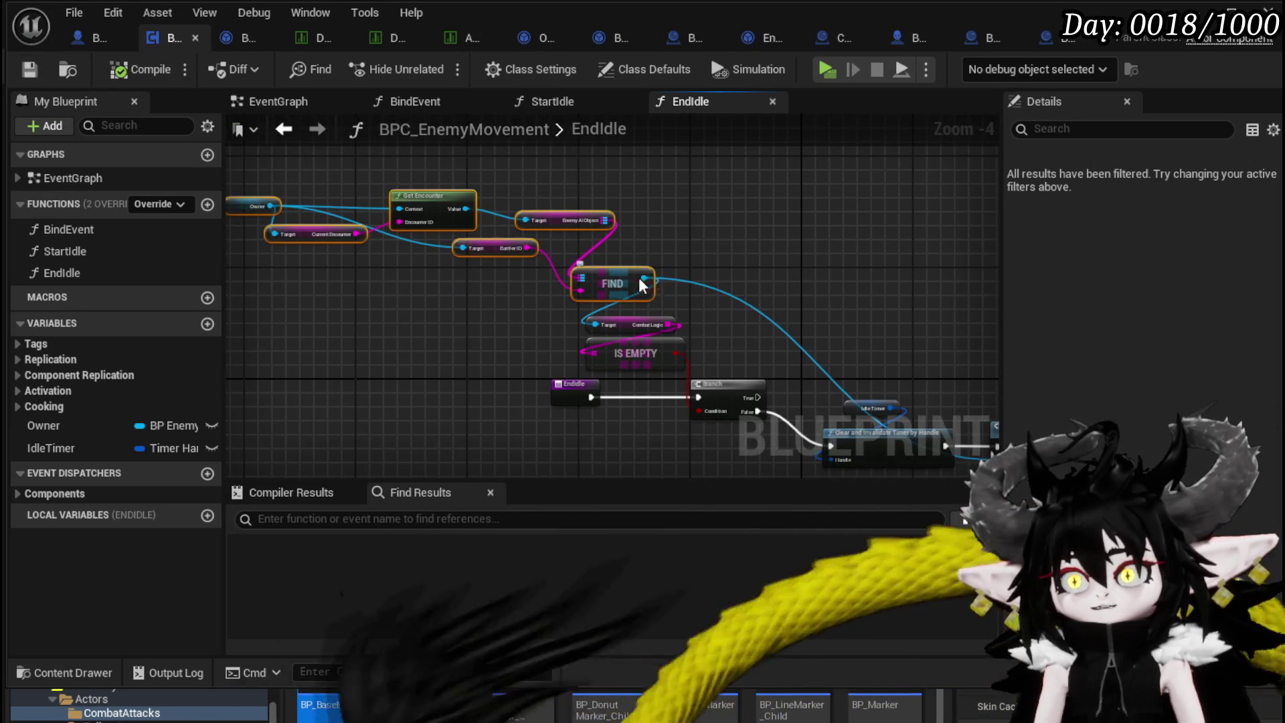
mouse_move(763, 299)
left_mouse_down()
mouse_move(514, 248)
mouse_move(596, 278)
mouse_move(760, 295)
mouse_move(705, 290)
left_mouse_up()
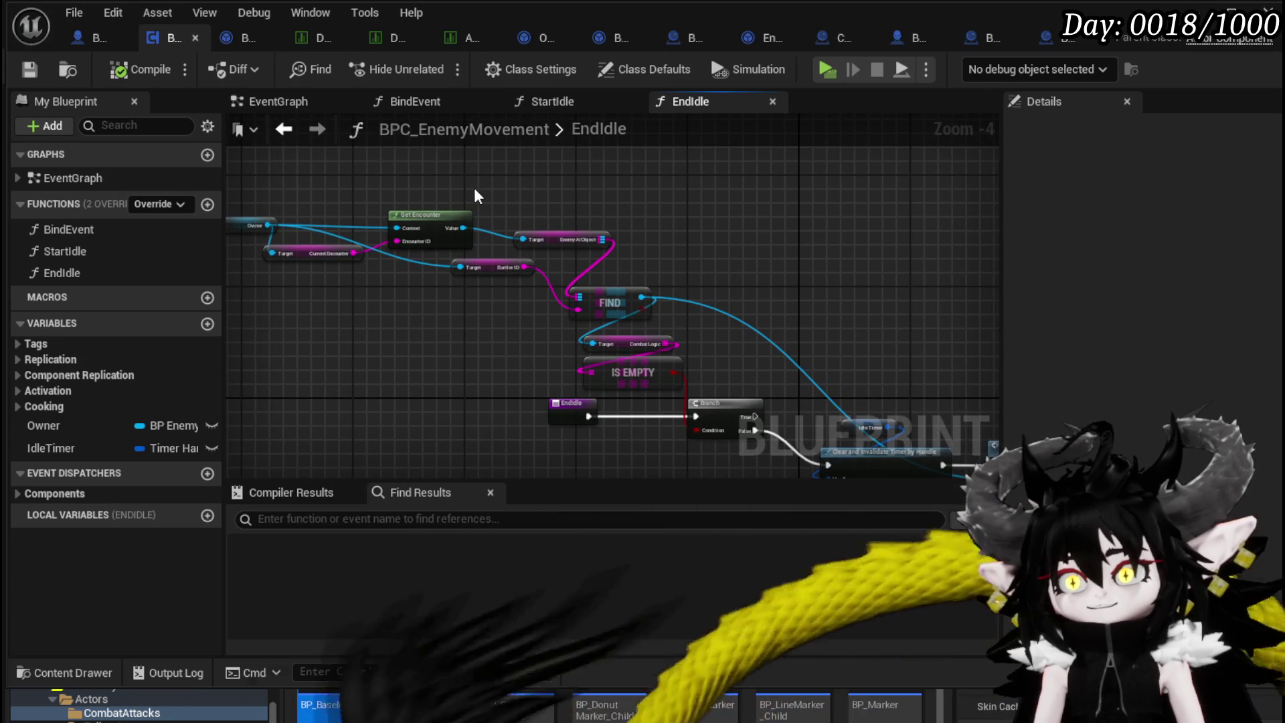
left_click_drag(269, 176, 554, 284)
left_click_drag(629, 310, 453, 383)
Paste the lookup nodes into BindEvent after SET Owner and store FIND's result as AI_Object.
double_click(83, 233)
key("ctrl+v")
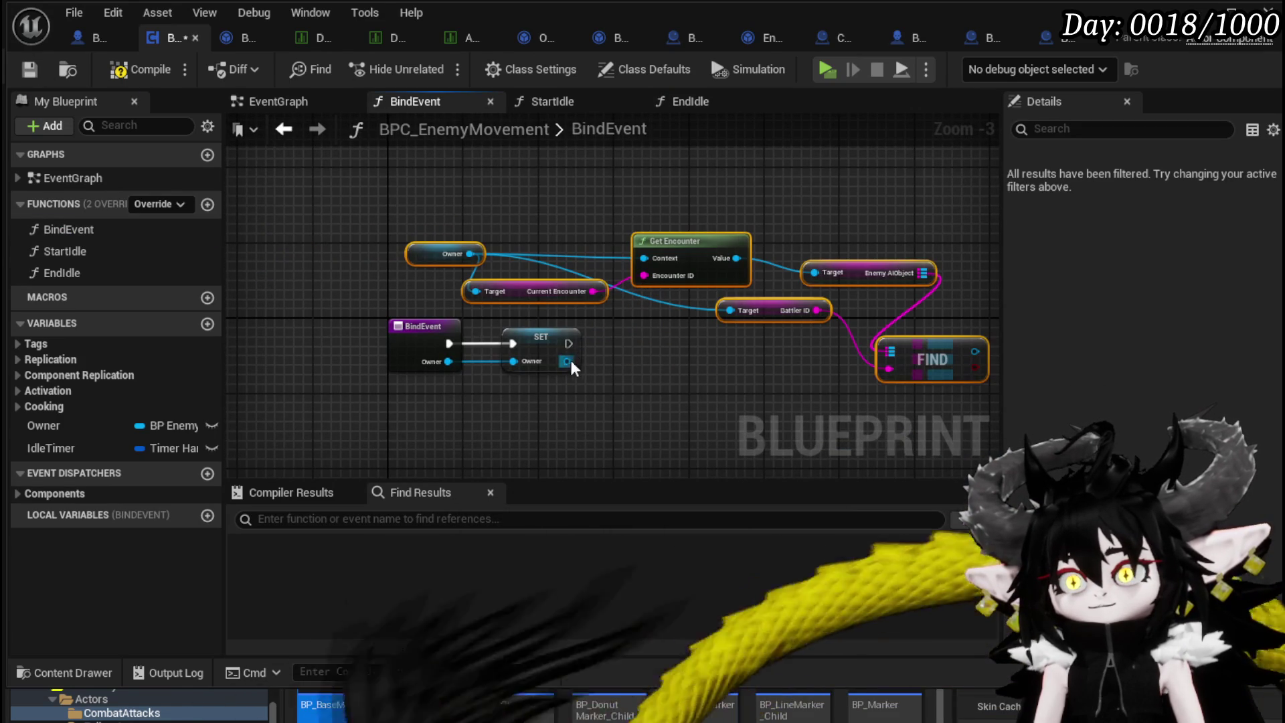
mouse_move(470, 254)
left_mouse_down()
mouse_move(560, 312)
mouse_move(564, 364)
left_mouse_up()
right_click(799, 337)
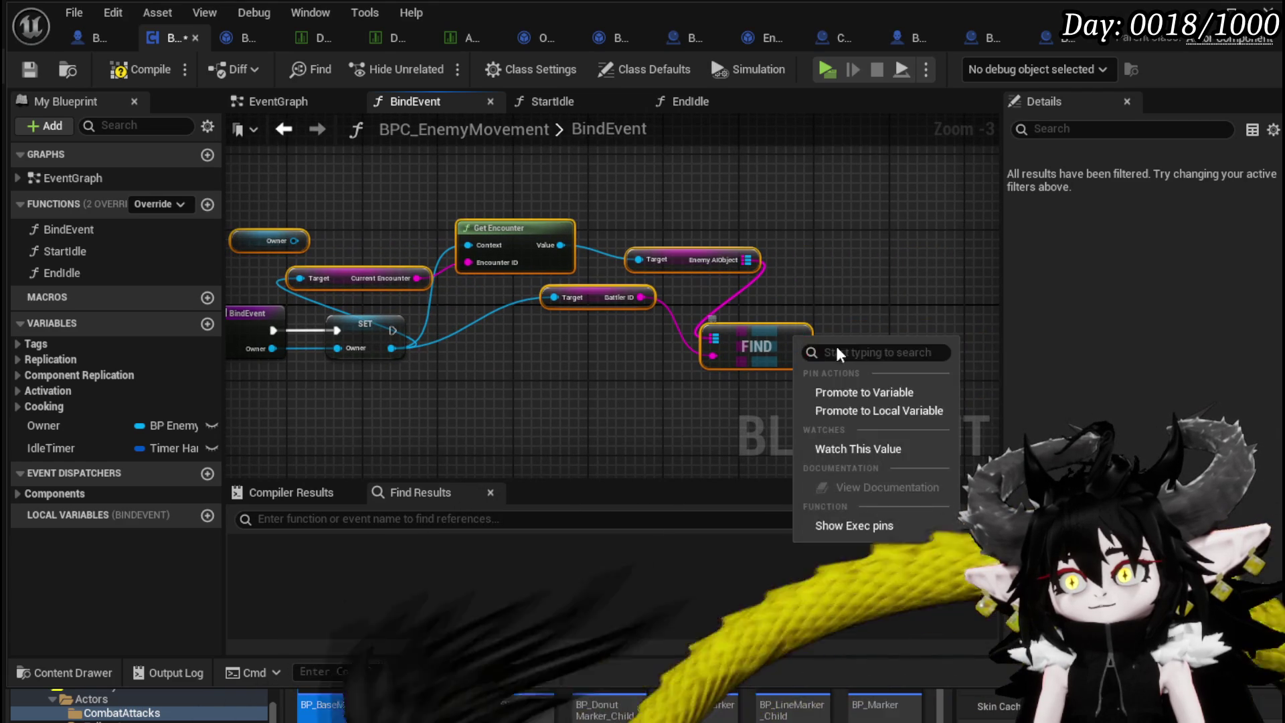
left_click(874, 387)
type("AI_Obj")
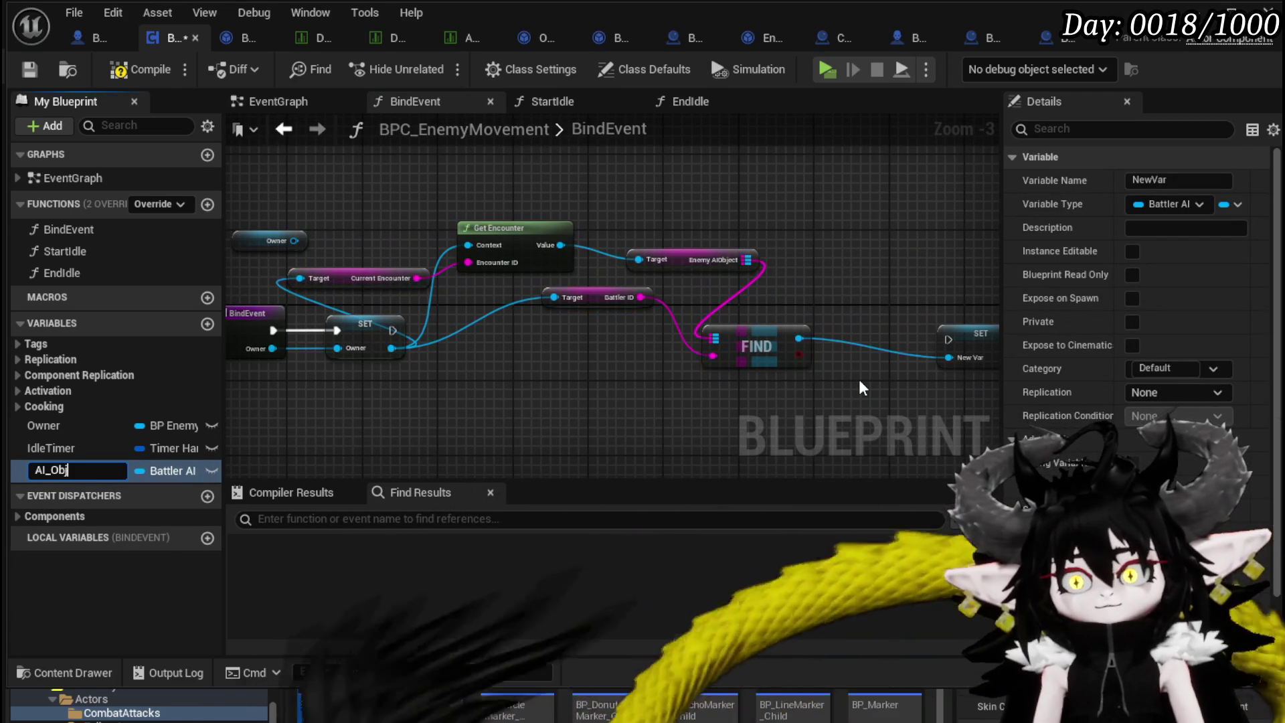
type("ect")
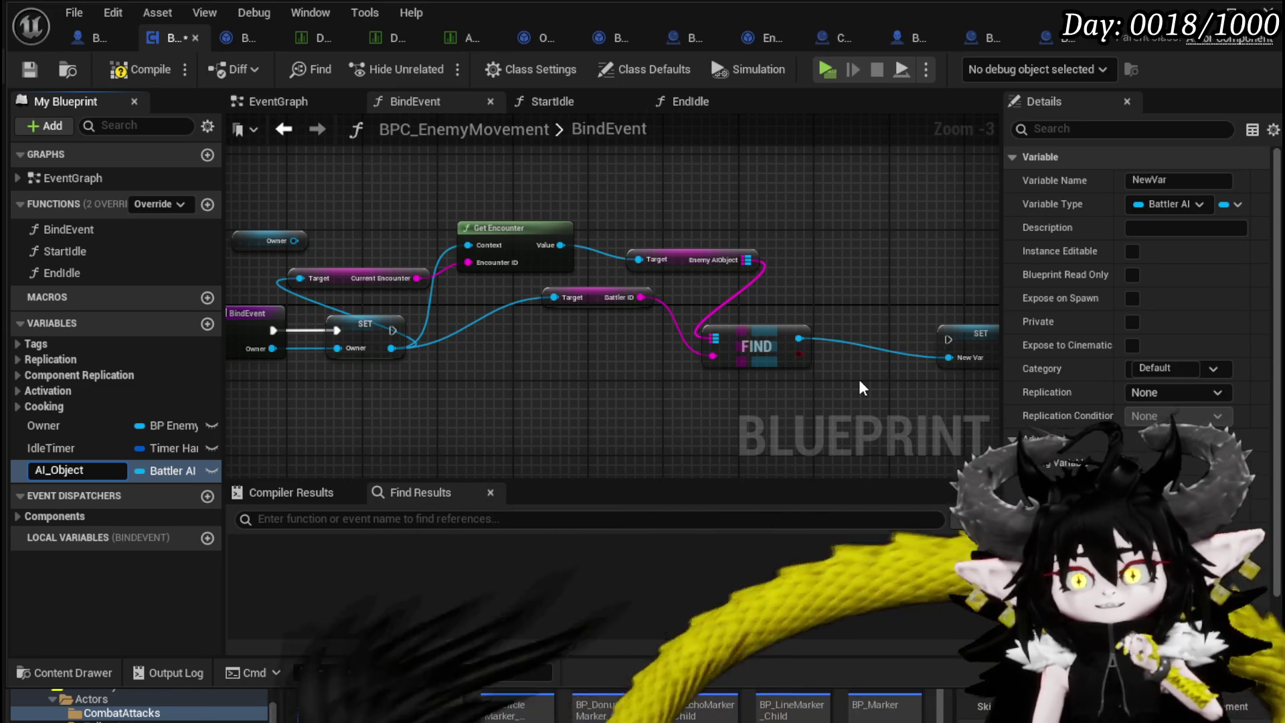
key("Return")
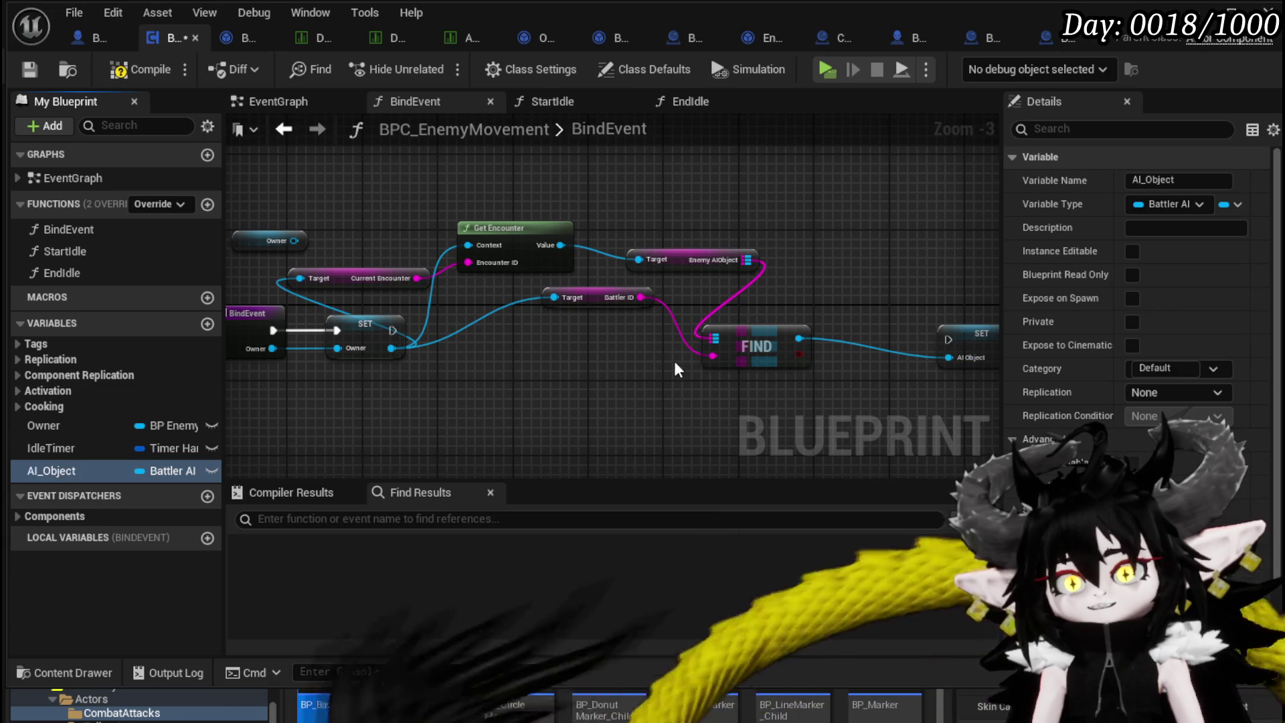
Rearrange the BindEvent nodes, delete the unused Owner node, and compile.
left_click_drag(698, 228, 581, 161)
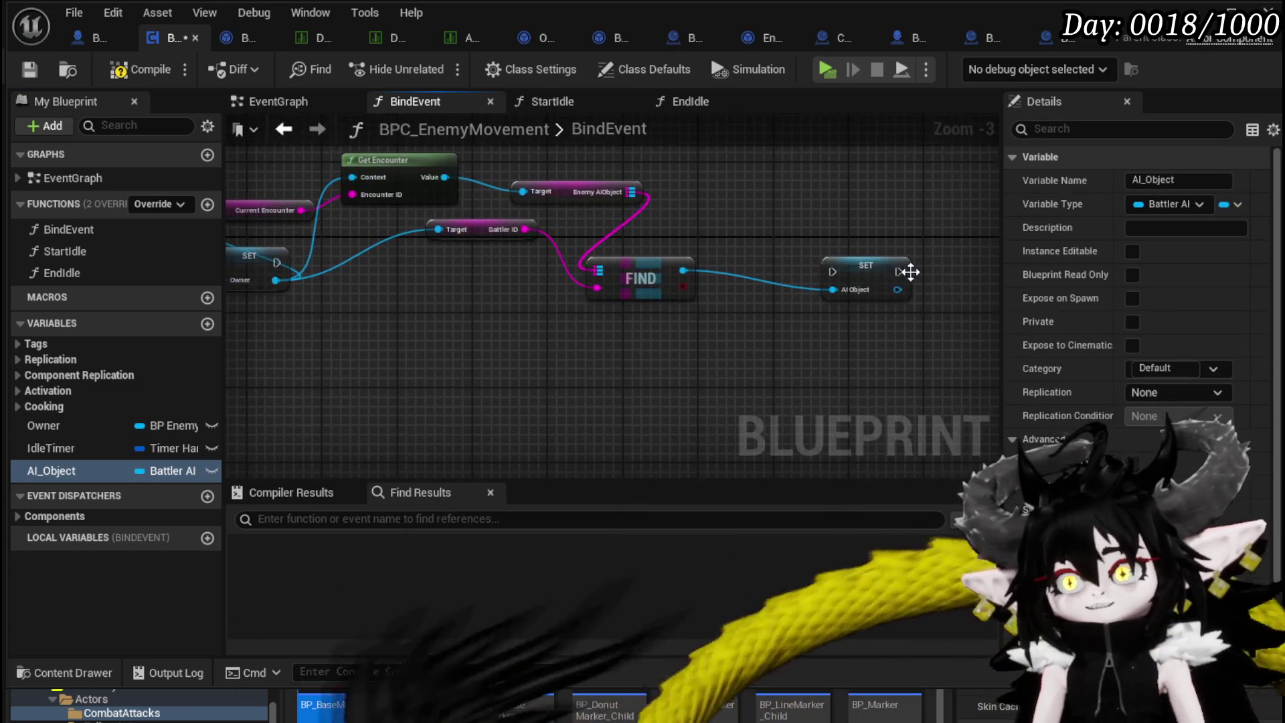
mouse_move(880, 281)
left_mouse_down()
mouse_move(416, 276)
mouse_move(460, 304)
mouse_move(508, 299)
left_mouse_up()
left_click_drag(545, 131, 693, 325)
left_click(874, 367, "shift")
mouse_move(874, 367)
left_mouse_down()
mouse_move(621, 275)
mouse_move(642, 295)
left_mouse_up()
left_click_drag(810, 284, 565, 228)
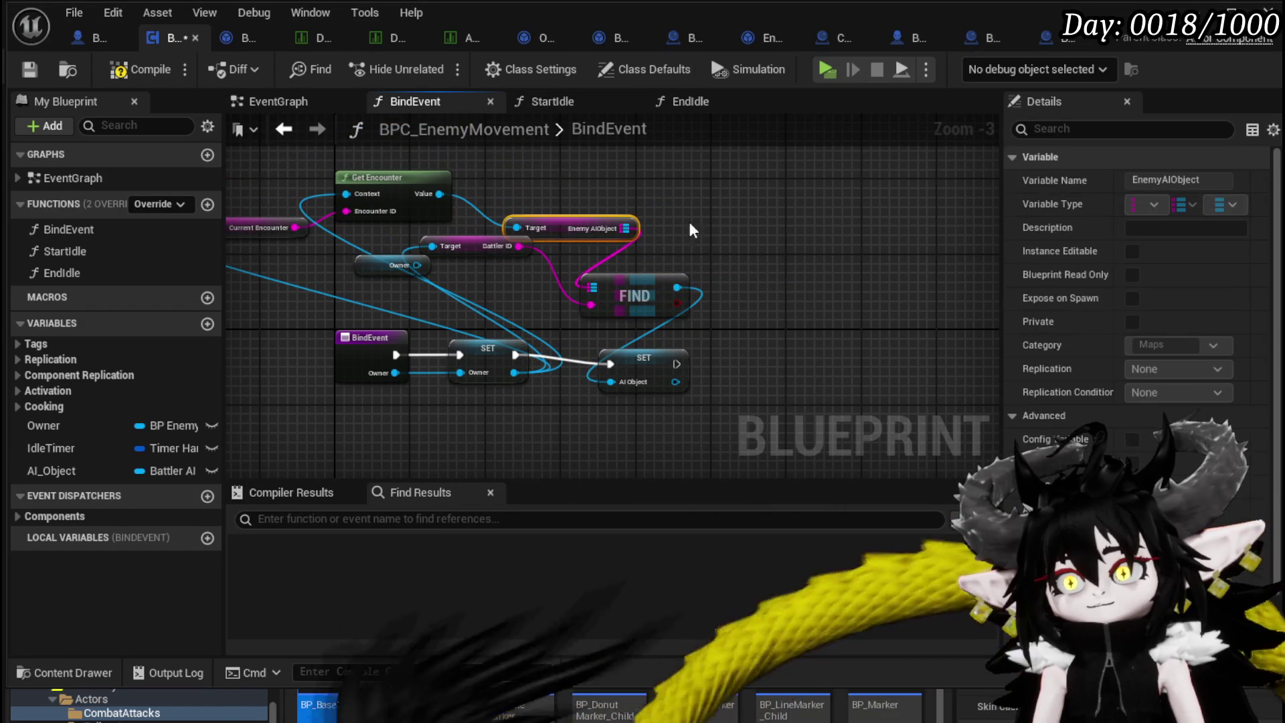
left_click(161, 71)
left_click(395, 265)
key("Delete")
left_click(119, 75)
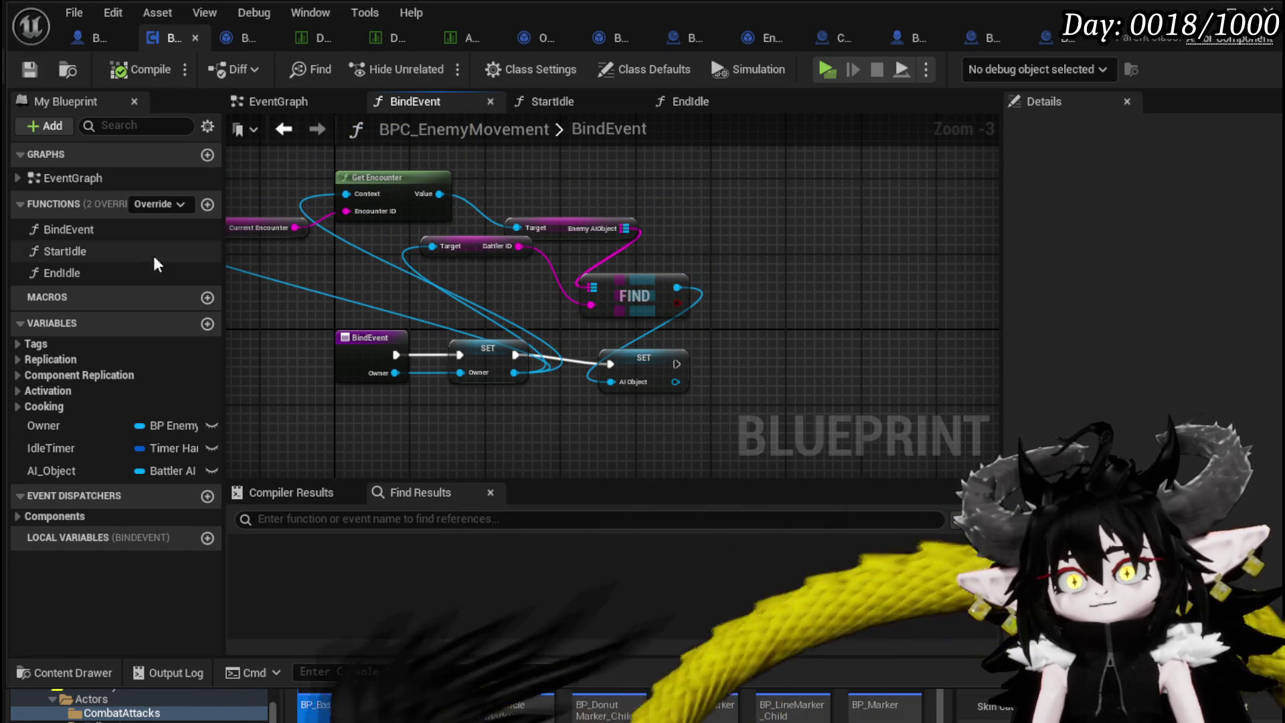
In EndIdle, connect an AI_Object getter to Combat Logic's Target.
double_click(115, 271)
mouse_move(101, 470)
left_mouse_down()
mouse_move(261, 386)
mouse_move(532, 391)
mouse_move(676, 263)
mouse_move(636, 251)
mouse_move(496, 259)
left_mouse_up()
left_click(671, 291)
left_click_drag(614, 233, 532, 259)
left_click(578, 269)
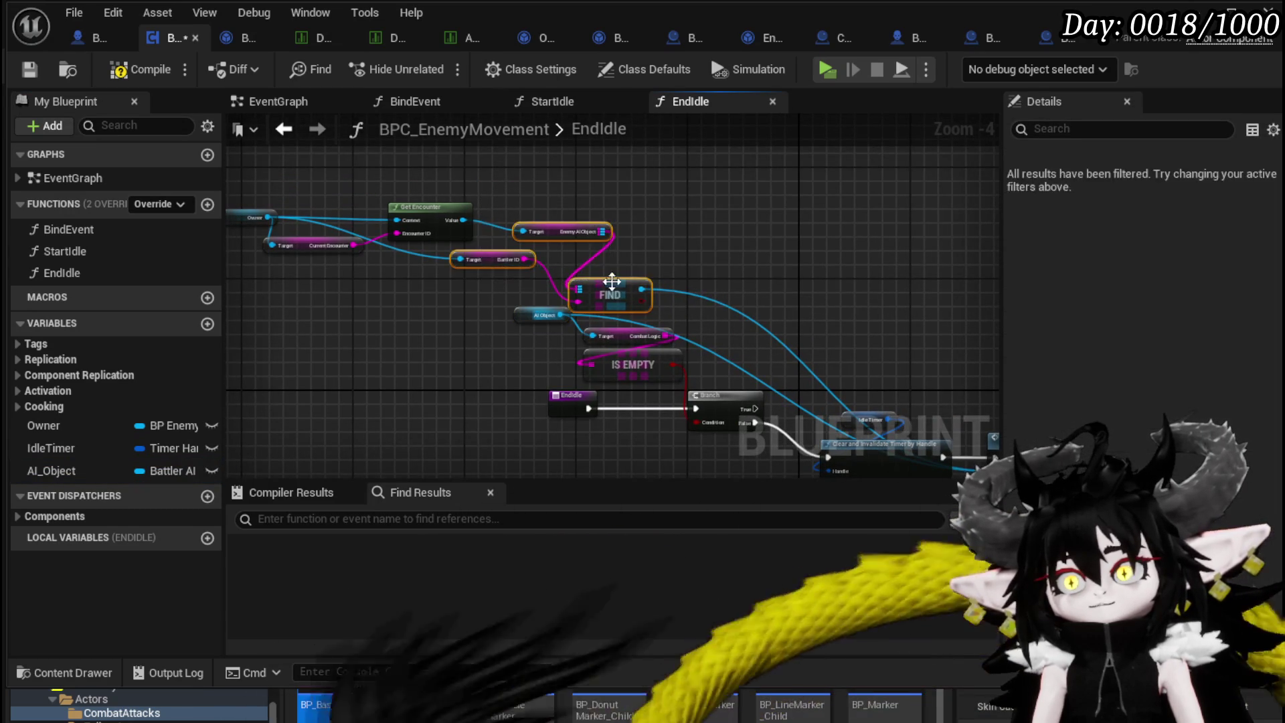
Delete the leftover FIND lookup nodes from EndIdle, compile, and open the StartIdle graph.
mouse_move(594, 316)
left_mouse_down()
mouse_move(468, 207)
mouse_move(504, 178)
mouse_move(645, 185)
left_mouse_up()
key("Delete")
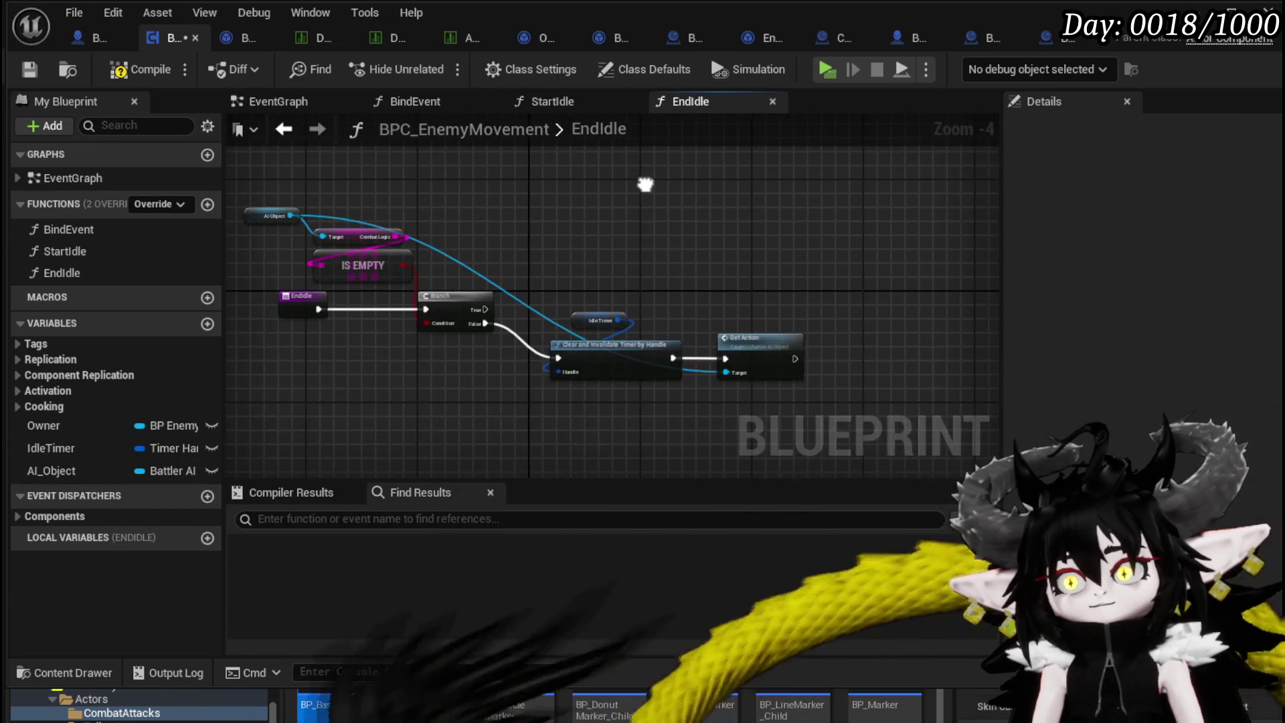
left_click(142, 70)
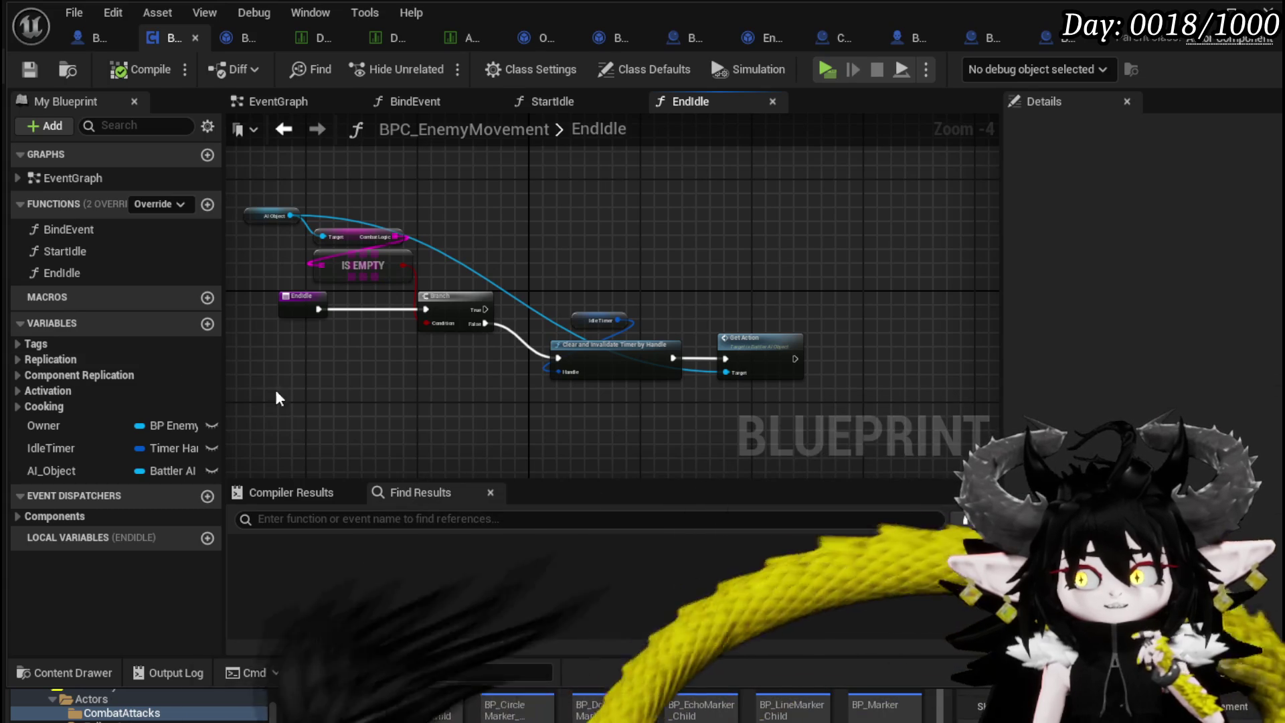
double_click(99, 254)
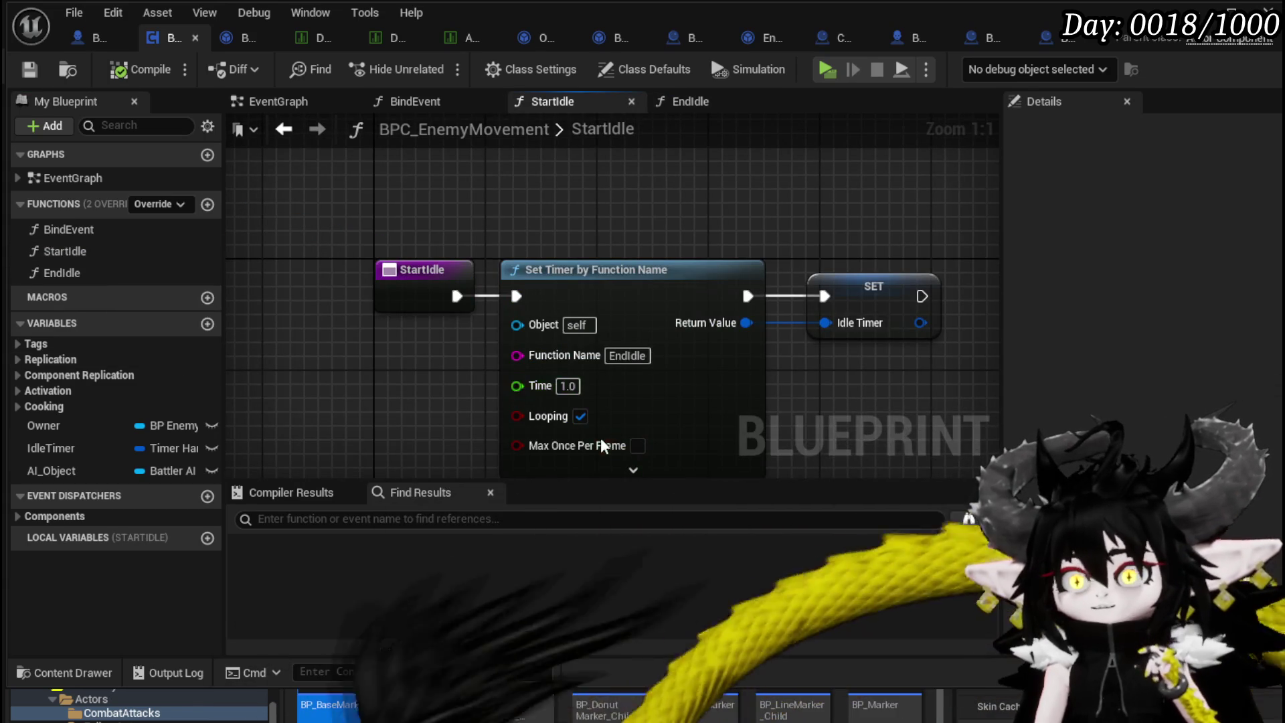
left_click_drag(389, 387, 392, 354)
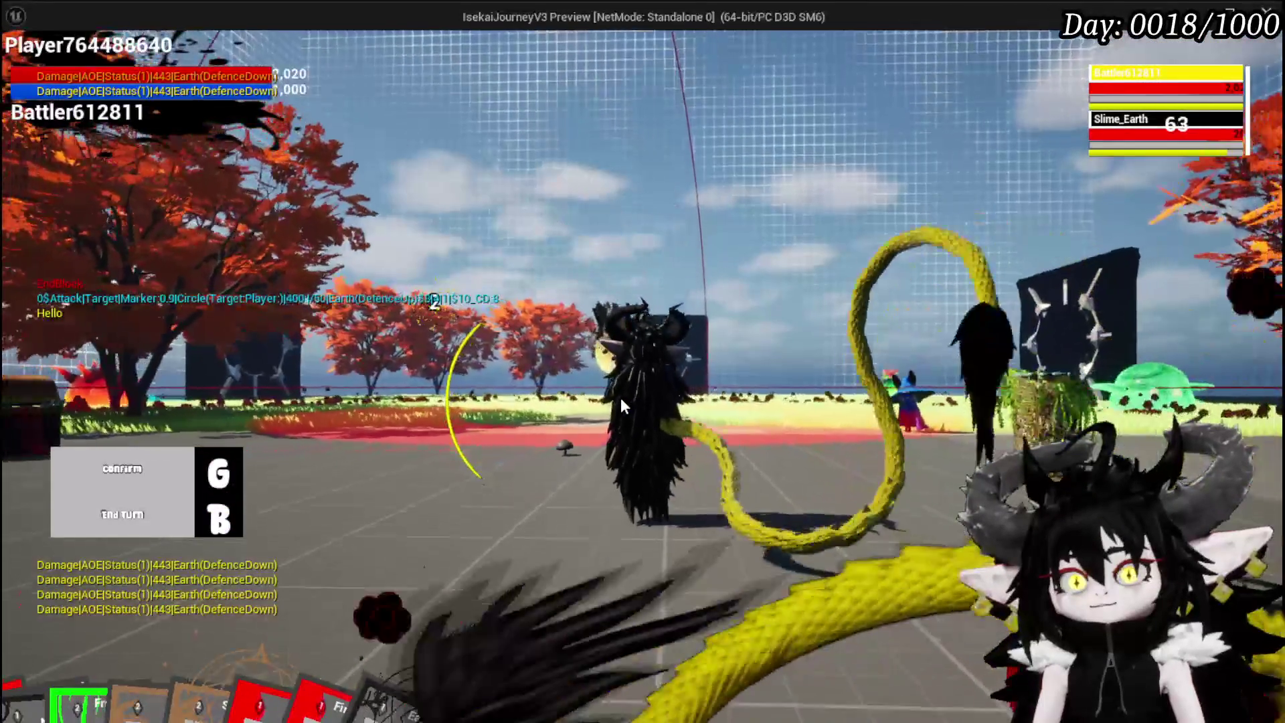
End the current turn in the play-test, then stop the game preview.
key("b")
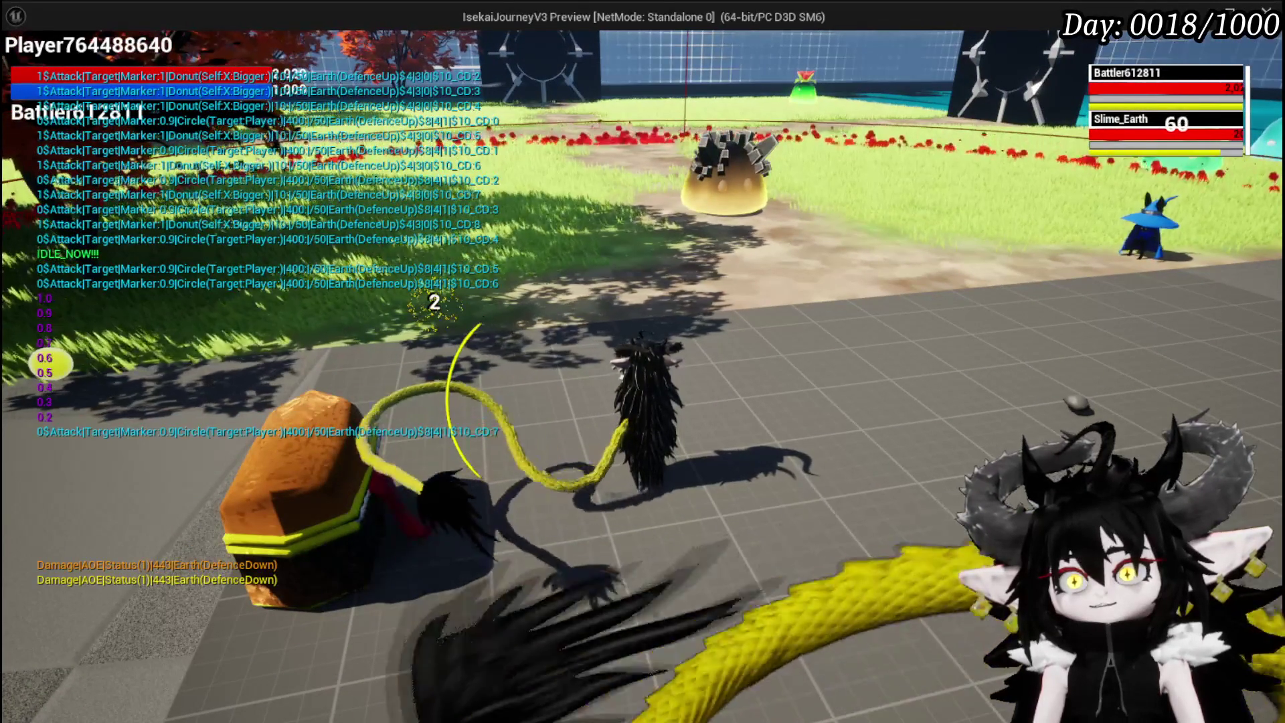
key("Escape")
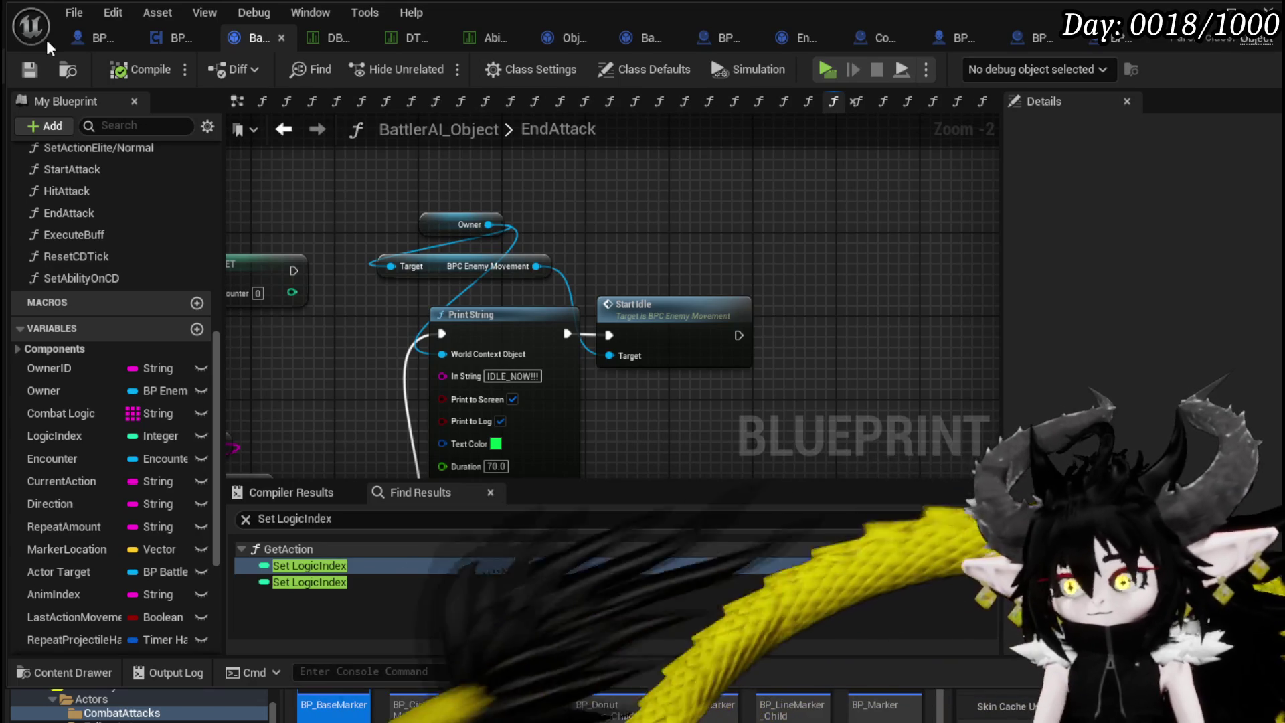
Review the EndAttack graph's SET, Branch and Get Action nodes and save BattlerAI_Object.
left_click_drag(647, 179, 599, 214)
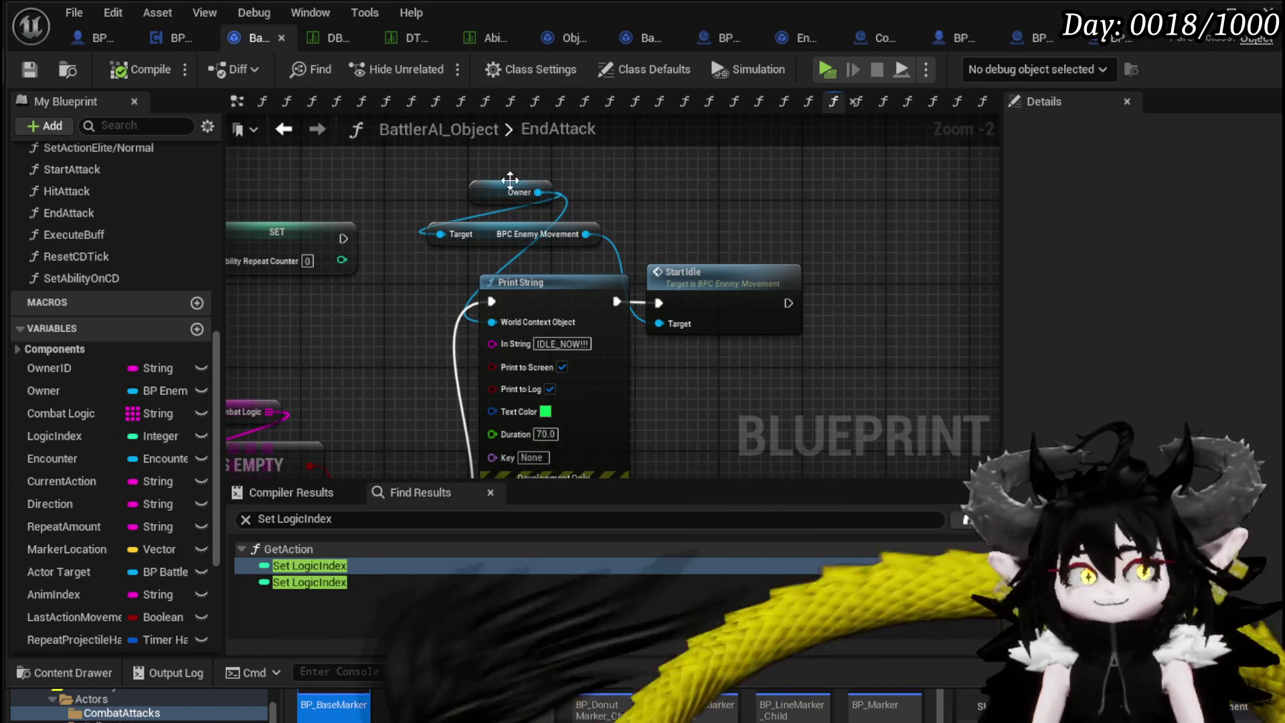
mouse_move(762, 316)
left_mouse_down()
mouse_move(843, 297)
mouse_move(739, 287)
left_mouse_up()
scroll(724, 309, "down", 2)
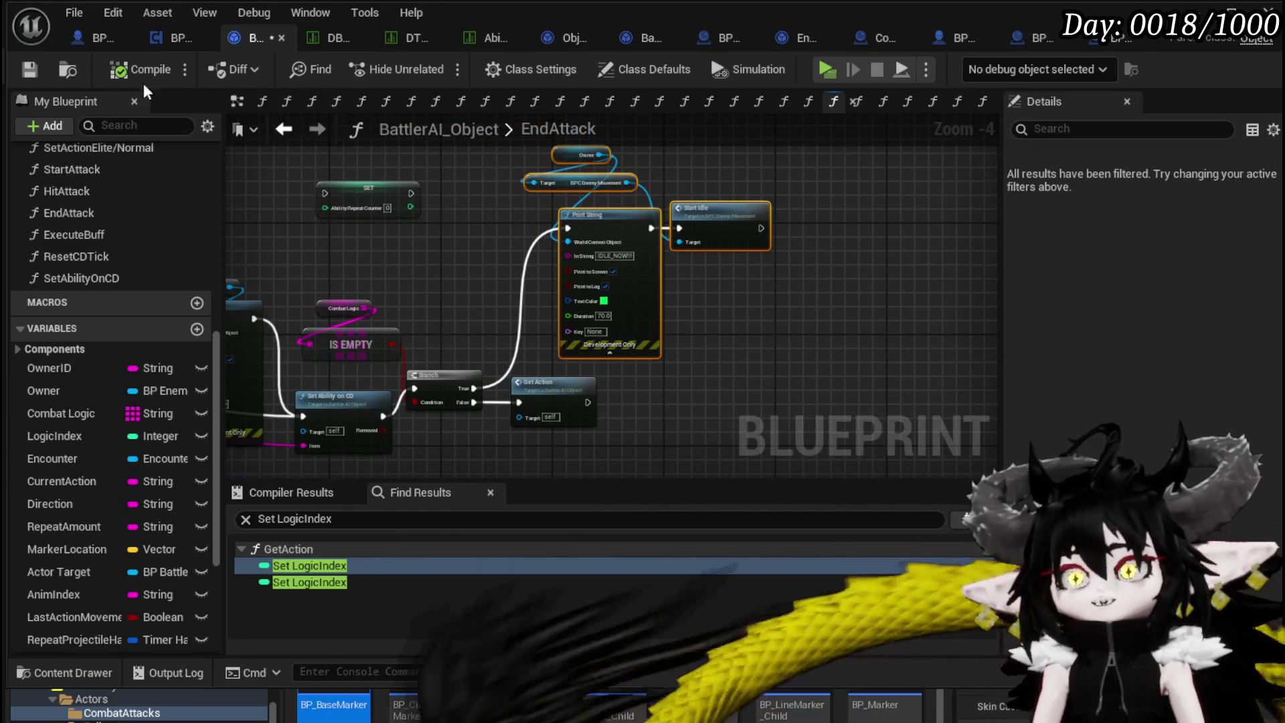
left_click(33, 70)
Return to the level editor, start a new play-test and walk toward the golden dome.
left_click_drag(474, 207, 482, 200)
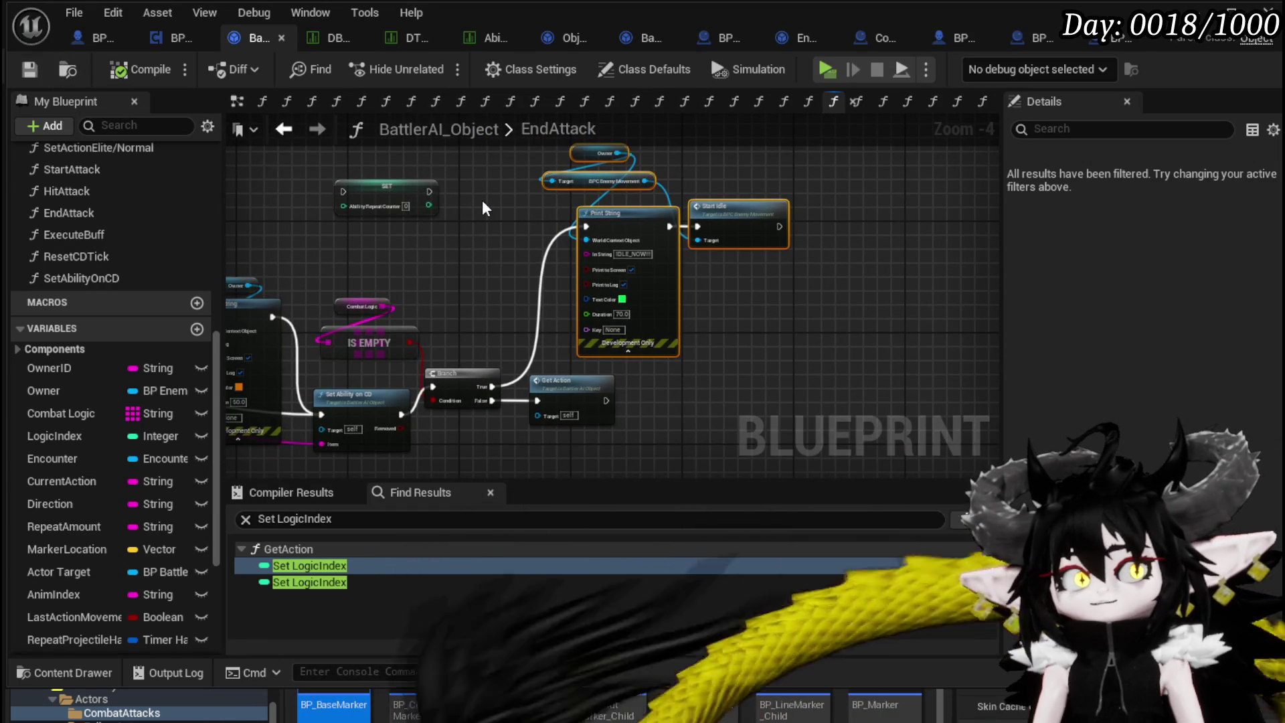
mouse_move(342, 288)
left_mouse_down()
mouse_move(602, 298)
mouse_move(303, 300)
left_mouse_up()
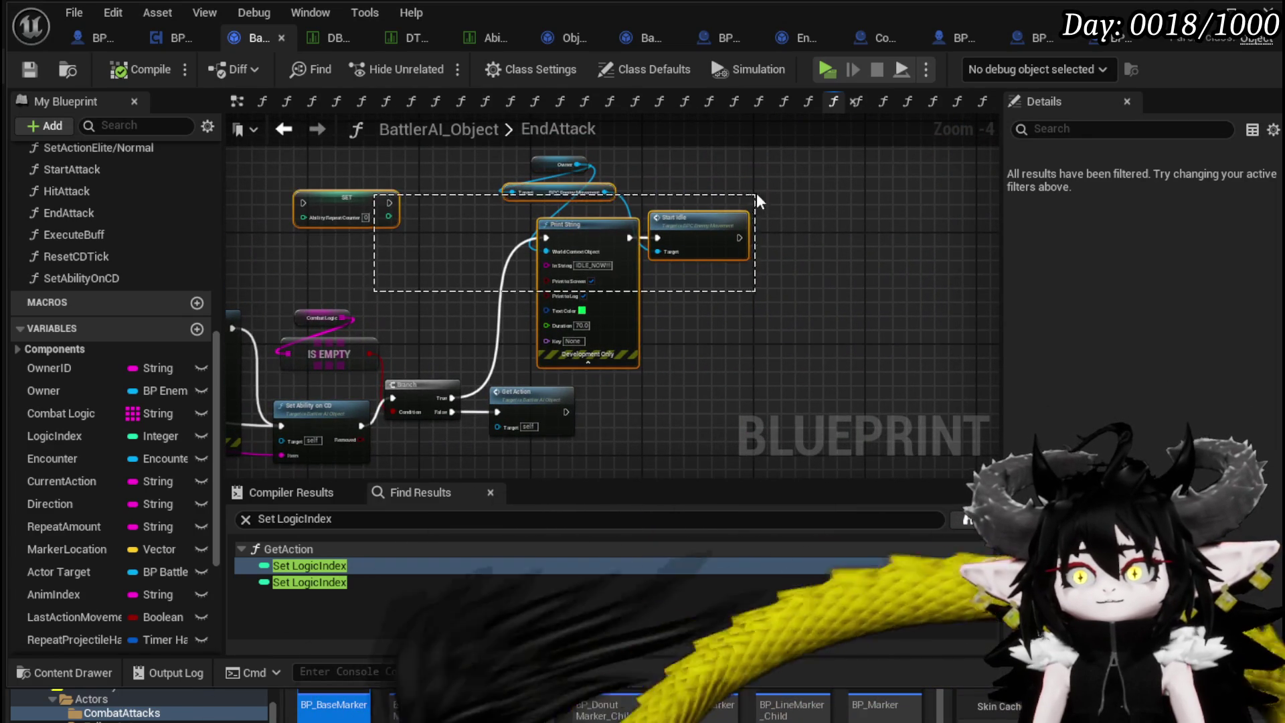
left_click(773, 303)
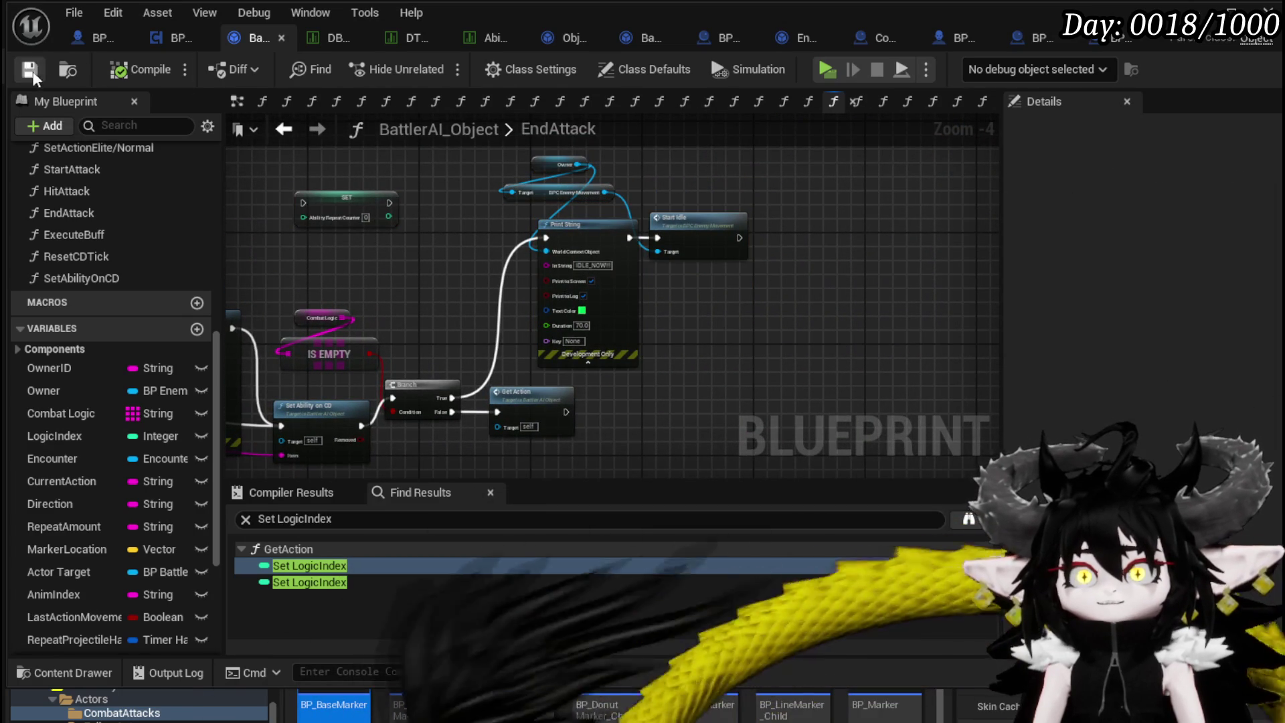
left_click(1231, 9)
left_click(420, 69)
key("w")
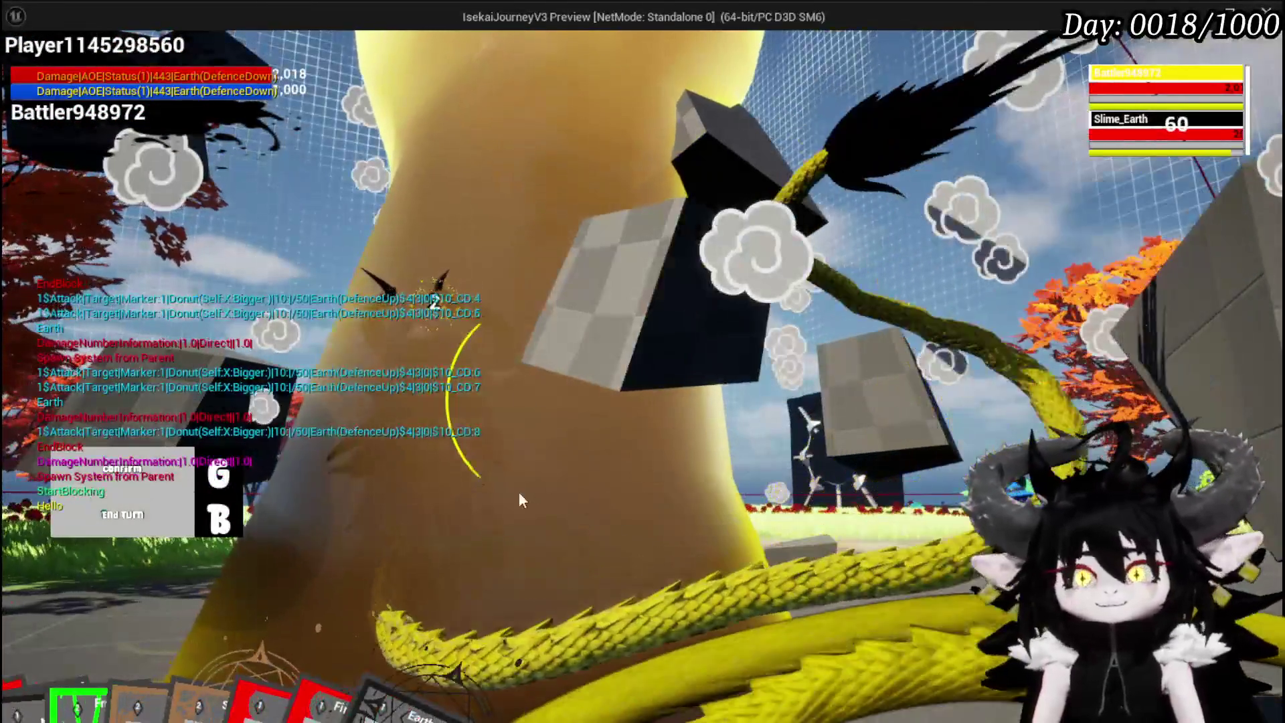
Cast the Void Movement card at the enemy, end the turn, then stop the preview and save.
mouse_move(415, 546)
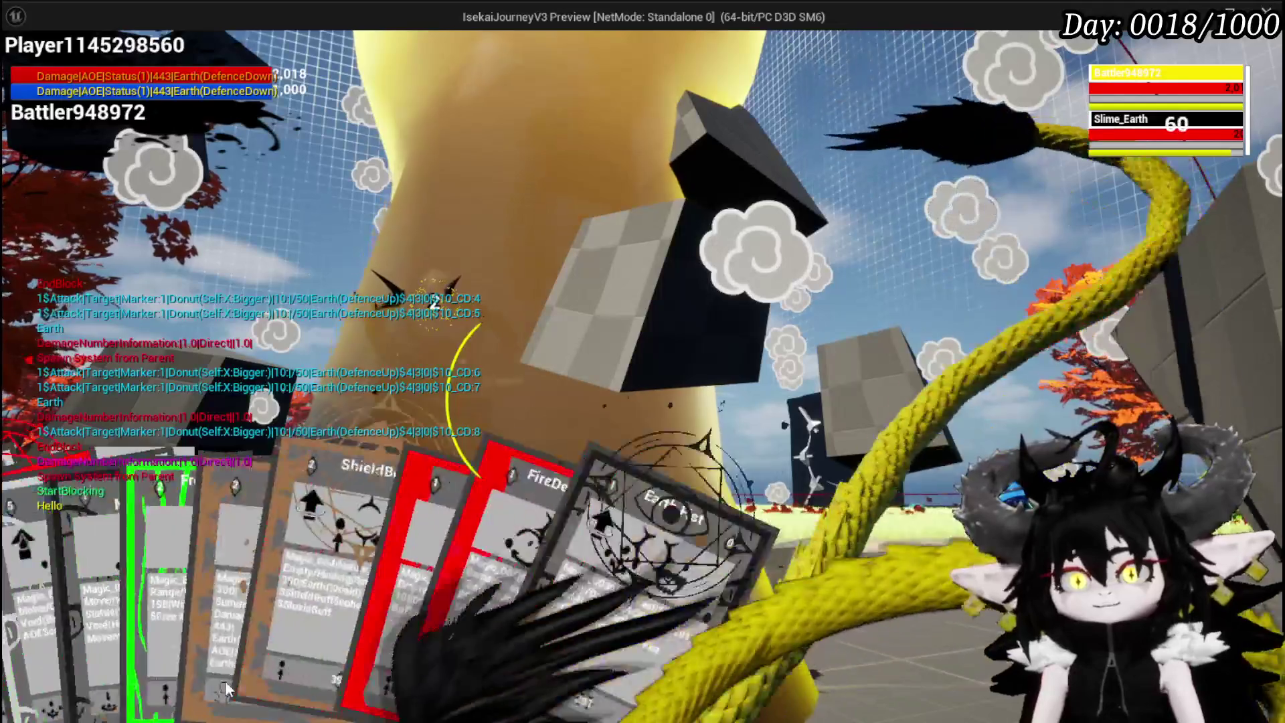
left_click(446, 589)
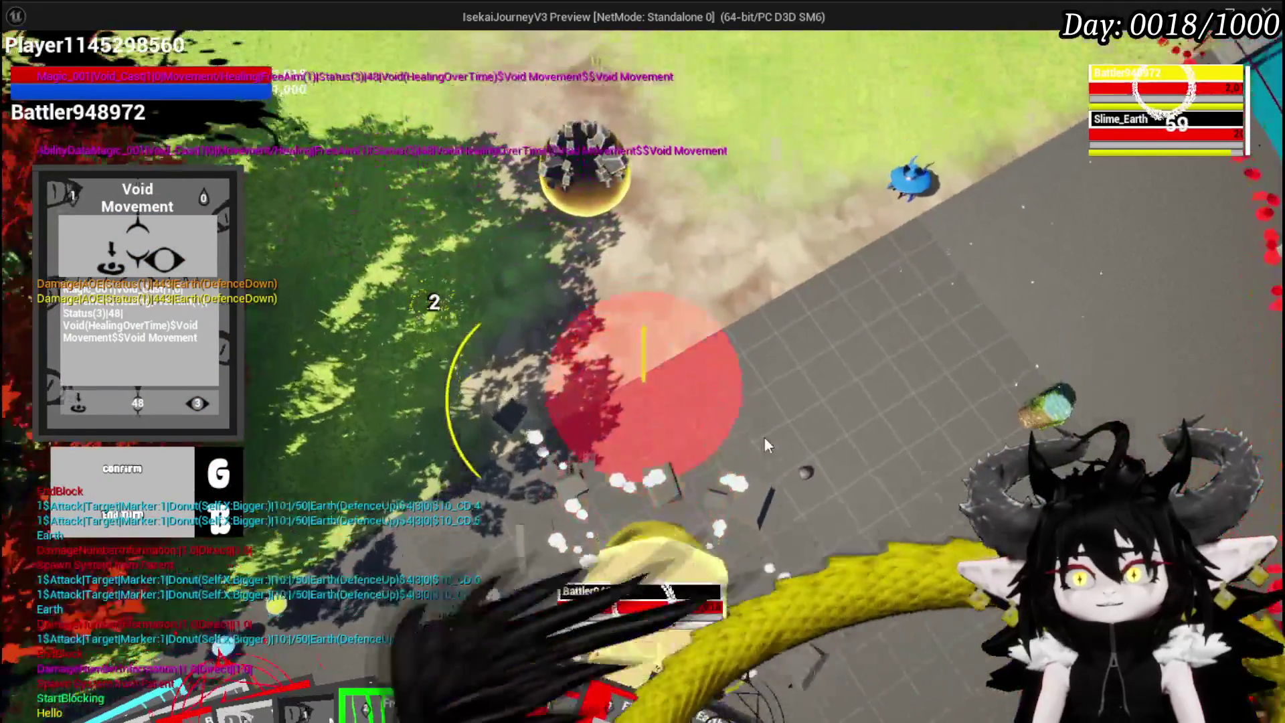
key("g")
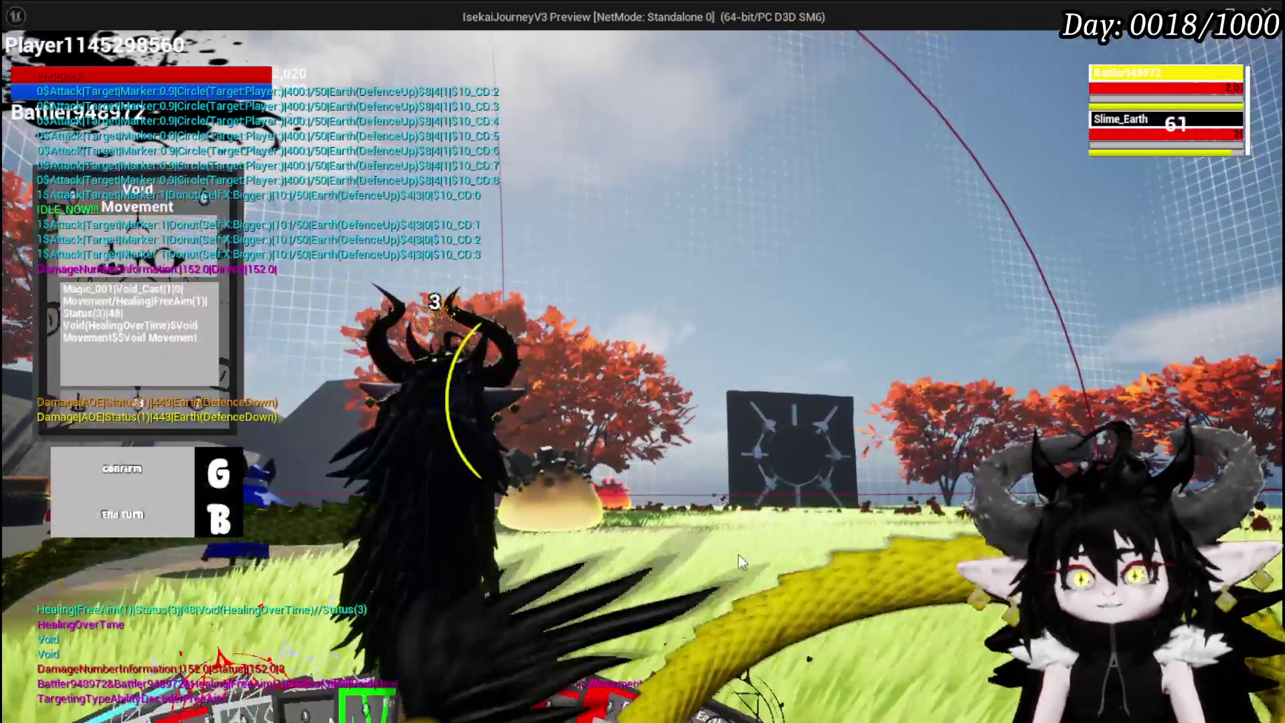
key("g")
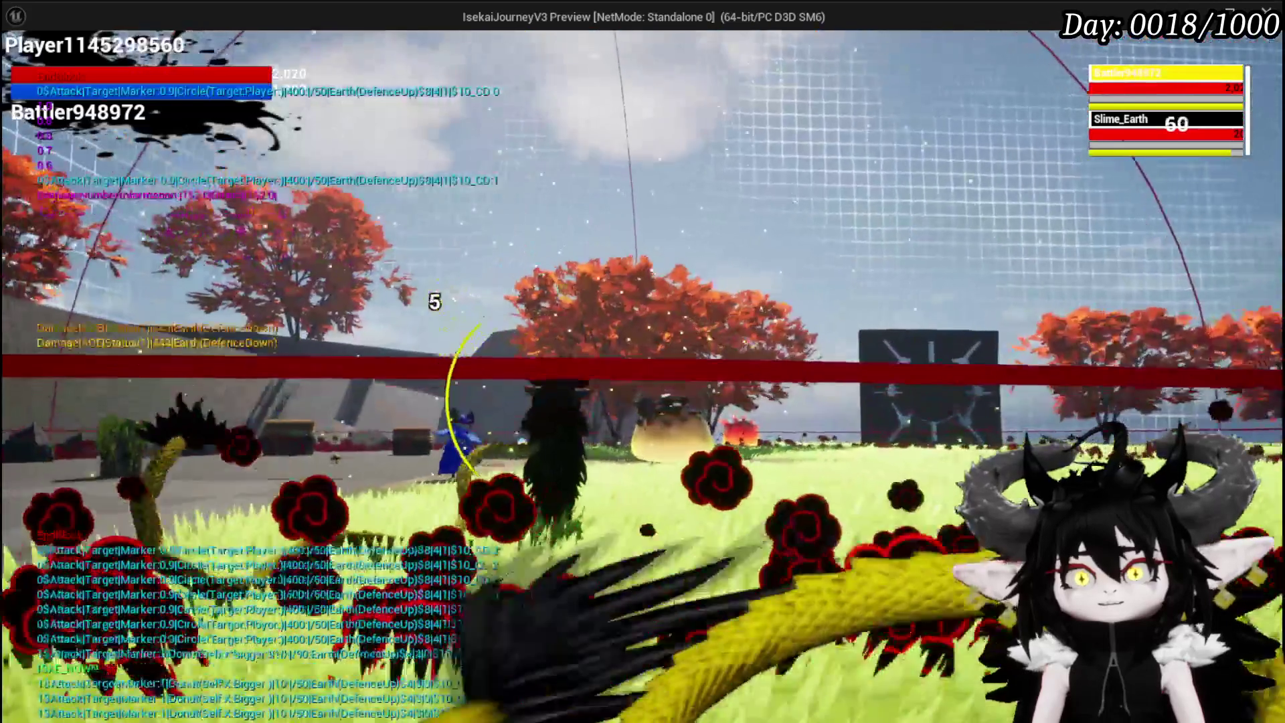
key("Escape")
key("ctrl+s")
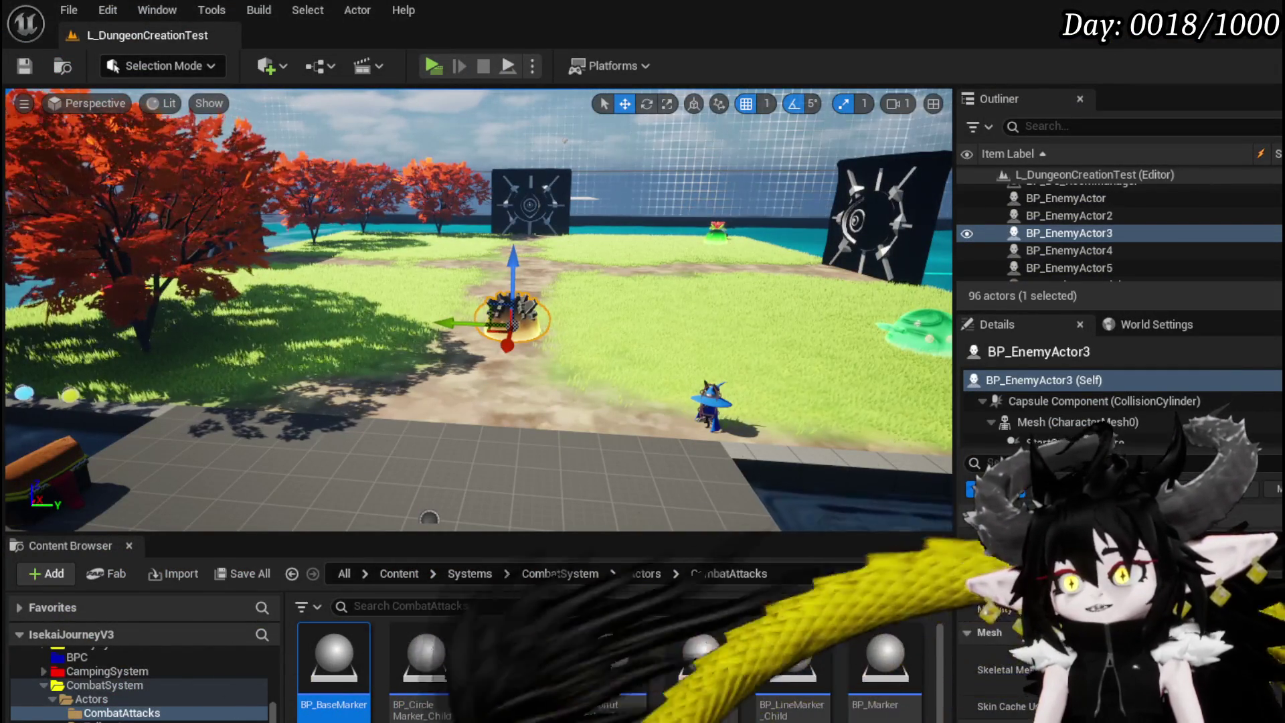
Verify StartIdle's timer Function Name still matches EndIdle, then open the EndIdle function graph.
key("alt+Tab")
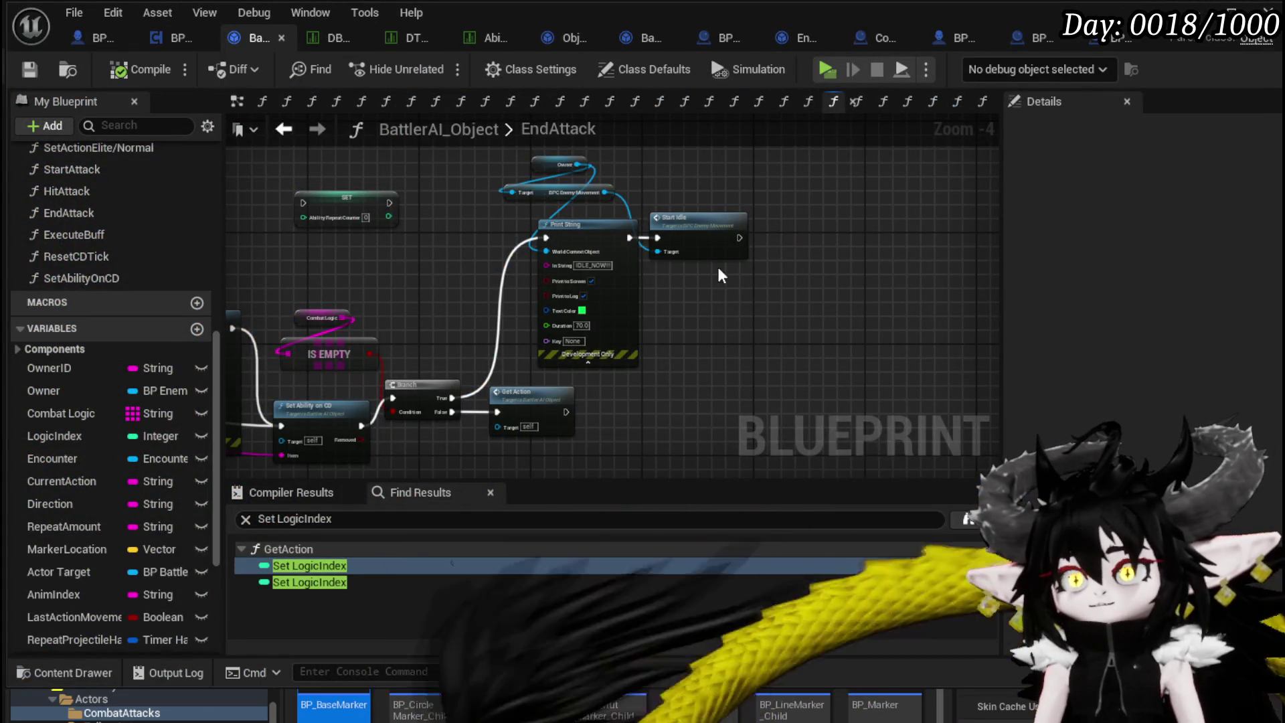
double_click(709, 238)
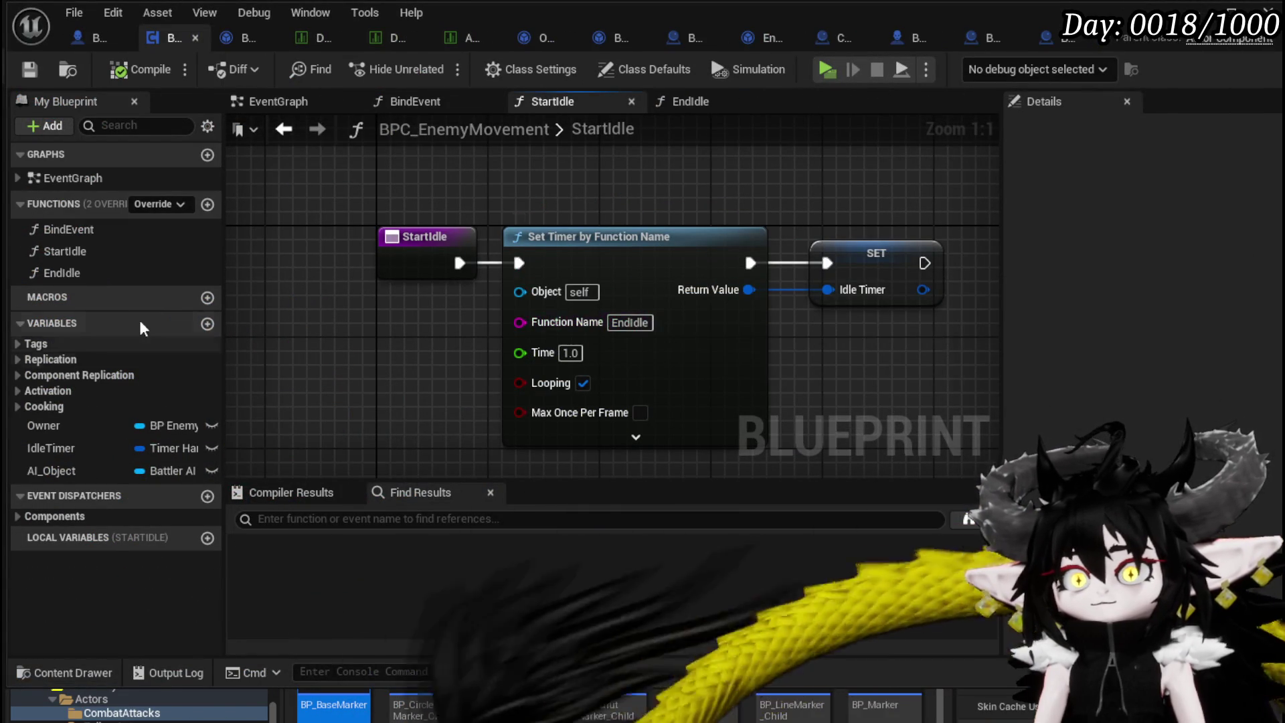
left_click(67, 272)
right_click(76, 273)
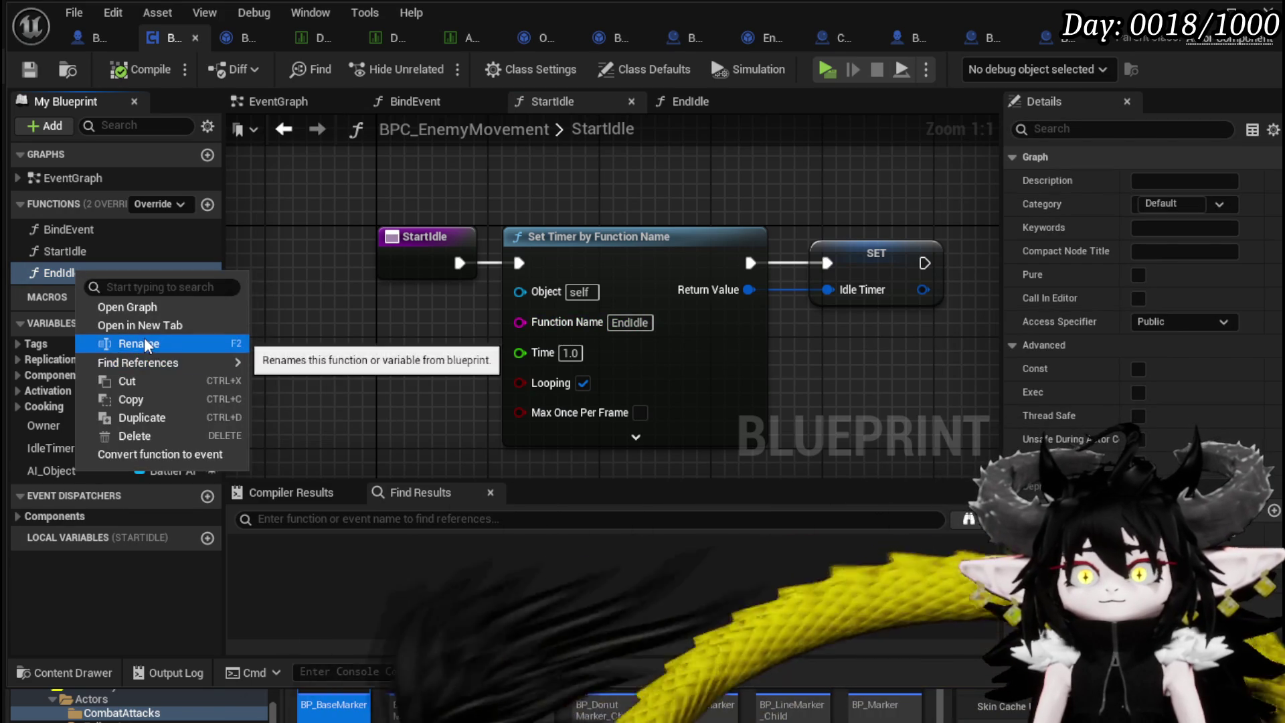
left_click(147, 345)
left_click(632, 316)
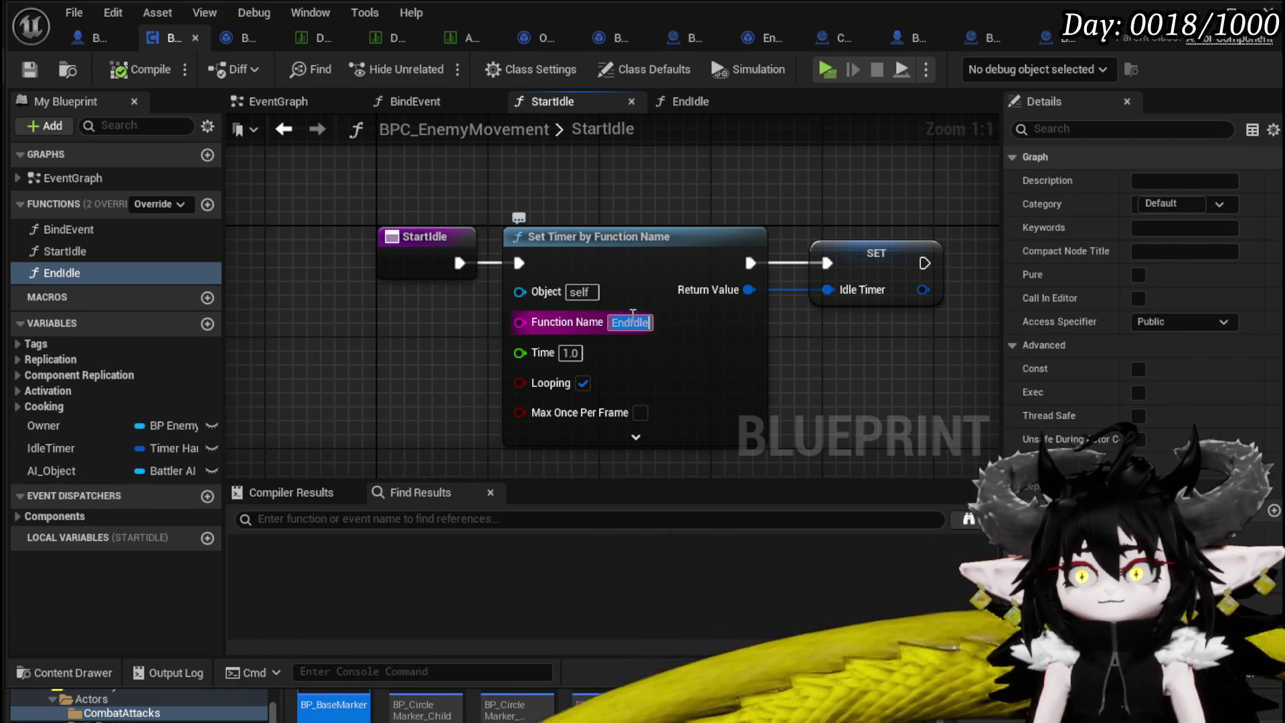
left_click(715, 198)
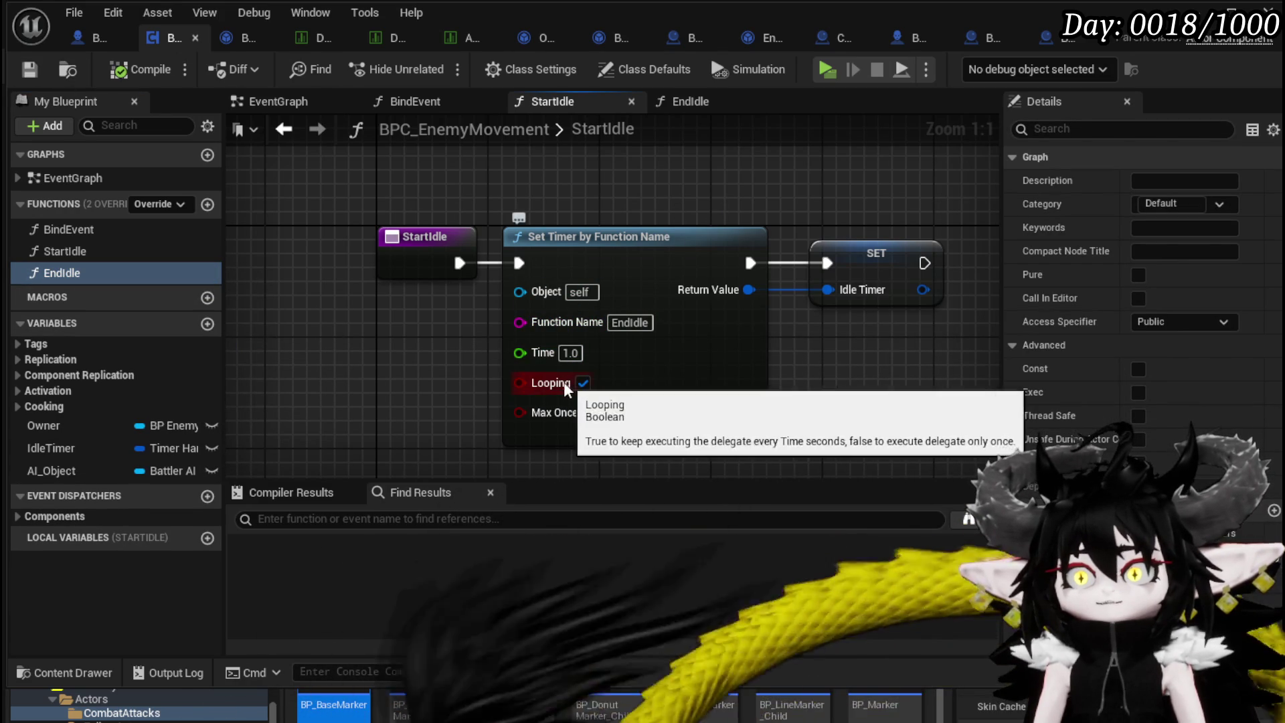
double_click(62, 273)
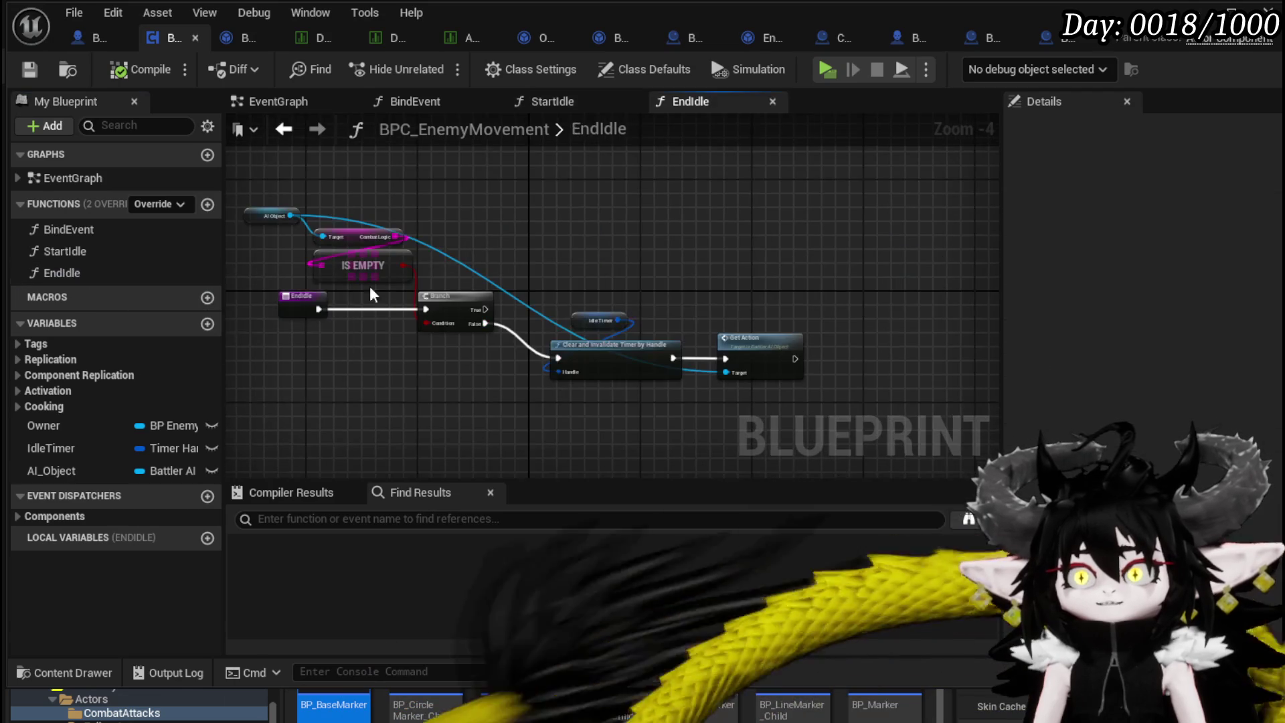
Replace EndIdle's IS EMPTY check with Is Not Empty on Combat Logic, driving the Branch condition.
scroll(406, 312, "up", 2)
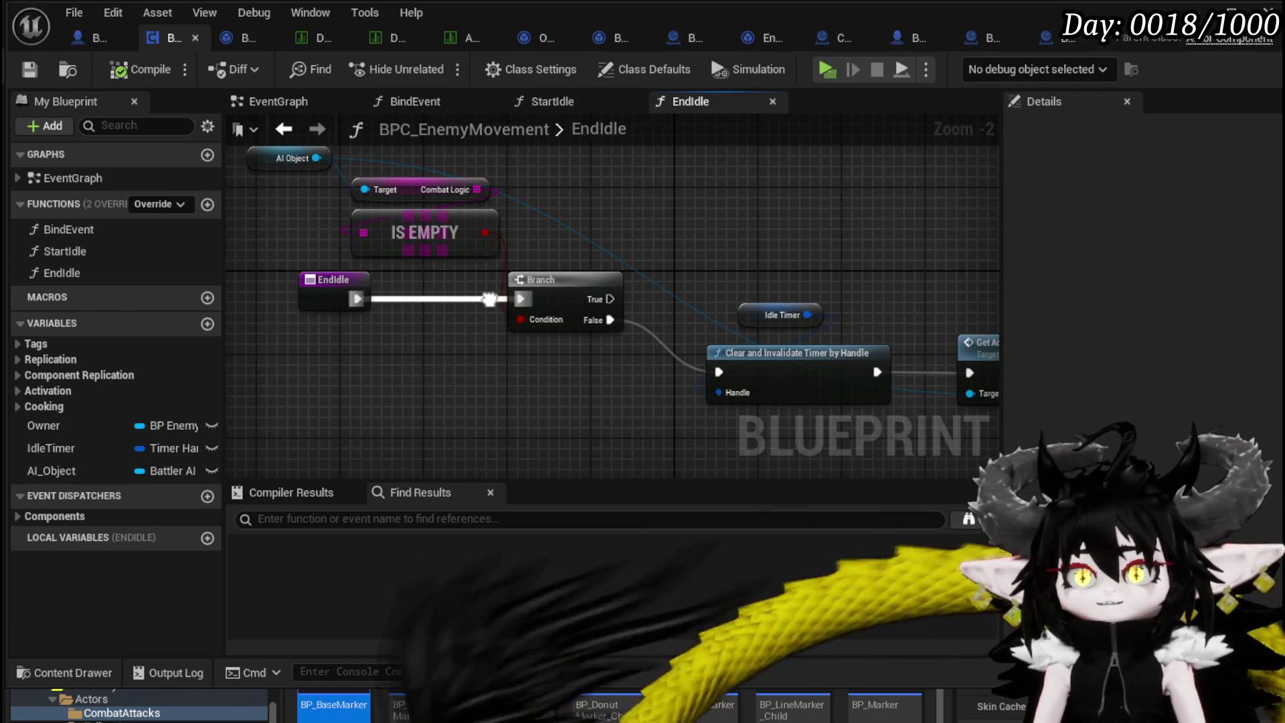
left_click_drag(489, 298, 478, 297)
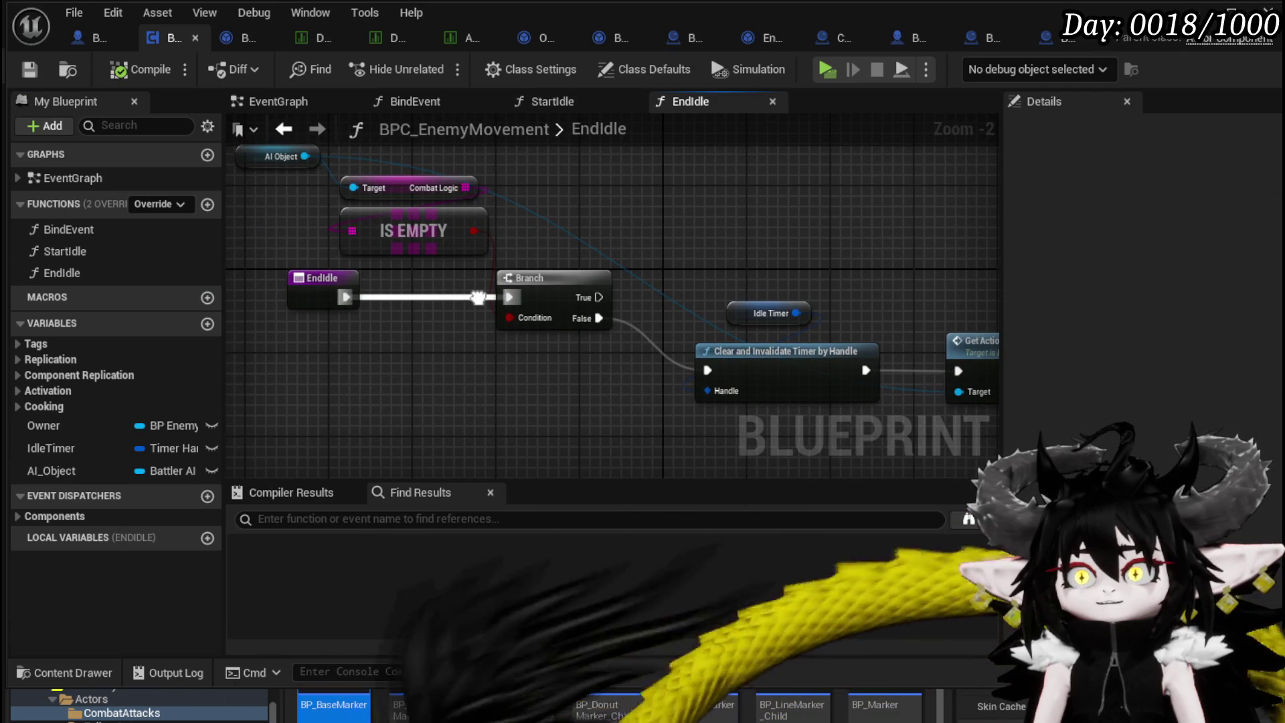
mouse_move(478, 297)
left_mouse_down()
mouse_move(565, 310)
mouse_move(431, 298)
mouse_move(634, 349)
left_mouse_up()
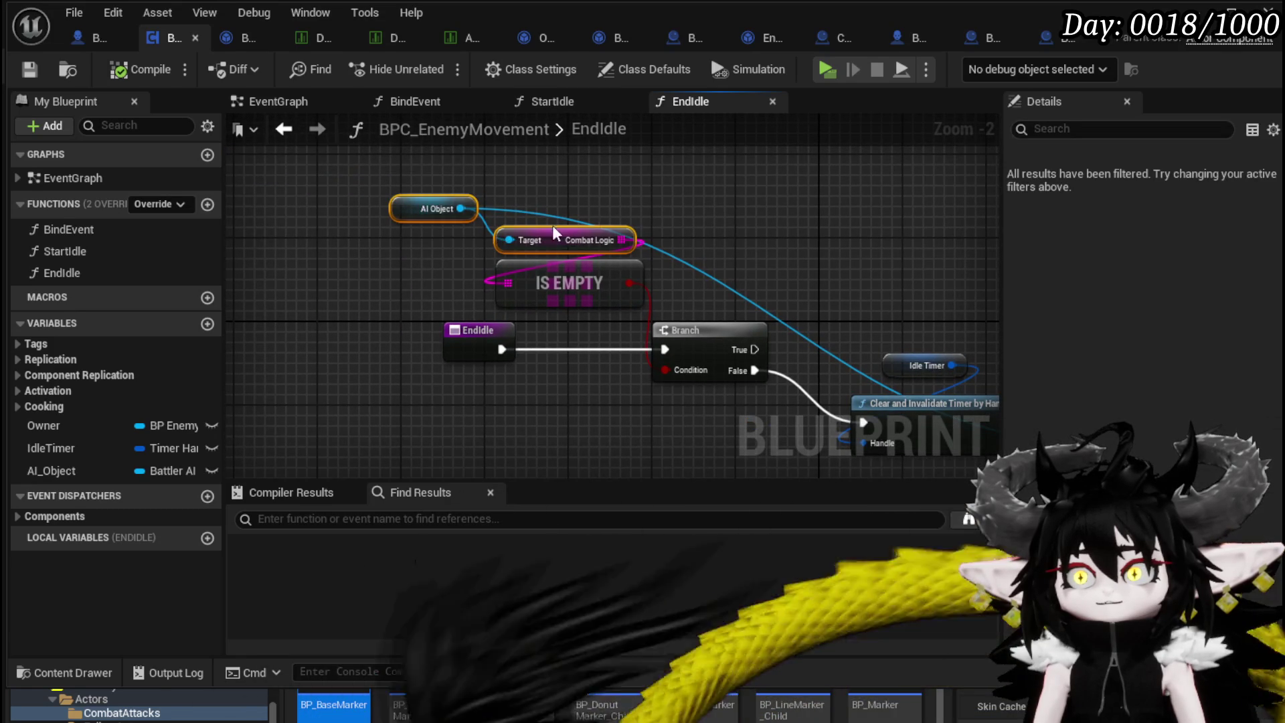
left_click_drag(555, 223, 514, 151)
left_click_drag(569, 283, 454, 259)
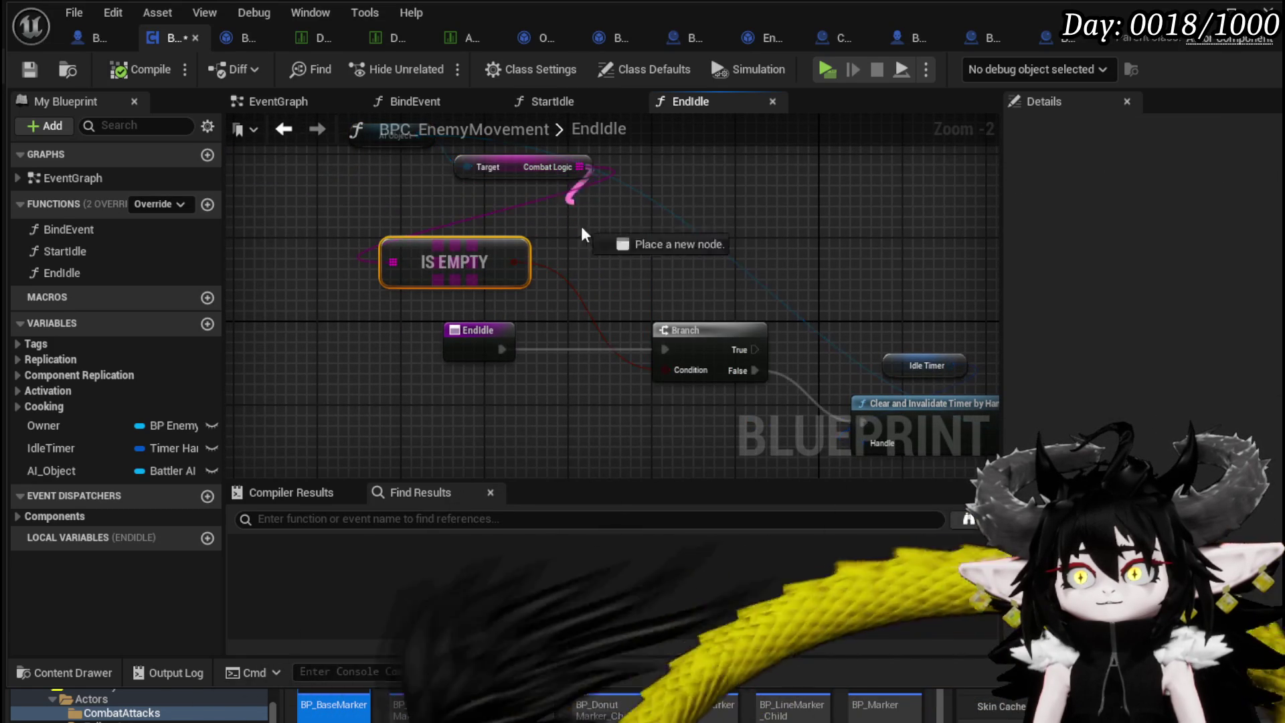
left_click_drag(574, 190, 609, 243)
type("not em")
key("Return")
left_click(508, 267)
key("Delete")
mouse_move(645, 259)
left_mouse_down()
mouse_move(583, 267)
mouse_move(671, 385)
left_mouse_up()
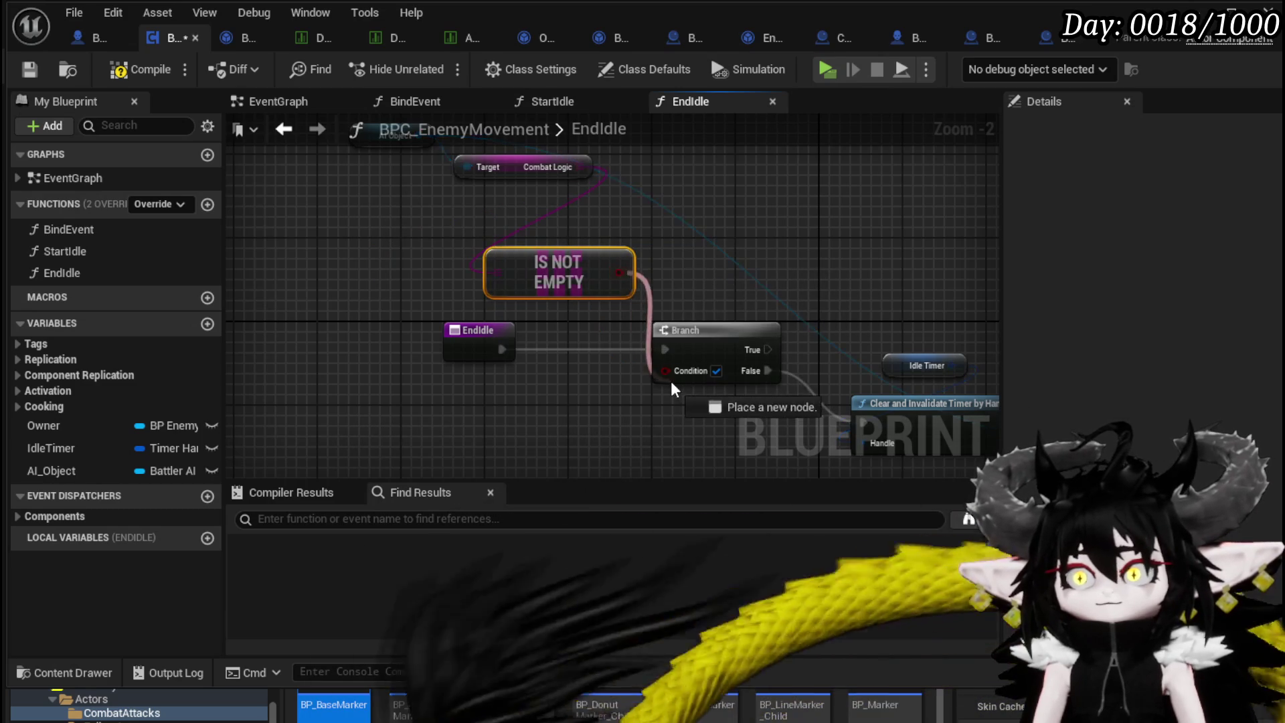
Connect Branch True to Clear and Invalidate Timer, tidy the nodes, and compile.
left_click_drag(635, 285, 832, 394)
left_click_drag(724, 393, 702, 287)
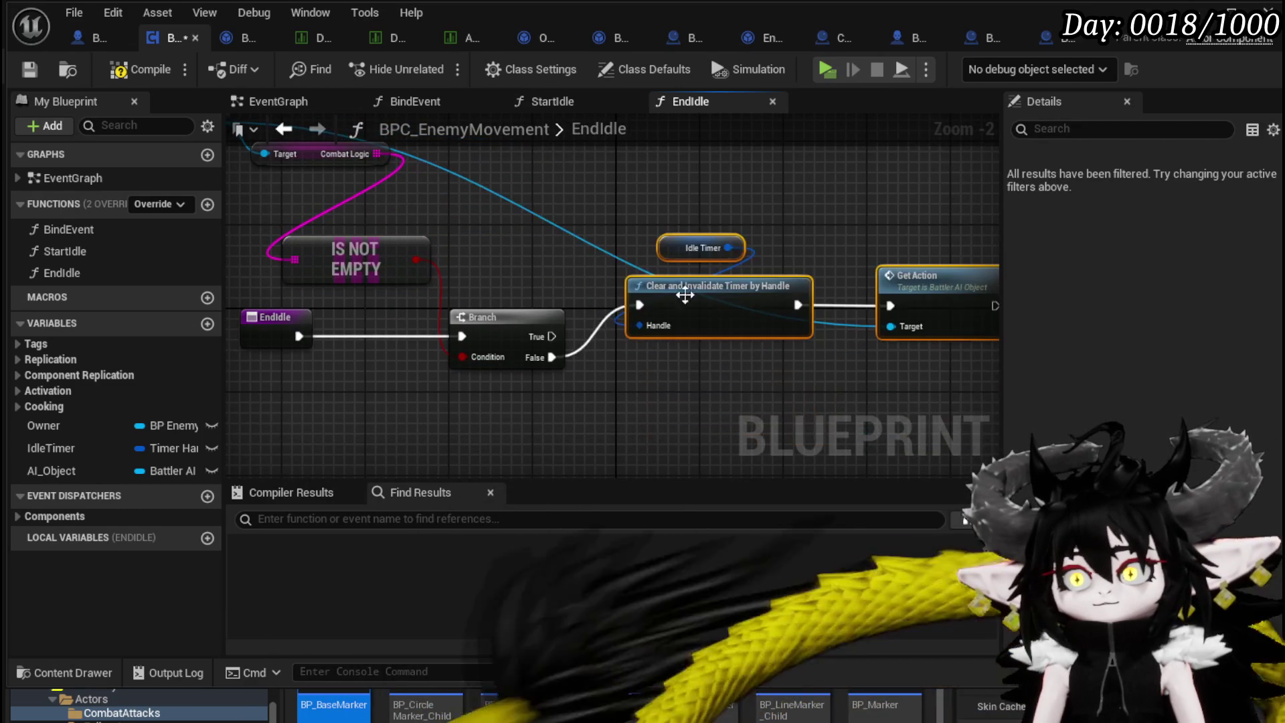
left_click_drag(547, 336, 646, 302)
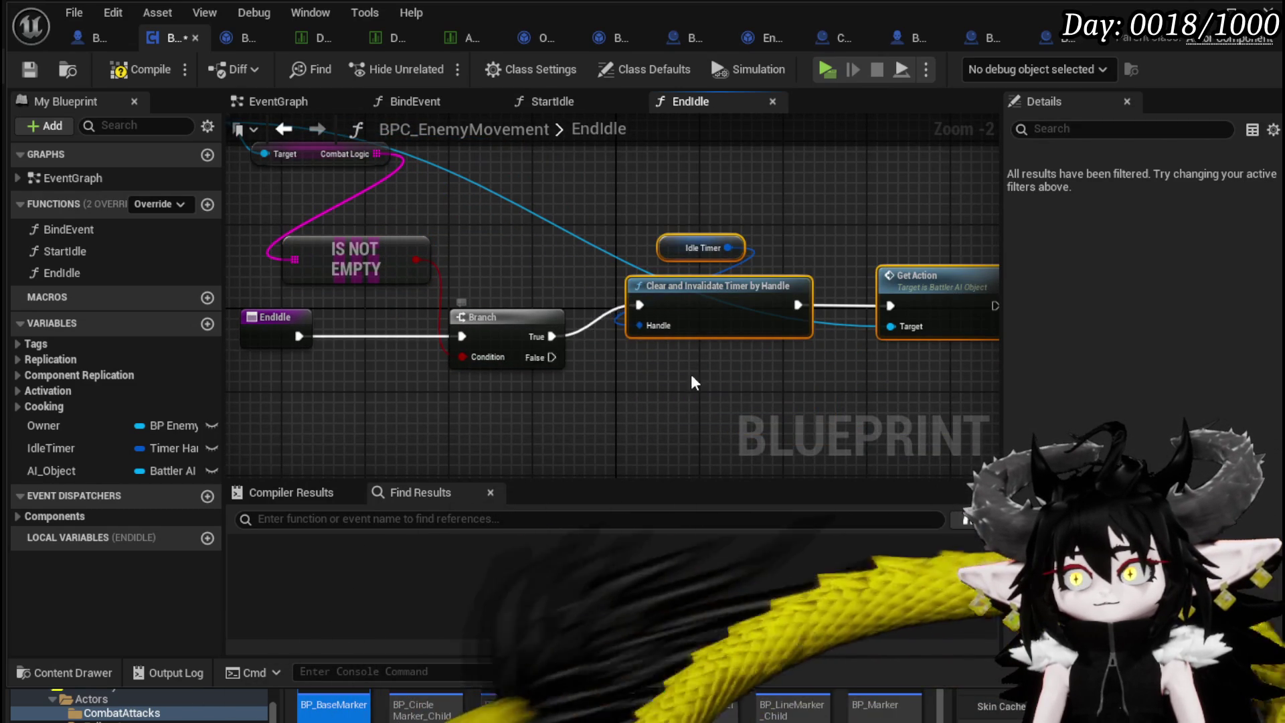
left_click_drag(655, 375, 526, 346)
left_click(637, 347)
key("Home")
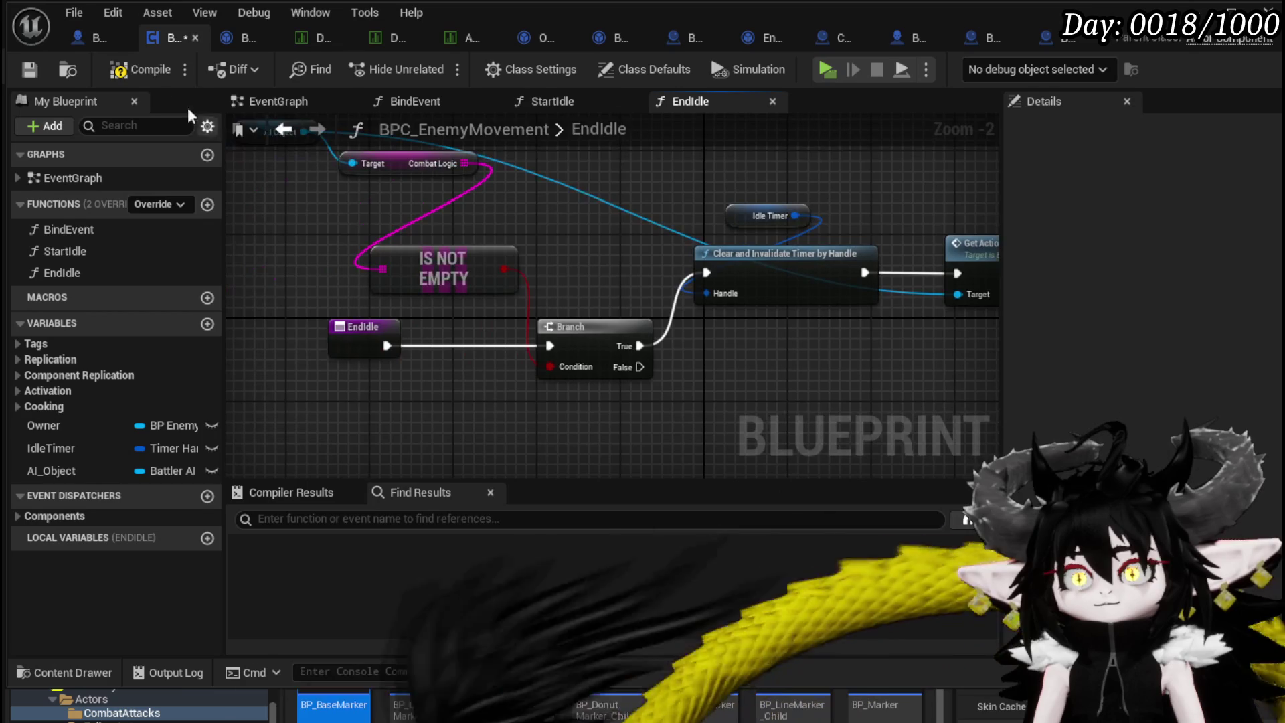
left_click(132, 69)
mouse_move(759, 341)
left_mouse_down()
mouse_move(642, 317)
mouse_move(688, 364)
left_mouse_up()
key("Home")
Add a Print String on Branch False and a 'Resuming Combat' Print String after Get Action.
type("Print Stri")
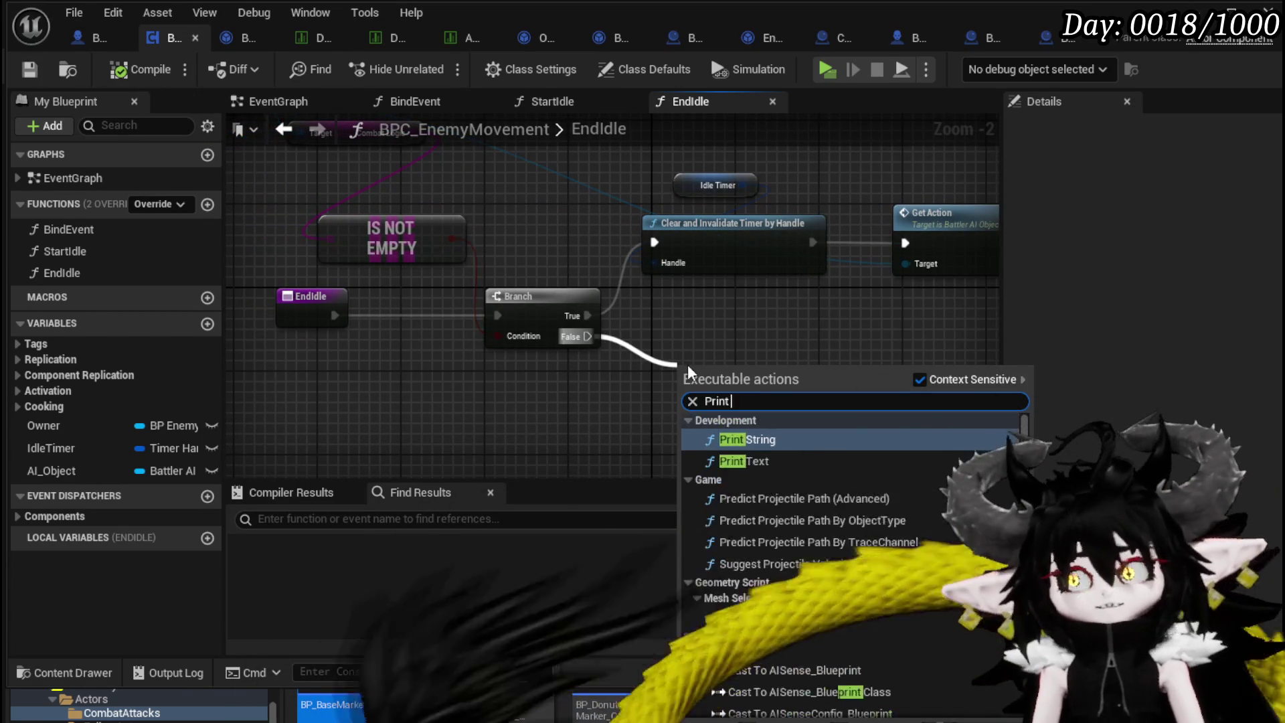
key("Return")
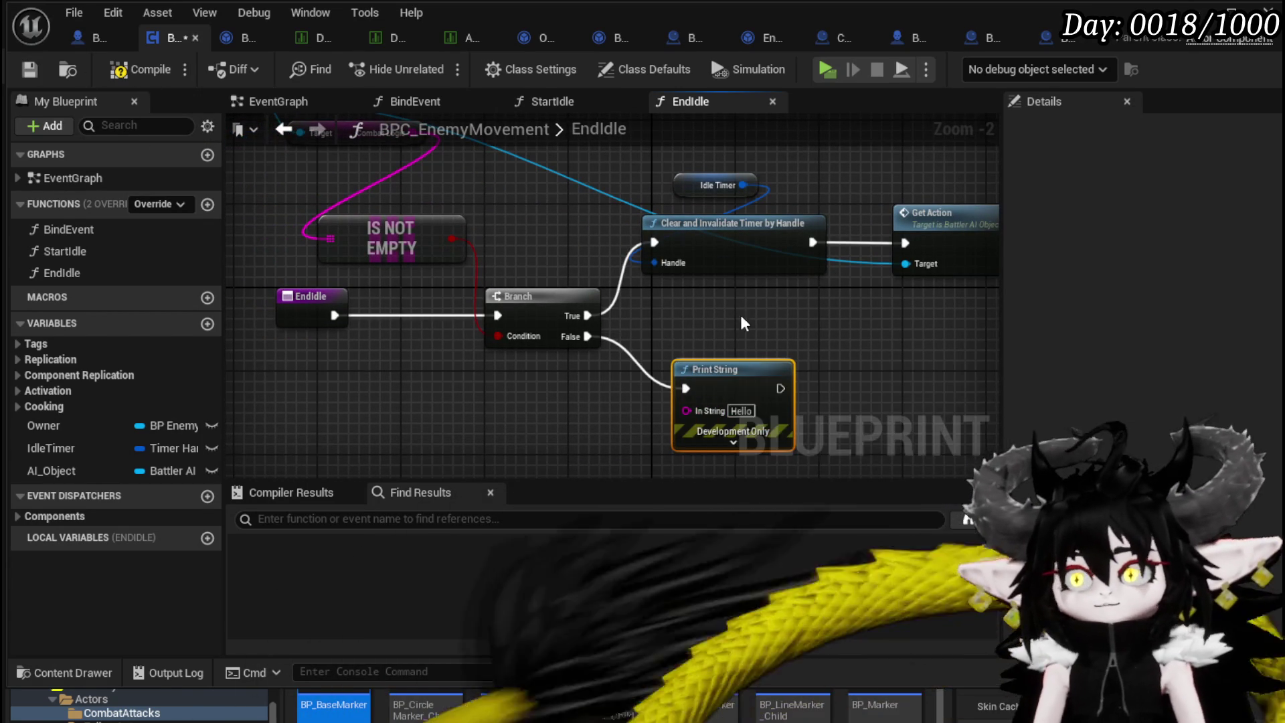
left_click_drag(684, 275, 736, 250)
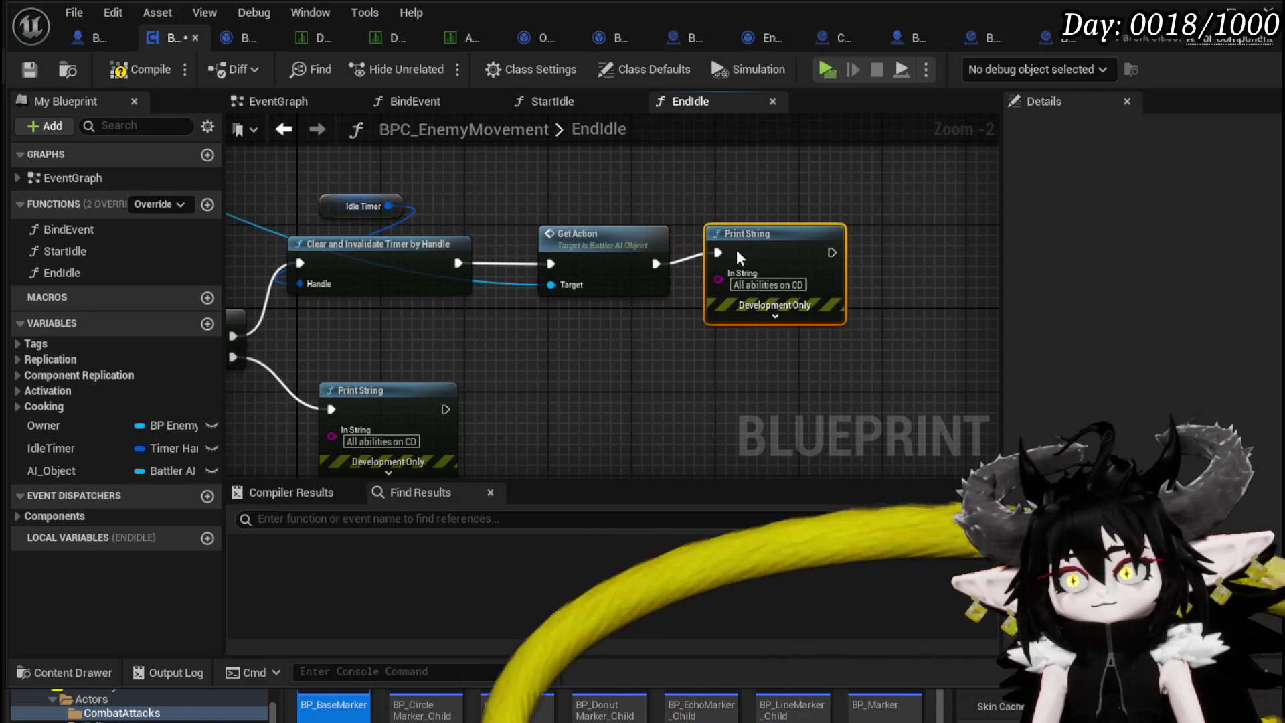
left_click(737, 284)
type("Resu")
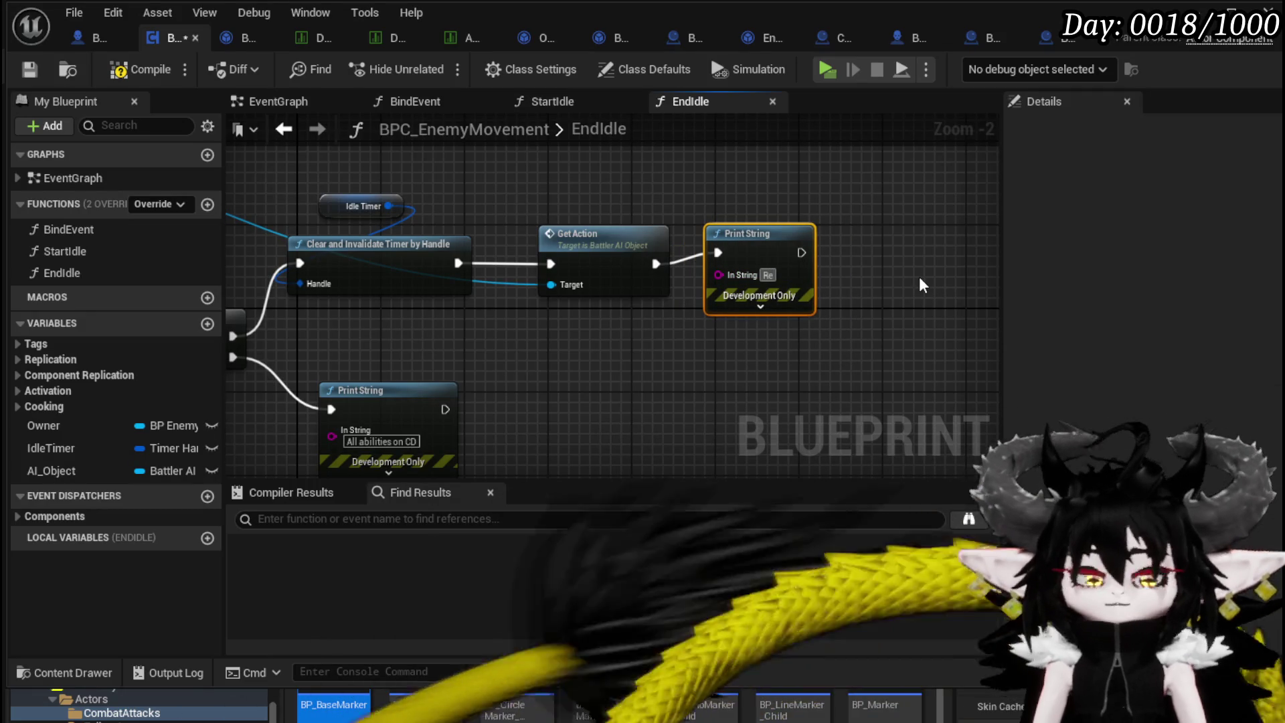
type("ming Combat")
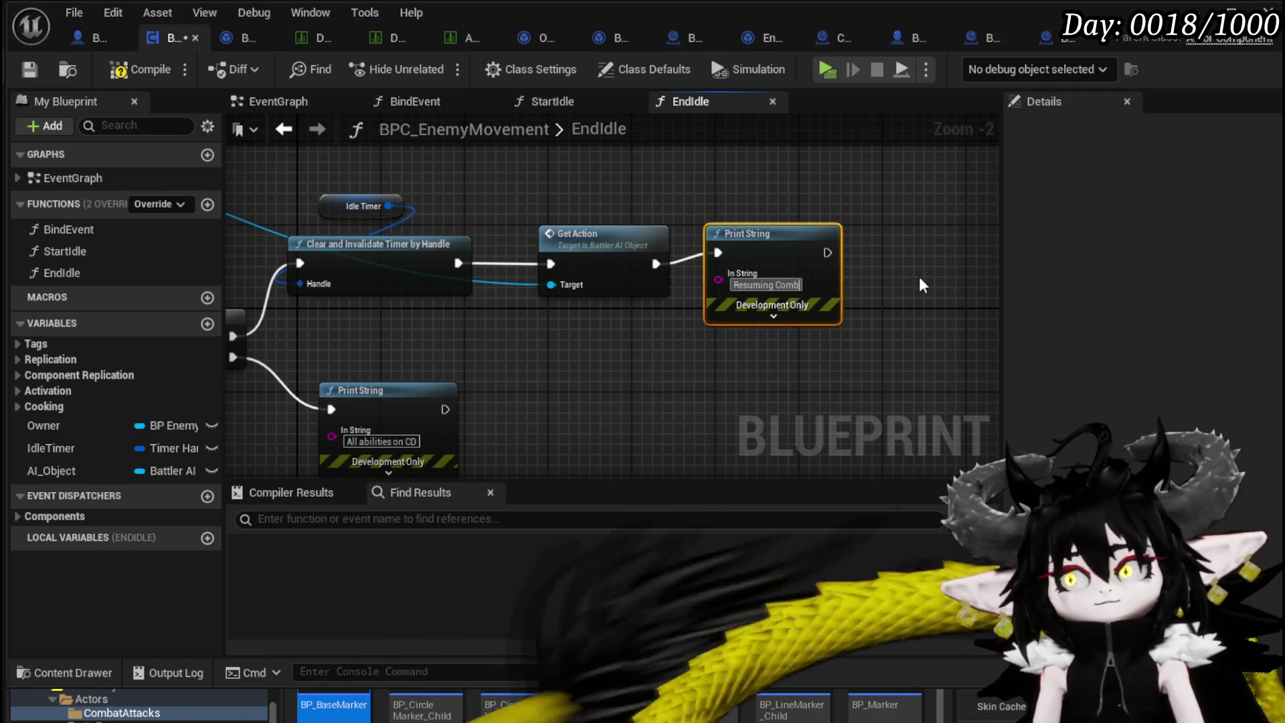
left_click_drag(791, 249, 749, 259)
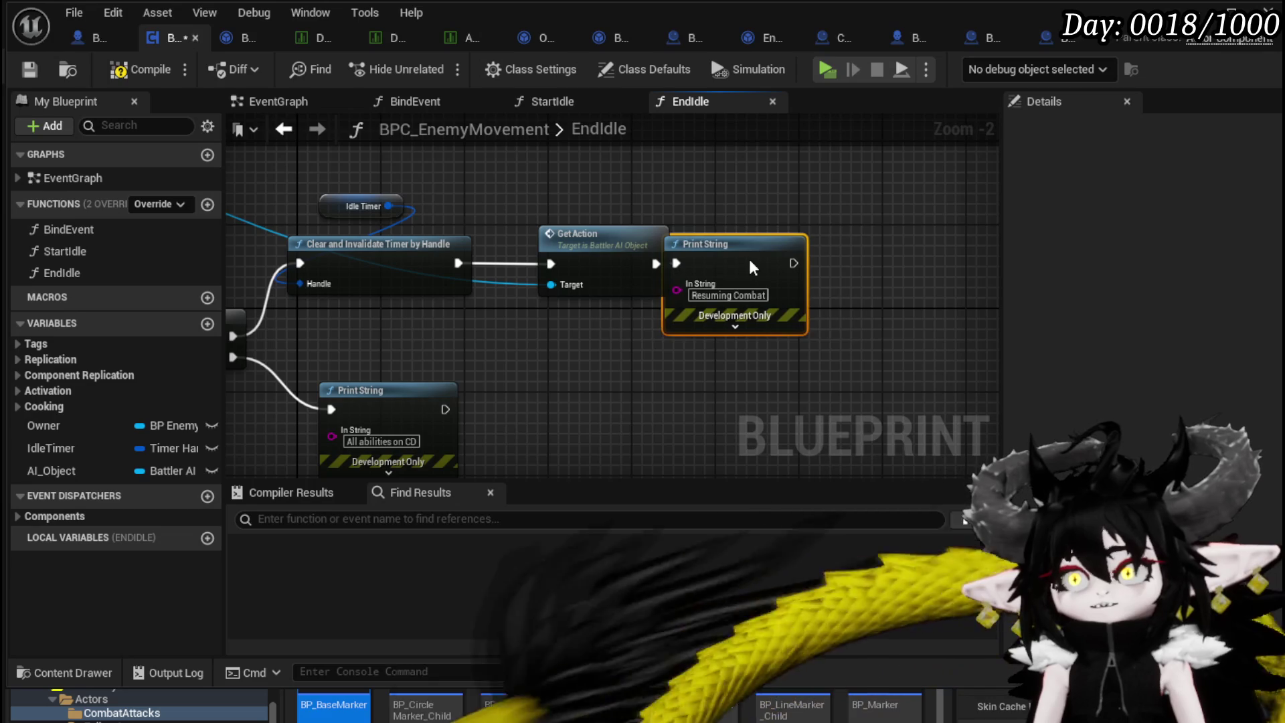
left_click(723, 228)
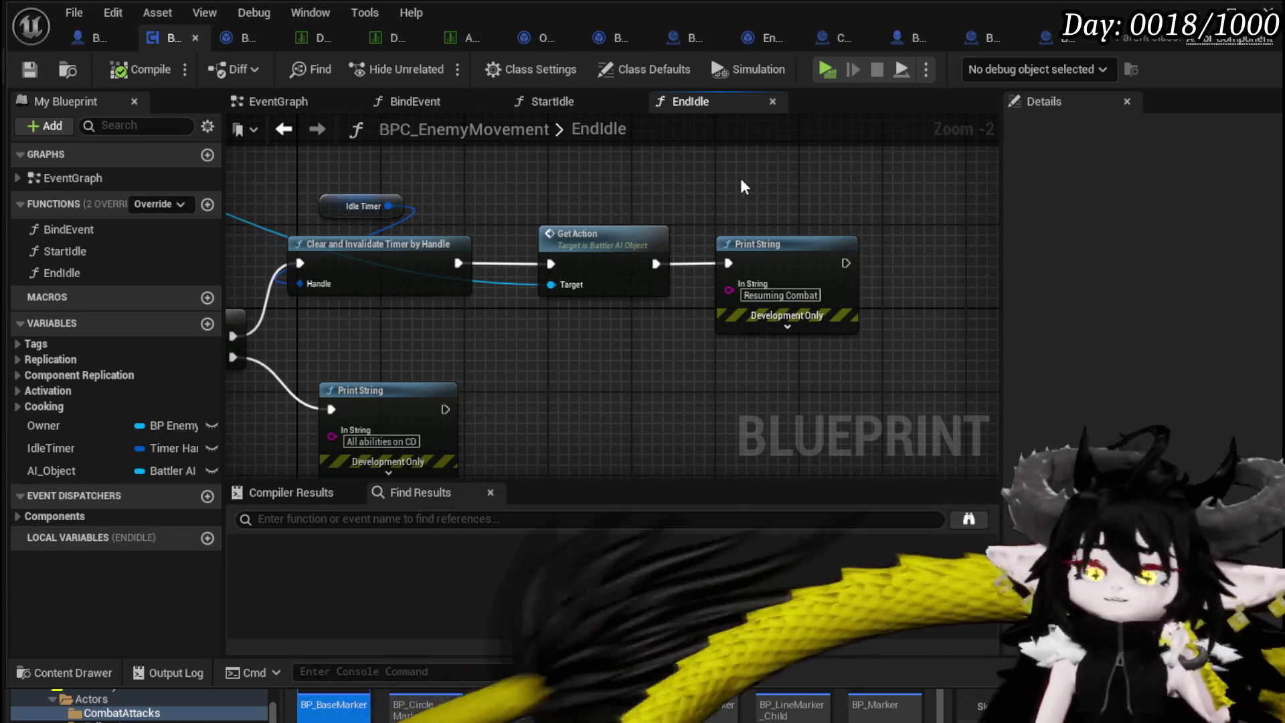
left_click(236, 38)
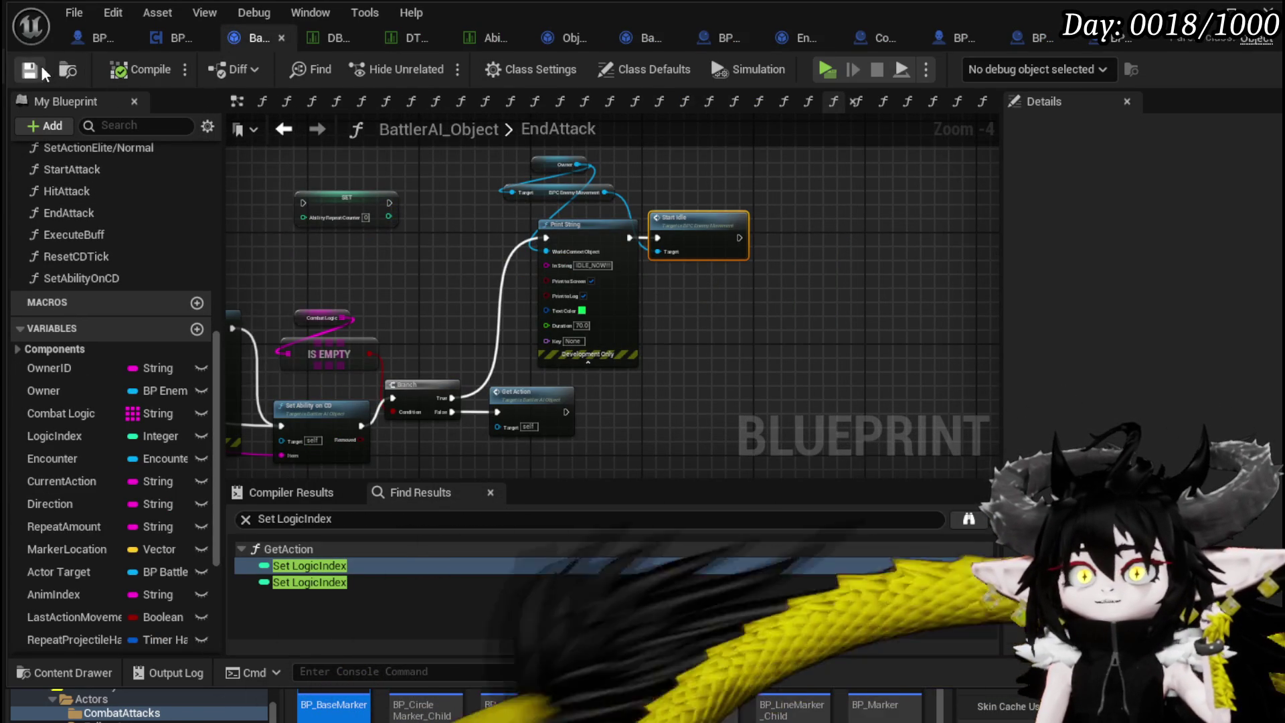
Open BattlerAI_Object's ResetCDTick graph and duplicate its Owner and Print String nodes.
scroll(131, 276, "up", 5)
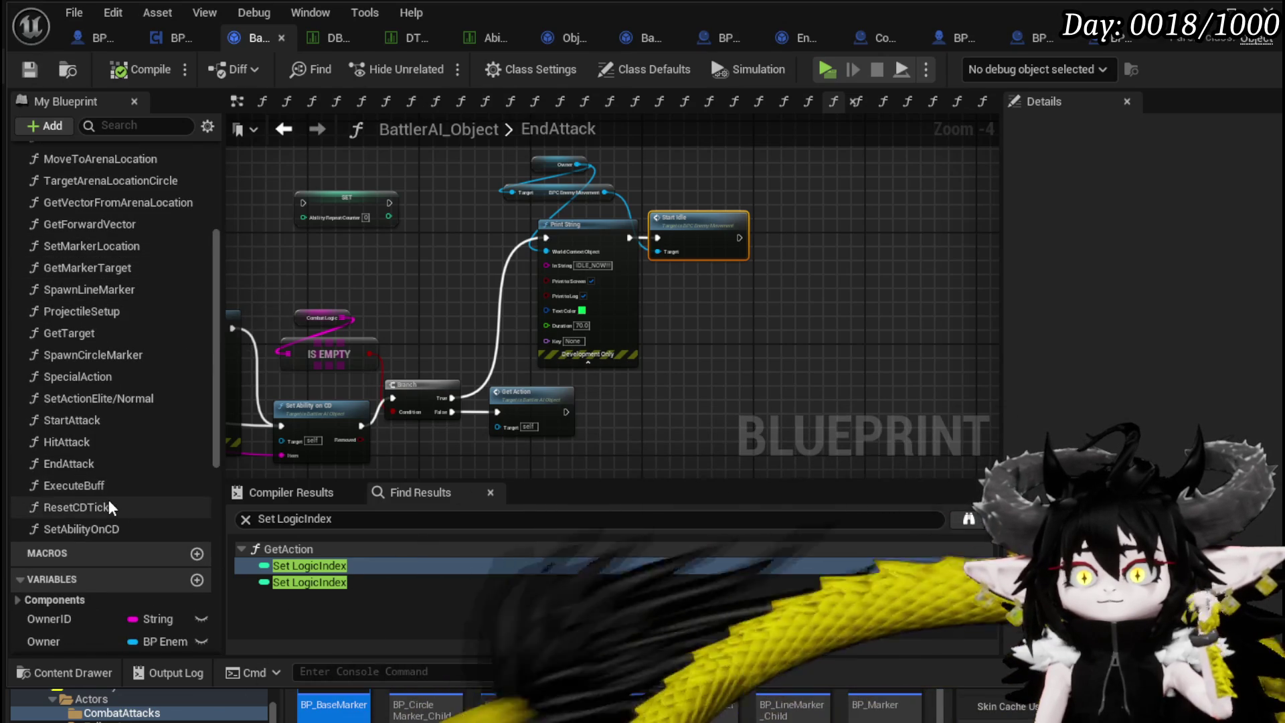
double_click(76, 507)
scroll(665, 326, "up", 2)
scroll(487, 284, "down", 2)
mouse_move(486, 284)
left_mouse_down()
mouse_move(542, 263)
mouse_move(723, 268)
mouse_move(536, 274)
left_mouse_up()
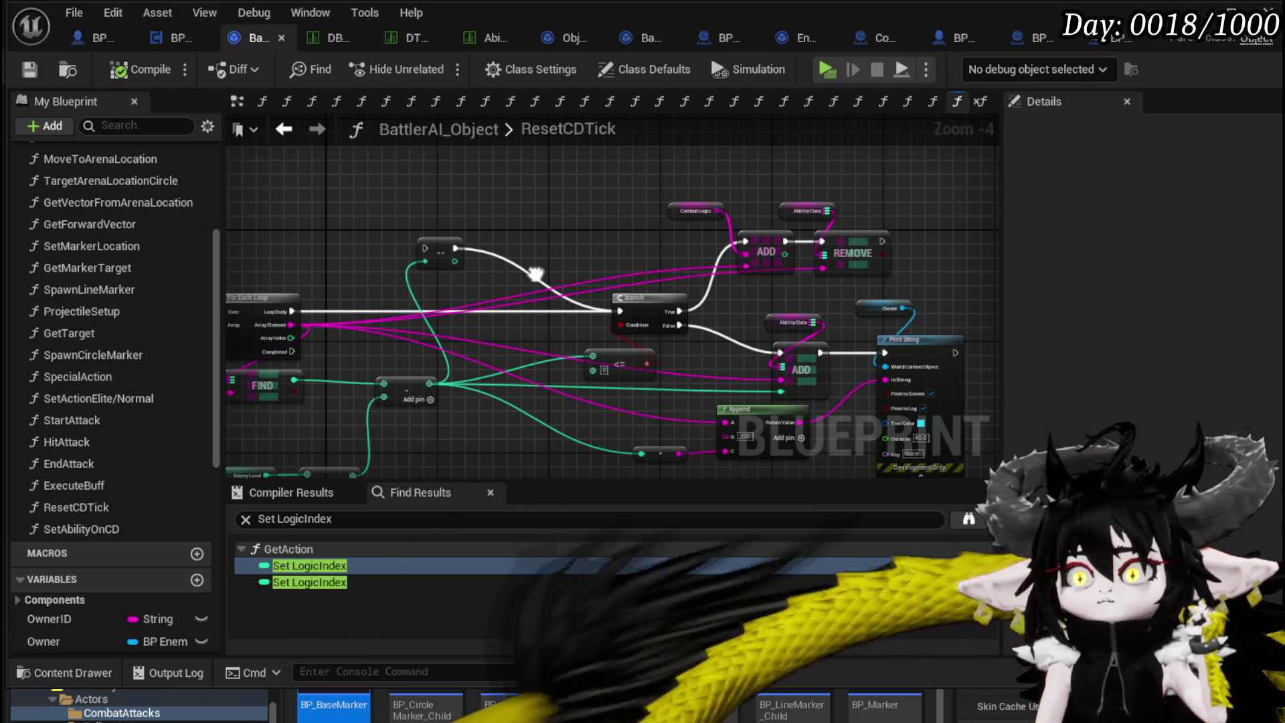
mouse_move(535, 275)
left_mouse_down()
mouse_move(489, 255)
mouse_move(522, 246)
left_mouse_up()
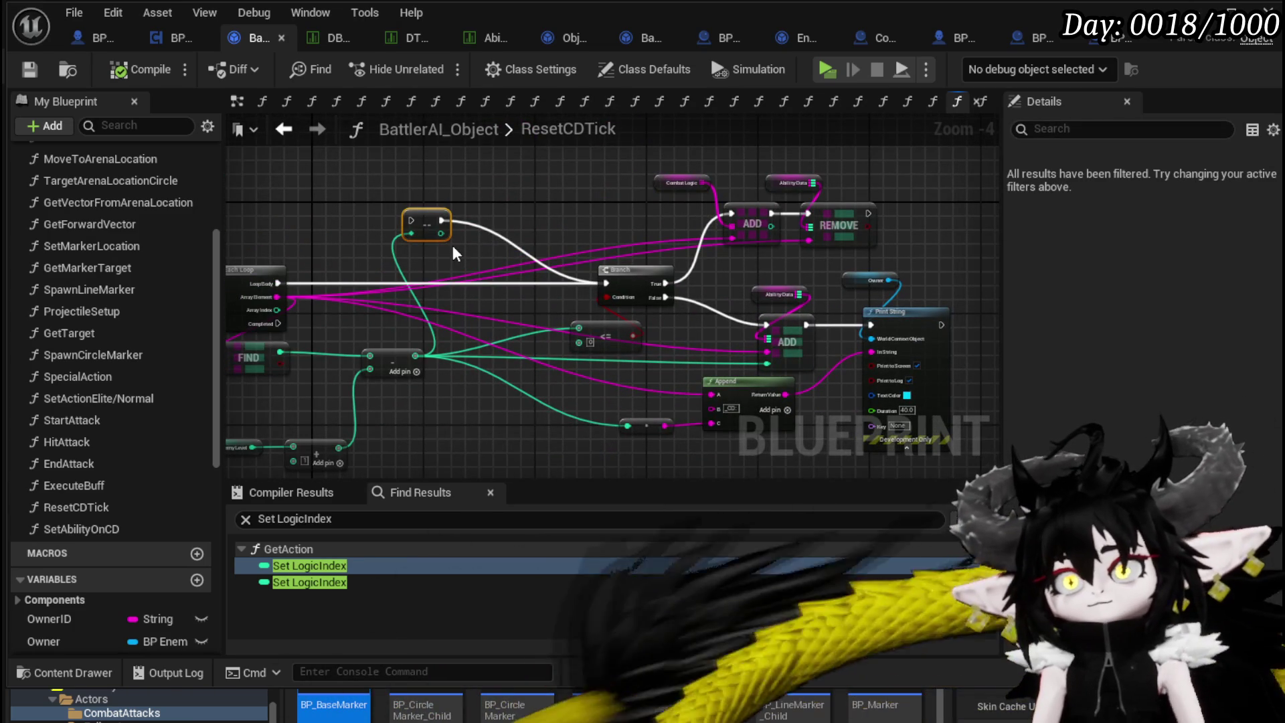
left_click_drag(990, 263, 806, 286)
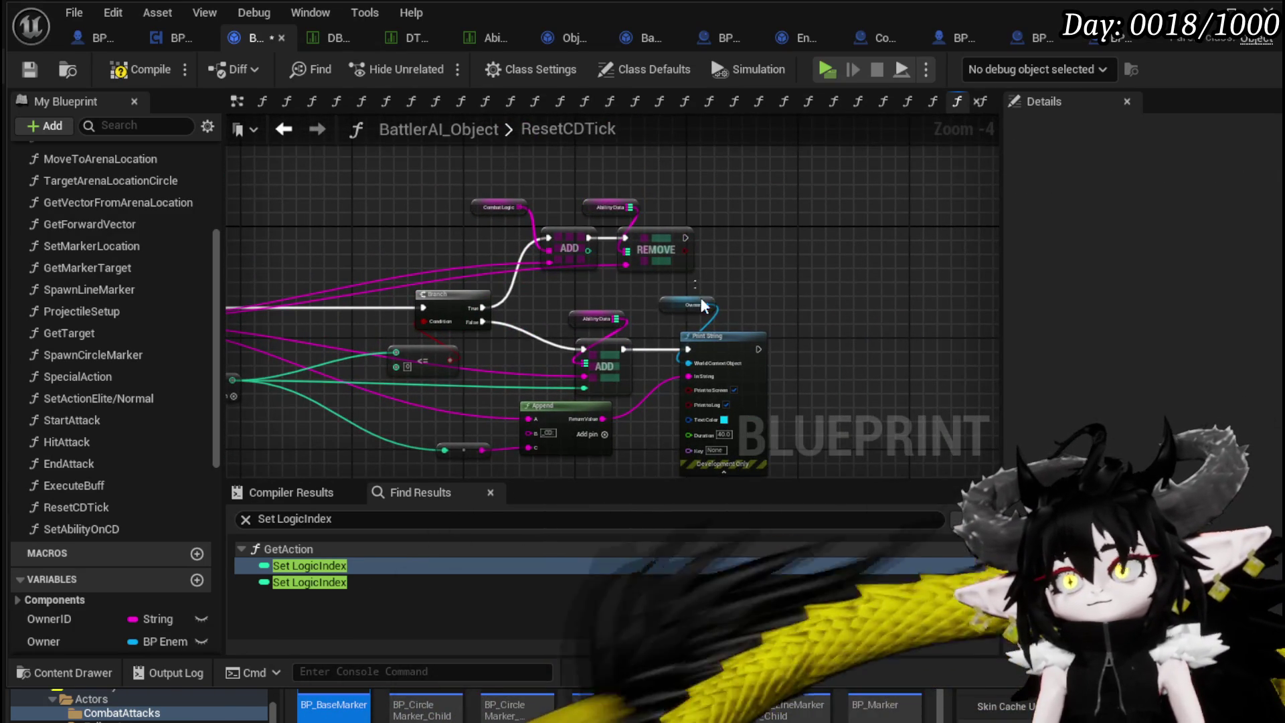
key("ctrl+v")
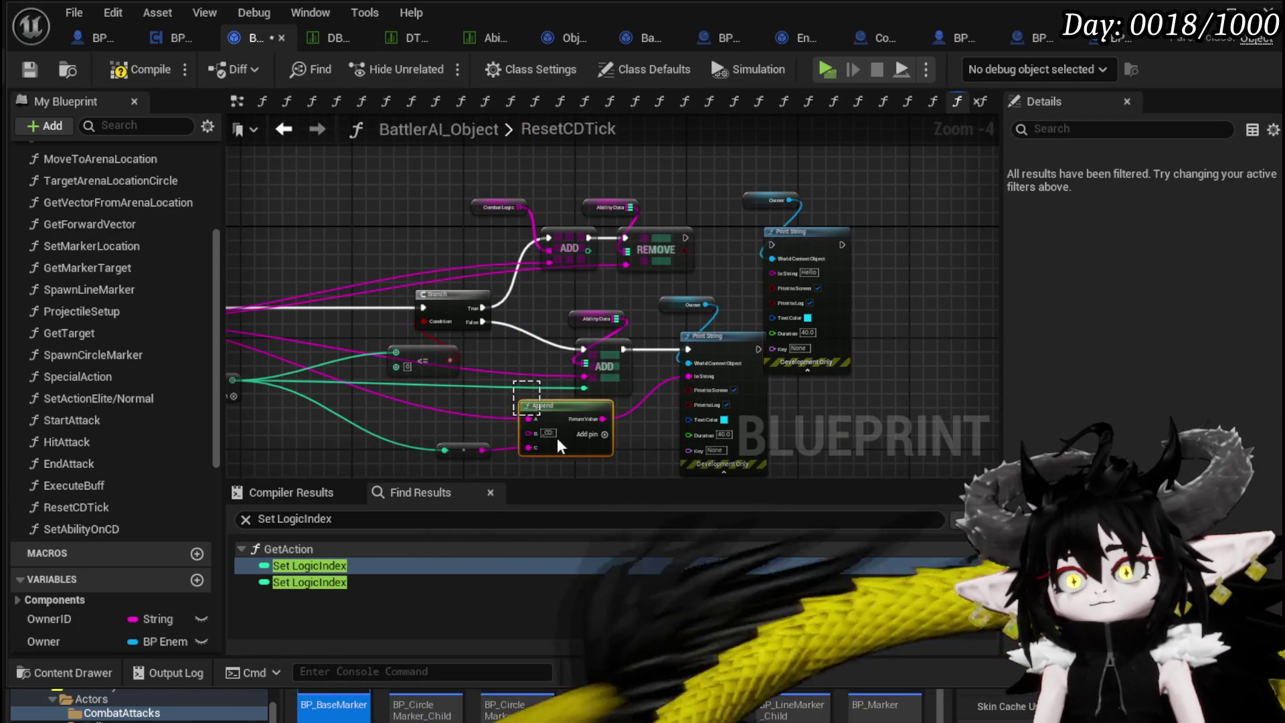
Duplicate the Append node feeding the new Print String, with A 'Ability Is Usable Again', B wired, C removed.
key("ctrl+w")
scroll(740, 187, "up", 3)
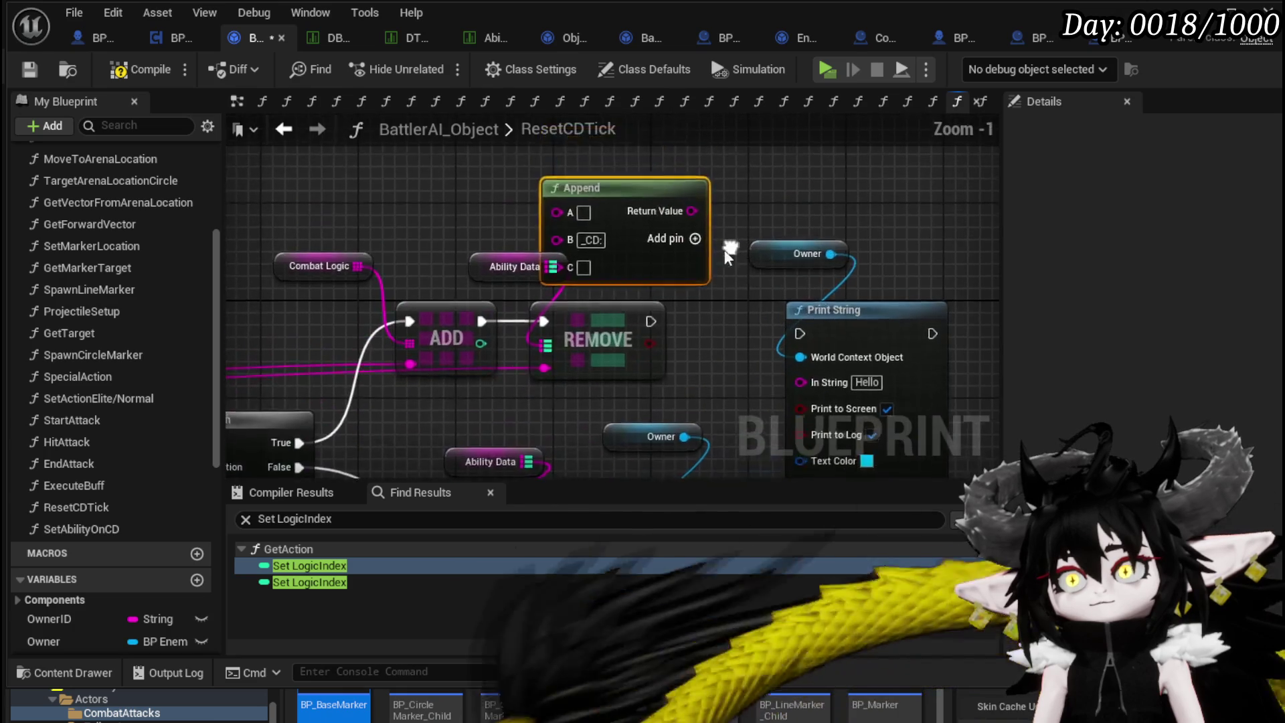
left_click_drag(677, 174, 798, 381)
type("Abil")
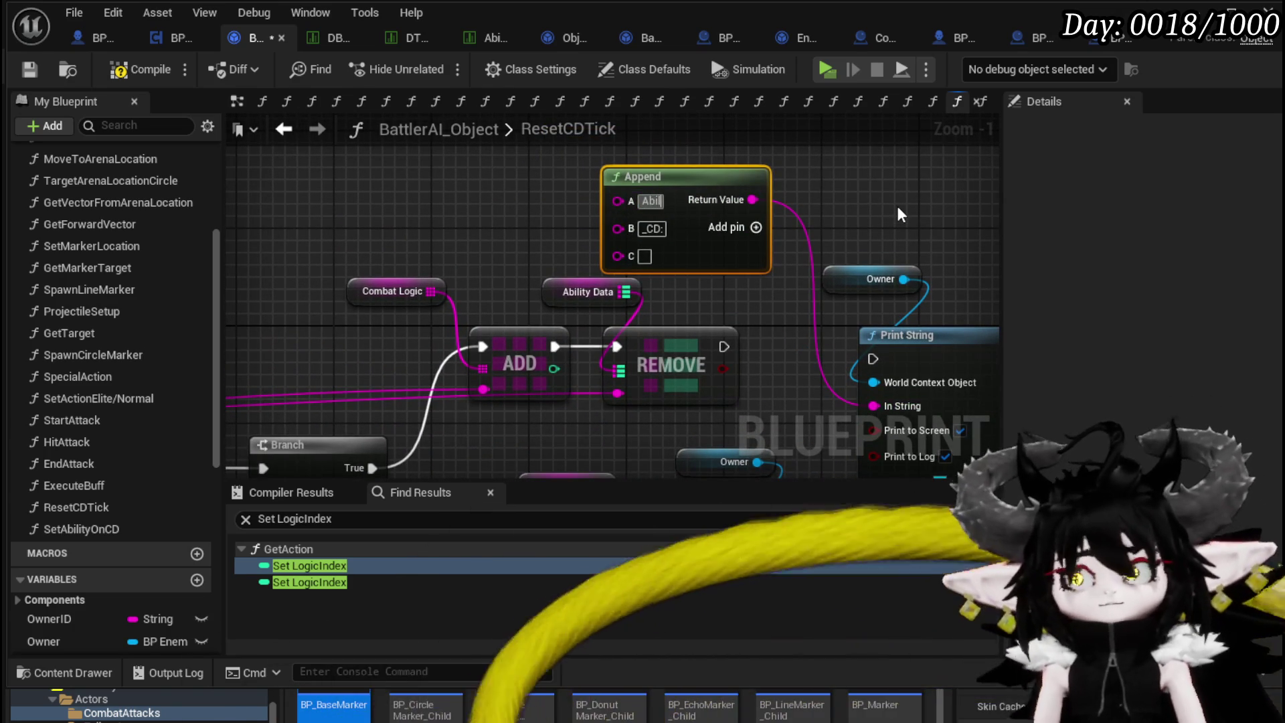
type("ity ")
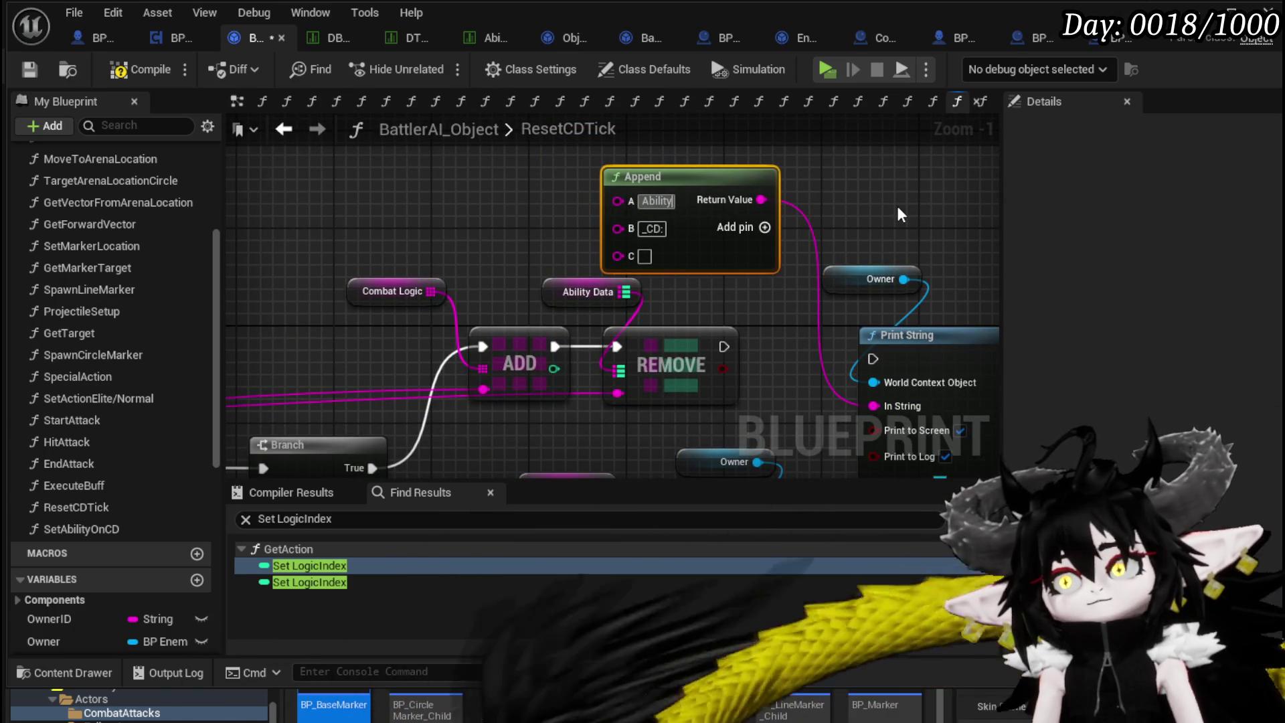
type("Is Usable")
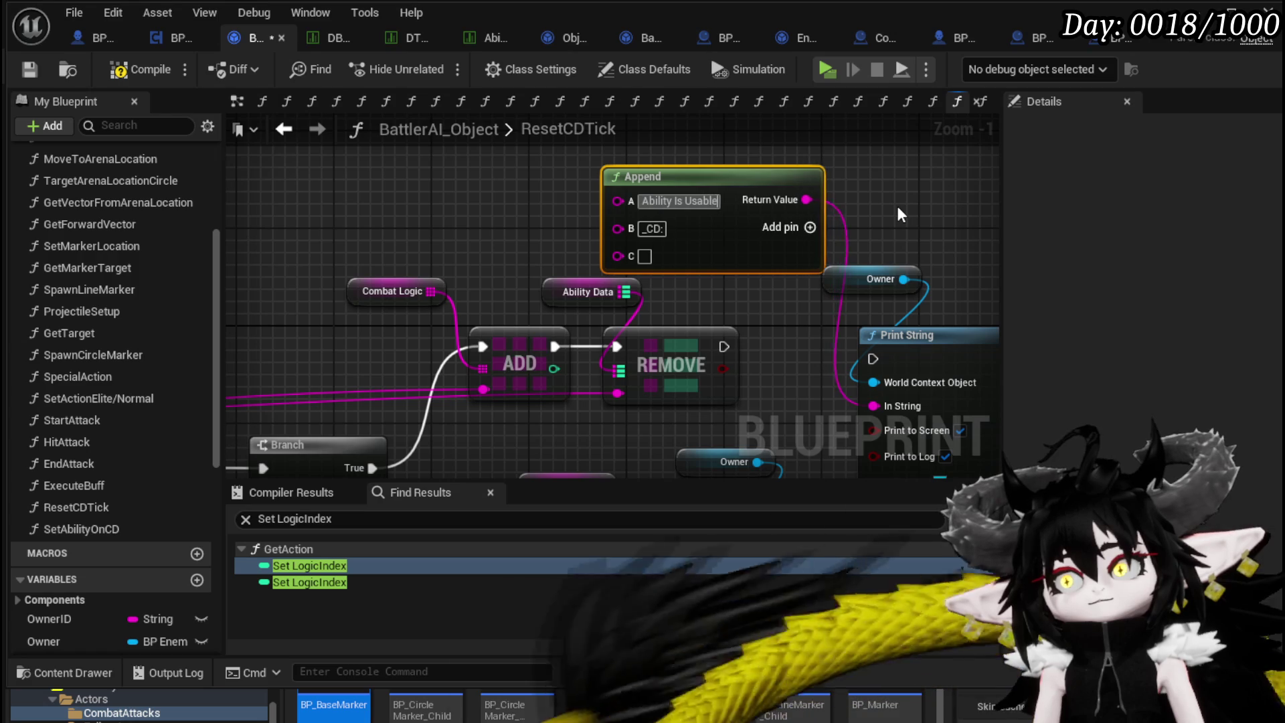
type(" Again")
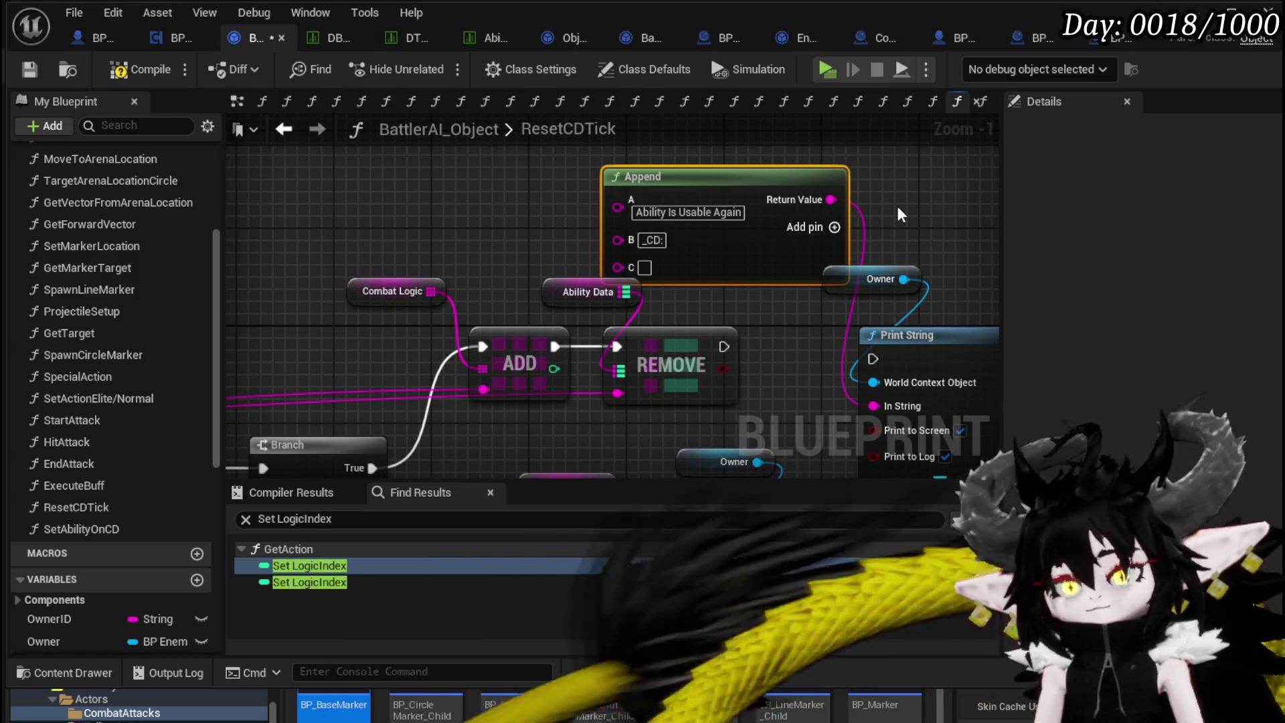
mouse_move(482, 387)
left_mouse_down()
mouse_move(617, 240)
mouse_move(597, 217)
left_mouse_up()
right_click(570, 227)
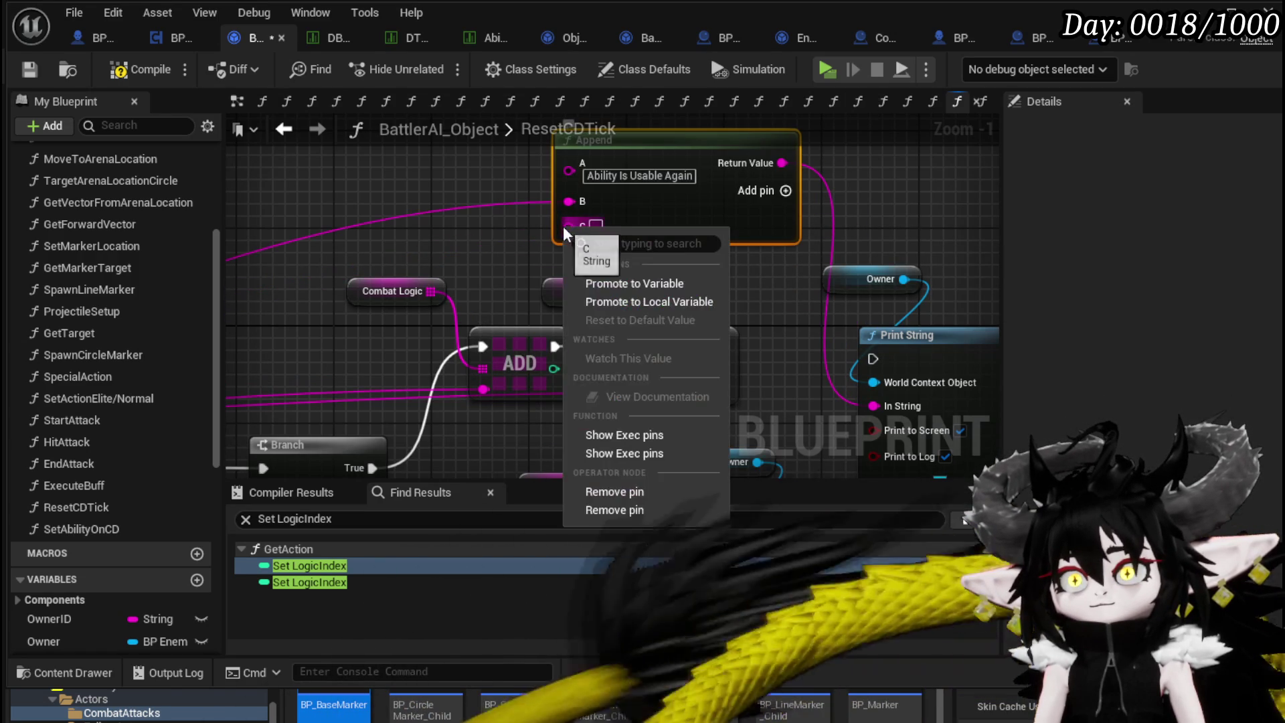
left_click(595, 512)
Set the new Print String's text colour to green and run it after REMOVE.
left_click_drag(920, 270, 745, 186)
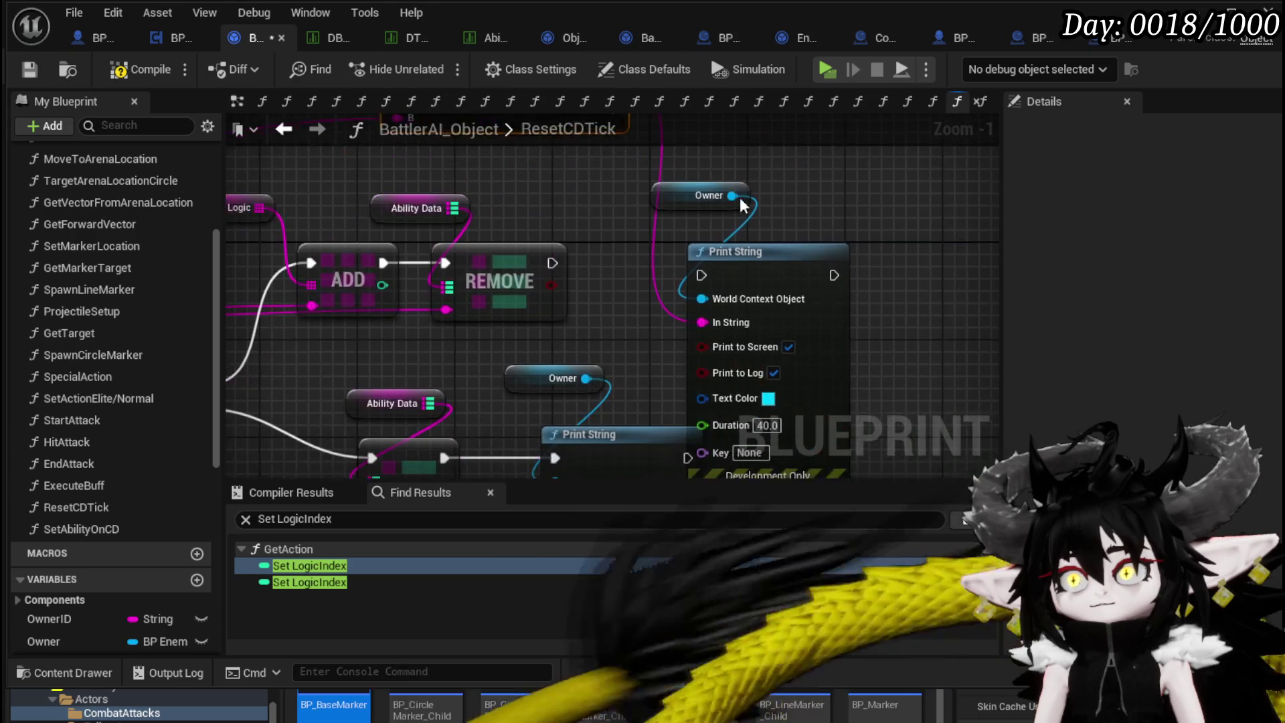
left_click(768, 399)
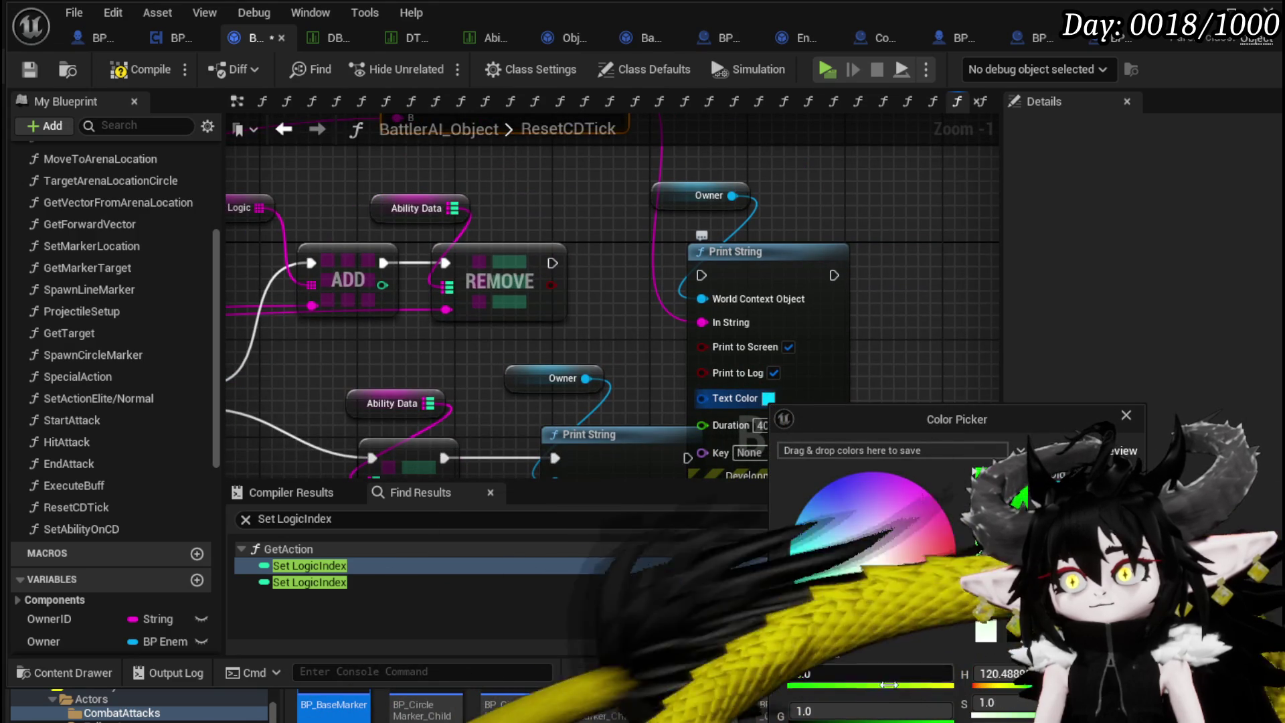
left_click(624, 316)
mouse_move(561, 263)
left_mouse_down()
mouse_move(717, 281)
mouse_move(798, 240)
left_mouse_up()
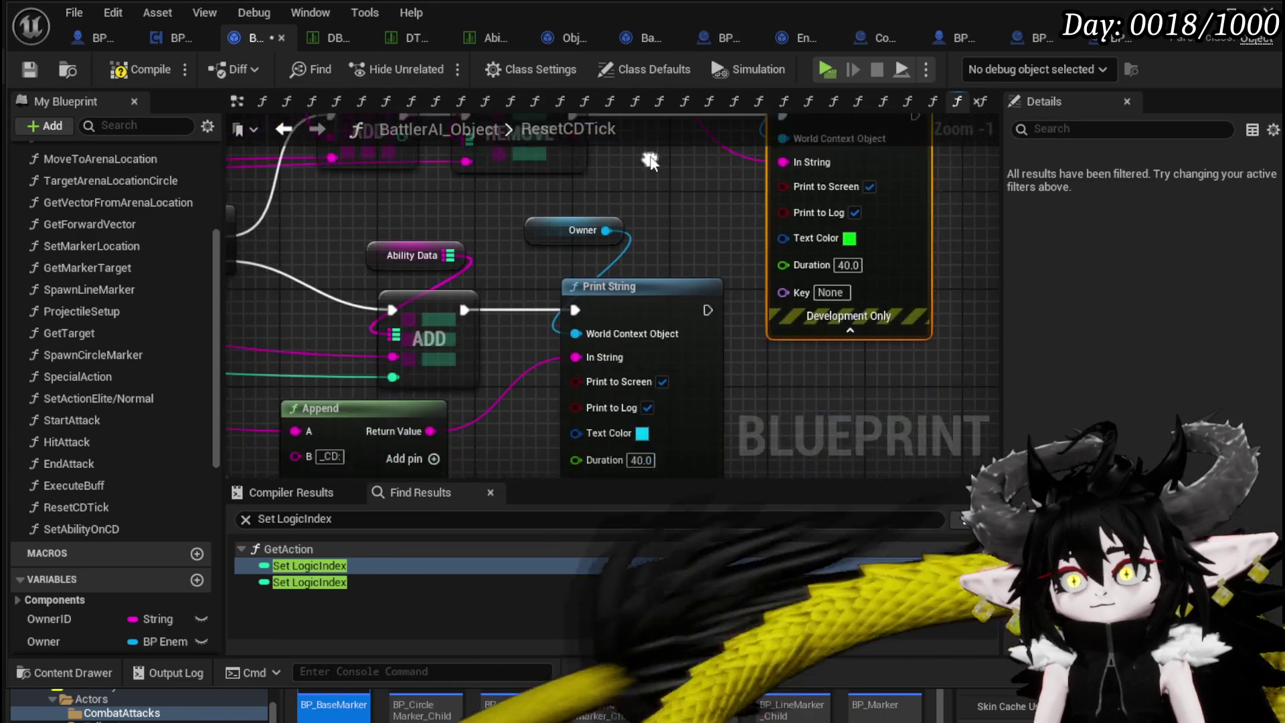
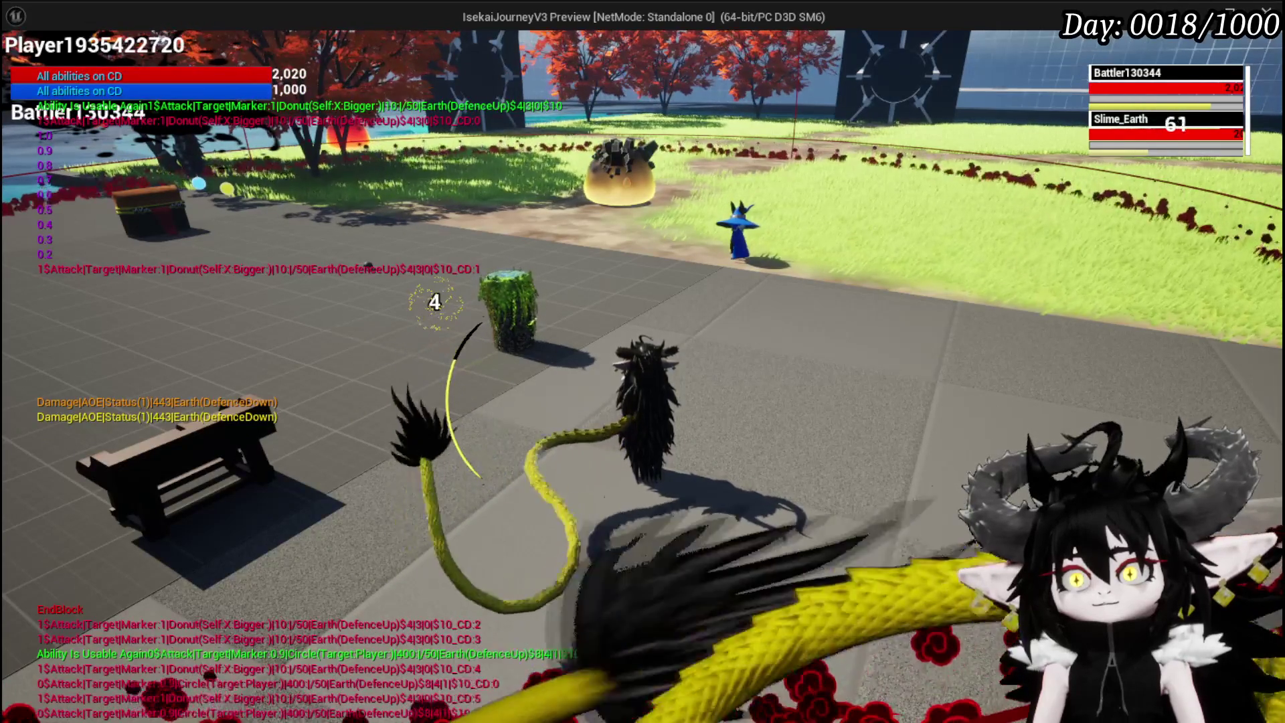
Stop the game preview, save the map, and show BPC_EnemyMovement's EndIdle graph.
key("Escape")
key("ctrl+s")
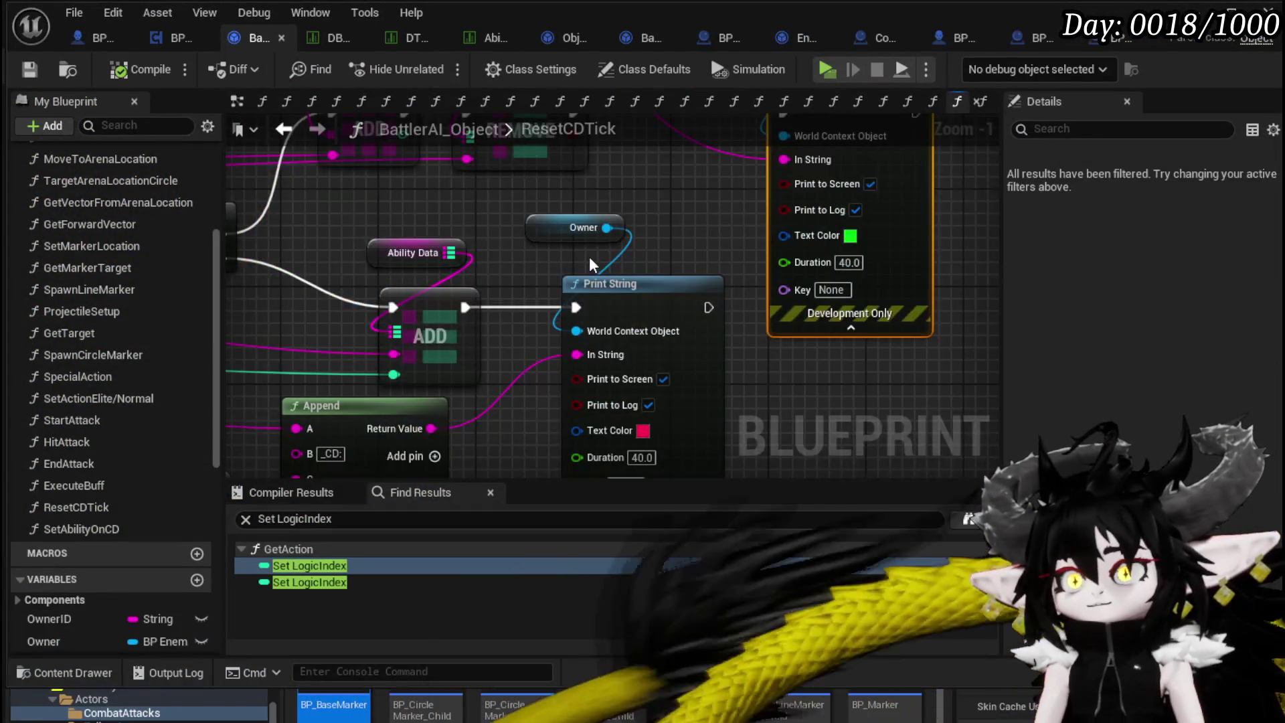
scroll(590, 265, "down", 4)
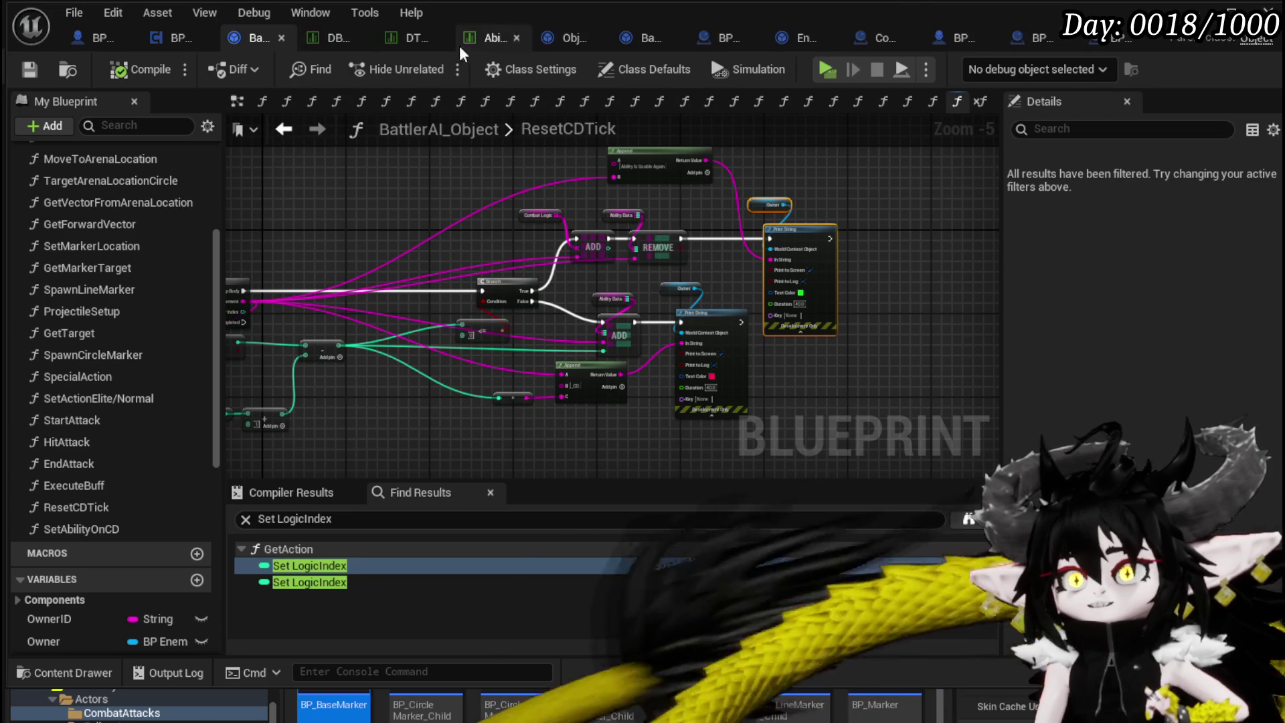
left_click(167, 43)
scroll(670, 231, "up", 3)
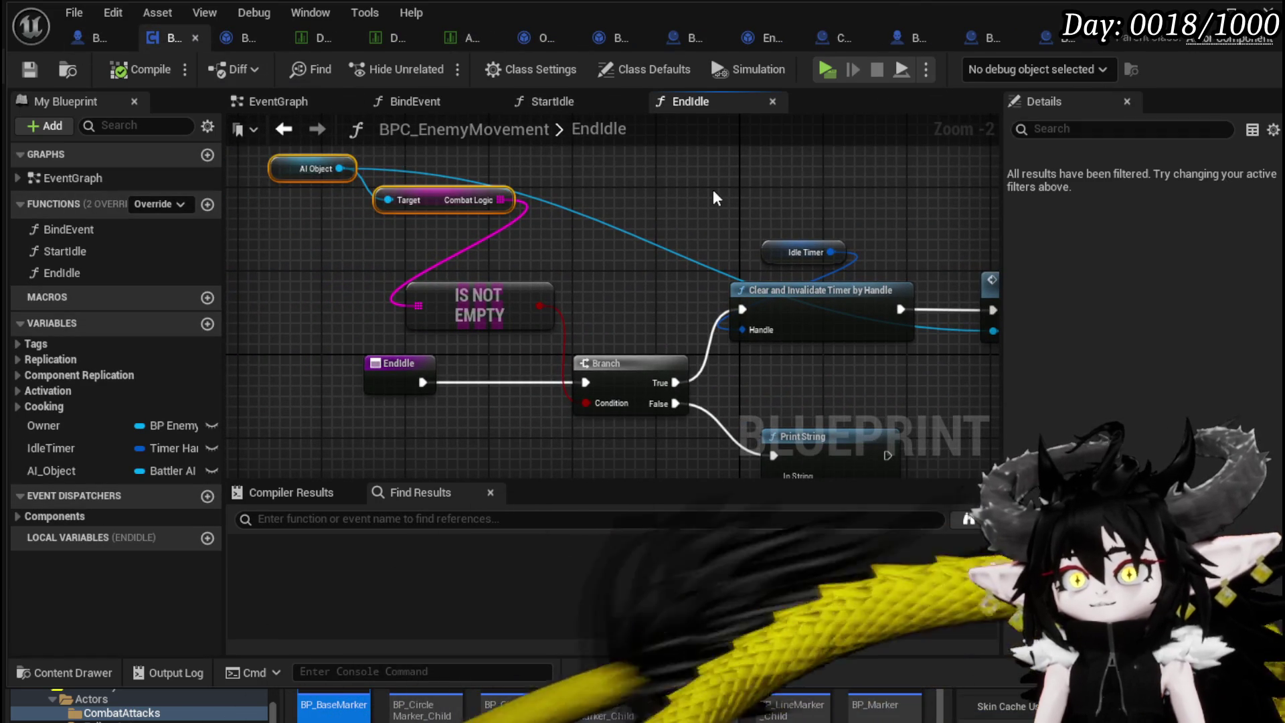
Copy the Get Encounter, Target and FIND lookup nodes from BindEvent and paste them into EndIdle.
left_click(297, 169)
mouse_move(775, 187)
left_mouse_down()
mouse_move(393, 181)
mouse_move(770, 198)
left_mouse_up()
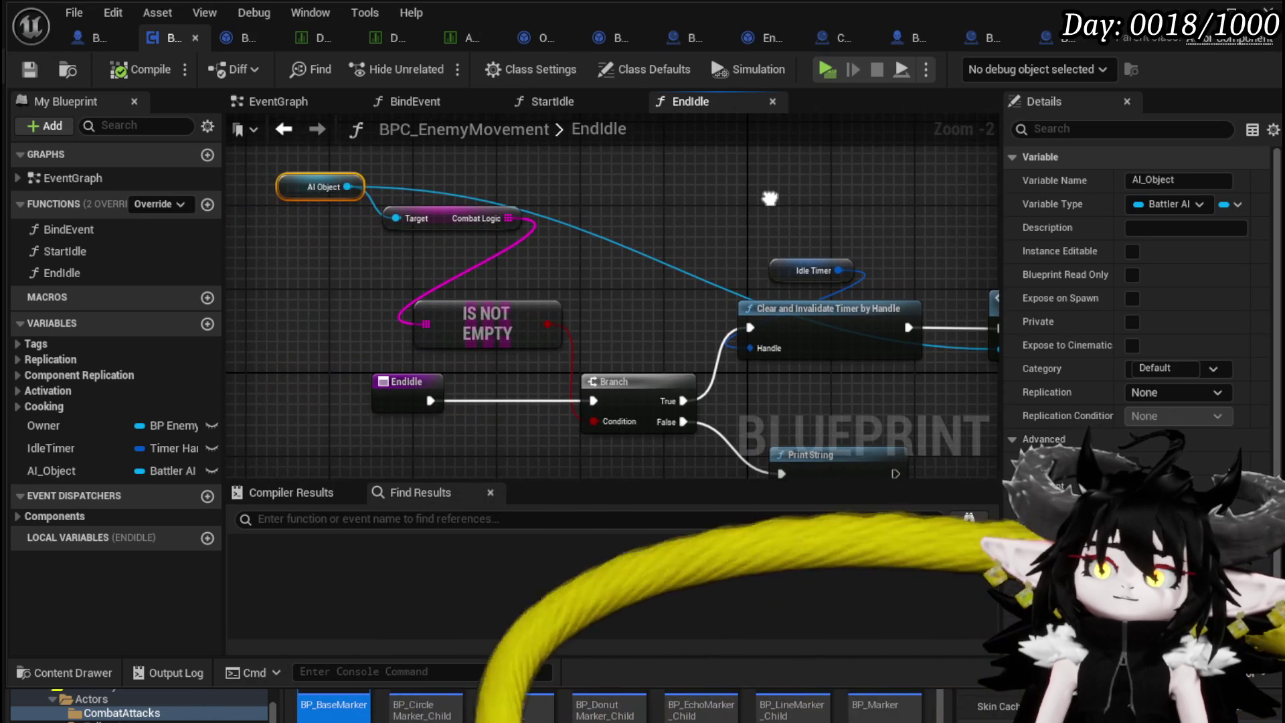
double_click(60, 229)
left_click_drag(370, 285, 504, 286)
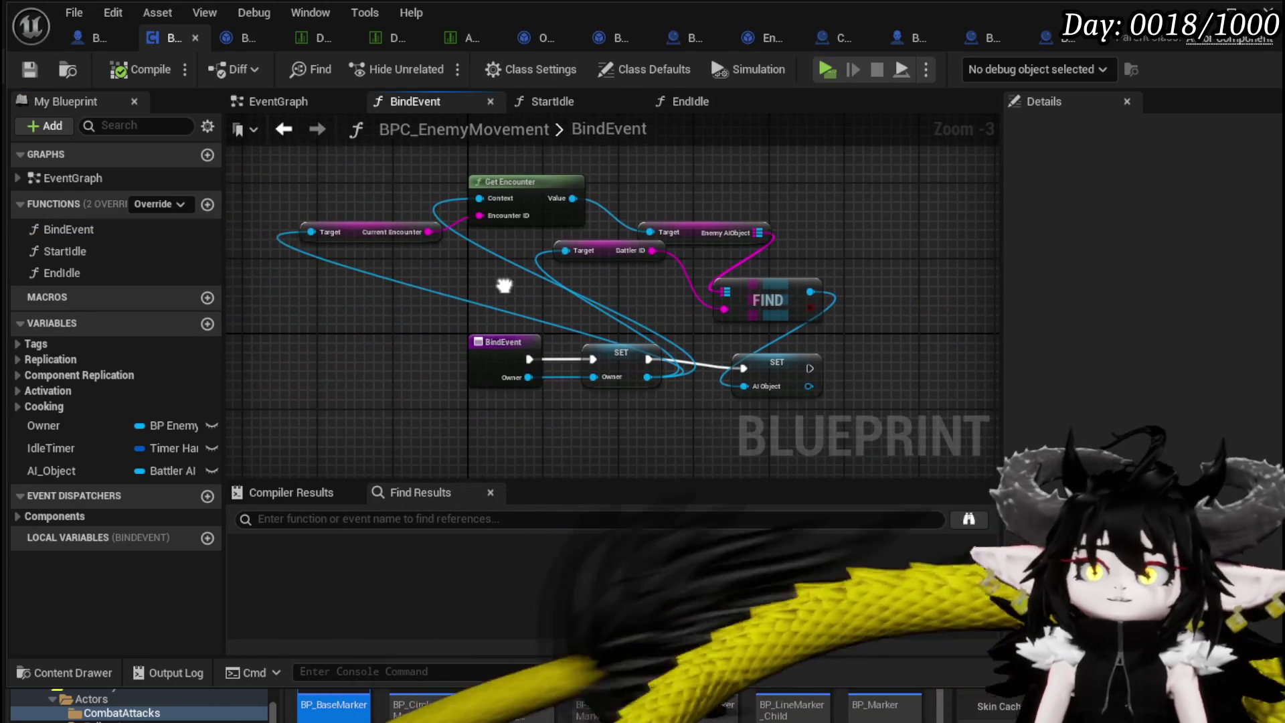
left_click_drag(362, 280, 800, 164)
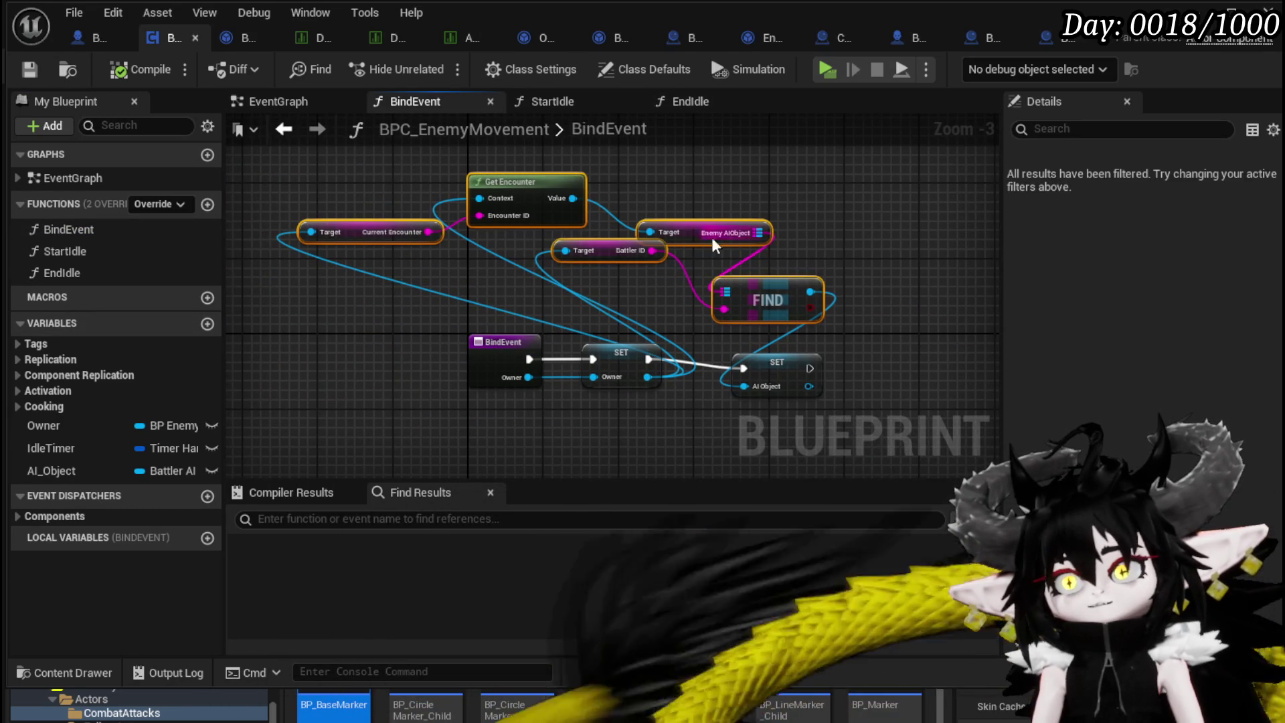
double_click(65, 252)
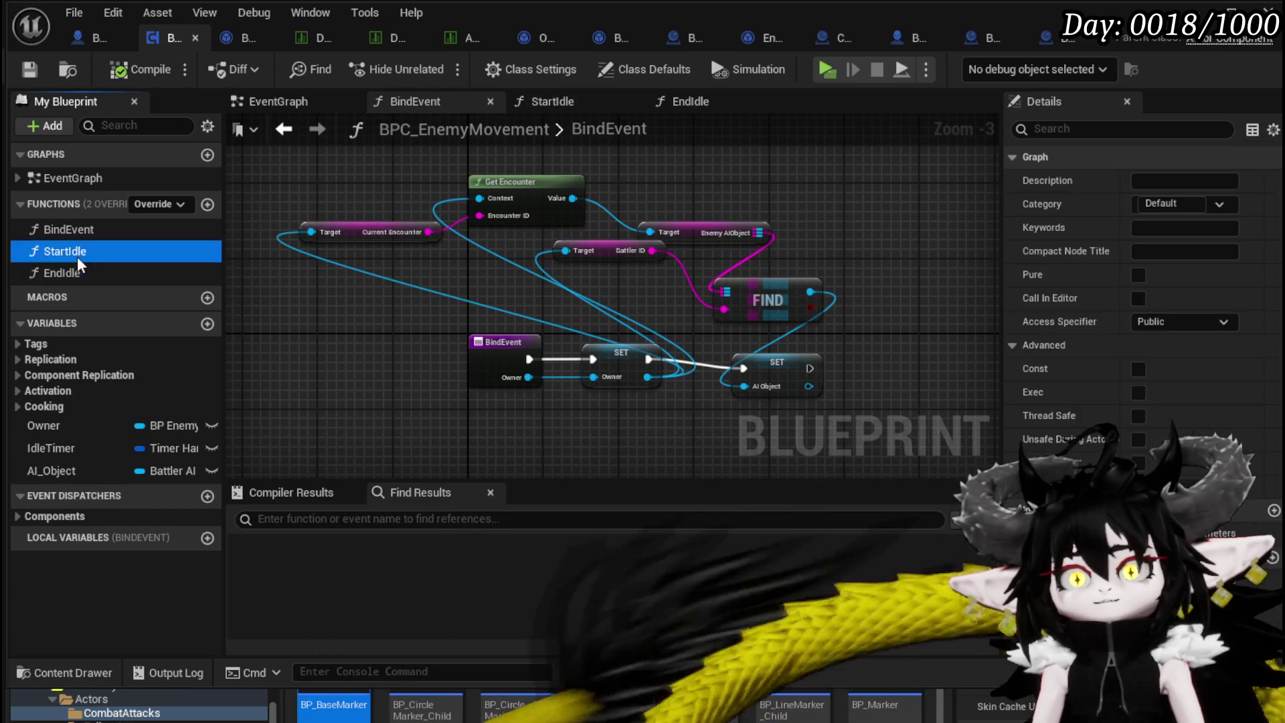
double_click(64, 273)
key("ctrl+v")
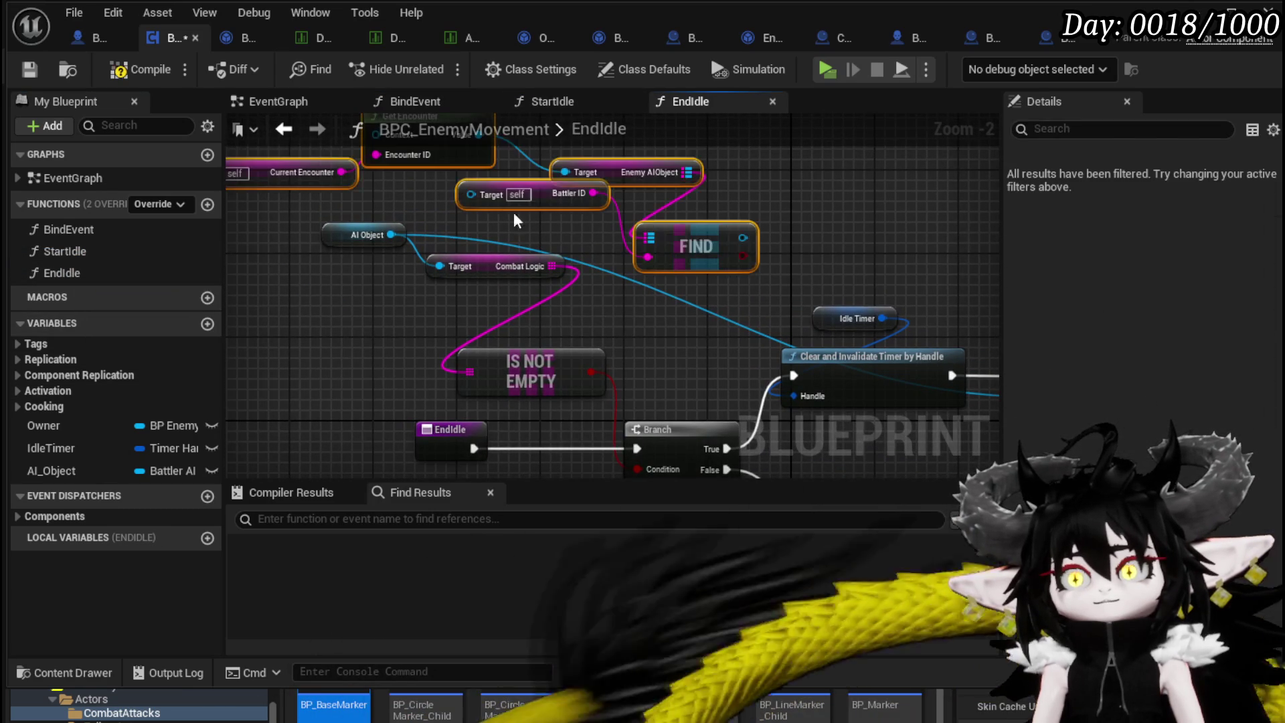
Add an Owner getter wired to Battler ID's Target and tidy the EndIdle chain.
left_click_drag(528, 322, 641, 281)
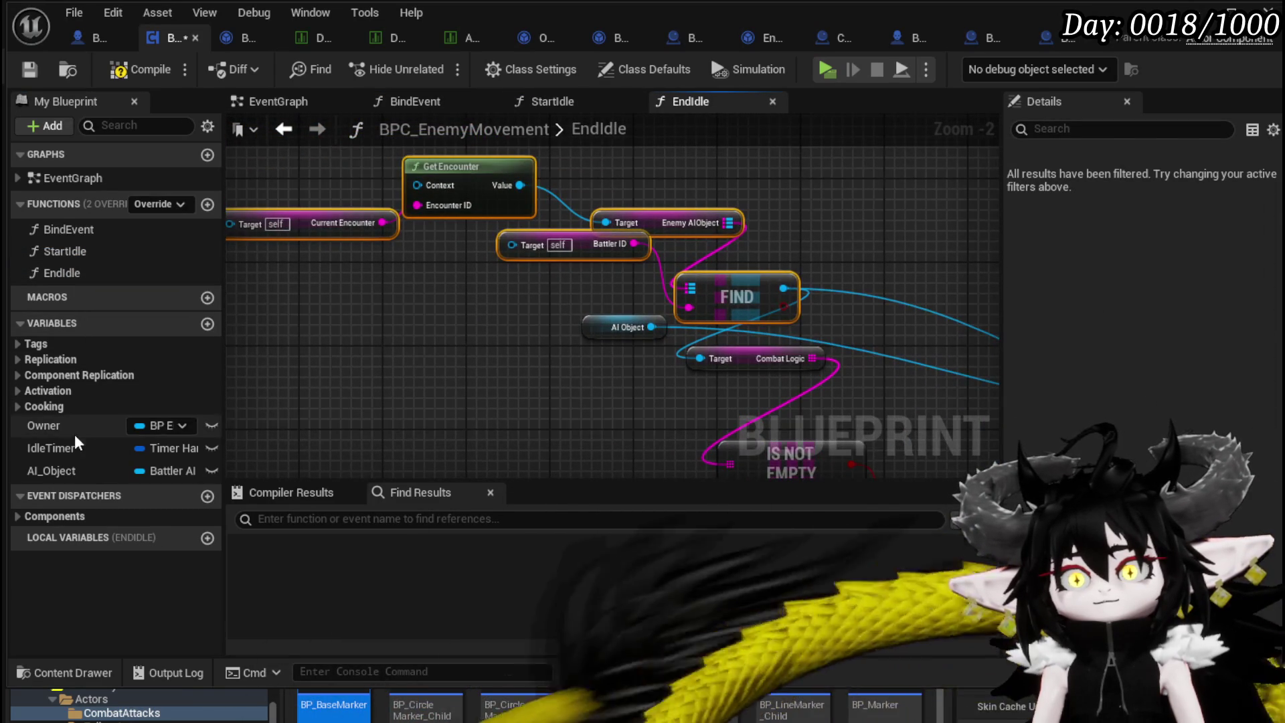
mouse_move(43, 426)
left_mouse_down()
mouse_move(263, 324)
mouse_move(302, 281)
mouse_move(281, 288)
left_mouse_up()
left_click(314, 321)
mouse_move(413, 301)
left_mouse_down()
mouse_move(325, 238)
mouse_move(513, 192)
left_mouse_up()
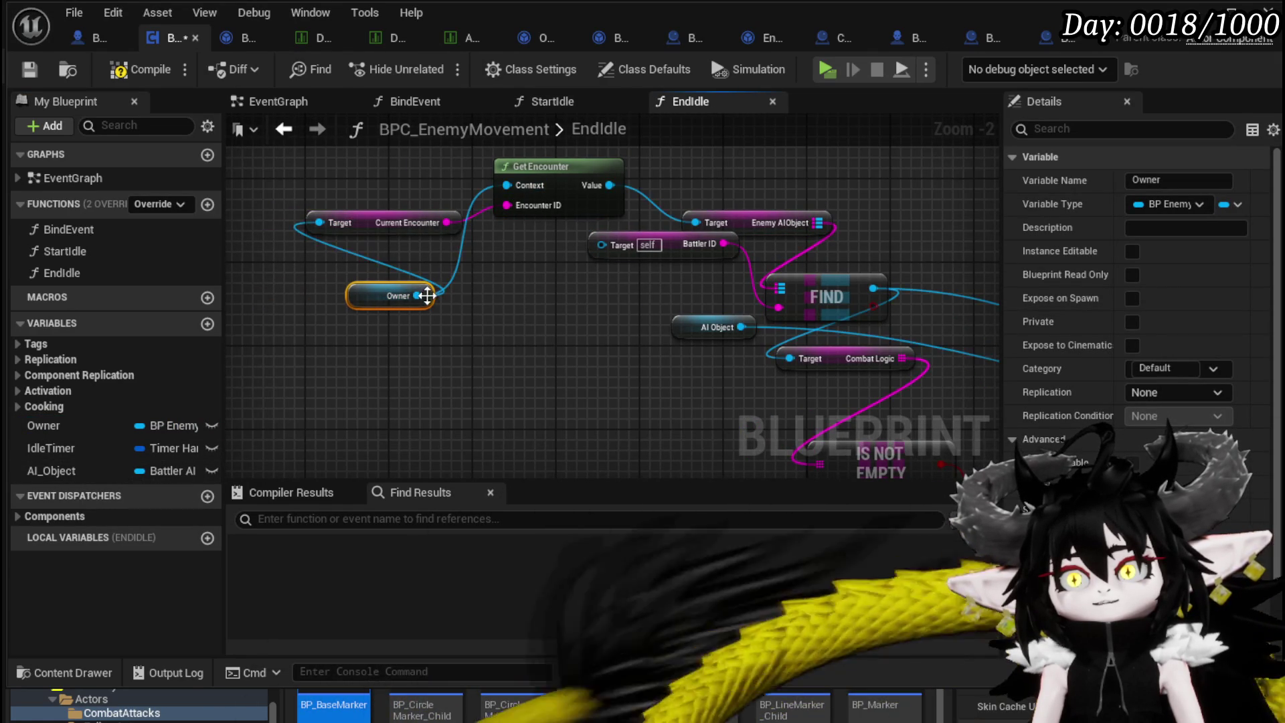
left_click_drag(608, 253, 603, 246)
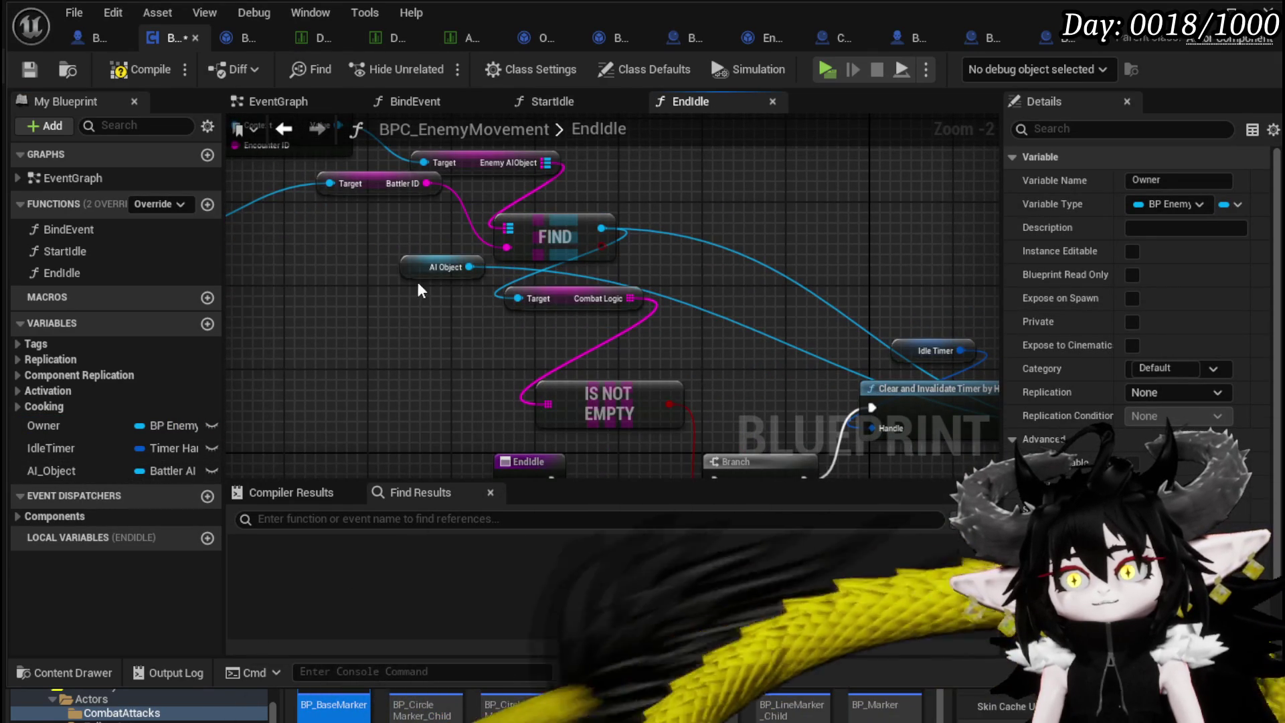
mouse_move(785, 265)
left_mouse_down()
mouse_move(621, 202)
mouse_move(506, 216)
left_mouse_up()
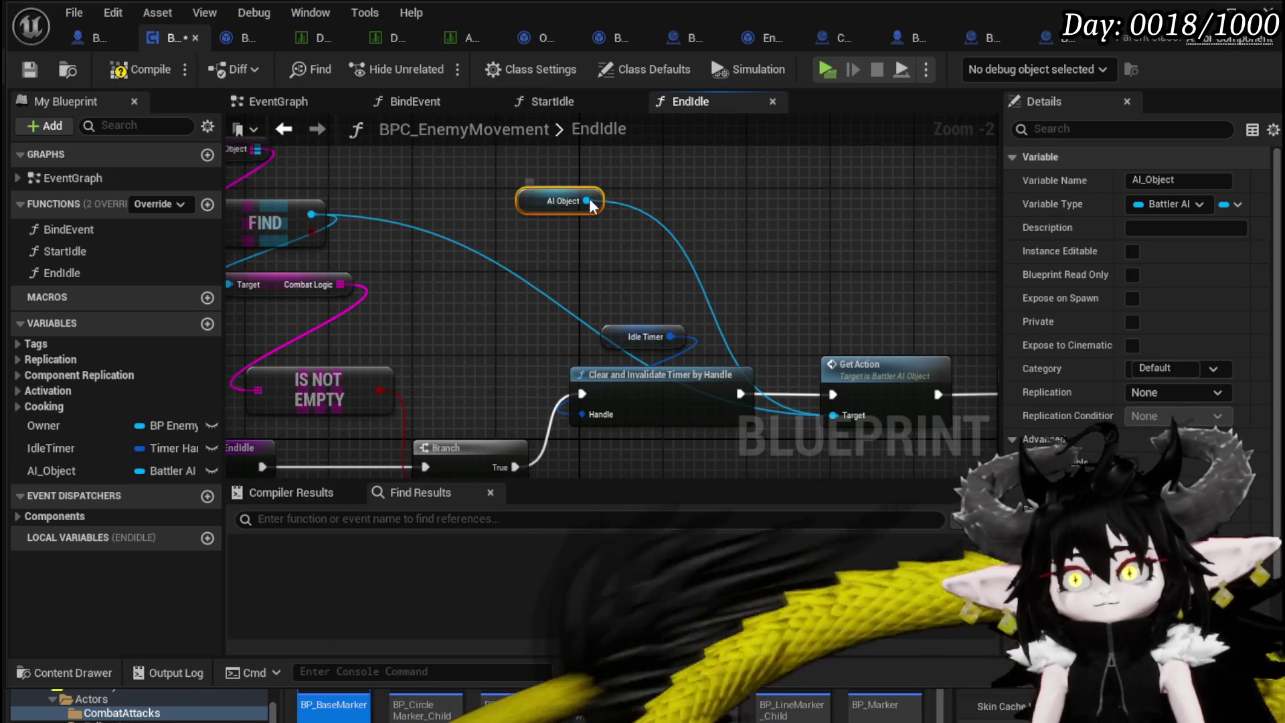
left_click(648, 213)
scroll(647, 213, "down", 2)
mouse_move(669, 207)
left_mouse_down()
mouse_move(654, 187)
mouse_move(699, 209)
mouse_move(660, 249)
mouse_move(445, 266)
left_mouse_up()
left_click(455, 240)
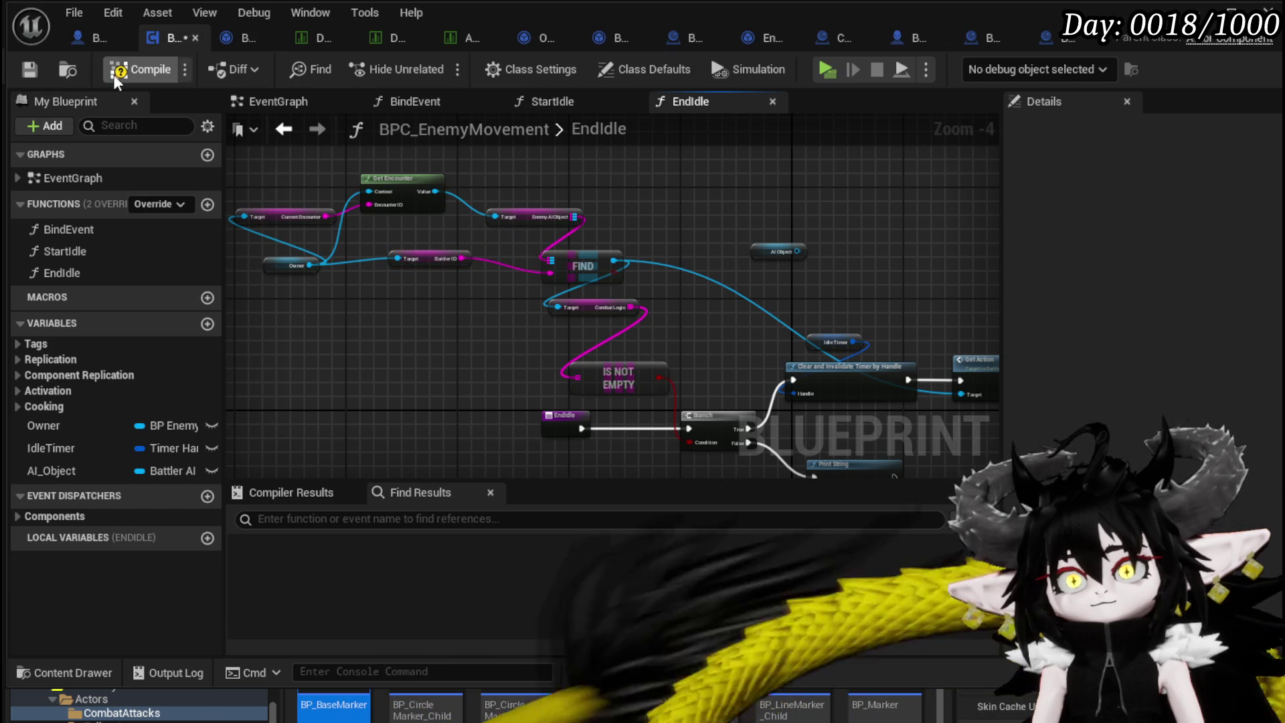
Compile BPC_EnemyMovement and check the Combat Logic getter in EndIdle.
left_click(38, 69)
left_click_drag(907, 281, 662, 189)
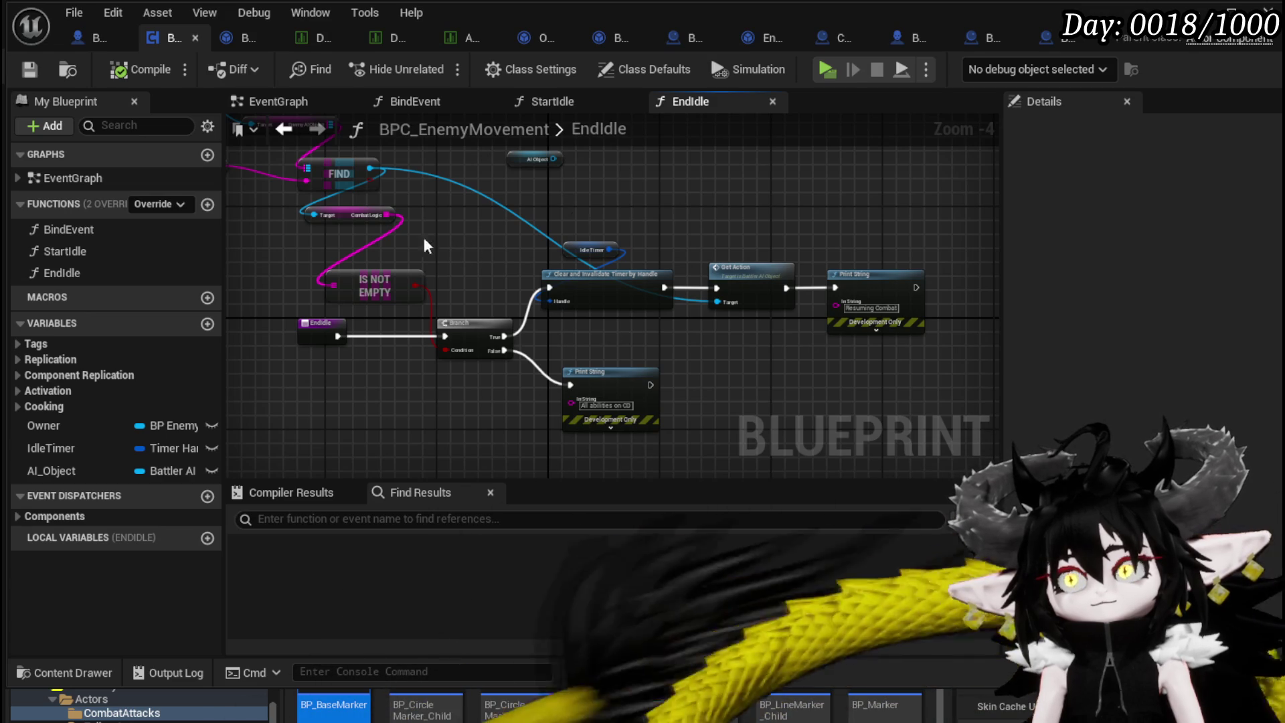
scroll(574, 219, "up", 3)
mouse_move(320, 236)
left_mouse_down()
mouse_move(552, 187)
mouse_move(541, 195)
left_mouse_up()
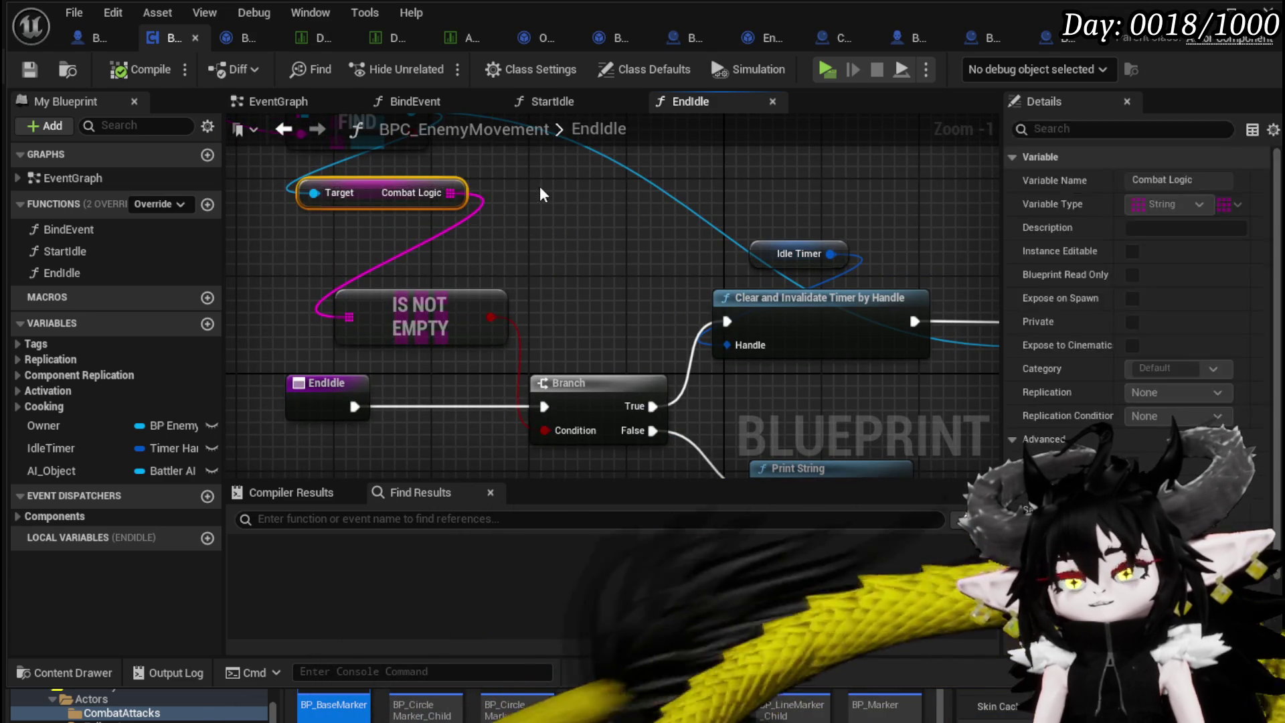
Review BattlerAI_Object's ADD and REMOVE nodes, then minimise the blueprint window.
left_click(248, 37)
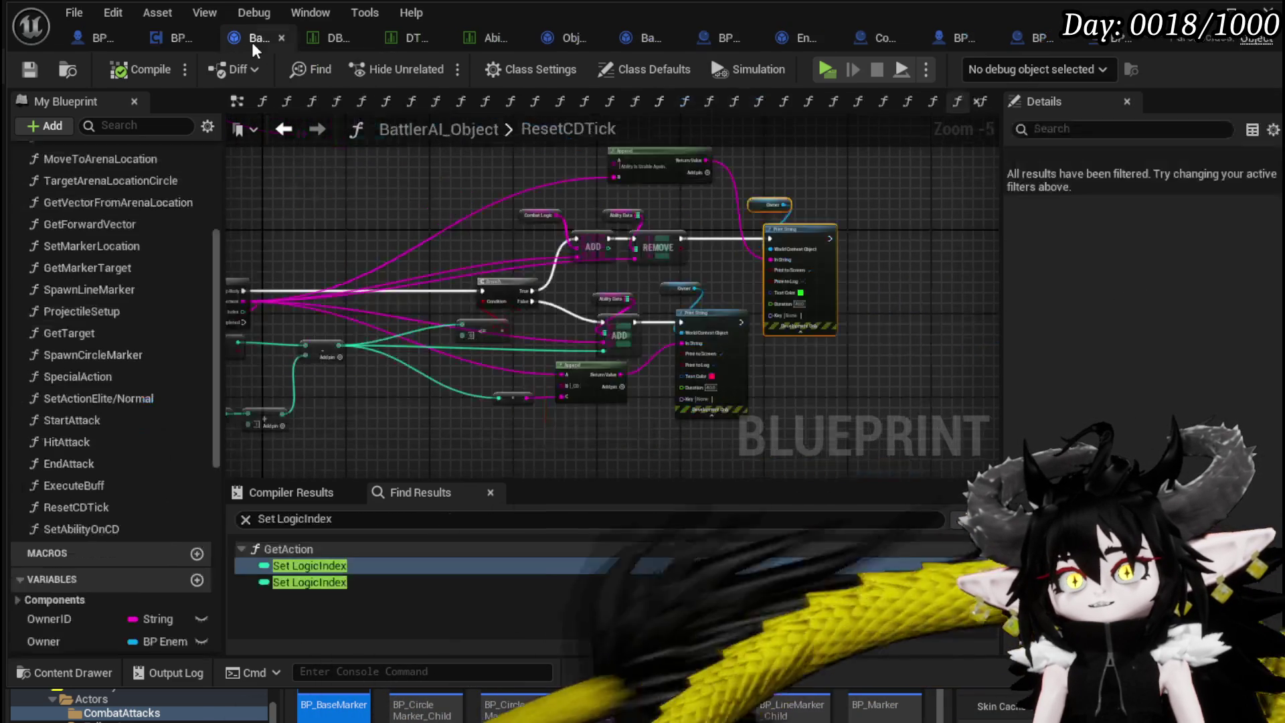
scroll(450, 219, "up", 2)
left_click(623, 235)
mouse_move(620, 195)
left_mouse_down()
mouse_move(333, 260)
mouse_move(434, 256)
left_mouse_up()
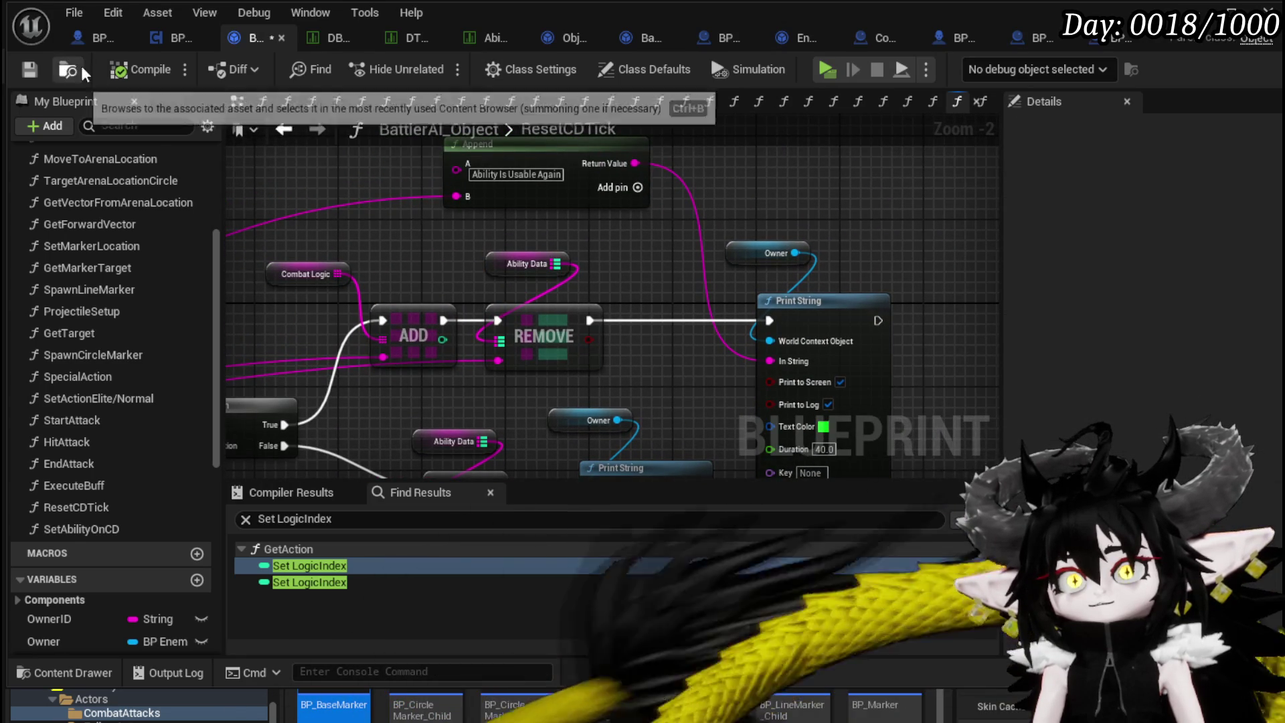
left_click(1232, 10)
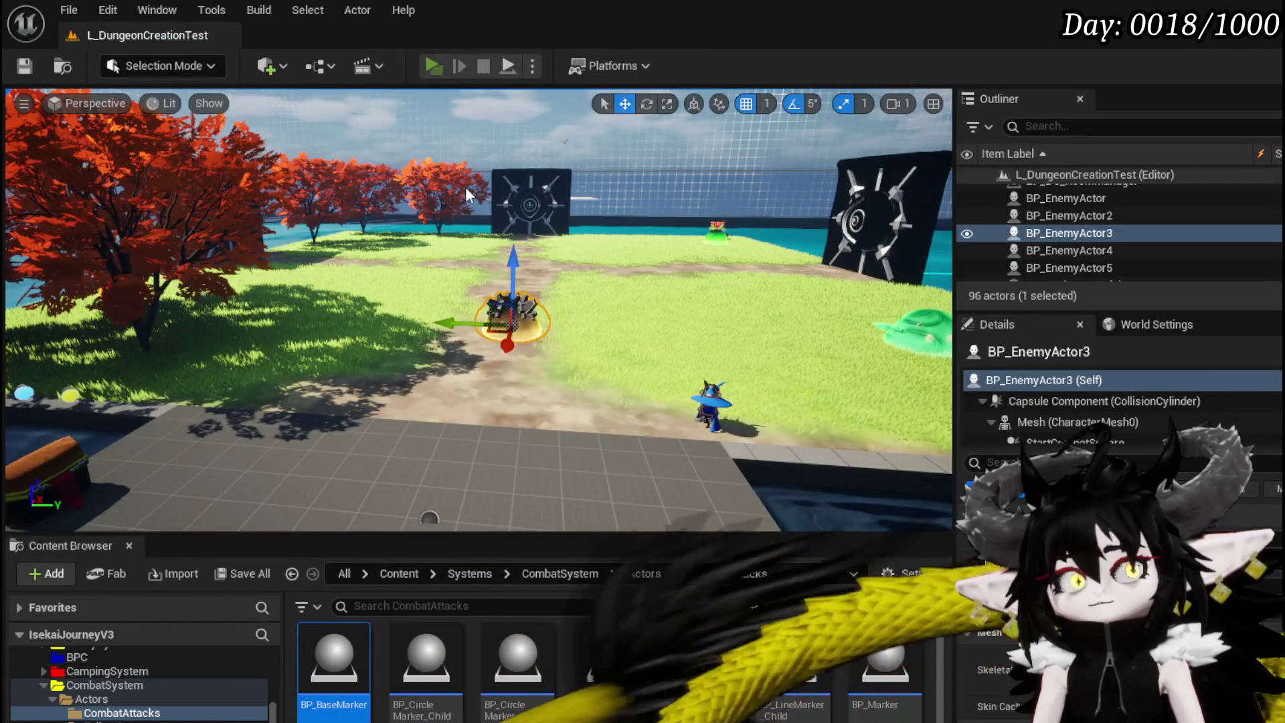
key("w")
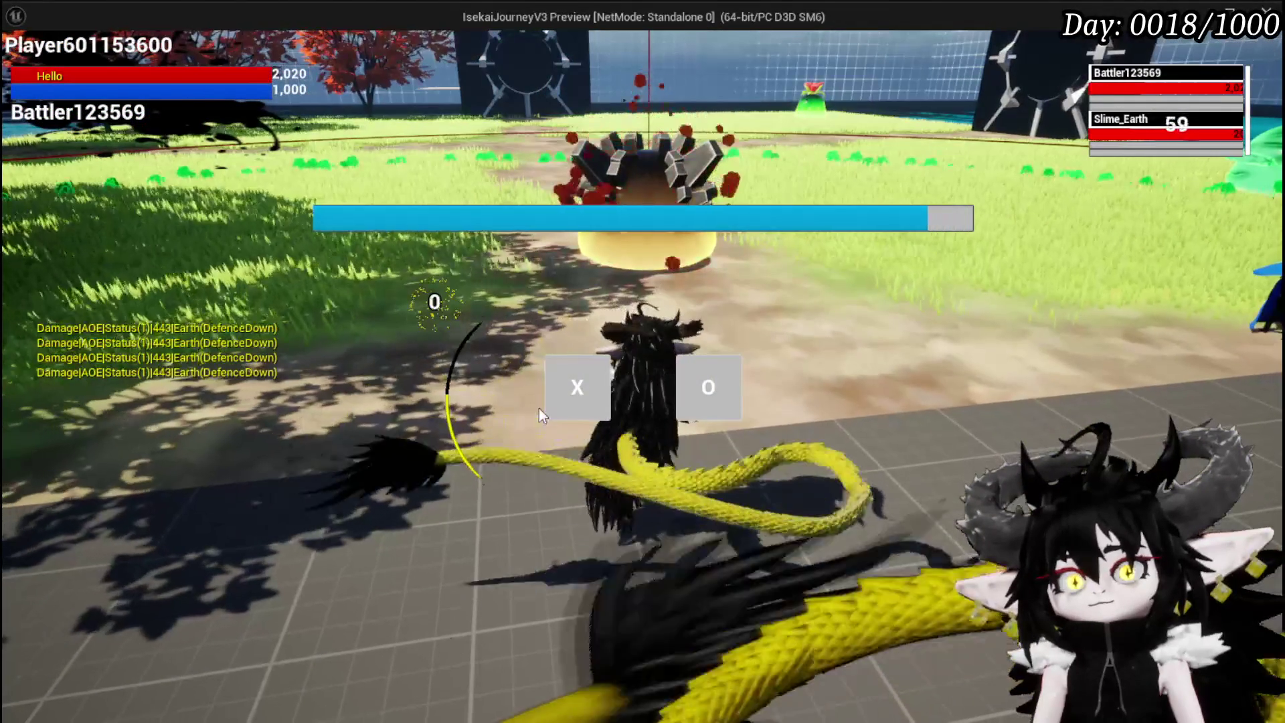
left_click(594, 392)
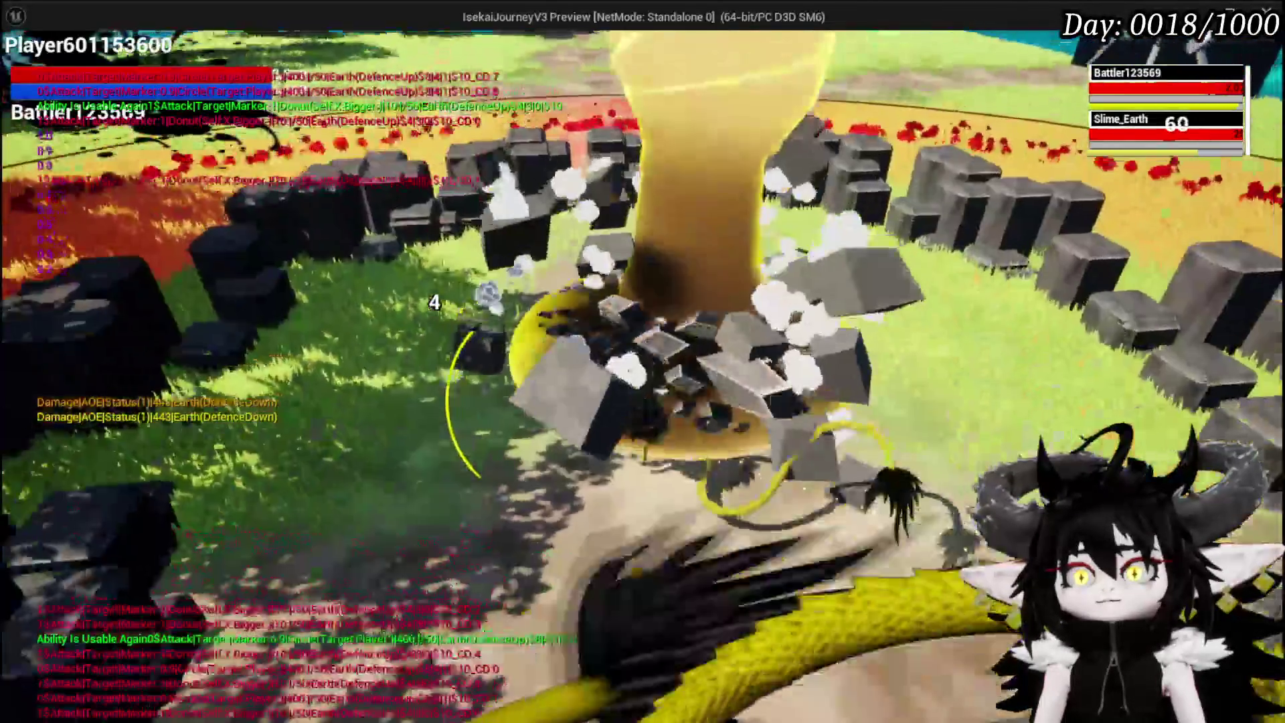
Stop the game preview and save the level.
key("Escape")
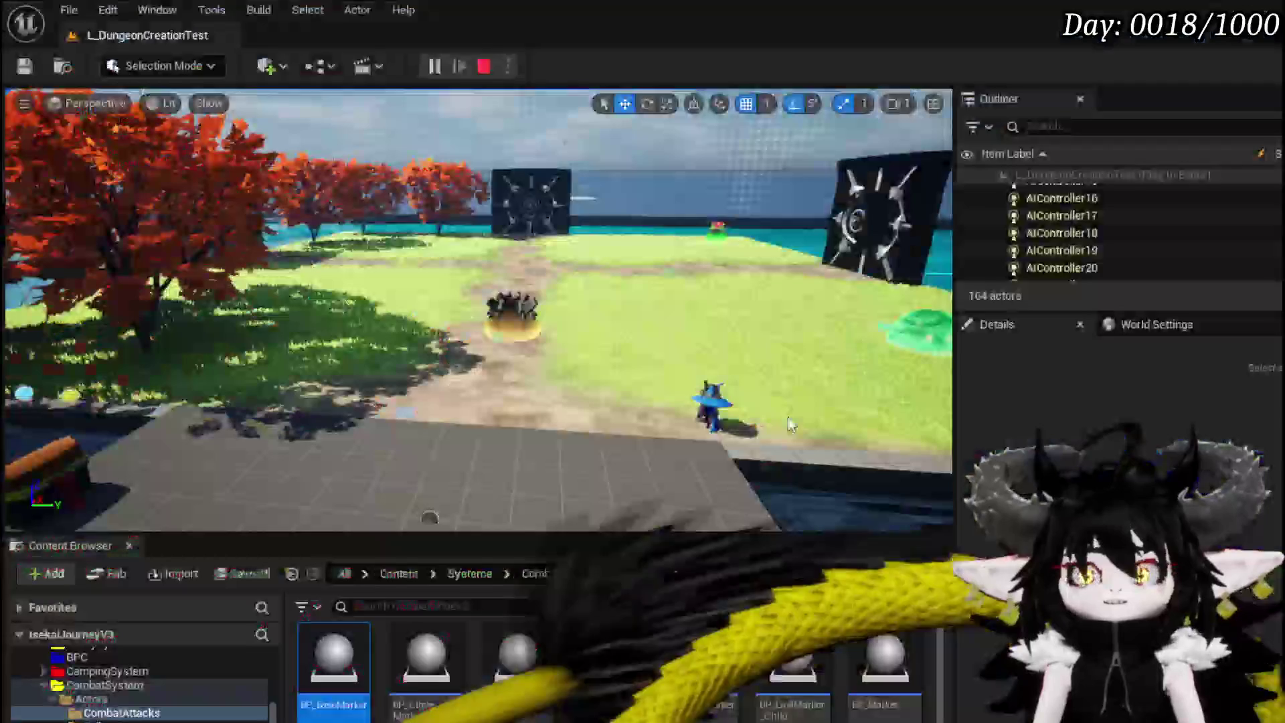
left_click(22, 67)
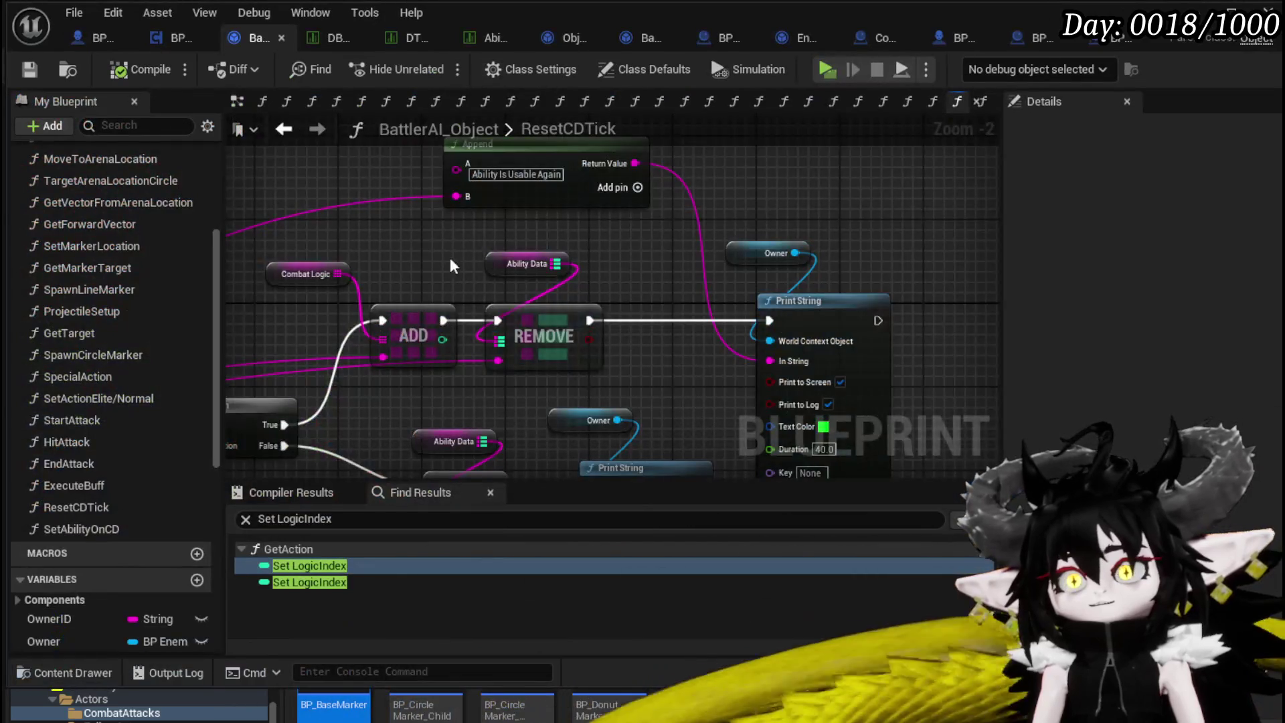
left_click_drag(451, 266, 796, 257)
scroll(24, 242, "up", 3)
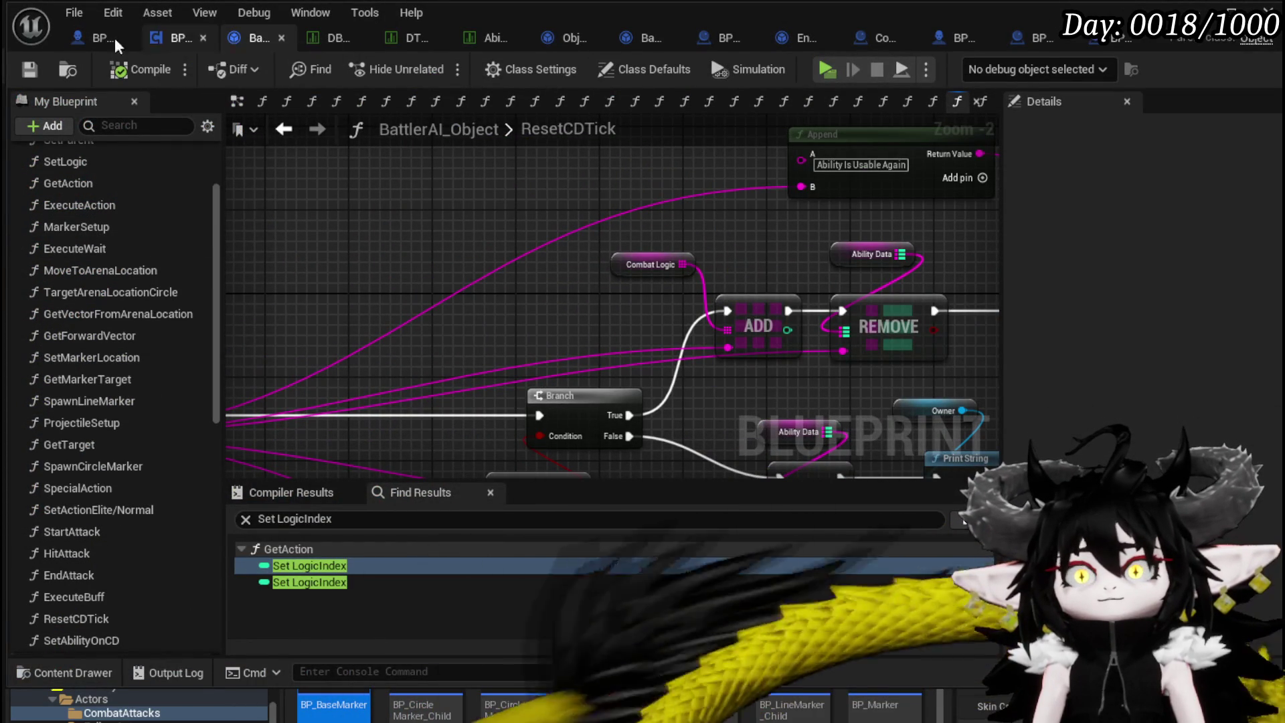
Spread out BPC_EnemyMovement's BindEvent graph, moving BindEvent and the Owner SET node left.
left_click(154, 40)
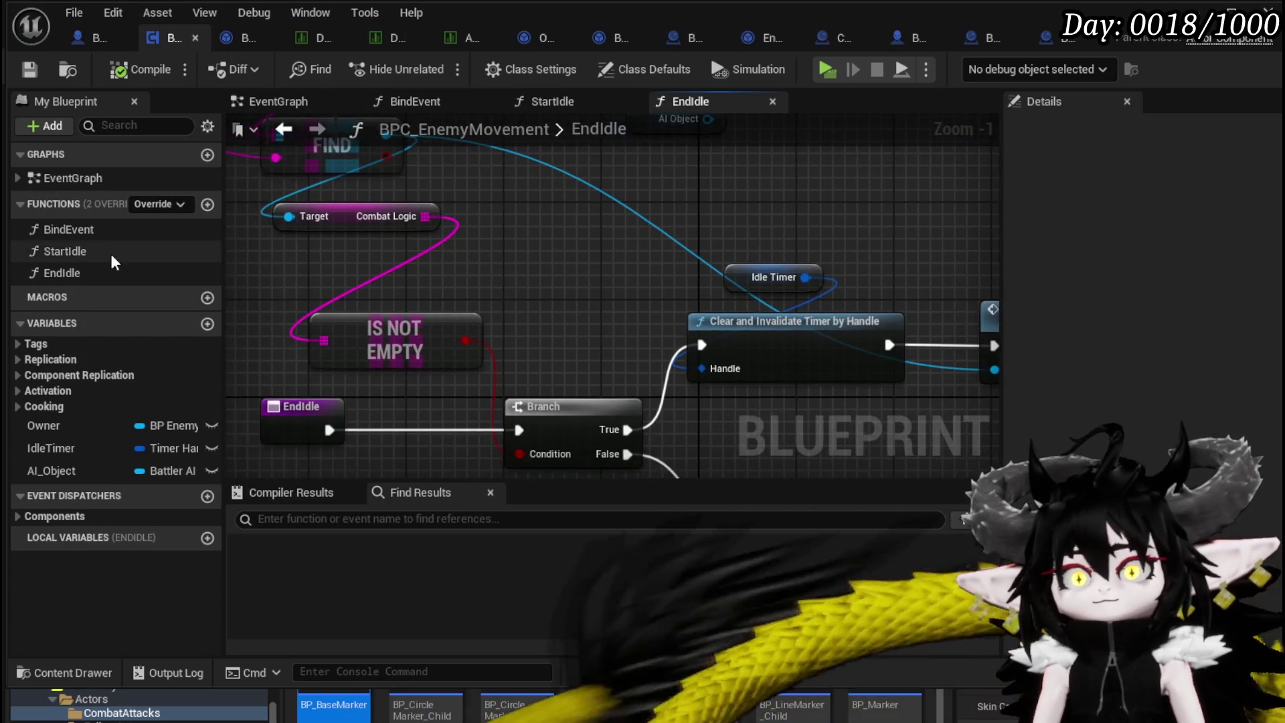
double_click(109, 233)
left_click_drag(348, 414, 818, 158)
left_click_drag(769, 389, 879, 376)
left_click_drag(629, 366, 629, 366)
left_click_drag(609, 339, 393, 340)
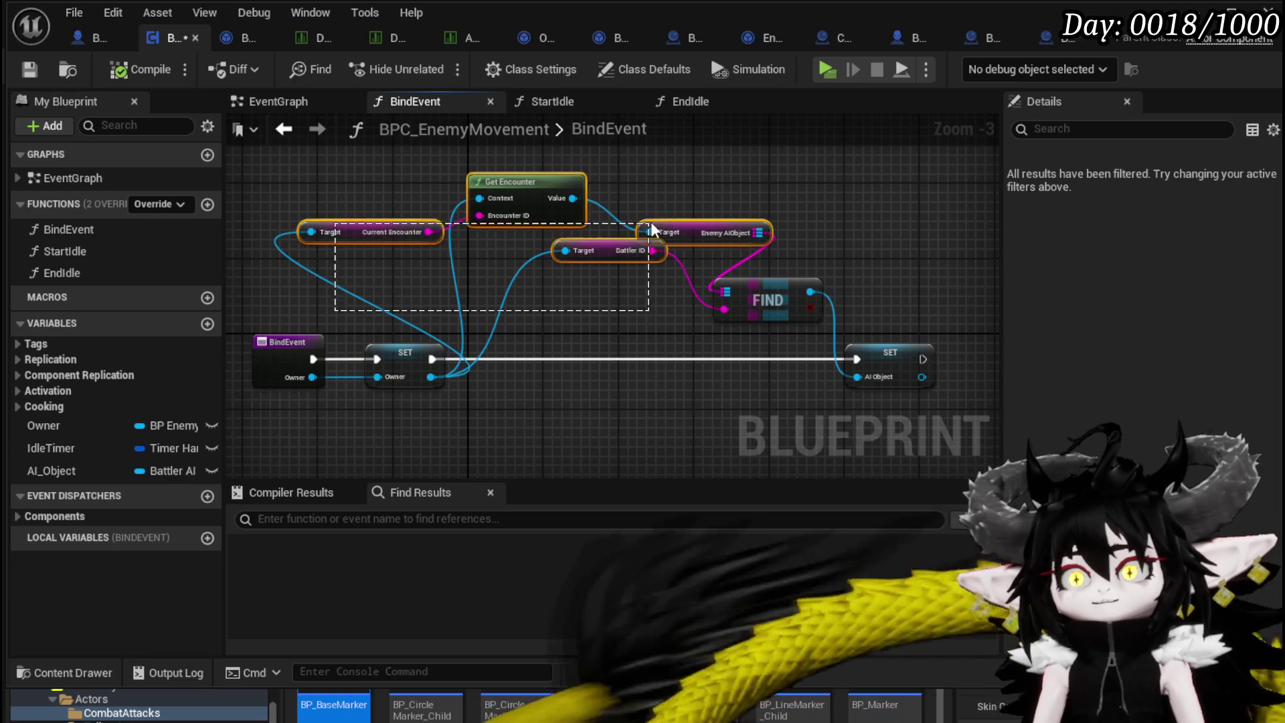
Delete the Get Encounter, Target, FIND and AI_Object SET nodes from BindEvent.
key("Delete")
left_click(890, 353)
key("Delete")
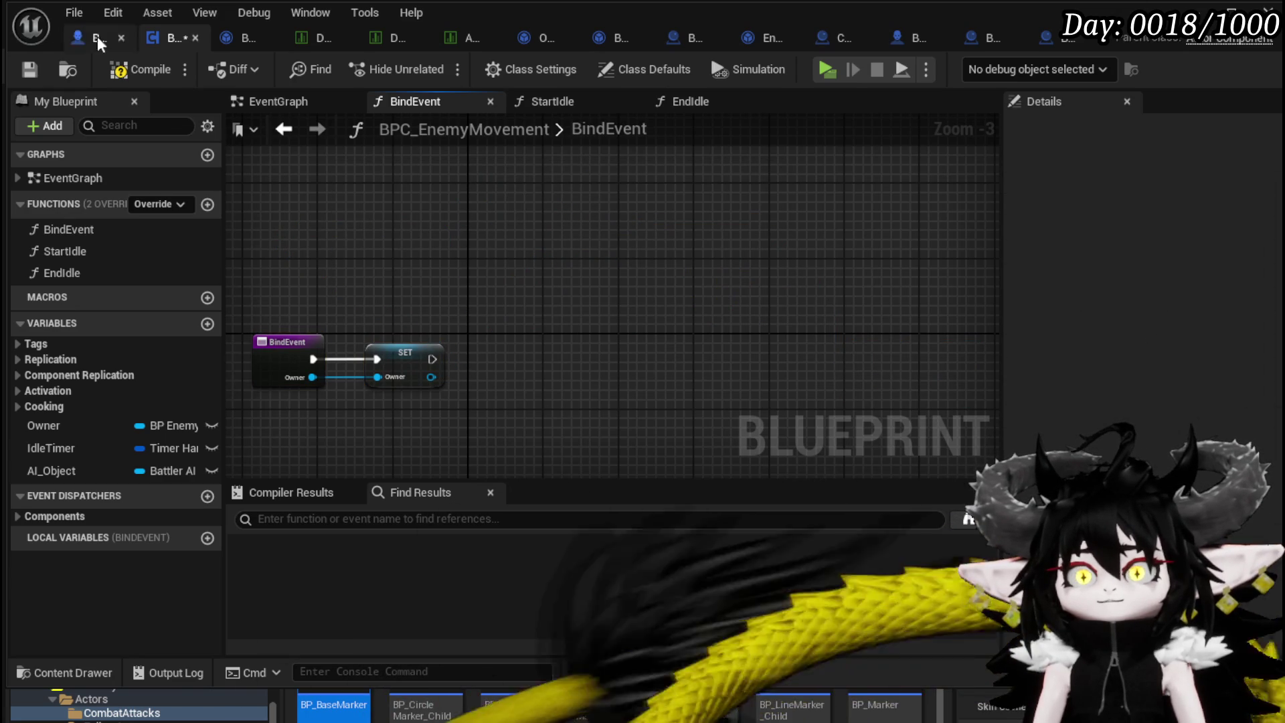
Compile BPC_EnemyMovement, open StartIdle, then switch to the BP_EnemyBattler blueprint.
left_click(113, 76)
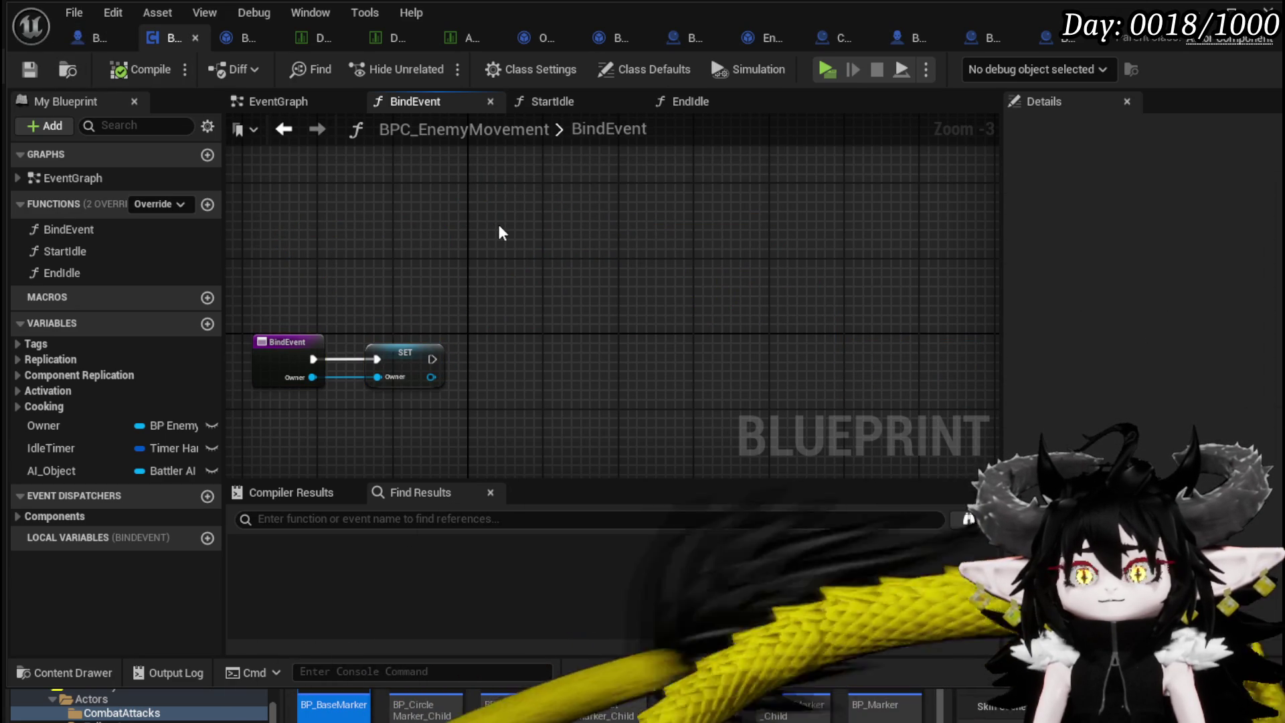
double_click(65, 251)
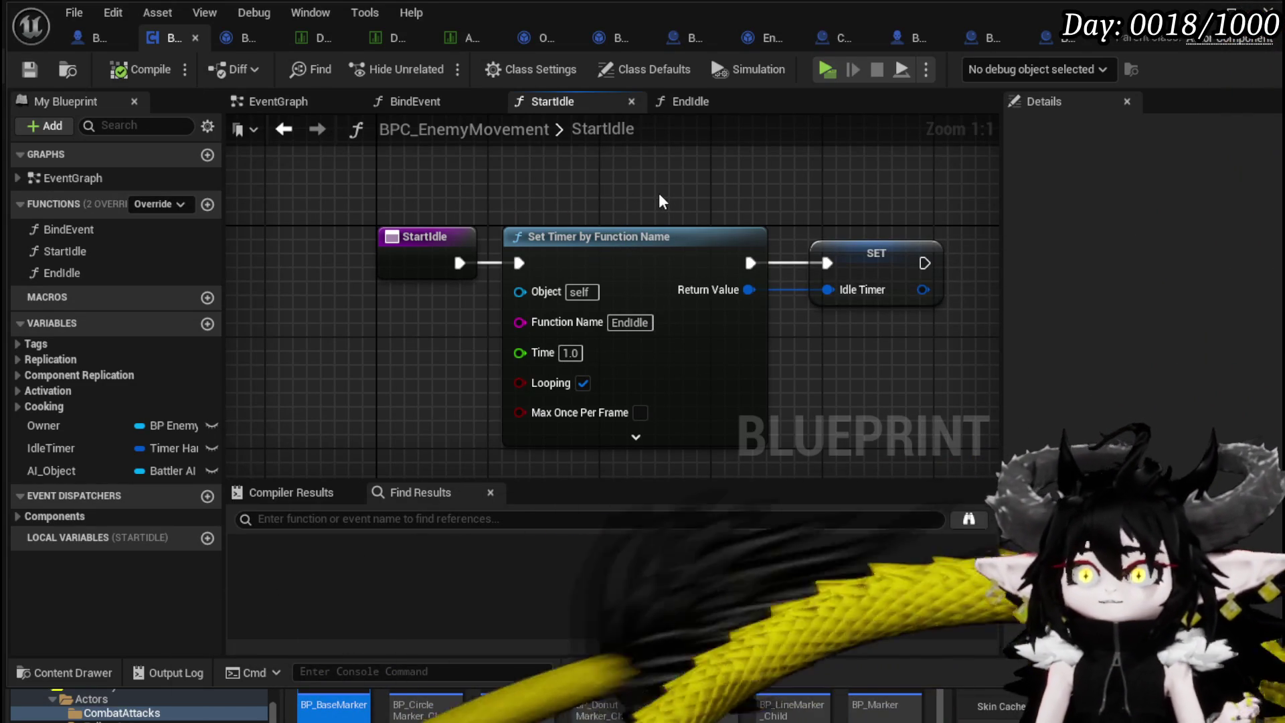
left_click(104, 47)
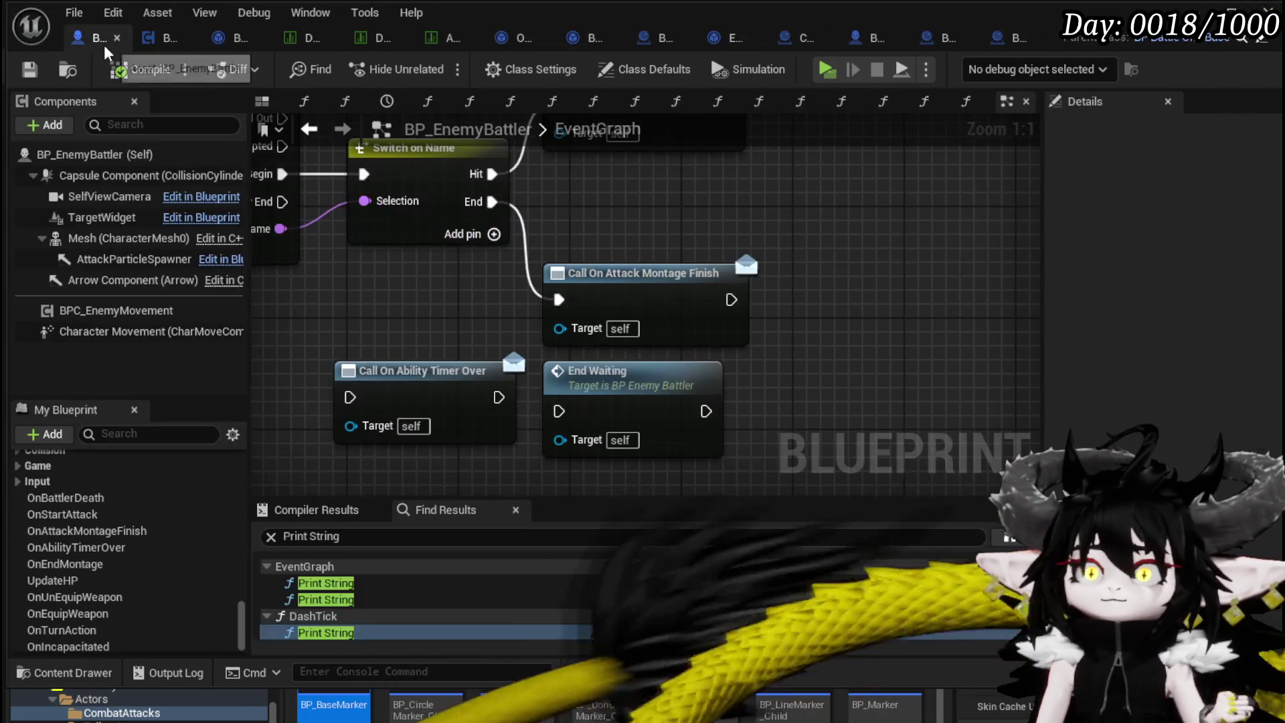
left_click(236, 38)
scroll(346, 231, "down", 3)
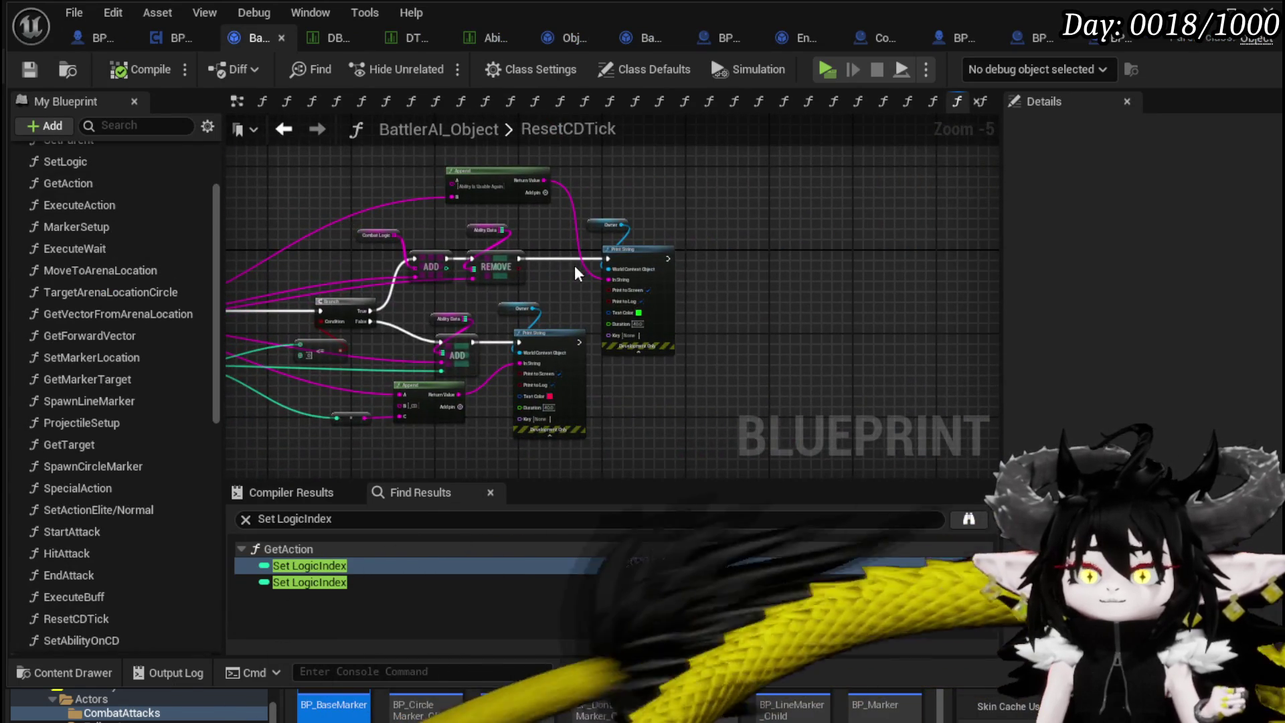
scroll(577, 273, "up", 2)
left_click_drag(600, 295, 752, 277)
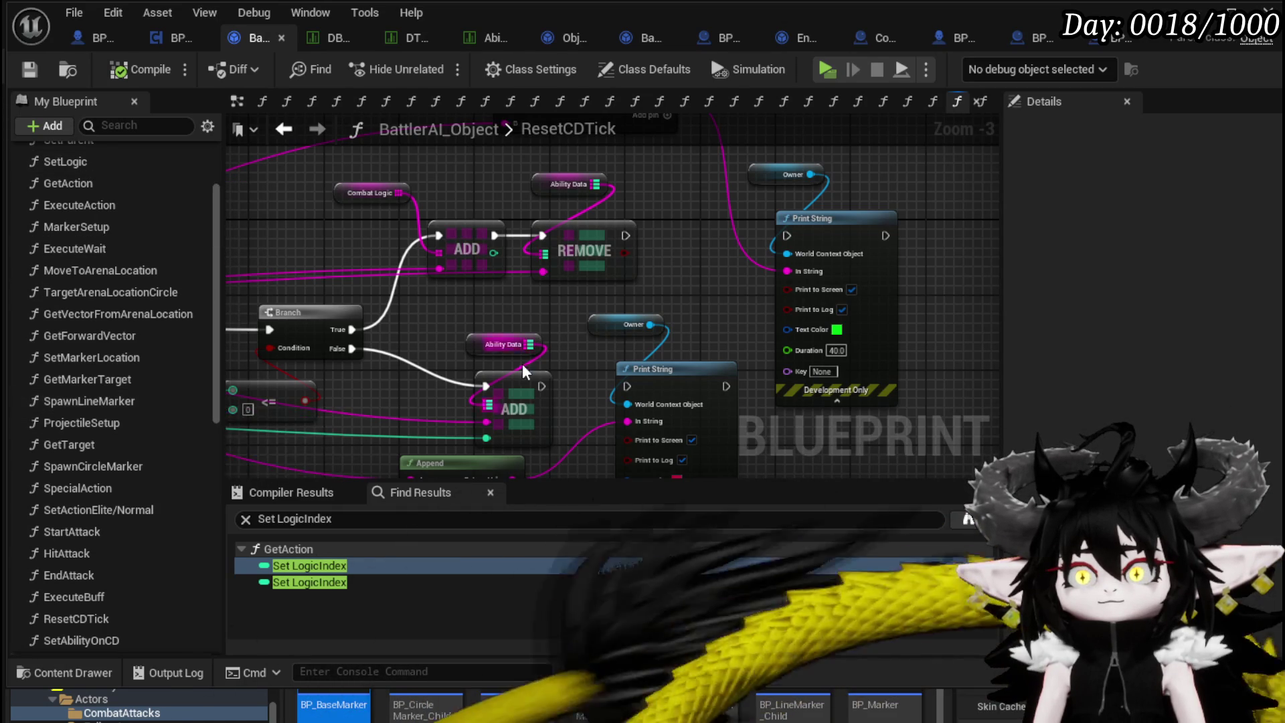
left_click_drag(431, 346, 778, 317)
left_click_drag(391, 339, 718, 355)
left_click_drag(436, 219, 764, 209)
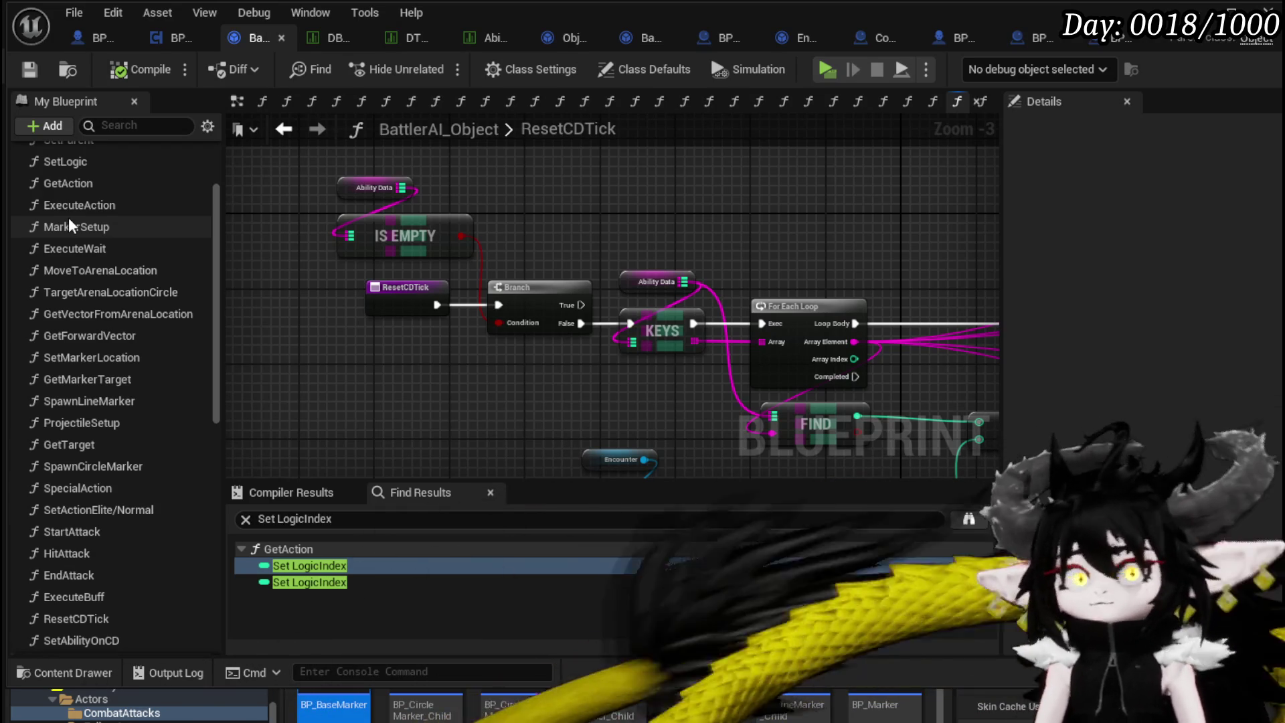
left_click(176, 44)
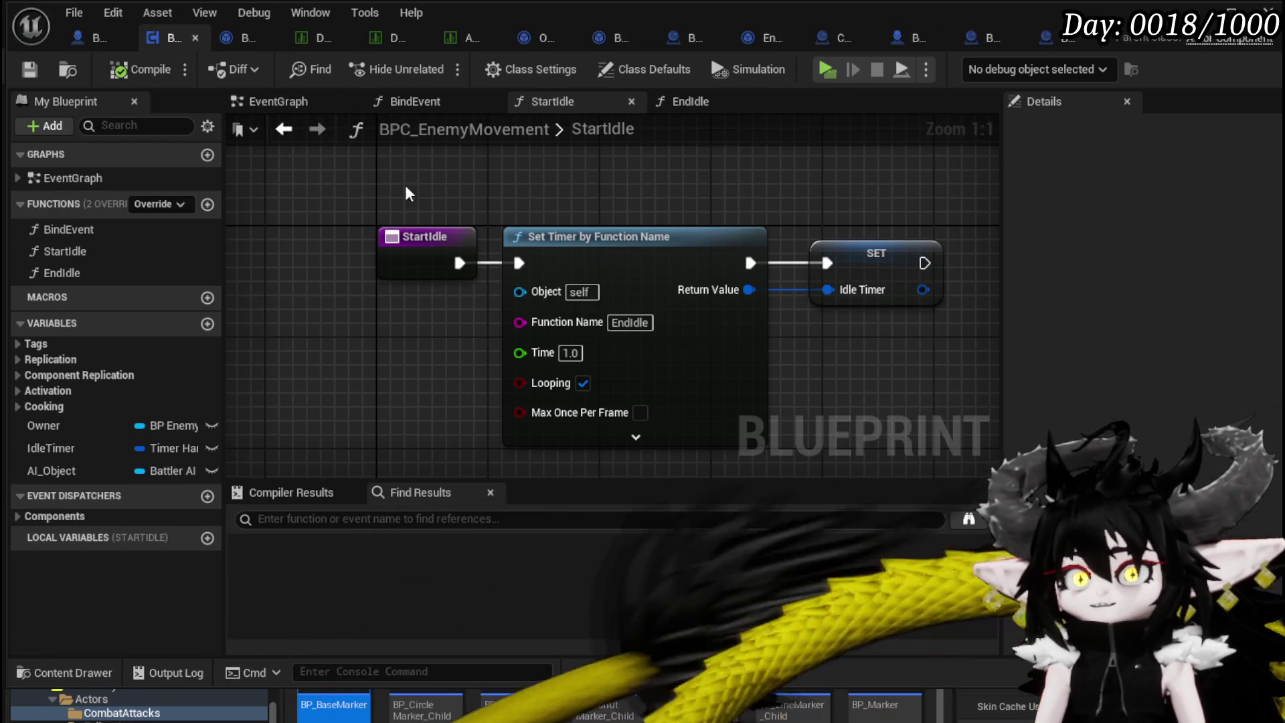
Show the Play Montage notify logic in BP_EnemyBattler's EventGraph.
left_click(97, 43)
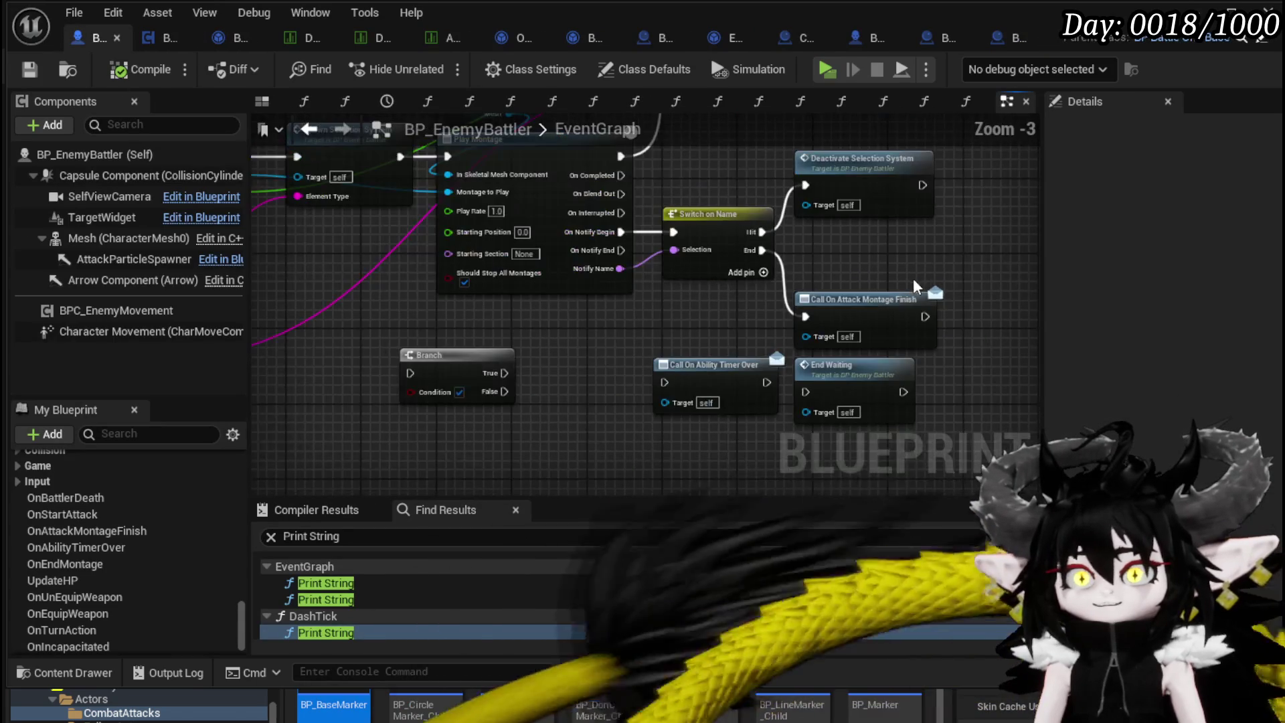
mouse_move(622, 316)
left_mouse_down()
mouse_move(864, 316)
mouse_move(824, 321)
mouse_move(766, 363)
mouse_move(544, 398)
left_mouse_up()
left_click_drag(873, 369, 865, 343)
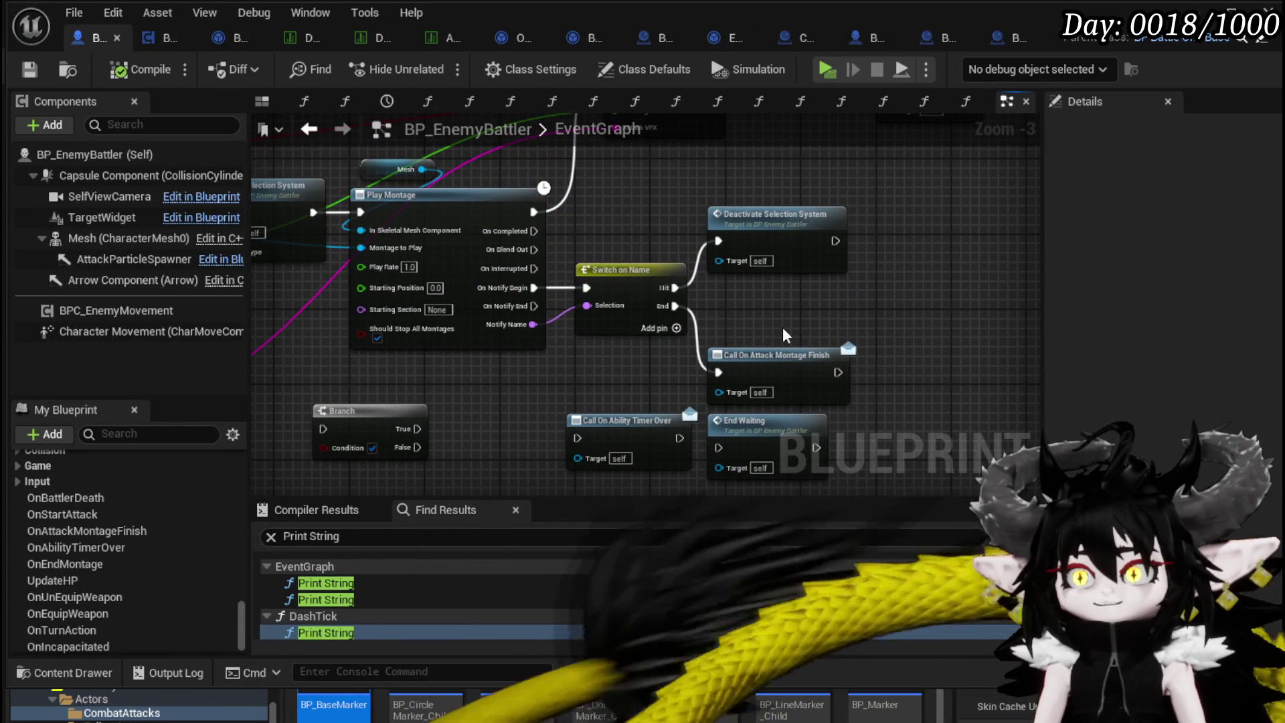
Scroll through the My Blueprint functions list and open the EndWaiting function.
scroll(168, 488, "down", 1)
scroll(144, 485, "up", 3)
scroll(134, 488, "up", 15)
scroll(101, 492, "up", 10)
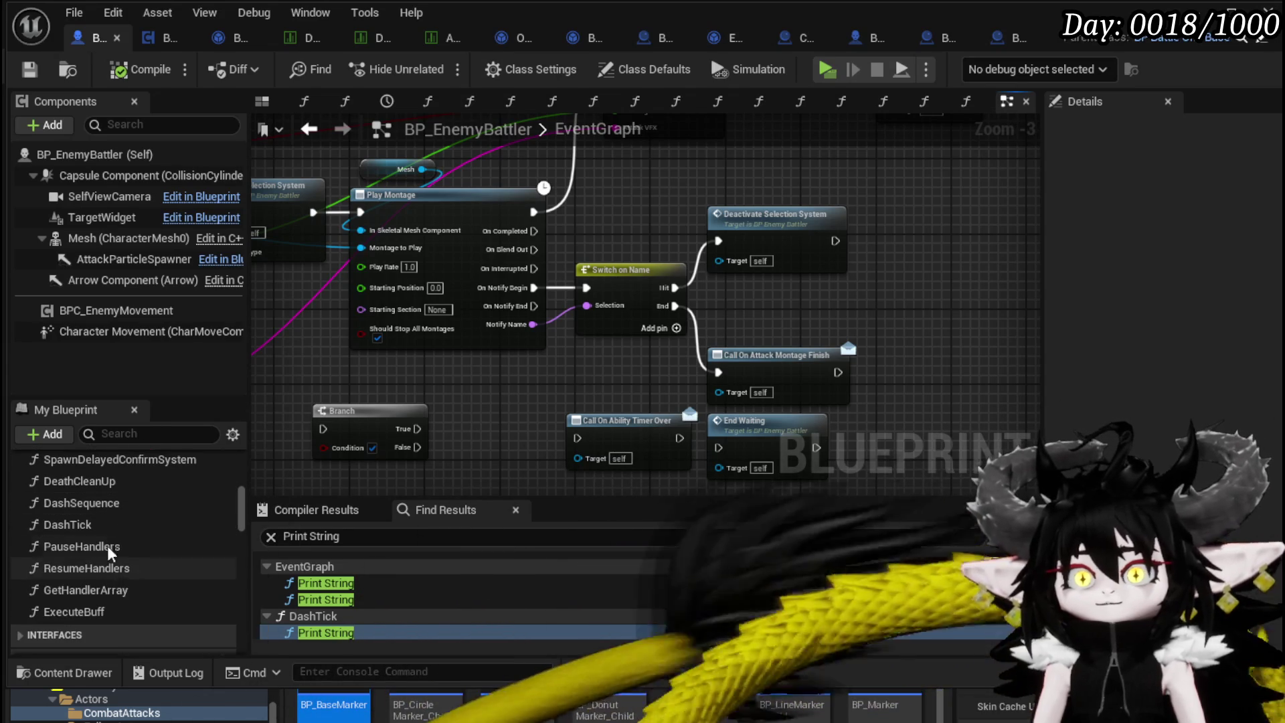
scroll(98, 508, "up", 3)
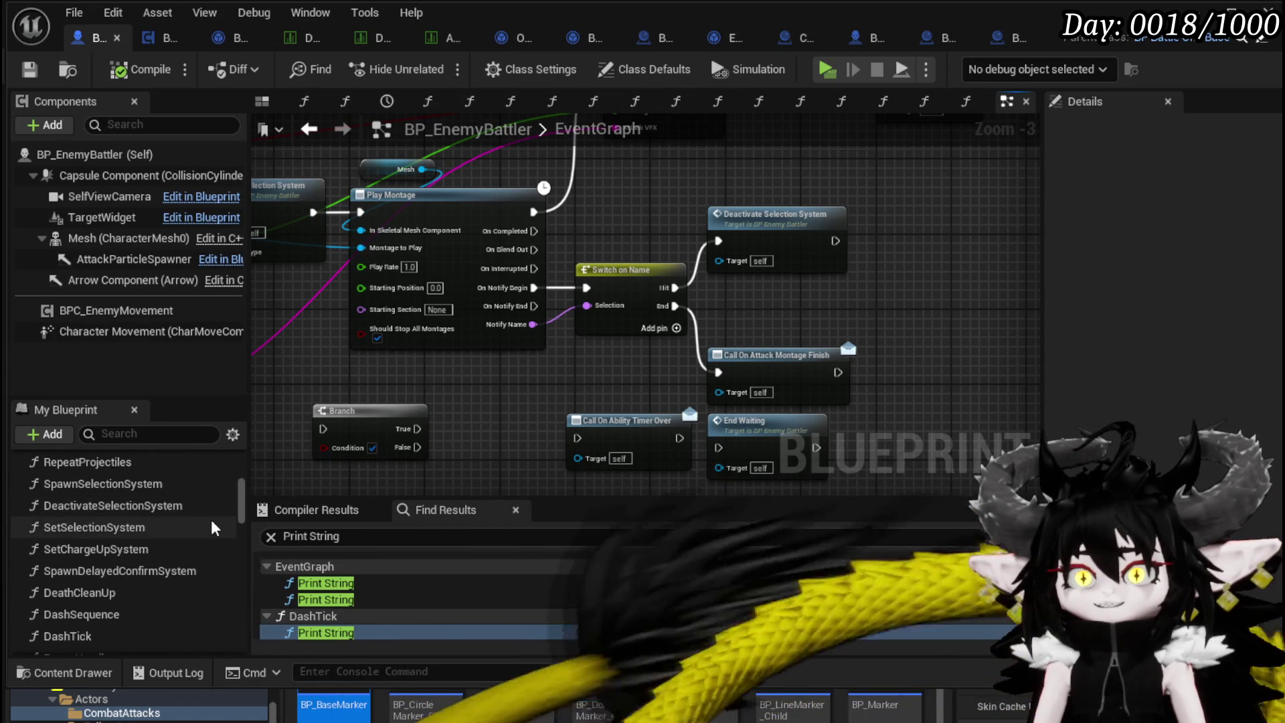
scroll(211, 527, "up", 3)
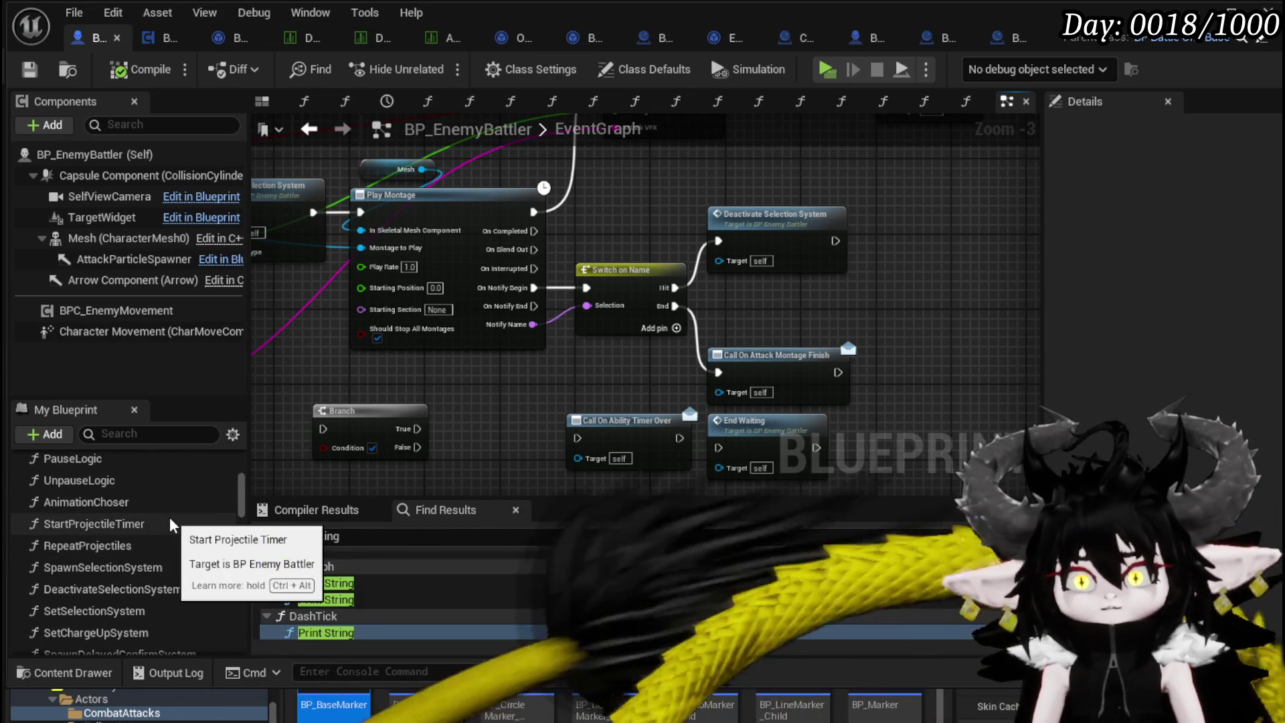
scroll(170, 517, "down", 6)
scroll(103, 529, "up", 3)
scroll(147, 532, "up", 3)
scroll(148, 532, "up", 2)
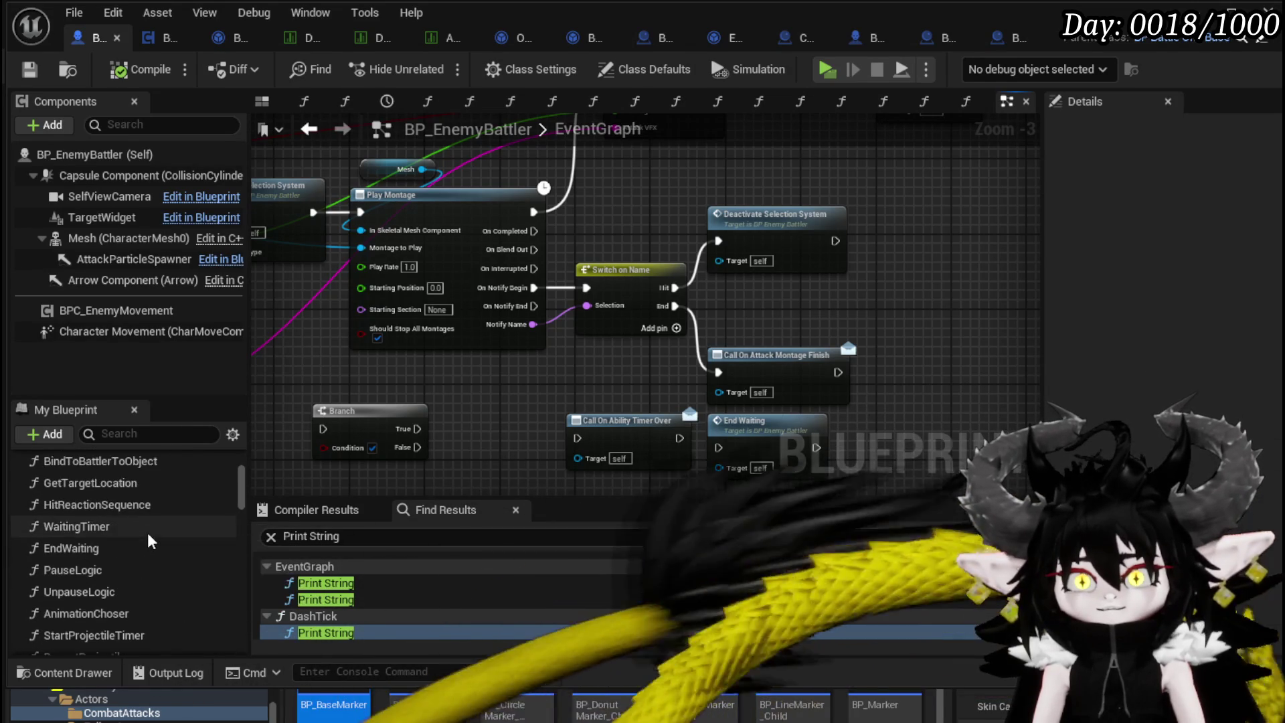
double_click(94, 545)
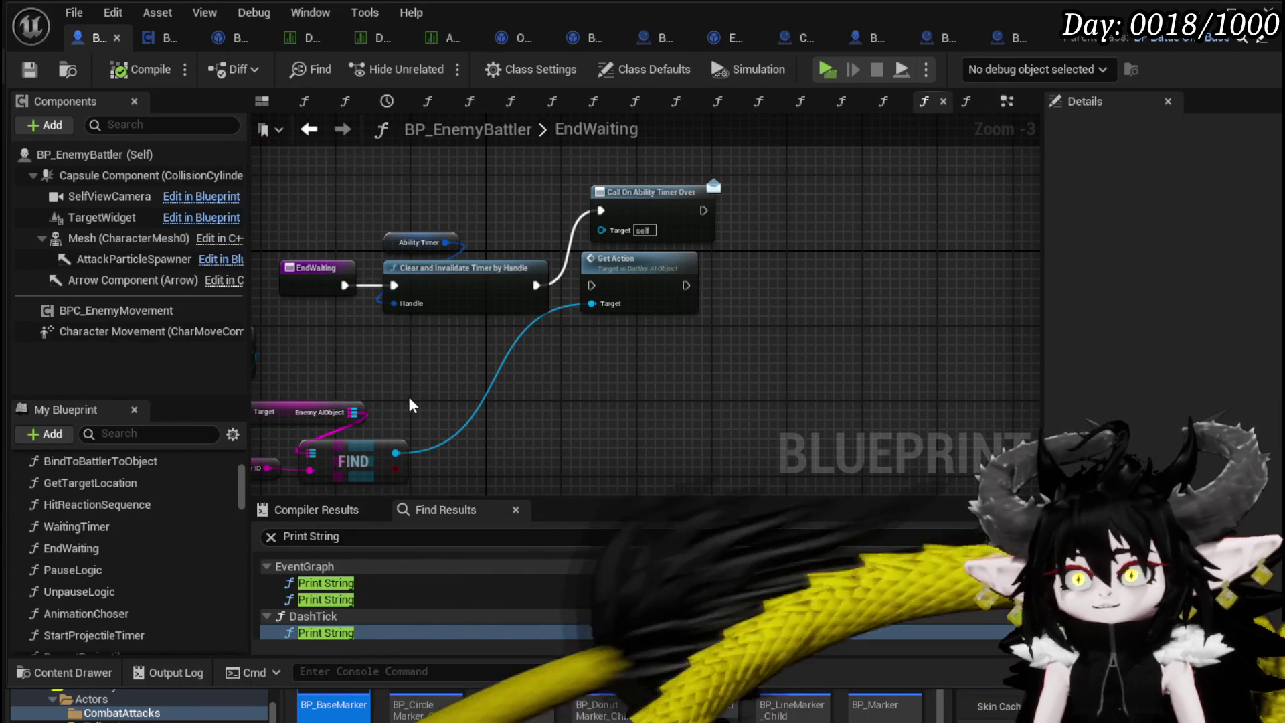
Move Get Action lower and place Call On Ability Timer Over right after the timer clear.
left_click_drag(642, 290, 623, 403)
mouse_move(649, 201)
left_mouse_down()
mouse_move(686, 257)
mouse_move(632, 278)
left_mouse_up()
mouse_move(432, 375)
left_mouse_down()
mouse_move(677, 359)
mouse_move(518, 362)
left_mouse_up()
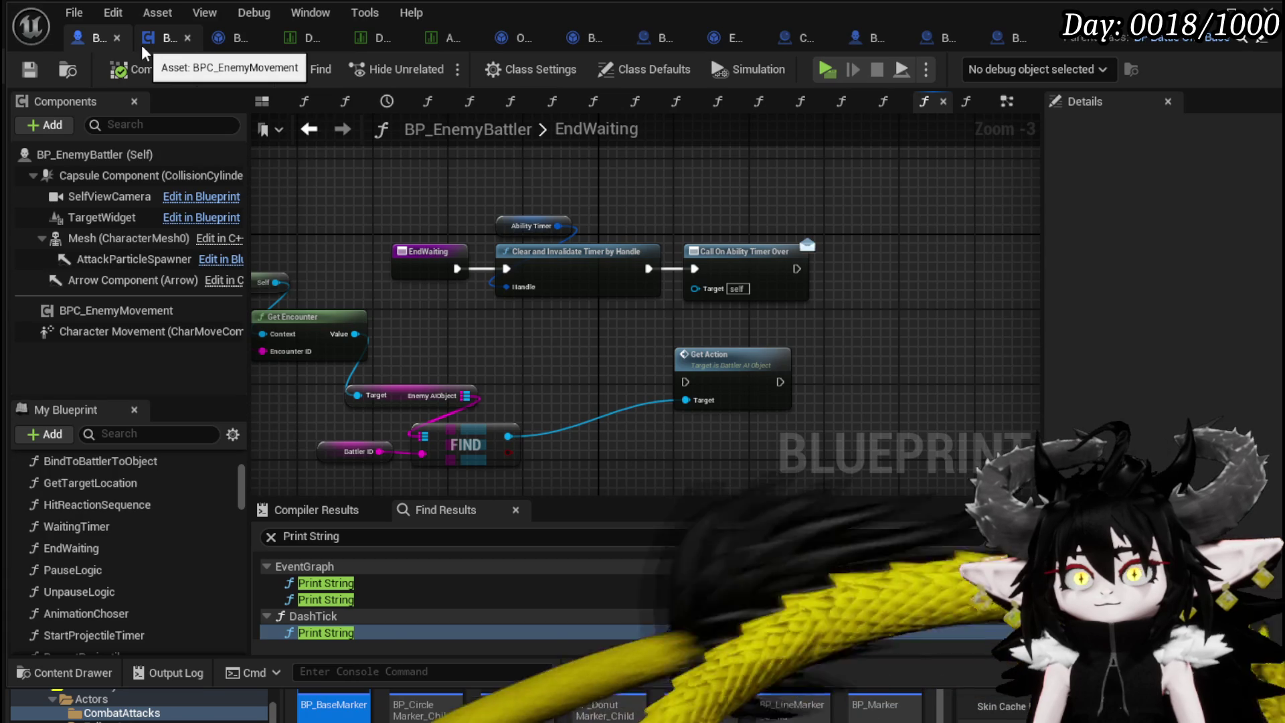
left_click(362, 41)
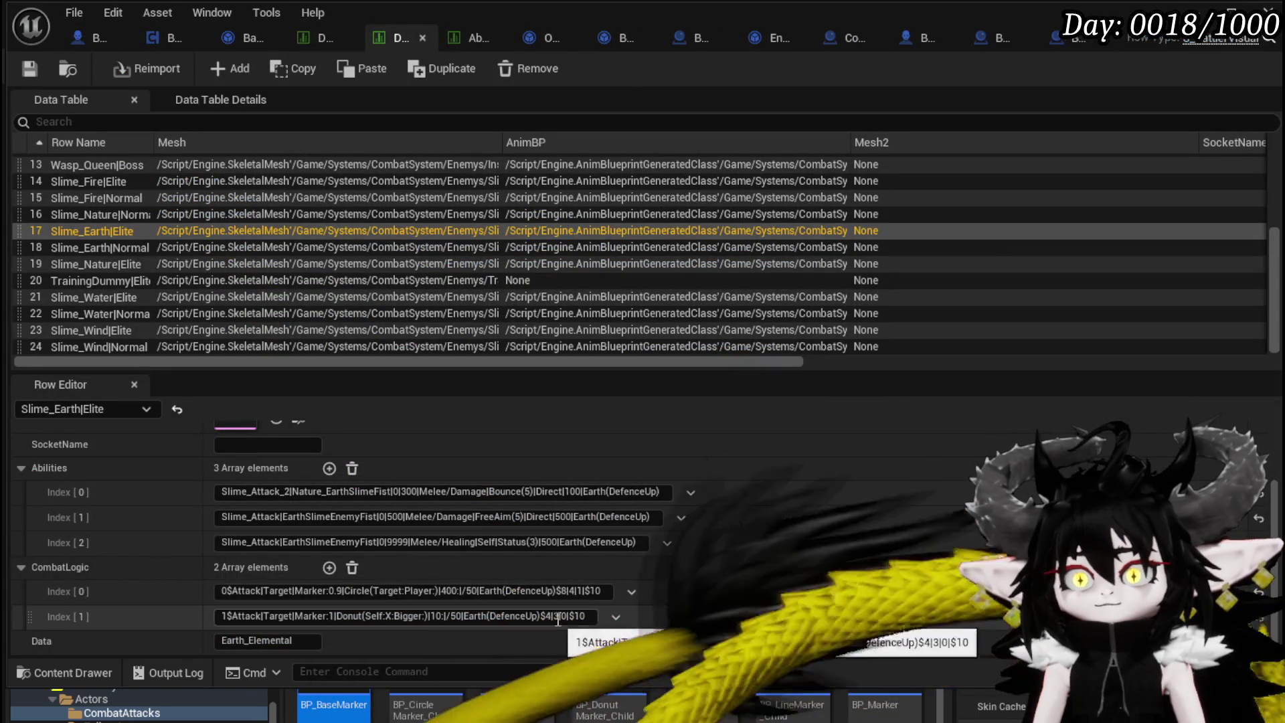
Change the number in Slime_Earth|Elite's CombatLogic [0] to 6, giving $6|4|1|$10.
left_click(563, 591)
double_click(563, 590)
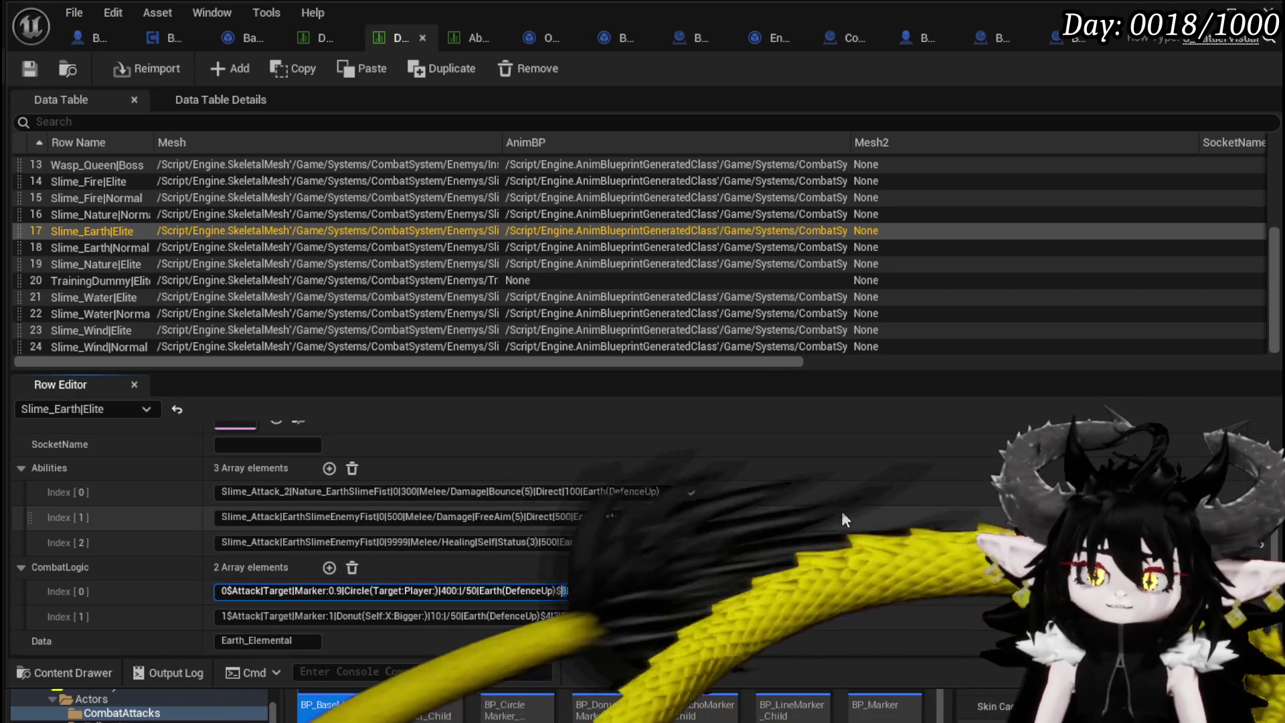
type("5")
key("Return")
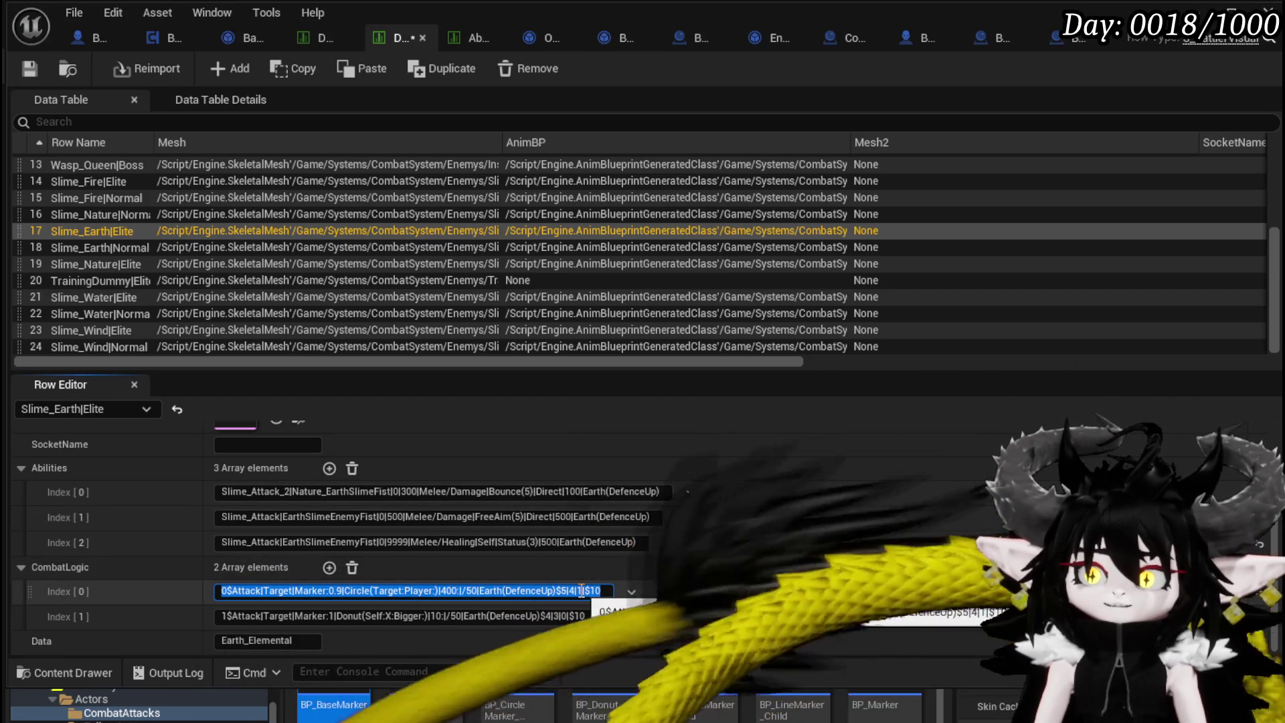
double_click(569, 591)
type("6")
key("Return")
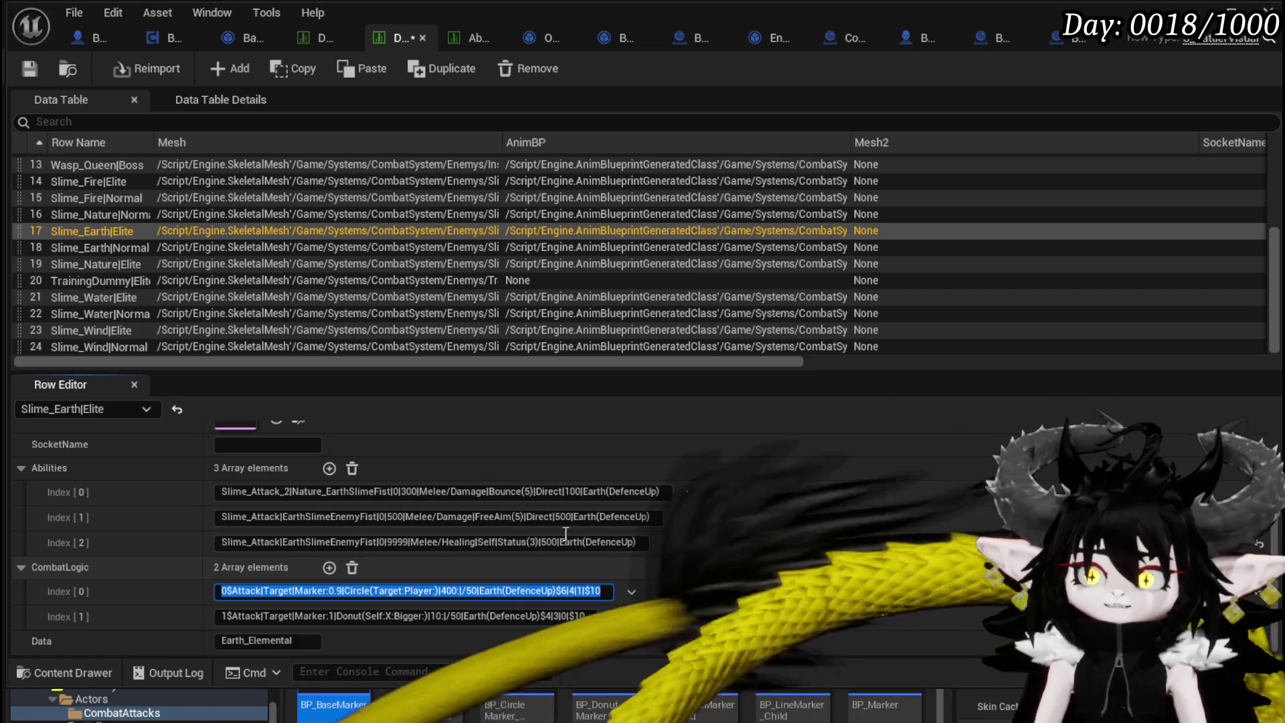
left_click(656, 575)
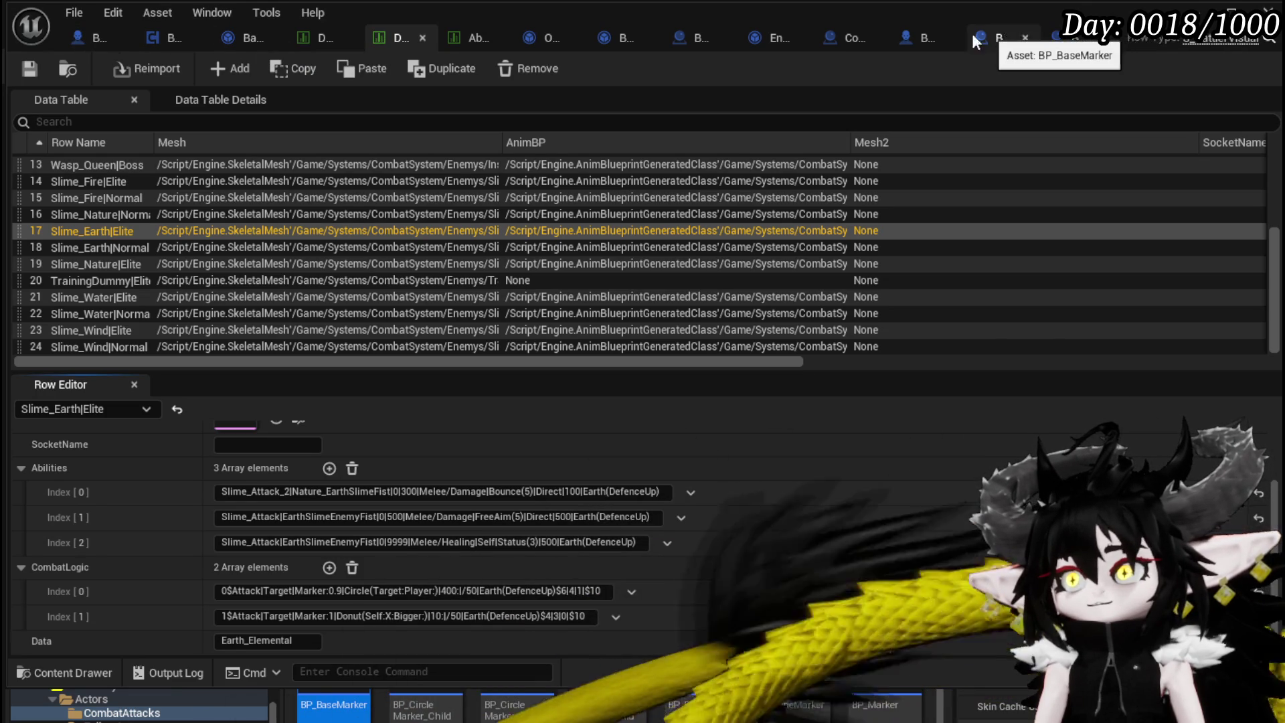
Inspect Combat_Manager's StopCombatTime function and EnemyLevel variable, then return to BPC_EnemyMovement.
left_click(851, 39)
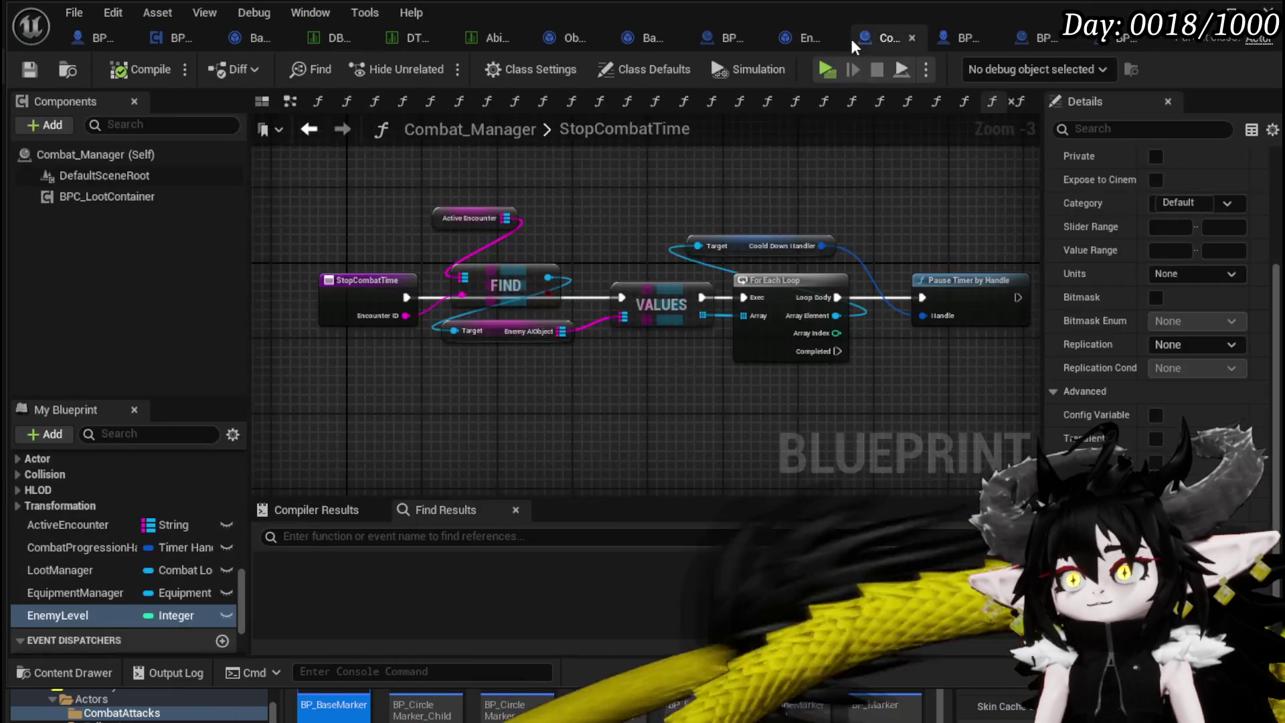
scroll(30, 589, "down", 2)
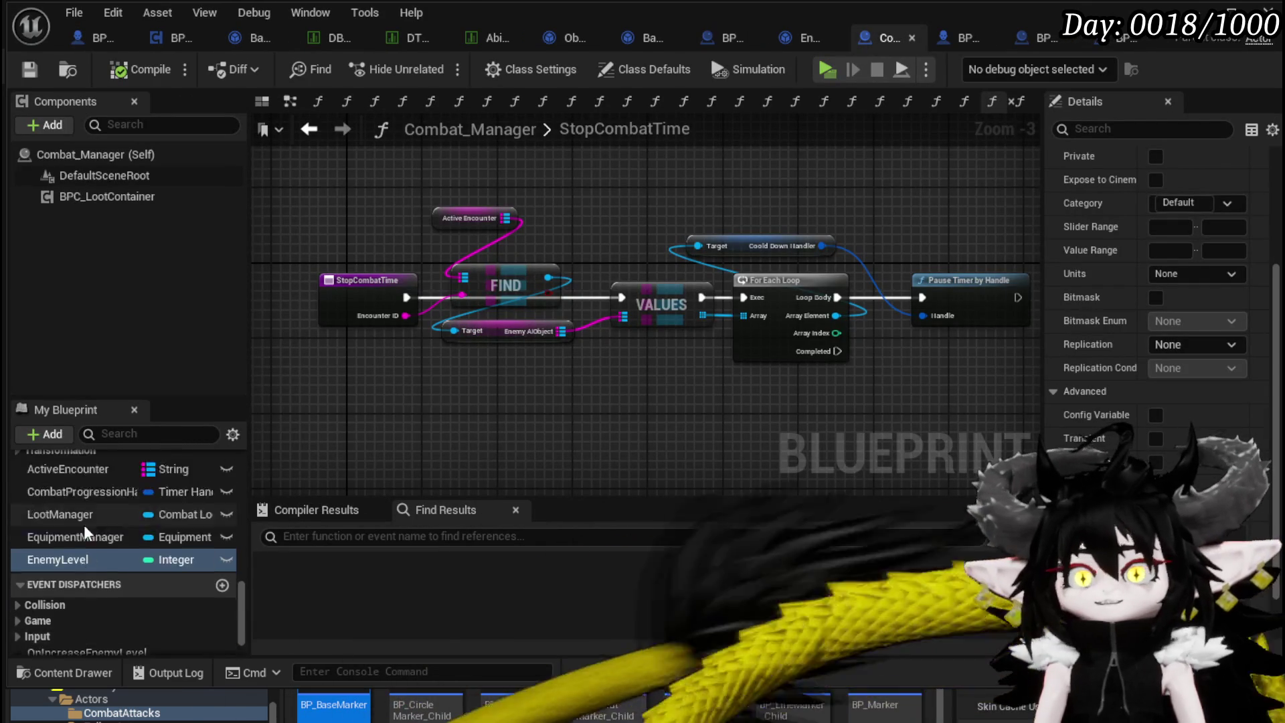
left_click_drag(263, 385, 396, 239)
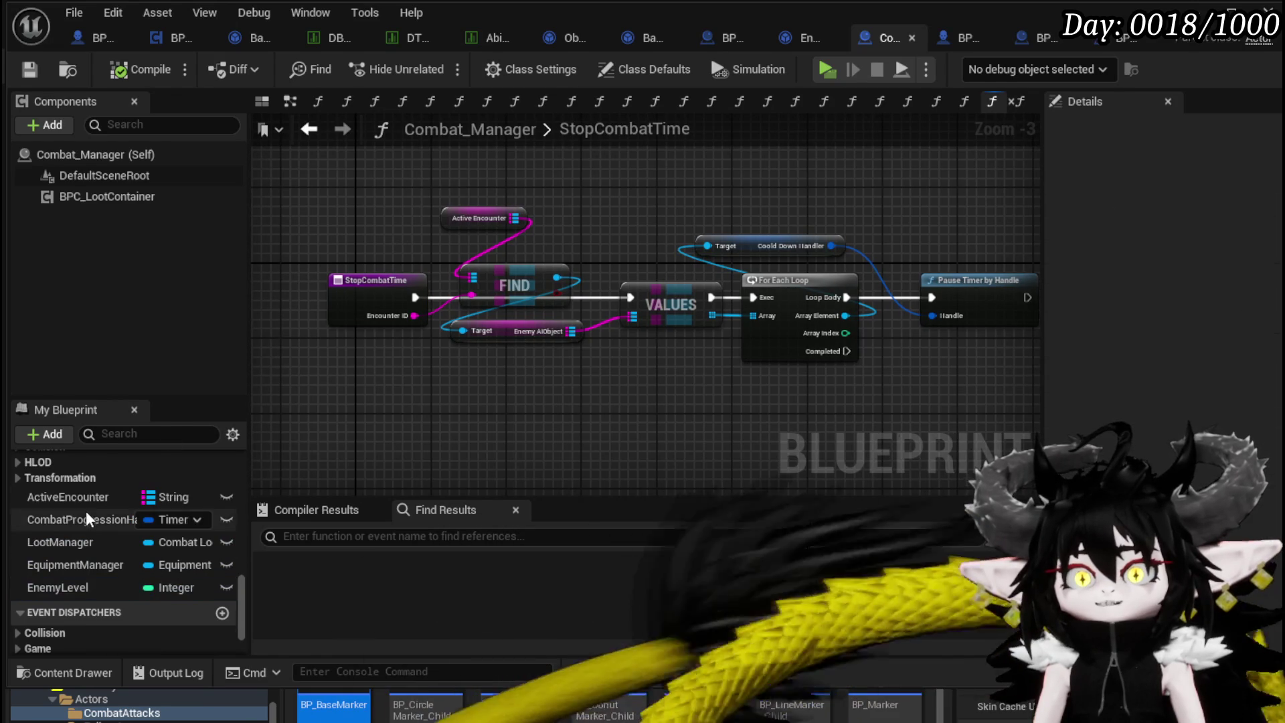
scroll(88, 492, "up", 10)
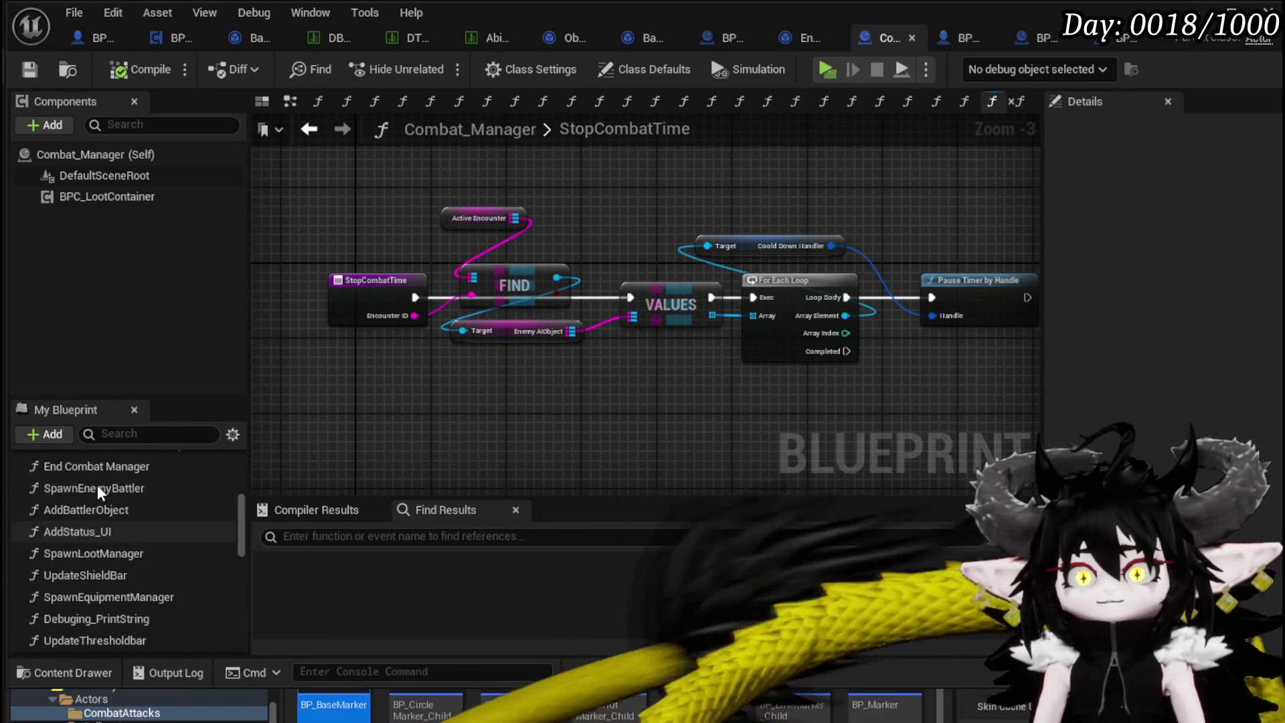
scroll(98, 485, "down", 10)
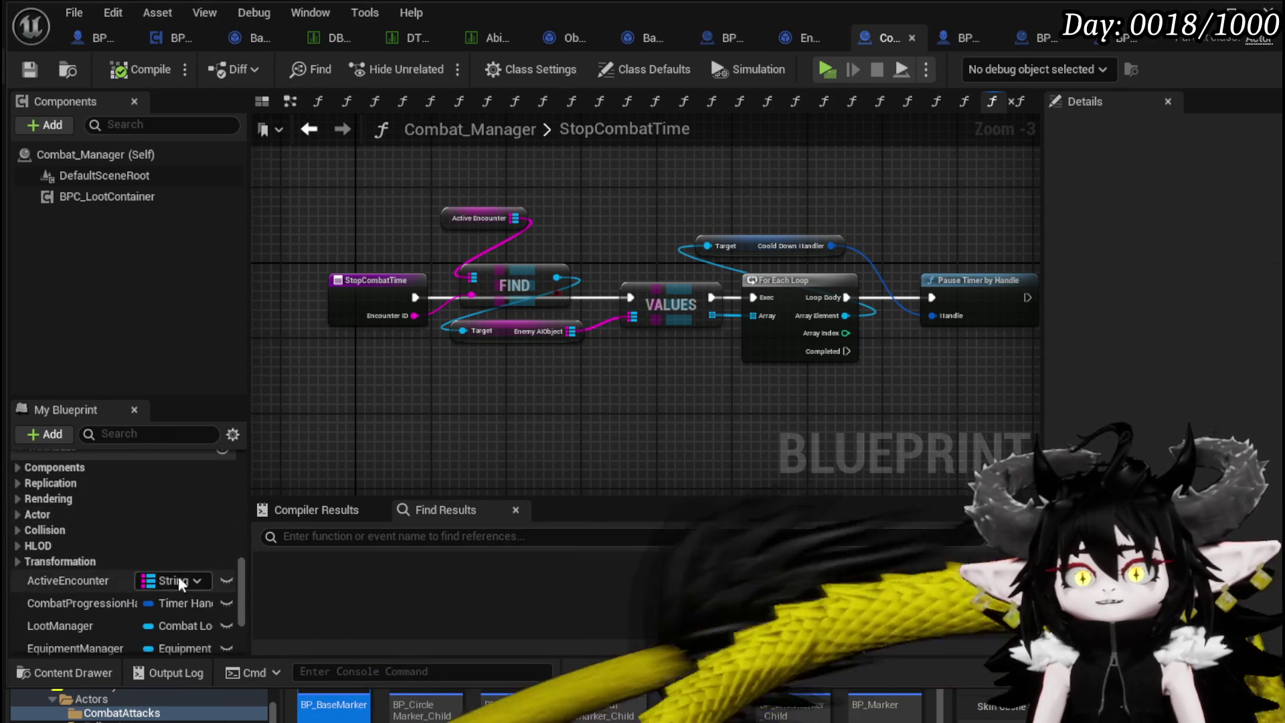
left_click(67, 531)
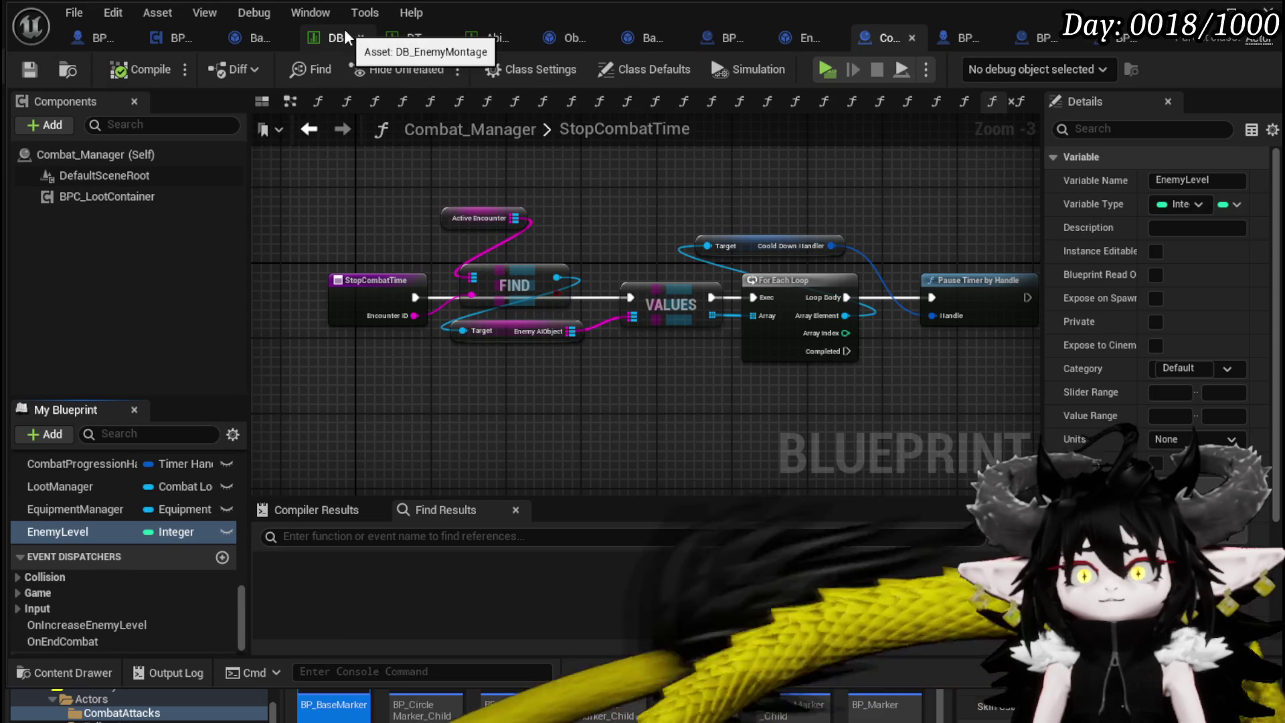
left_click(169, 41)
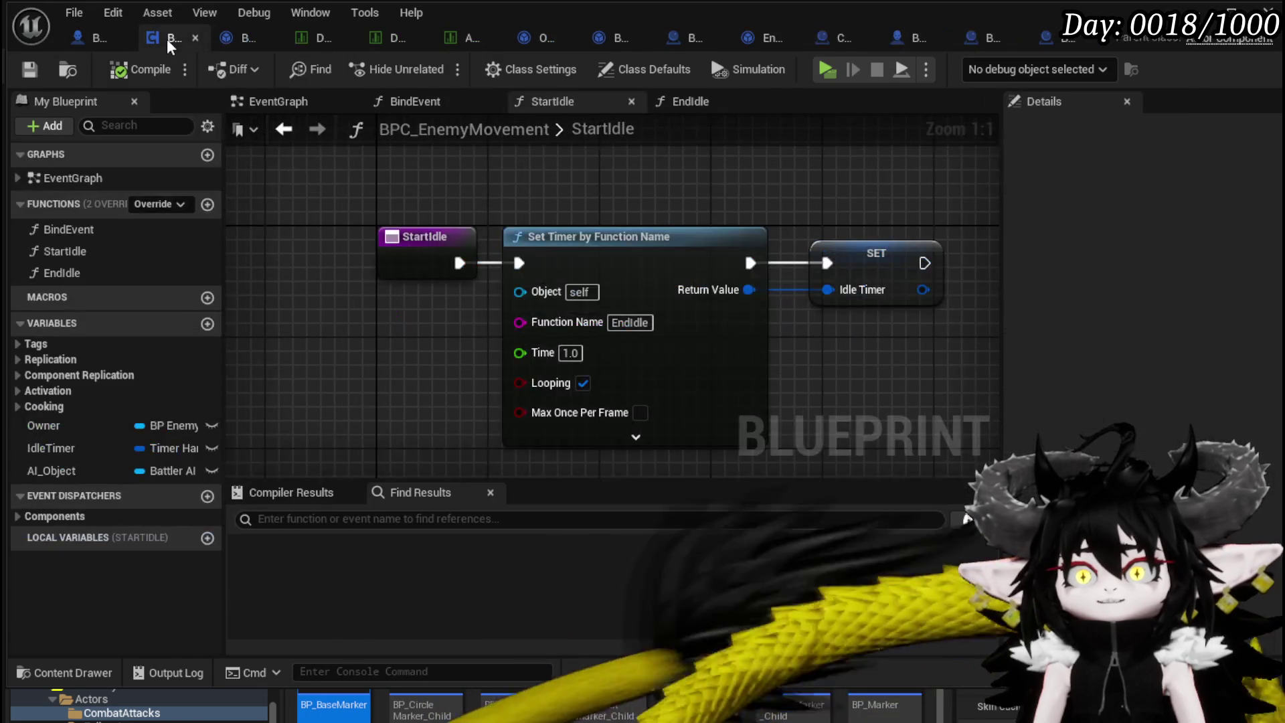
Look over BattlerAI_Object's ResetCDTick graph, then return to the DT_BattlerInfo table.
left_click(227, 42)
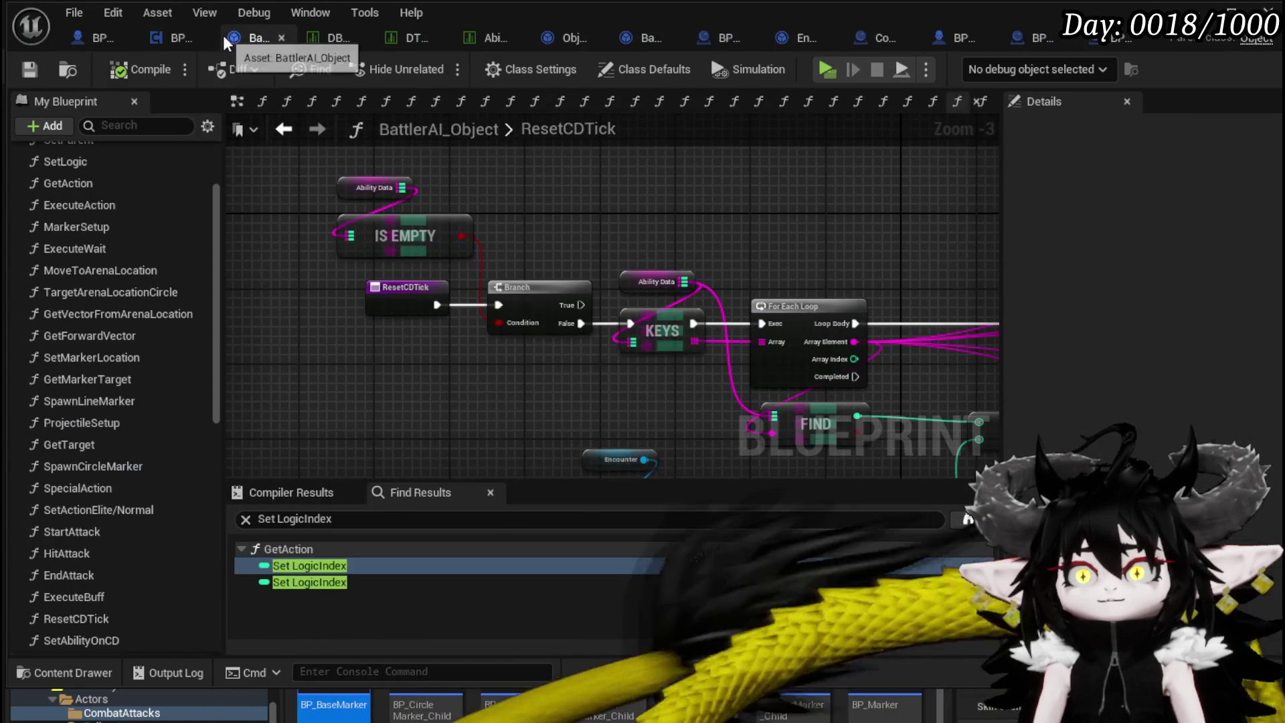
mouse_move(466, 171)
left_mouse_down()
mouse_move(488, 192)
mouse_move(675, 201)
left_mouse_up()
left_click(402, 40)
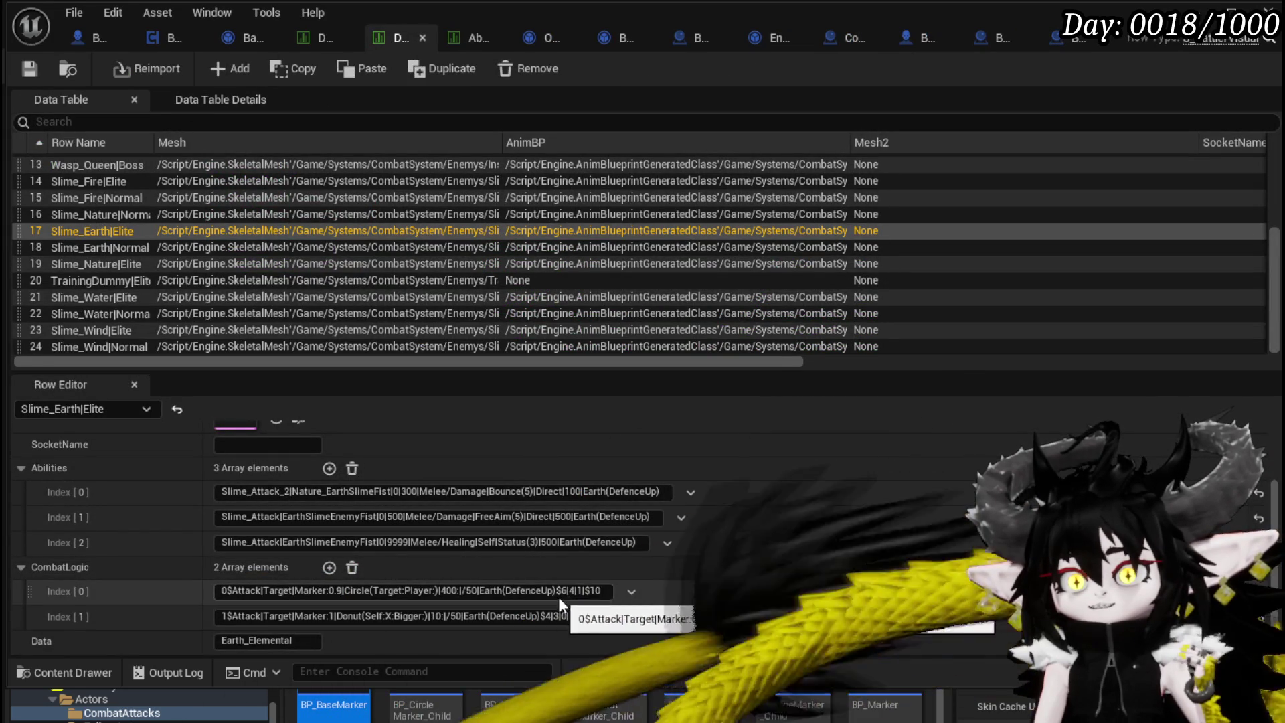
Check the CombatLogic value, then minimize the asset editor to return to L_DungeonCreationTest.
double_click(563, 590)
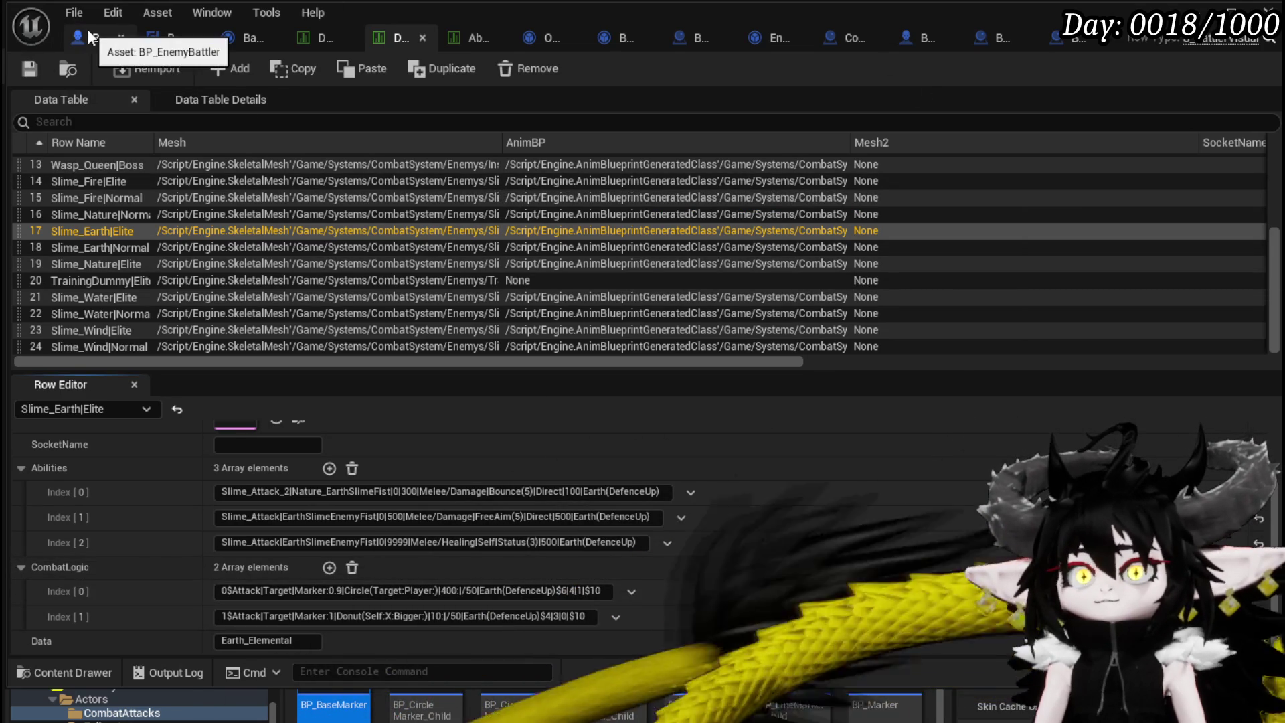
left_click(1195, 10)
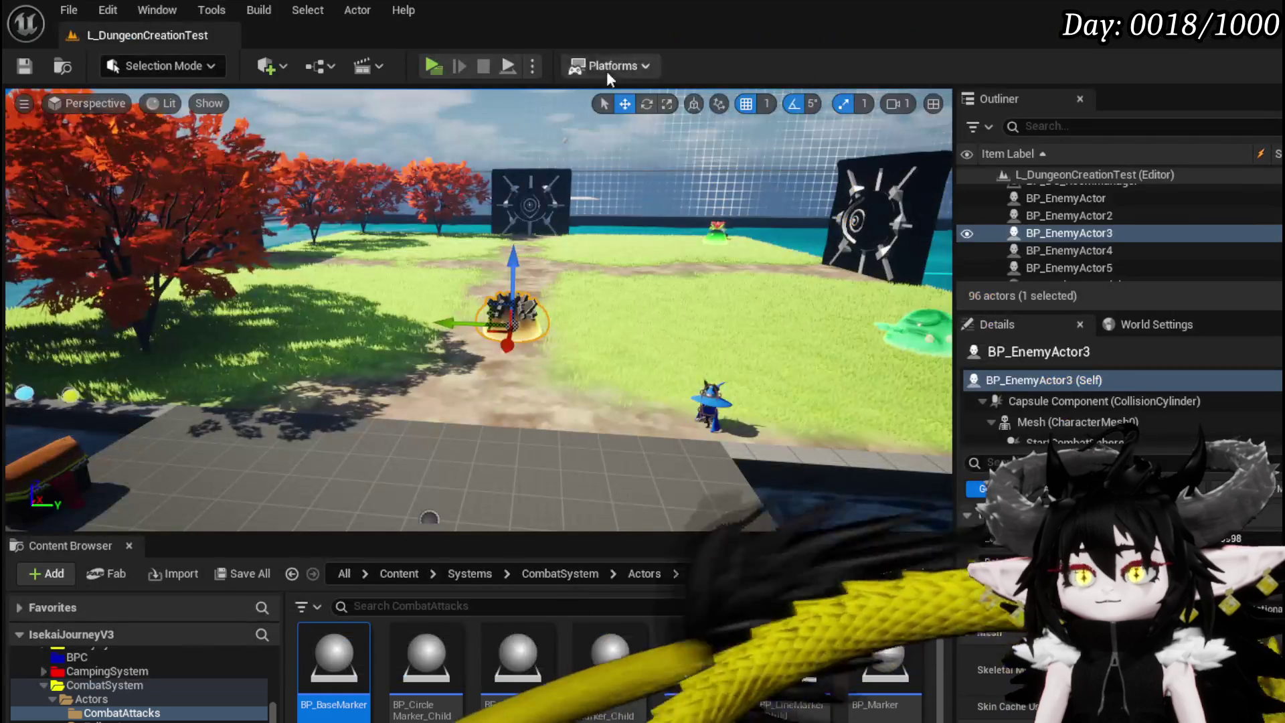
Playtest the level, casting a water spell and ending turns with G and B.
left_click(443, 64)
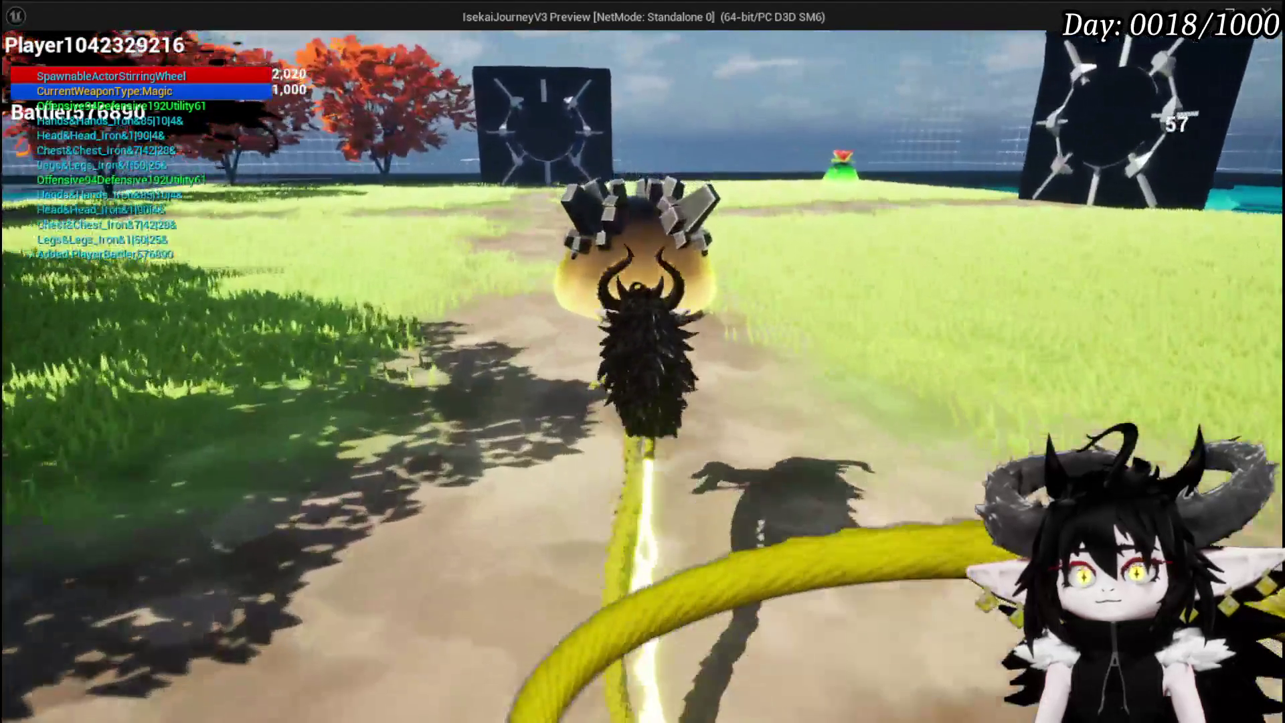
left_click(642, 361)
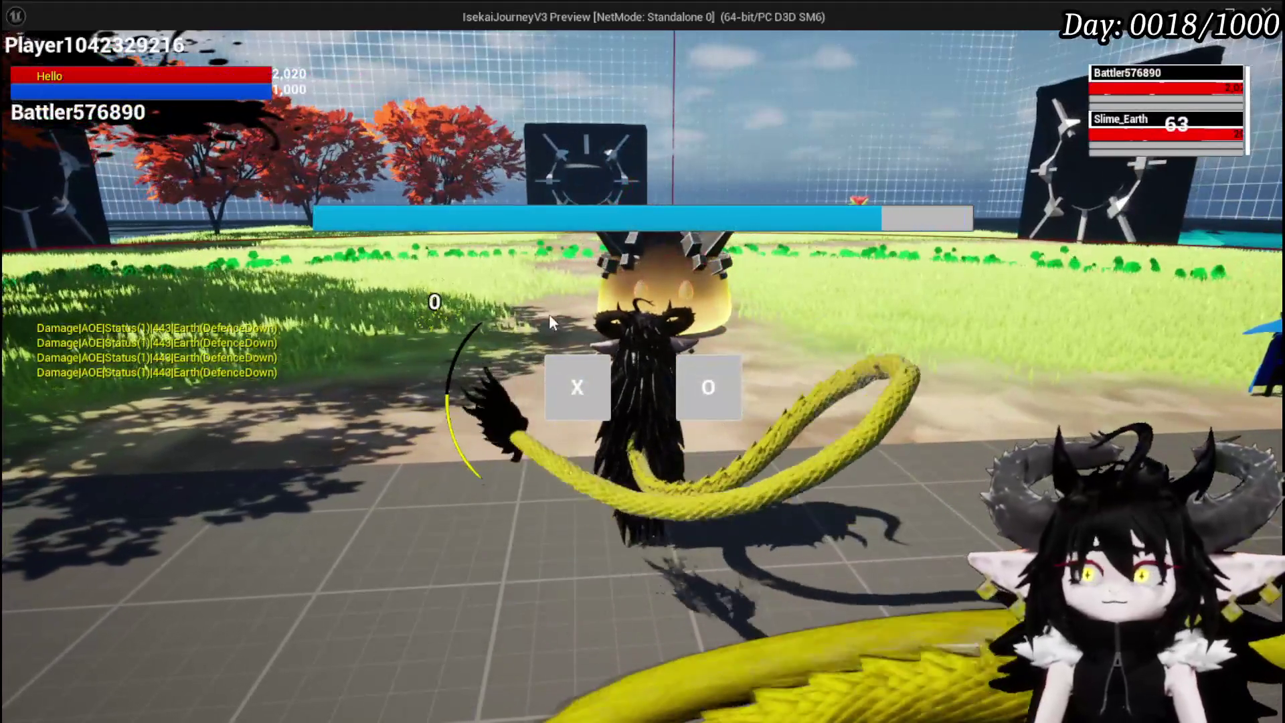
left_click(577, 387)
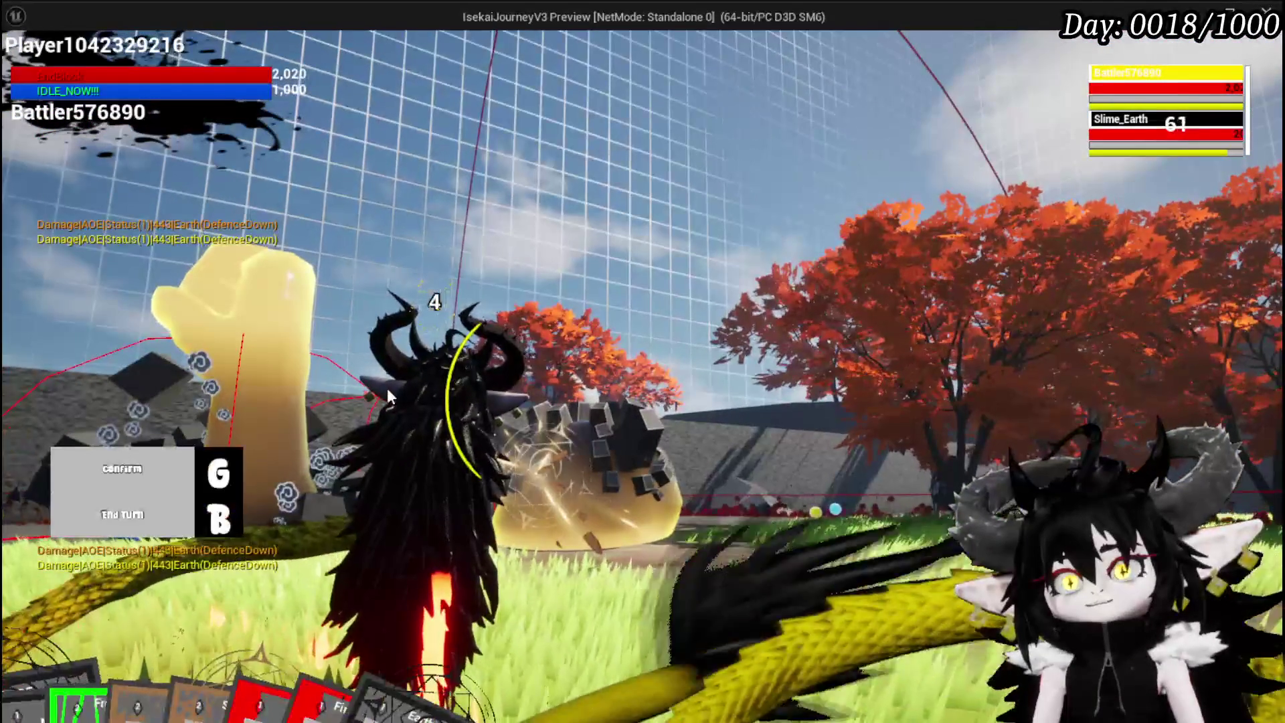
key("g")
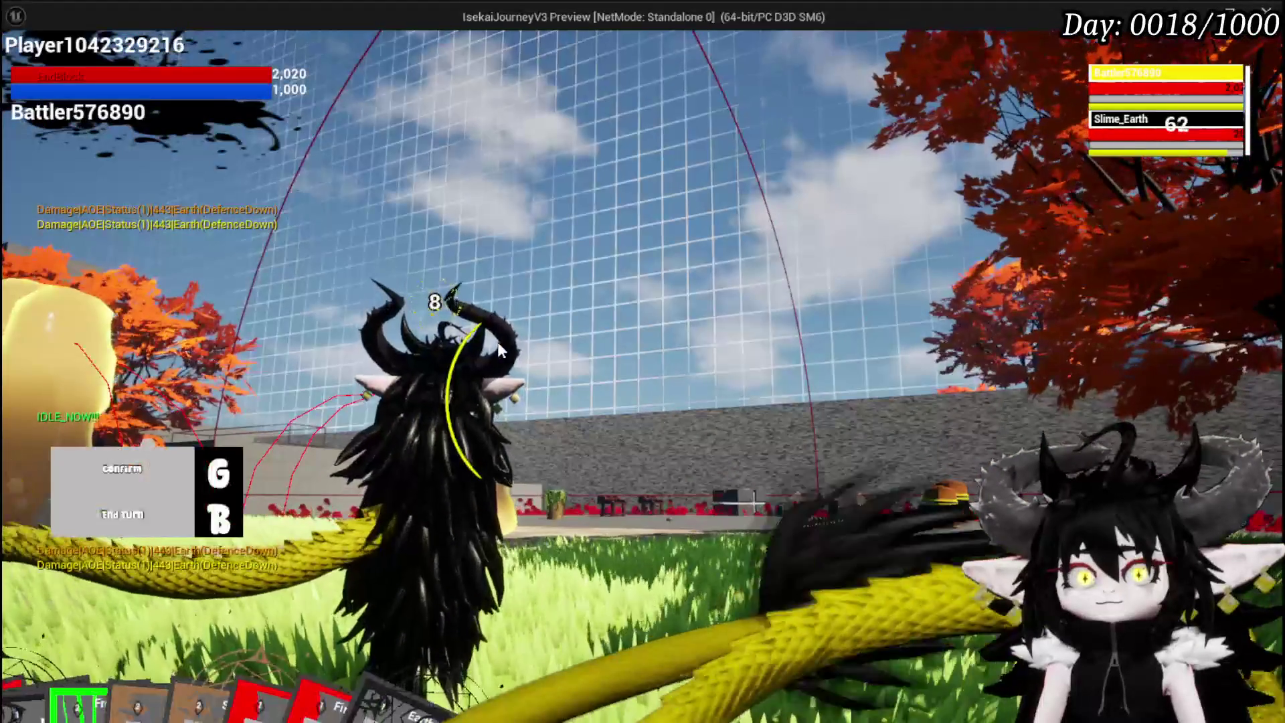
key("b")
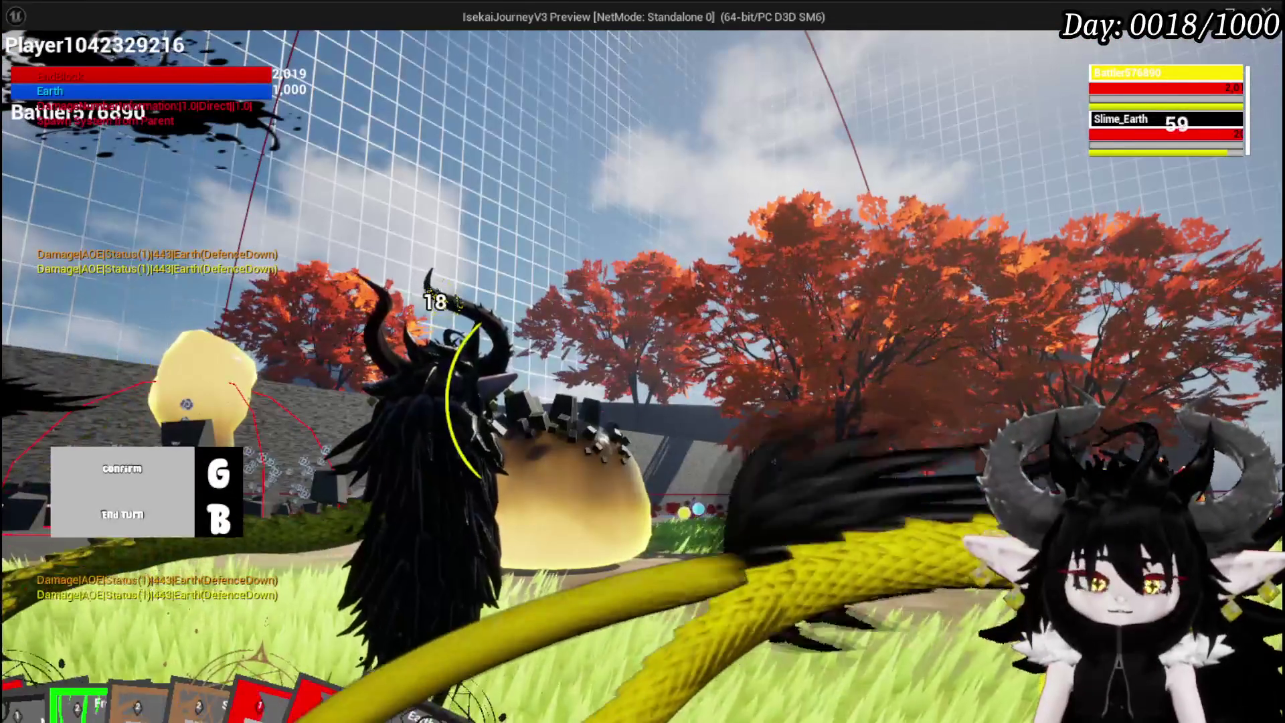
Stop the playtest, save the level, and switch to the enemy data table.
key("Escape")
left_click(24, 66)
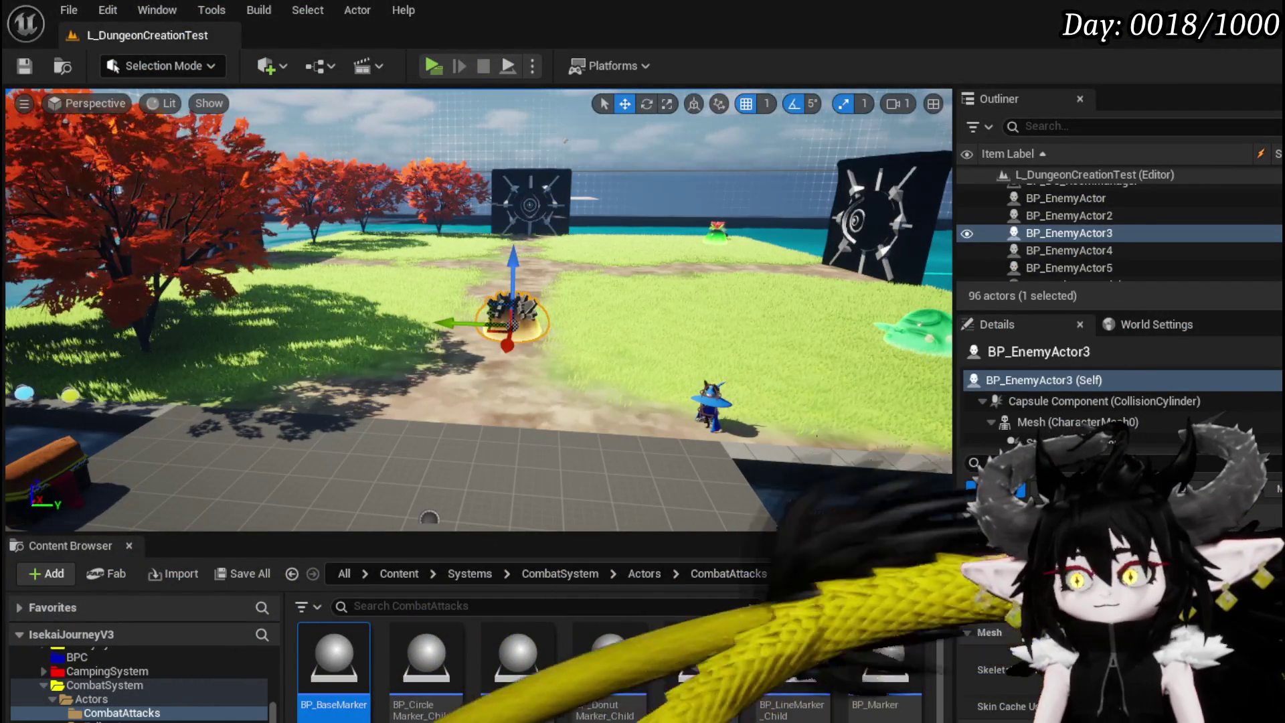
key("alt+Tab")
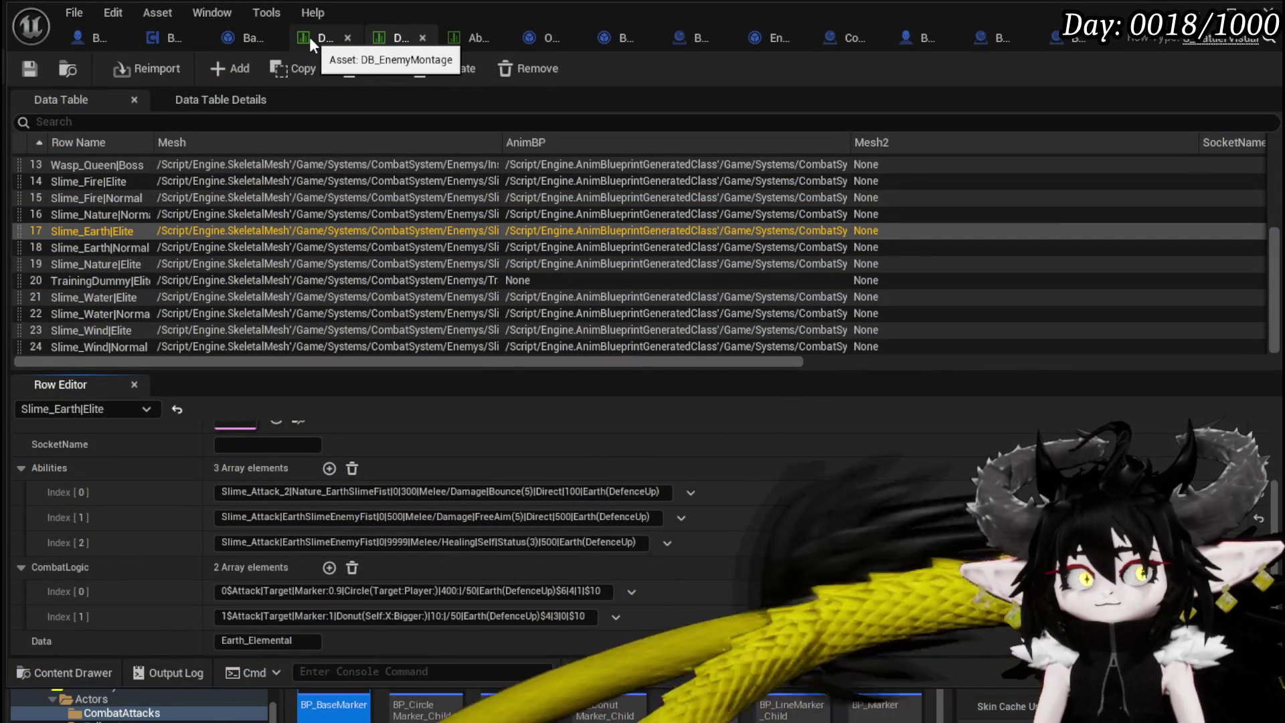
Switch to the BattlerAI_Object blueprint's ResetCDTick graph and save the blueprint.
left_click(239, 35)
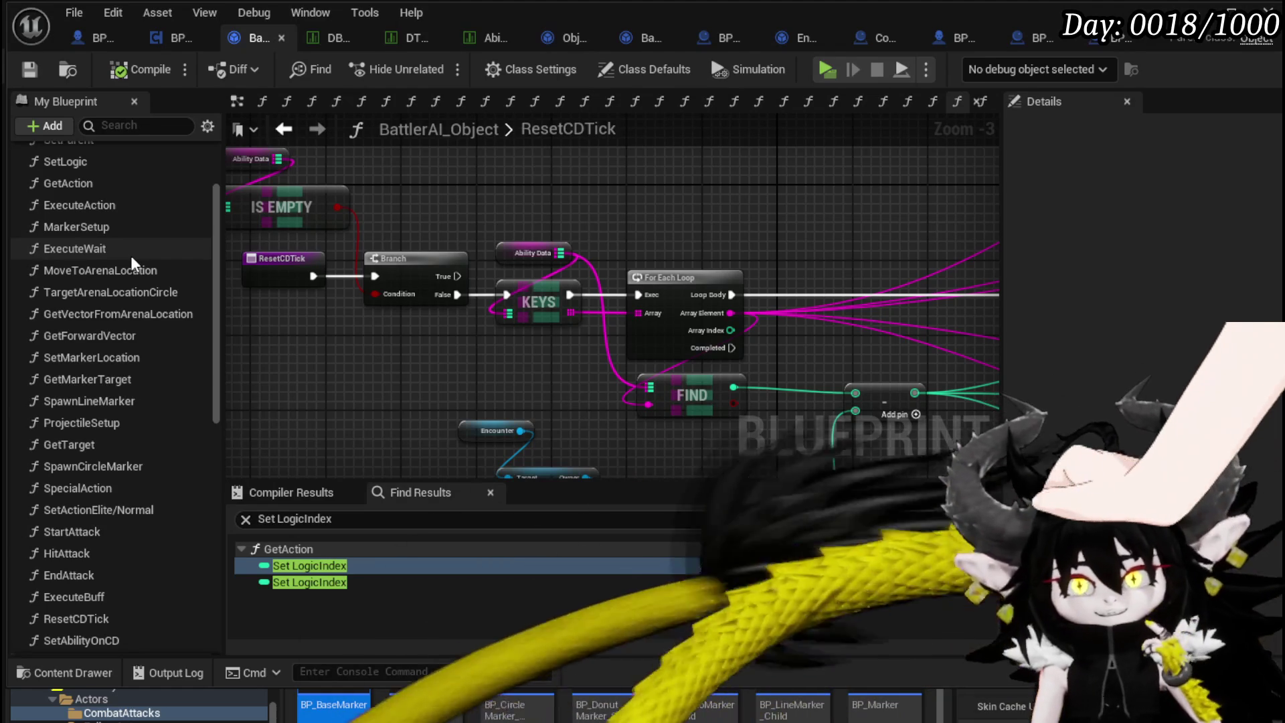
left_click(38, 70)
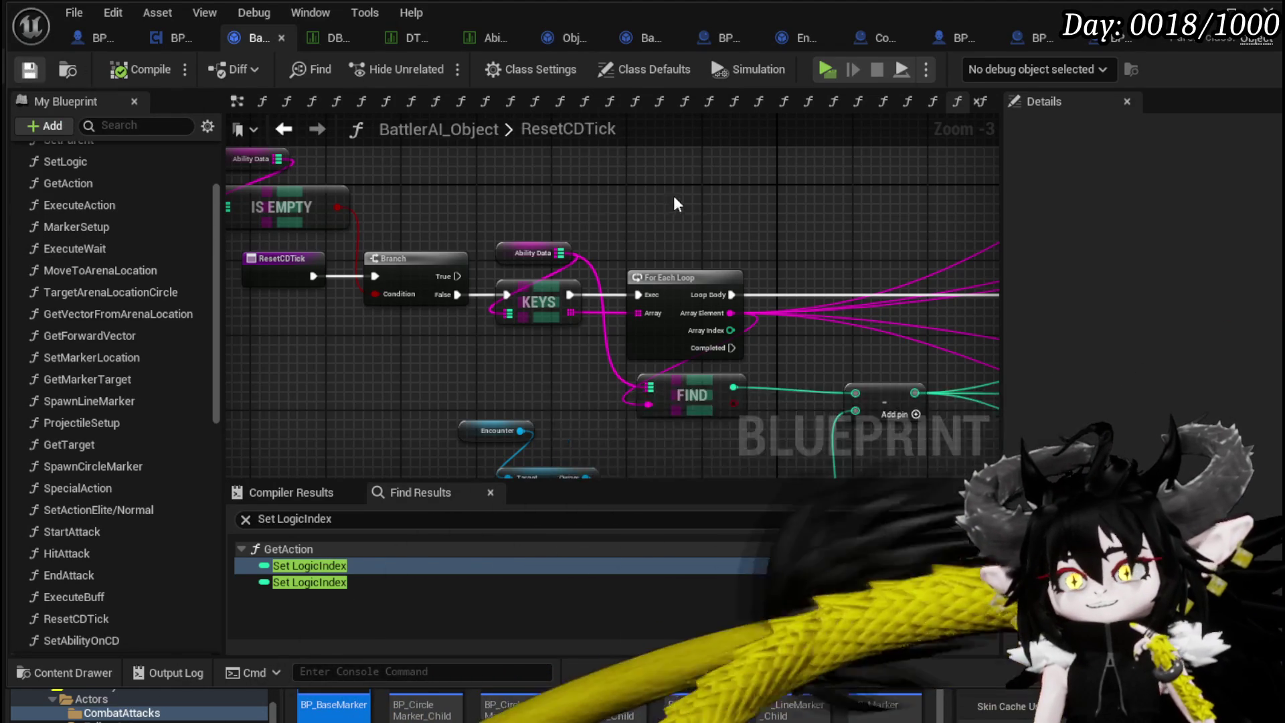
Survey ResetCDTick's KEYS, FIND, For Each Loop, Branch, ADD/REMOVE and Print String nodes, then open SetActionElite/Normal.
scroll(596, 195, "down", 2)
left_click_drag(597, 195, 468, 200)
mouse_move(469, 201)
left_mouse_down()
mouse_move(342, 203)
mouse_move(402, 188)
left_mouse_up()
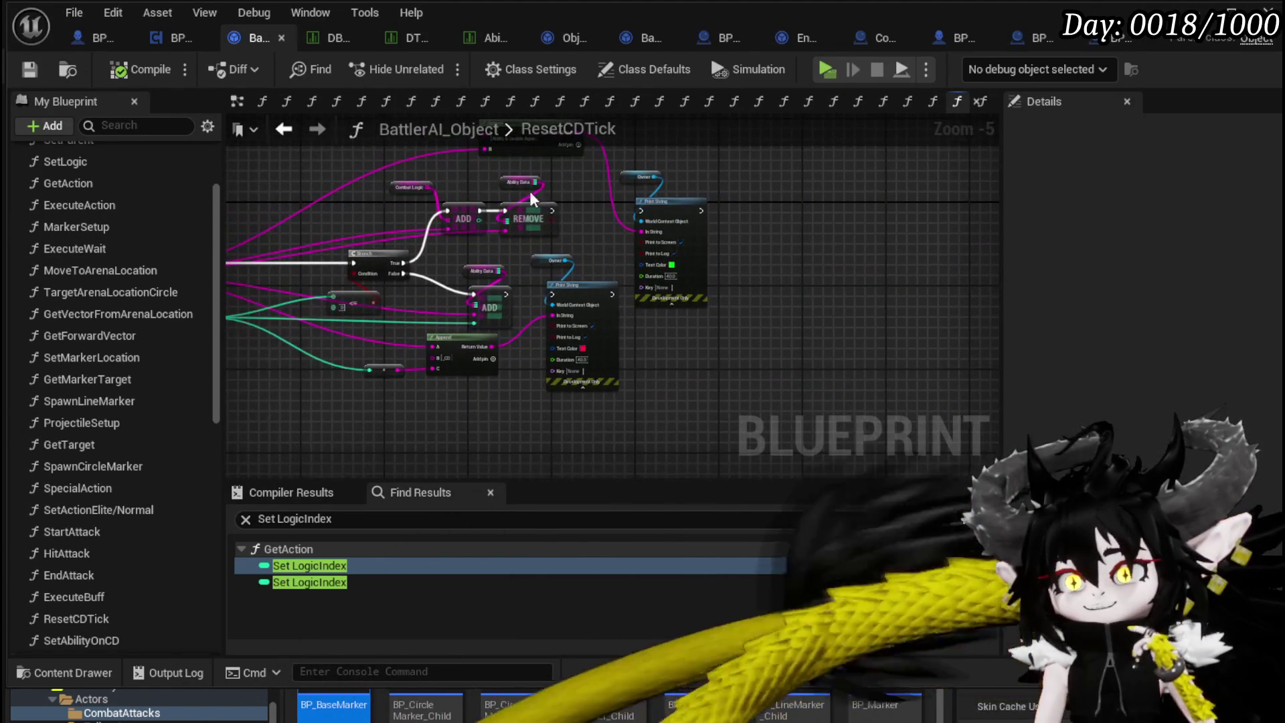
mouse_move(686, 228)
left_mouse_down()
mouse_move(695, 288)
mouse_move(668, 224)
mouse_move(583, 372)
mouse_move(531, 342)
left_mouse_up()
scroll(531, 342, "up", 3)
mouse_move(198, 373)
left_mouse_down()
mouse_move(399, 402)
mouse_move(553, 331)
mouse_move(519, 350)
mouse_move(637, 339)
mouse_move(401, 335)
left_mouse_up()
mouse_move(663, 254)
left_mouse_down()
mouse_move(541, 296)
mouse_move(460, 252)
mouse_move(710, 255)
left_mouse_up()
left_click_drag(415, 201, 663, 301)
left_click_drag(469, 201, 656, 243)
scroll(657, 243, "down", 3)
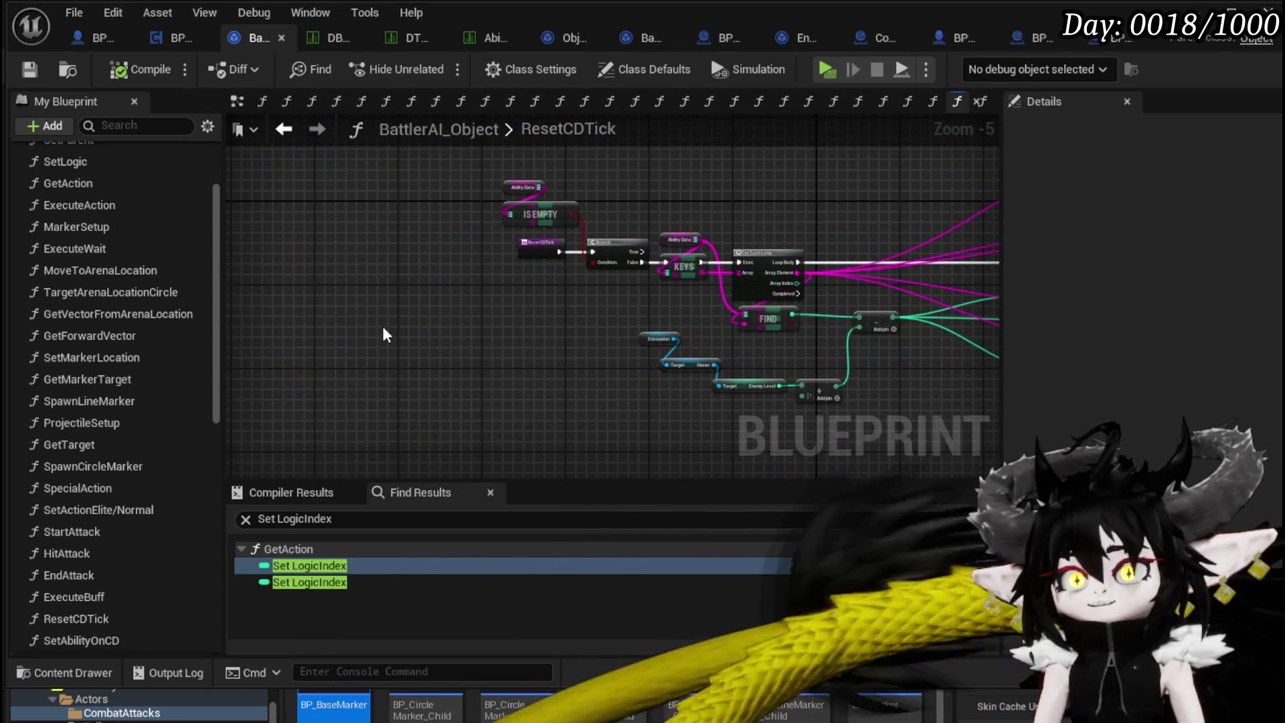
scroll(203, 468, "down", 3)
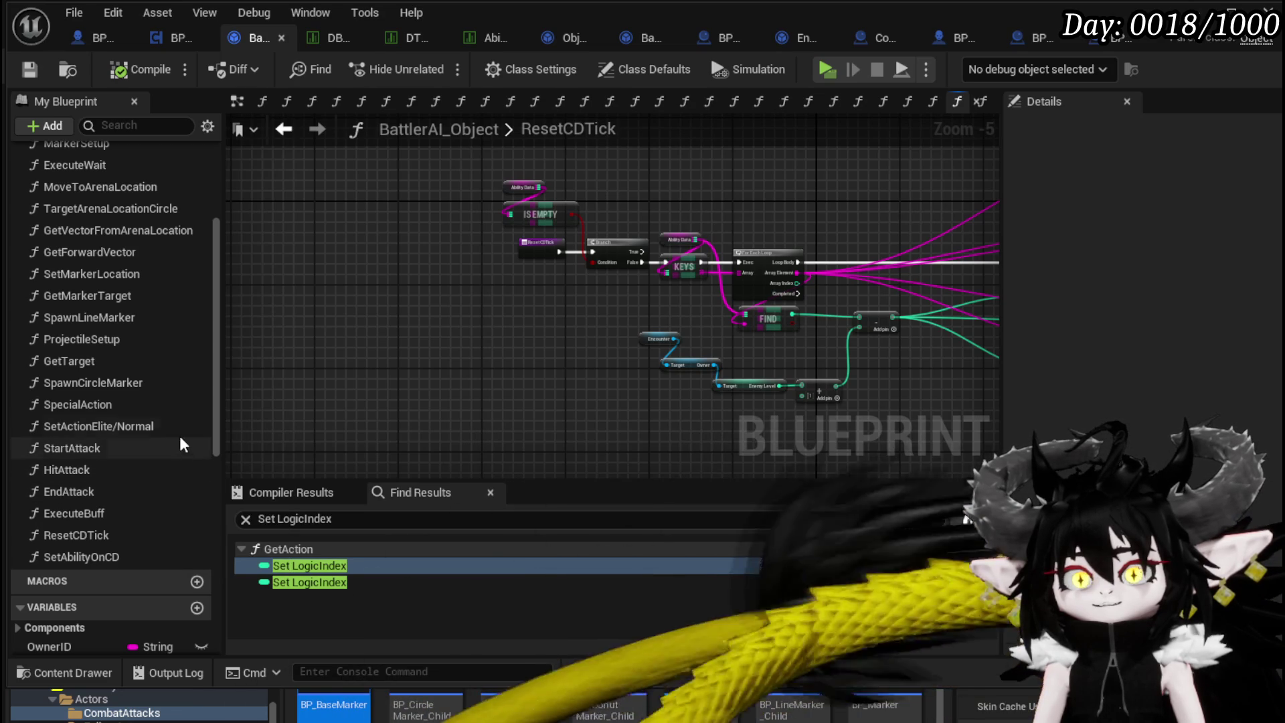
double_click(103, 429)
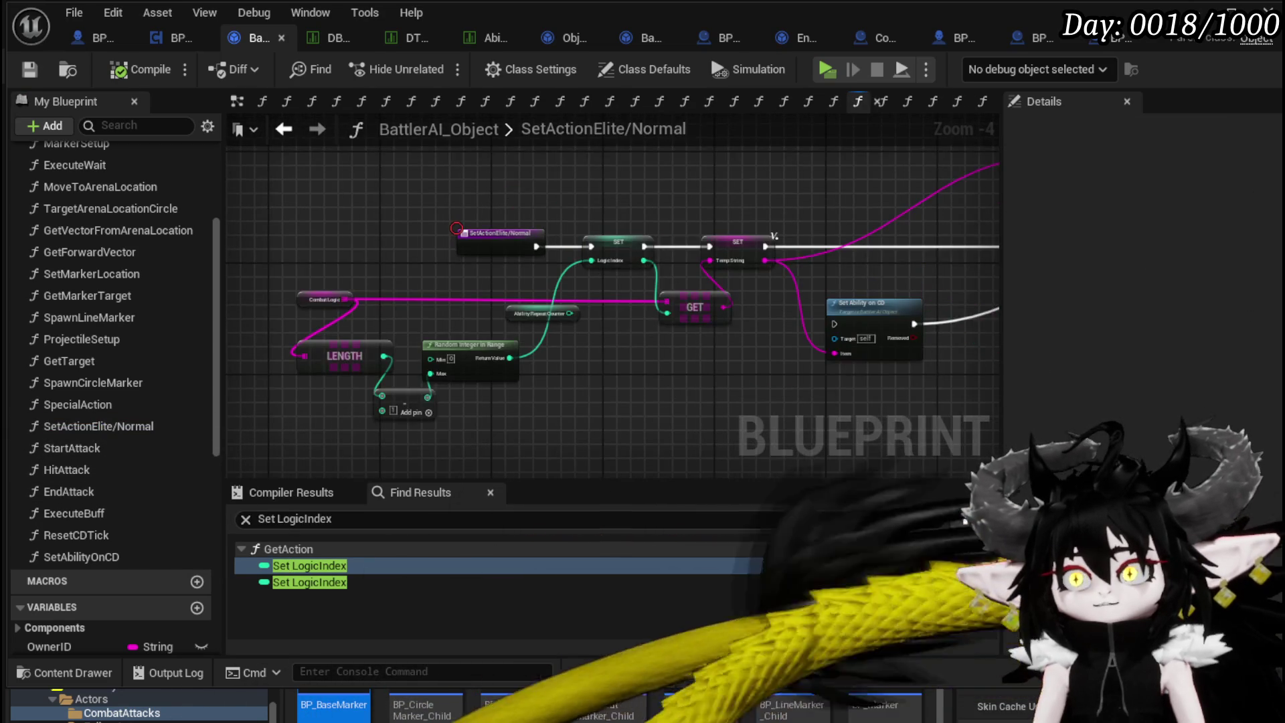
Inspect SetActionElite/Normal's Branch, ForEachLoop, Contains, LENGTH and SET nodes around its entry.
left_click_drag(684, 391, 267, 381)
left_click_drag(743, 361, 468, 335)
mouse_move(830, 342)
left_mouse_down()
mouse_move(676, 333)
mouse_move(307, 367)
mouse_move(450, 376)
left_mouse_up()
scroll(451, 376, "down", 2)
scroll(672, 398, "up", 4)
mouse_move(672, 398)
left_mouse_down()
mouse_move(768, 356)
mouse_move(760, 328)
mouse_move(729, 379)
left_mouse_up()
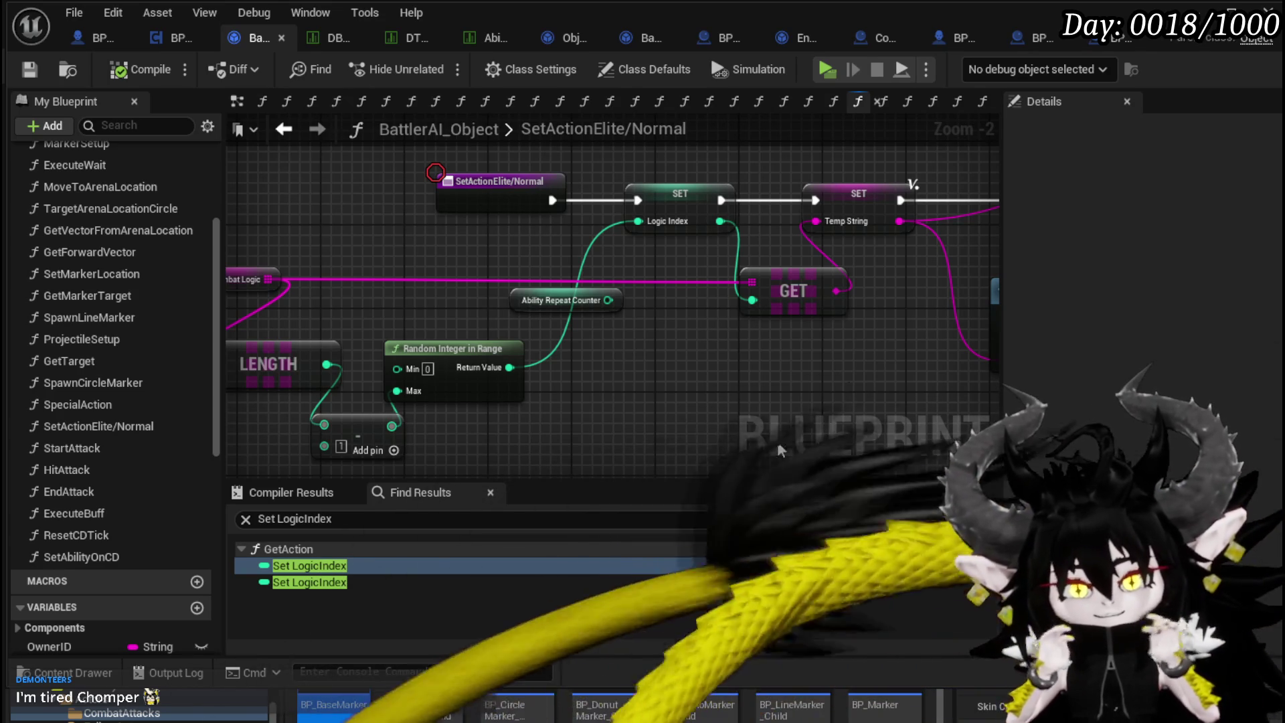
mouse_move(605, 357)
left_mouse_down()
mouse_move(677, 361)
mouse_move(647, 381)
left_mouse_up()
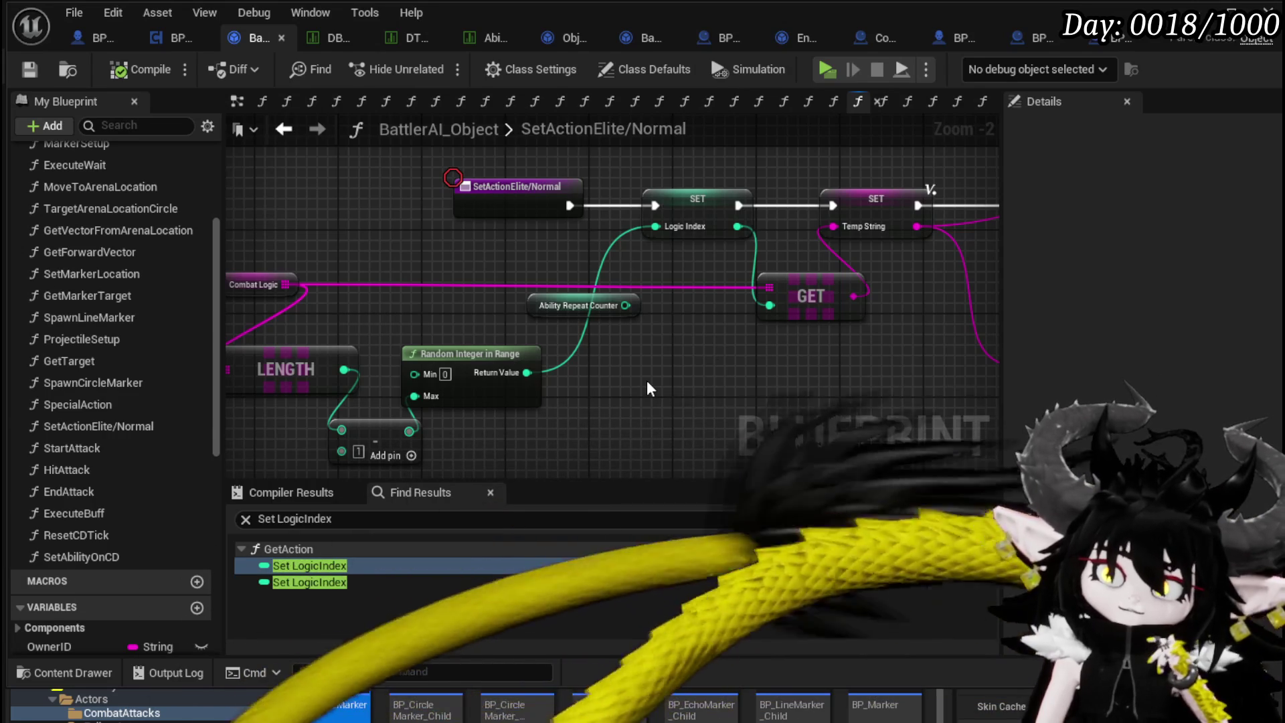
Reopen ResetCDTick and look over the later part of its logic.
double_click(103, 545)
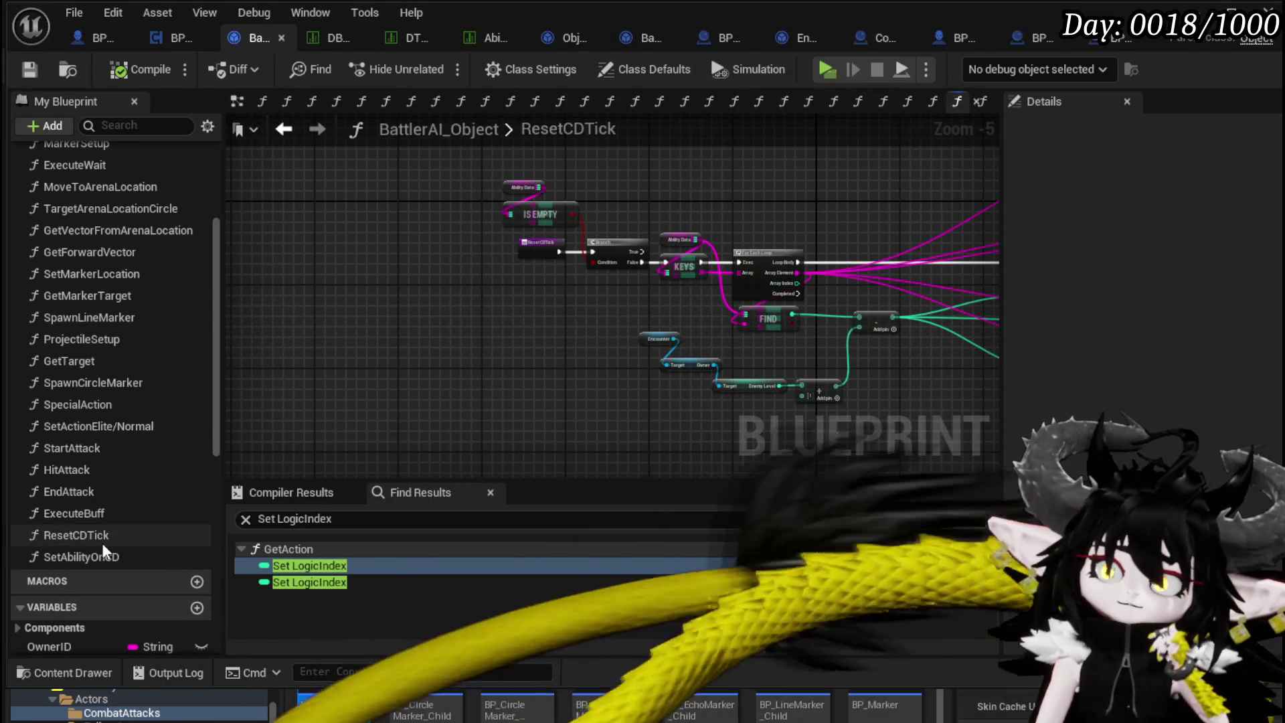
left_click_drag(535, 317, 287, 355)
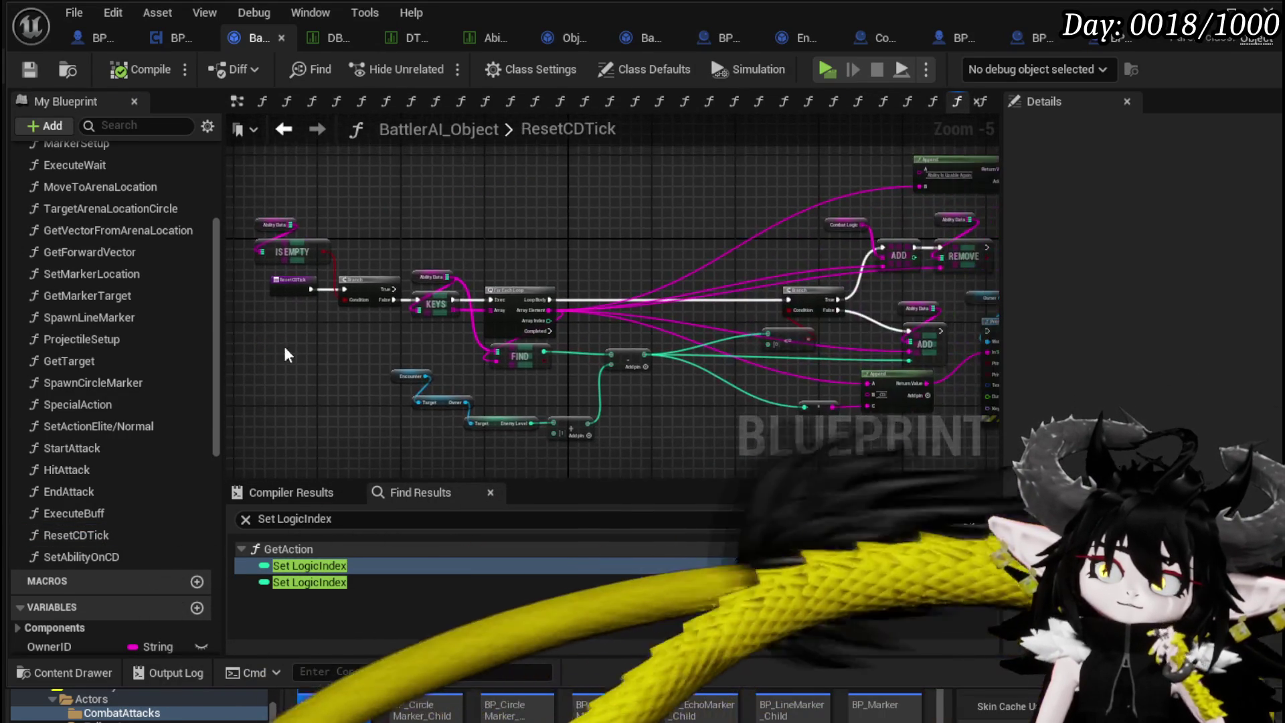
left_click_drag(366, 338, 410, 326)
mouse_move(286, 195)
left_mouse_down()
mouse_move(525, 350)
mouse_move(605, 366)
left_mouse_up()
mouse_move(736, 218)
left_mouse_down()
mouse_move(400, 250)
mouse_move(511, 223)
mouse_move(563, 247)
mouse_move(377, 238)
mouse_move(476, 231)
left_mouse_up()
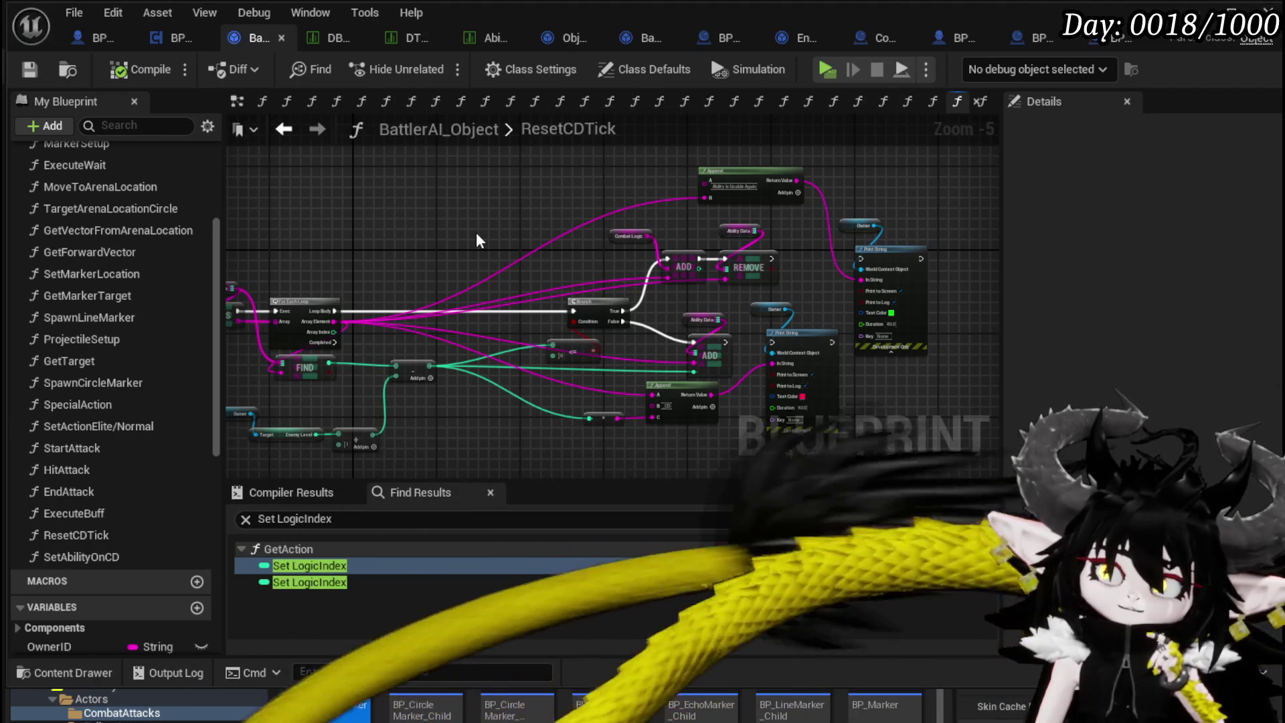
left_click_drag(477, 232, 762, 232)
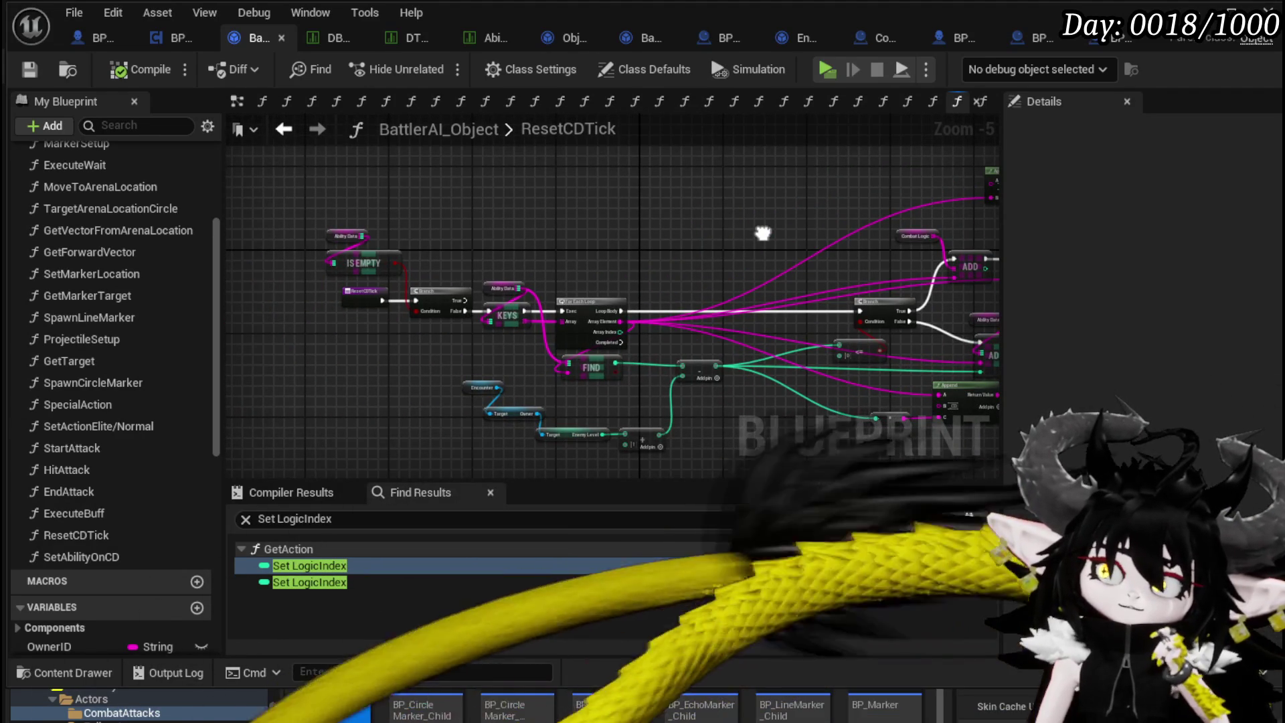
Try a connection from the loop's Completed output, then drop the unfinished wire.
left_click_drag(672, 365, 671, 365)
left_click(624, 340)
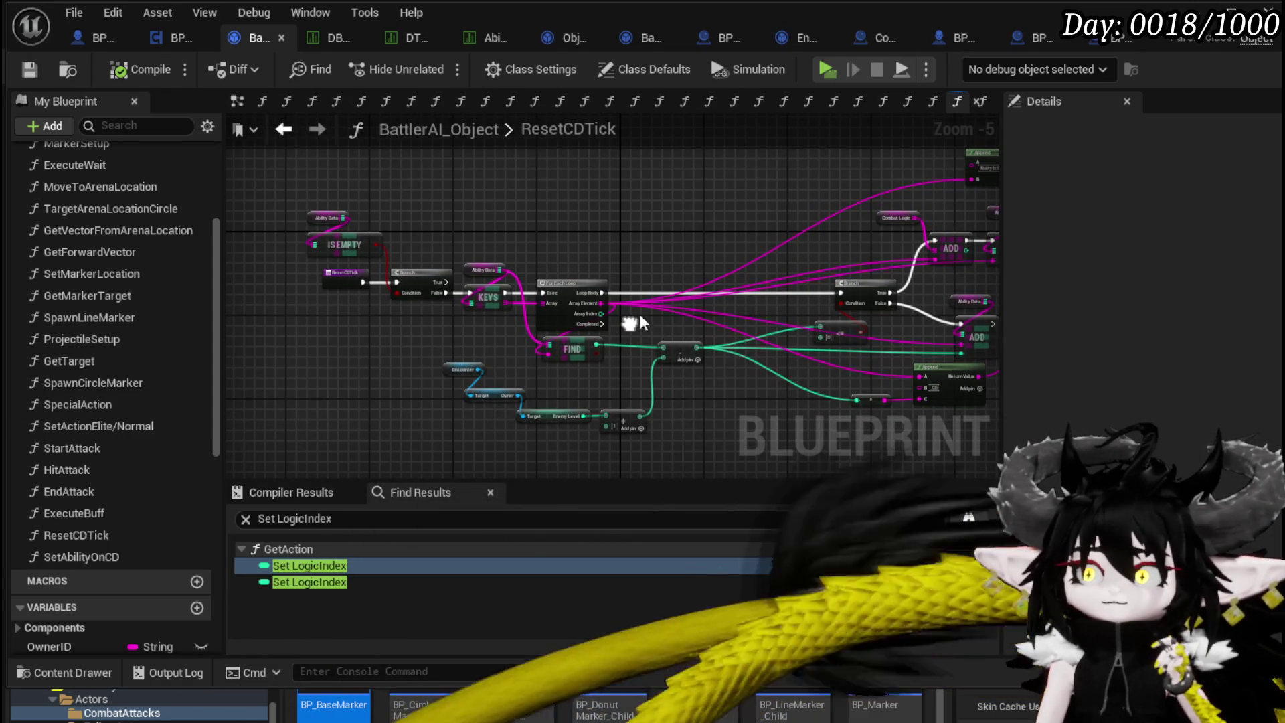
scroll(617, 362, "up", 3)
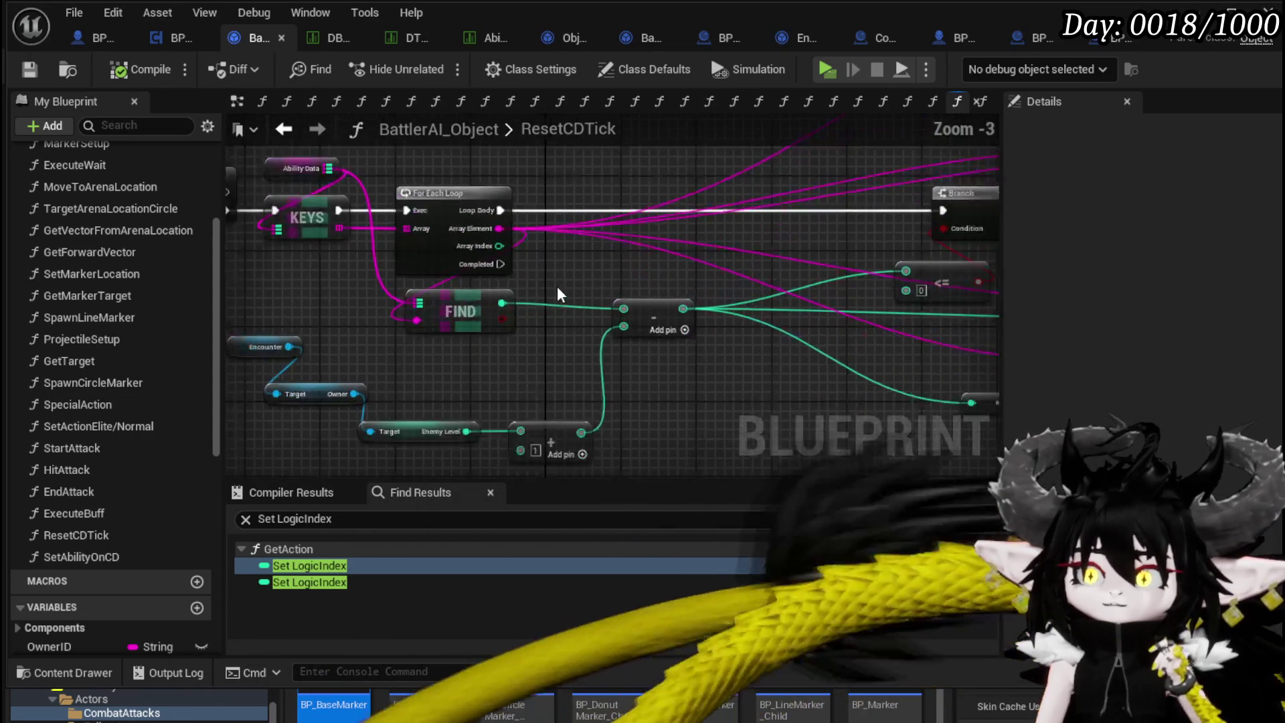
mouse_move(496, 263)
left_mouse_down()
mouse_move(600, 462)
mouse_move(592, 428)
left_mouse_up()
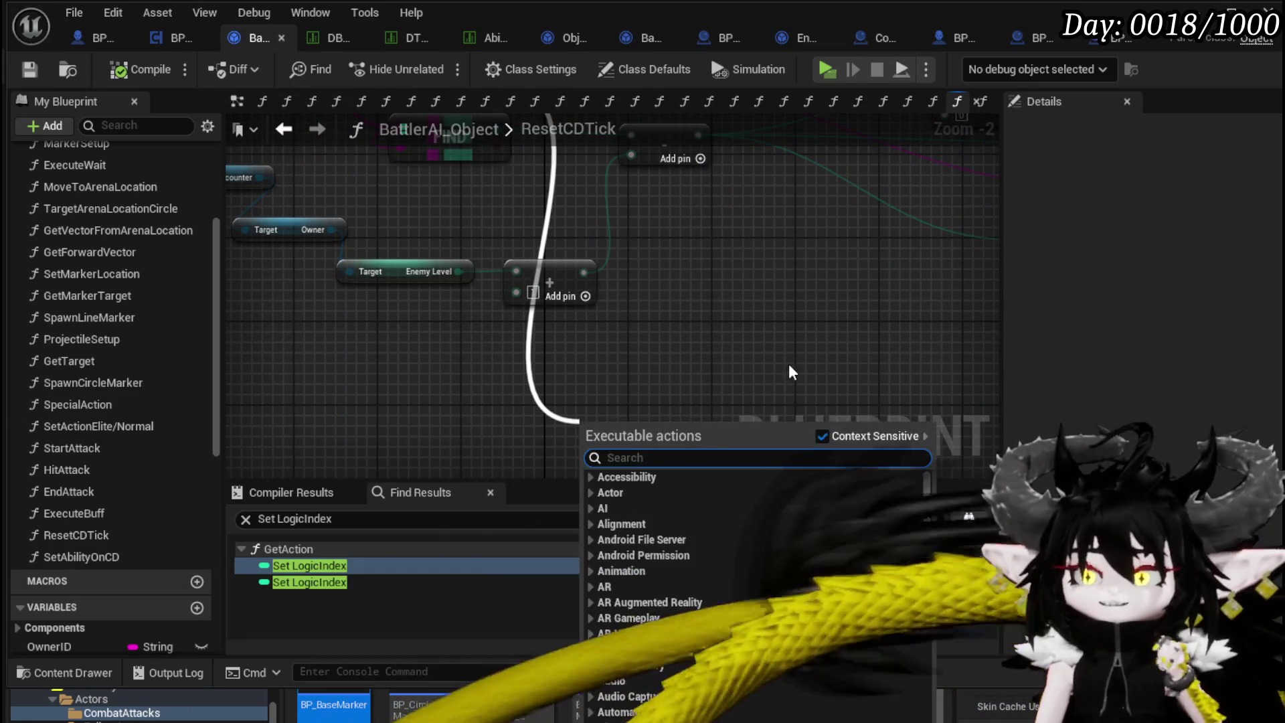
type("get ac")
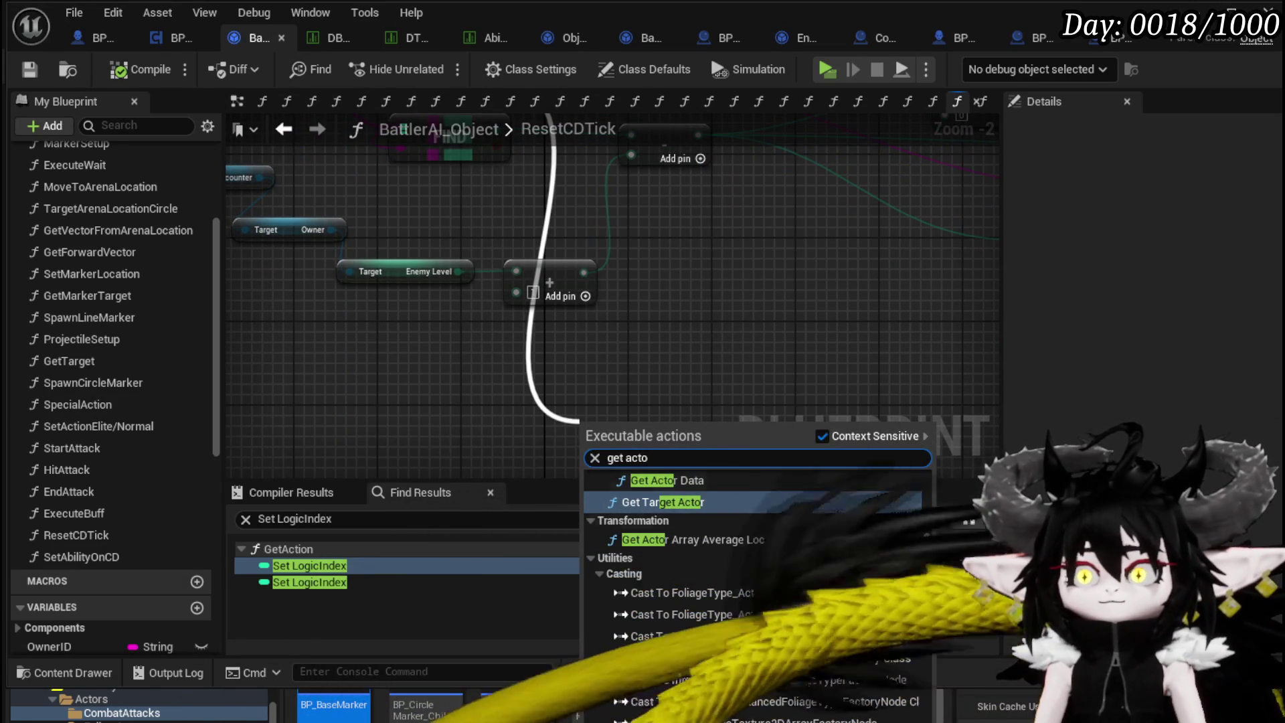
scroll(667, 328, "down", 2)
mouse_move(666, 328)
left_mouse_down()
mouse_move(574, 409)
mouse_move(472, 402)
left_mouse_up()
left_click_drag(544, 456, 525, 449)
Move the Combat Logic getter below the enemy level nodes near the ADD node.
left_click_drag(289, 253, 372, 384)
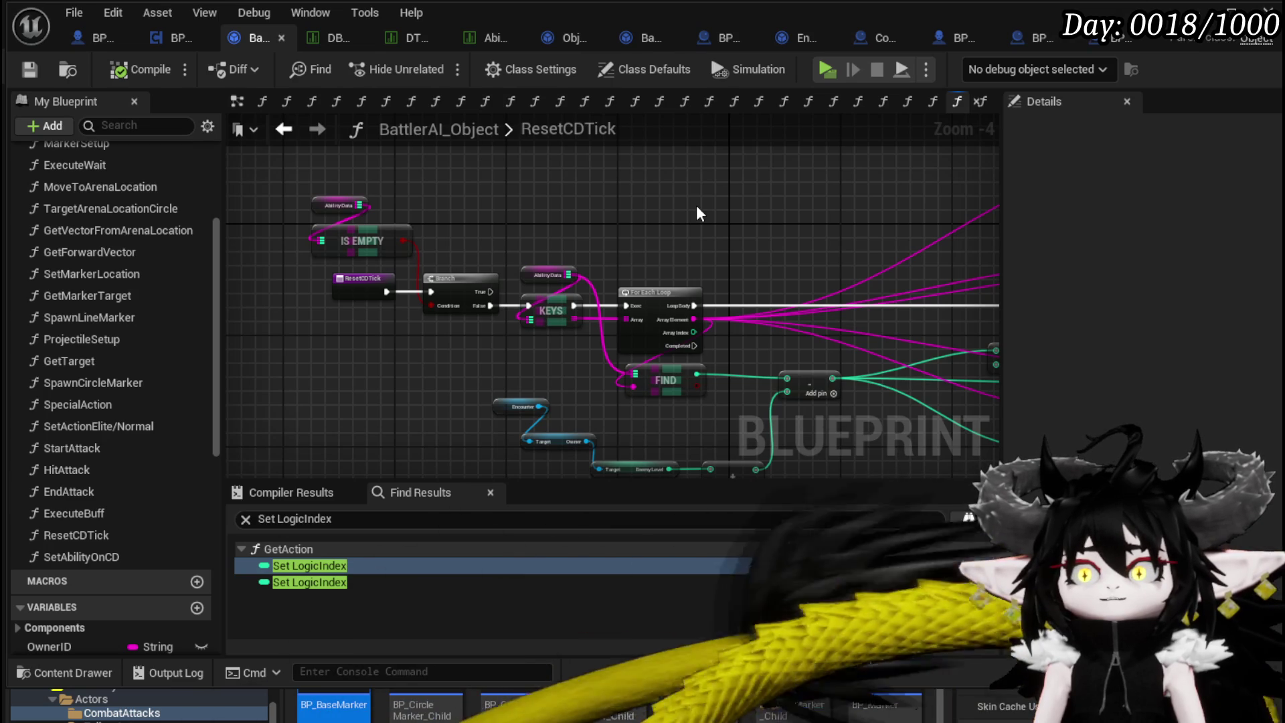
left_click_drag(635, 219, 384, 202)
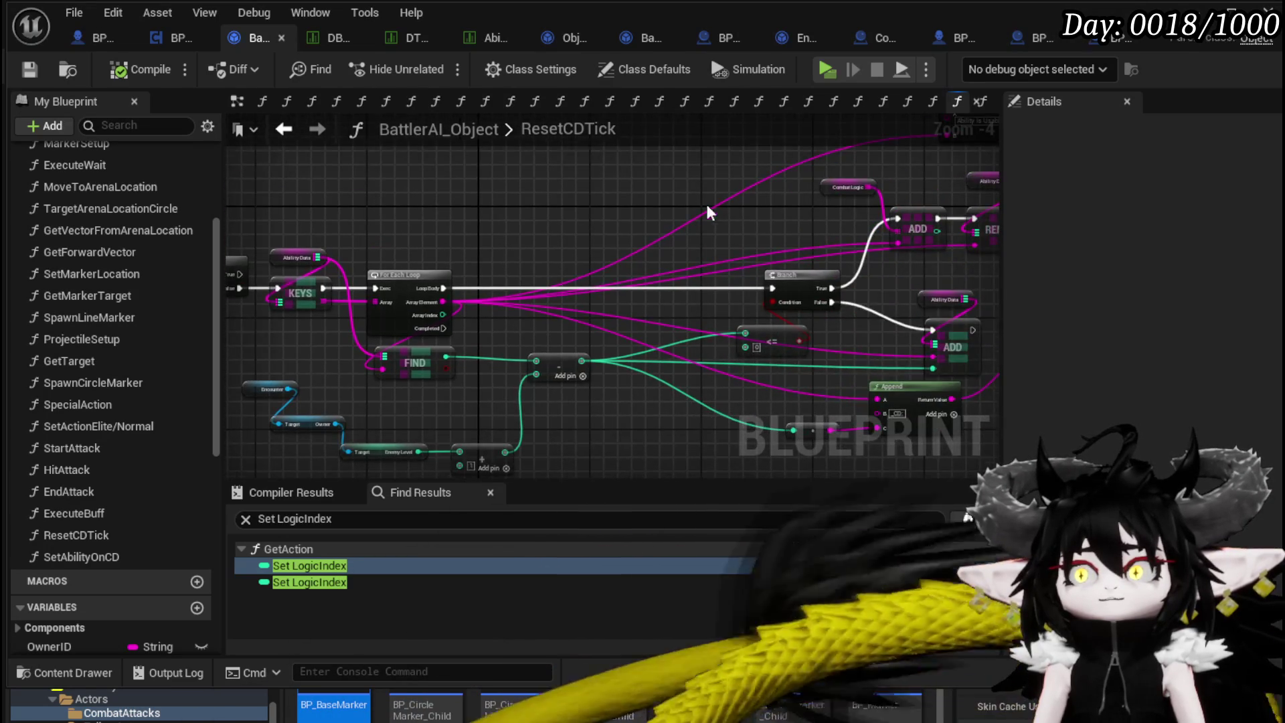
left_click_drag(726, 206, 522, 249)
mouse_move(640, 234)
left_mouse_down()
mouse_move(539, 207)
mouse_move(339, 373)
left_mouse_up()
left_click(512, 378)
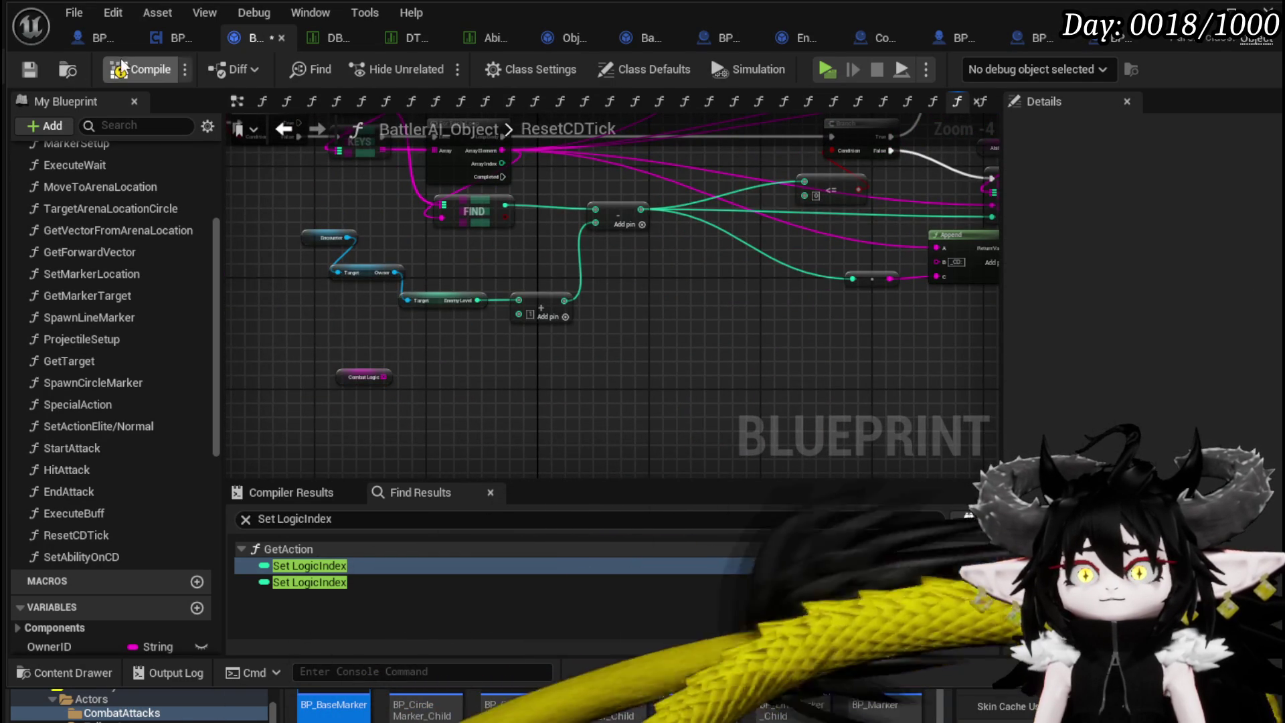
Save, then attach an Is Not Empty check to Combat Logic, replacing a mistaken Is Empty.
left_click(29, 71)
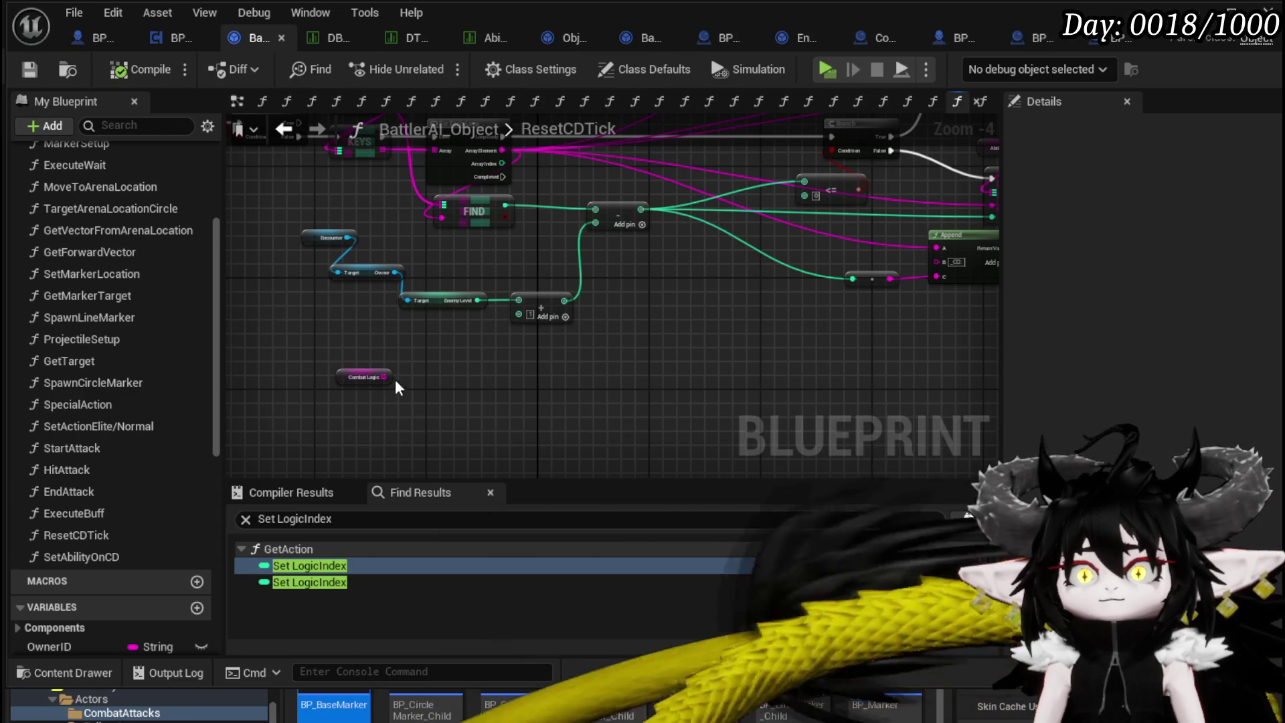
left_click_drag(431, 384, 447, 385)
type("i")
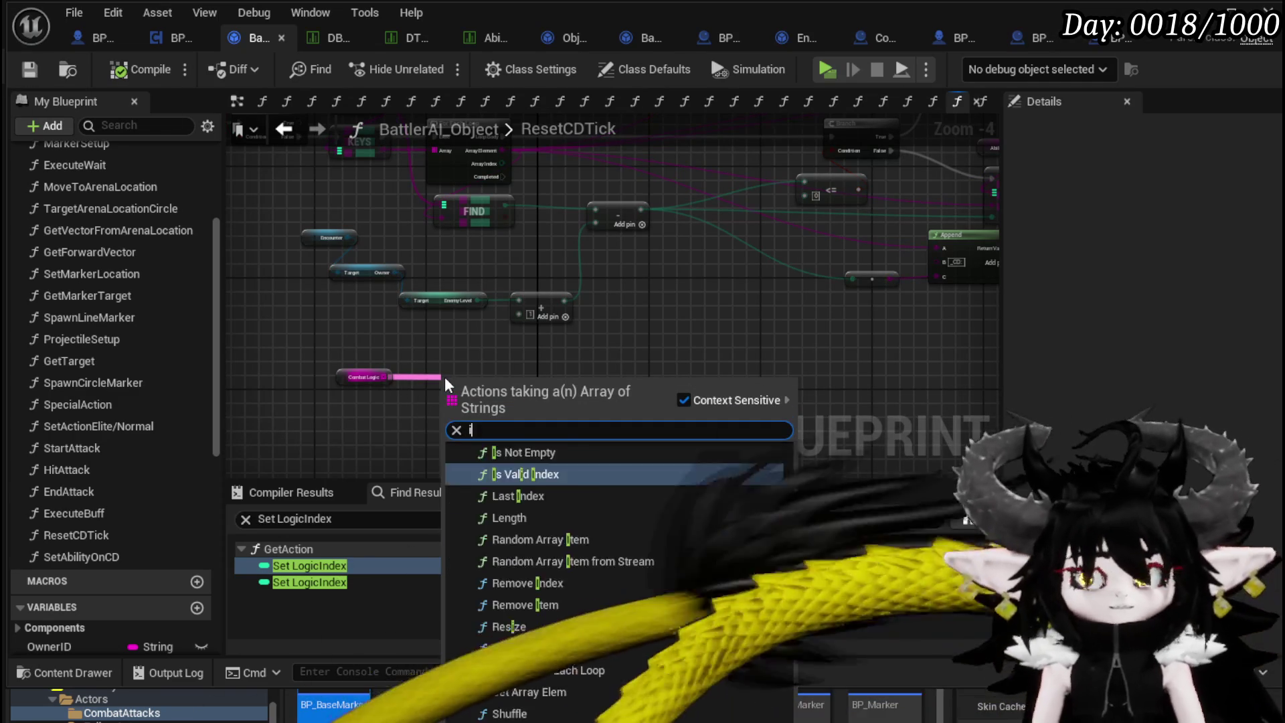
type("s empt")
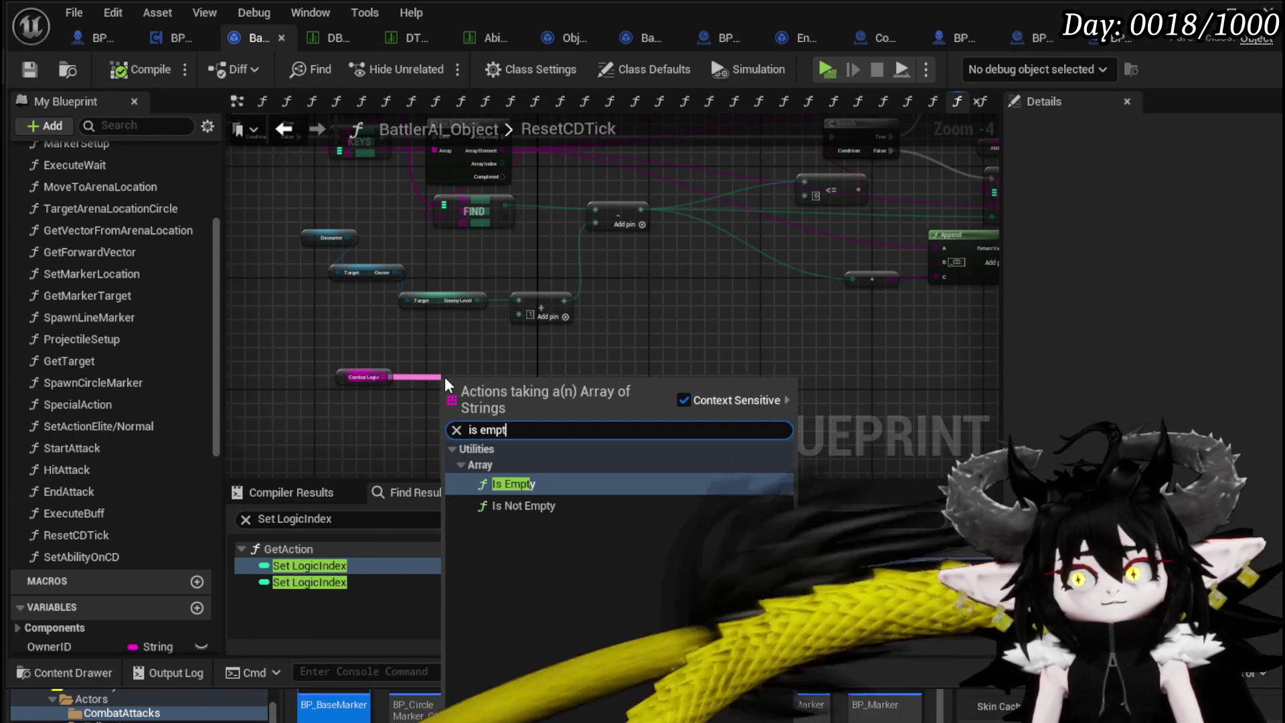
left_click(500, 483)
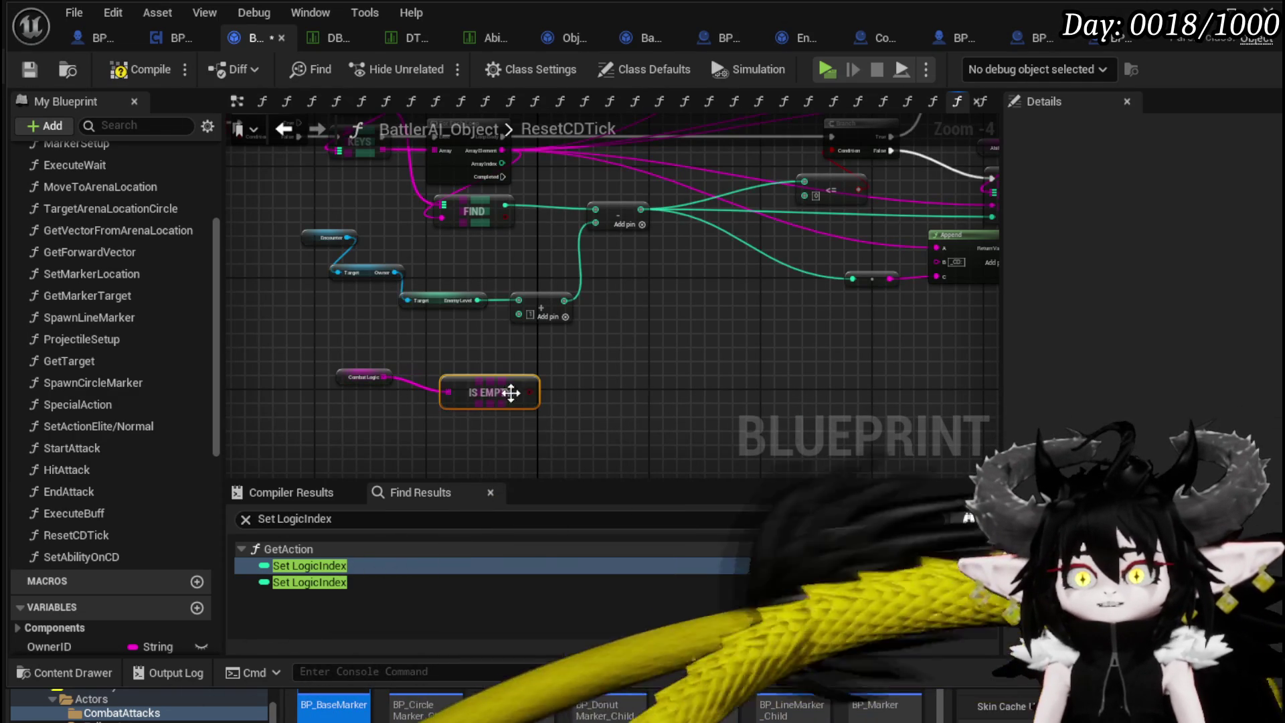
key("Delete")
mouse_move(381, 376)
left_mouse_down()
mouse_move(451, 382)
mouse_move(439, 389)
left_mouse_up()
type("is not e")
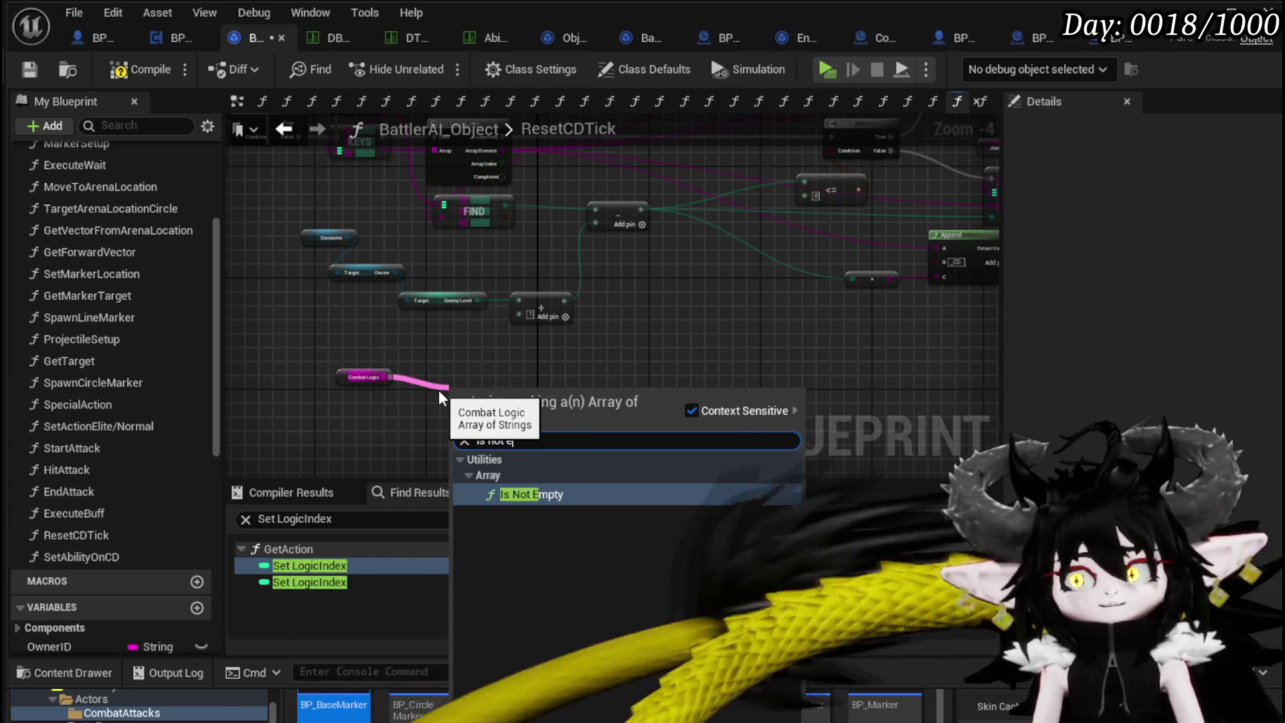
key("Return")
Feed the check into a Branch after the loop's Completed and call Get Action when true.
scroll(536, 399, "up", 3)
left_click_drag(474, 353, 545, 345)
scroll(546, 344, "down", 3)
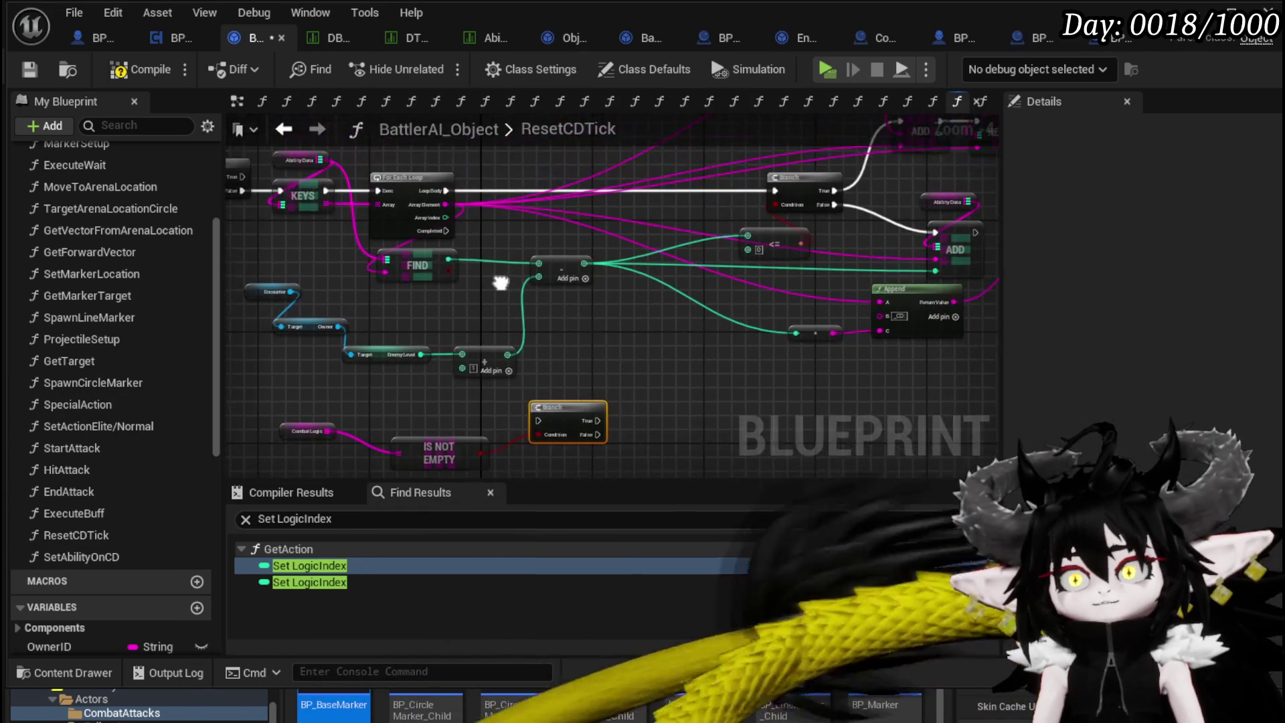
mouse_move(443, 214)
left_mouse_down()
mouse_move(500, 348)
mouse_move(547, 404)
left_mouse_up()
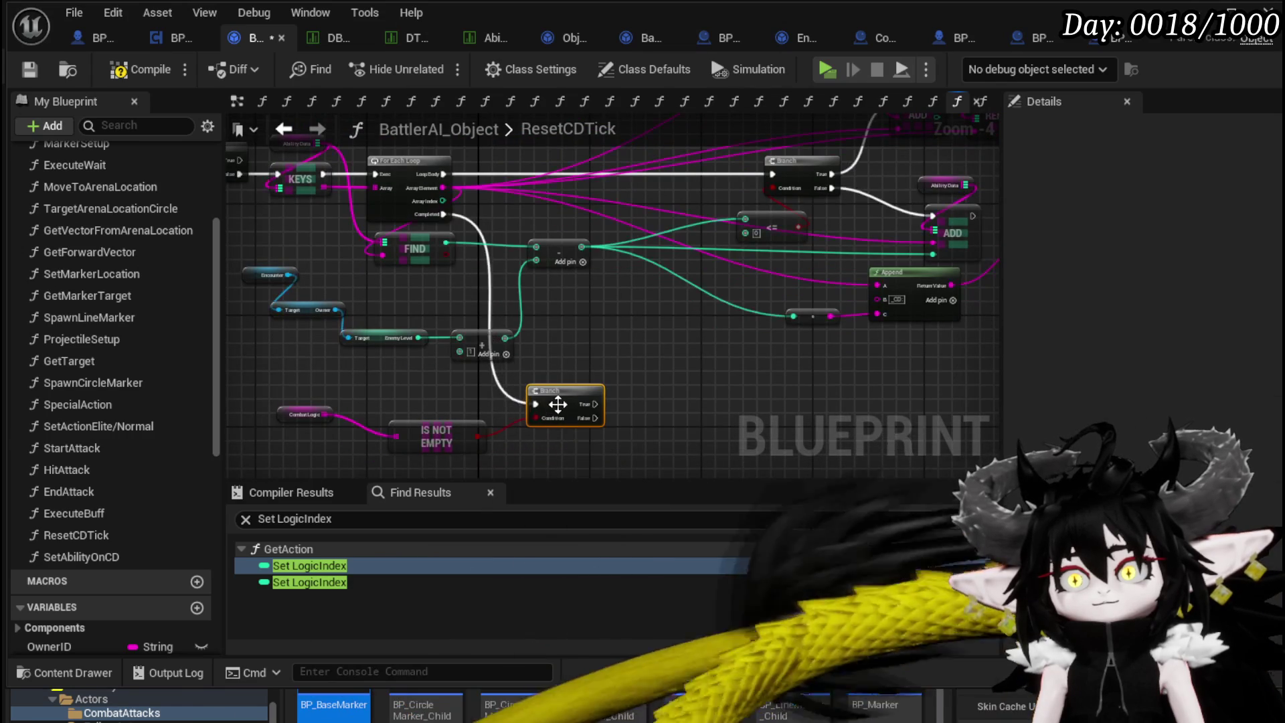
mouse_move(617, 427)
left_mouse_down()
mouse_move(478, 366)
mouse_move(521, 372)
left_mouse_up()
type("get act")
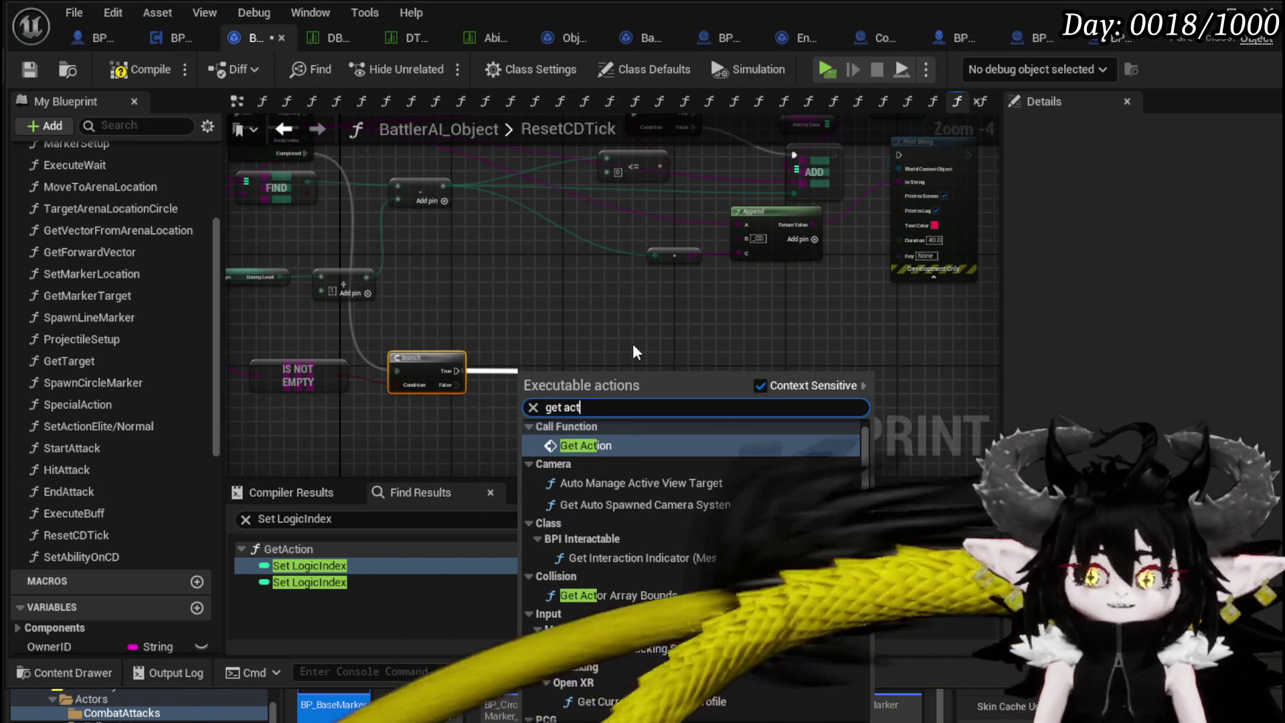
left_click(584, 445)
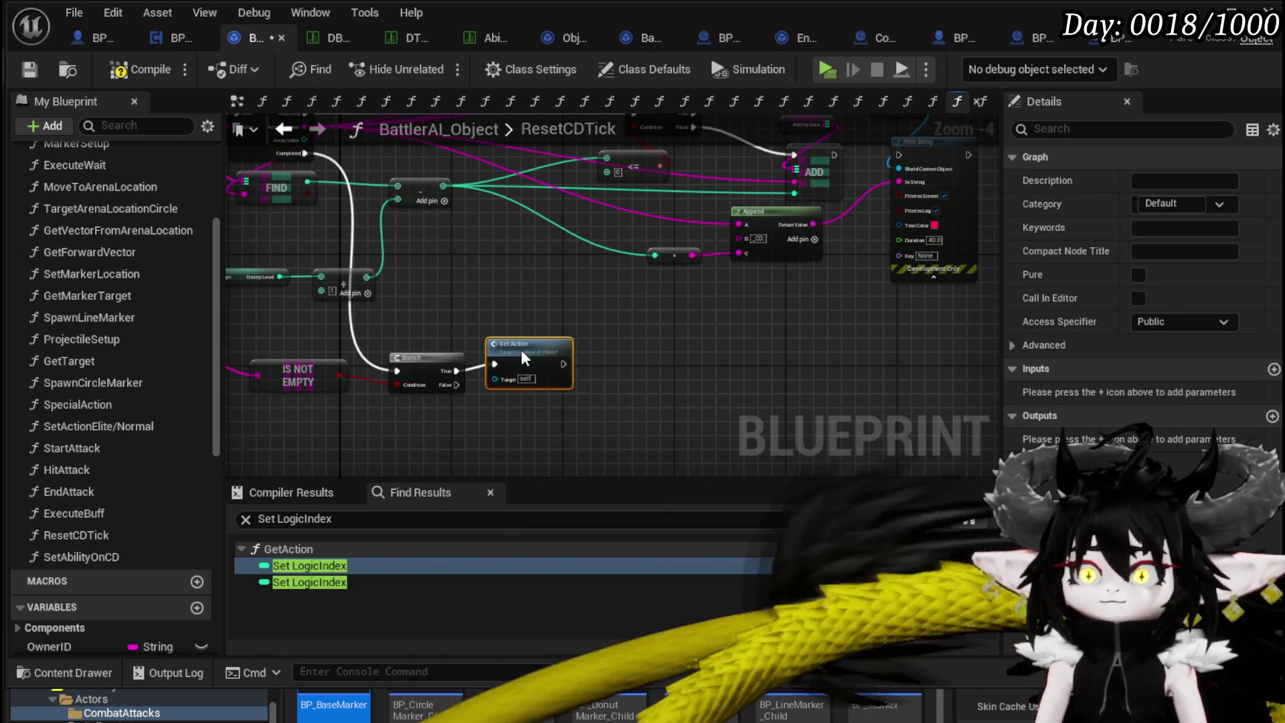
scroll(594, 342, "down", 2)
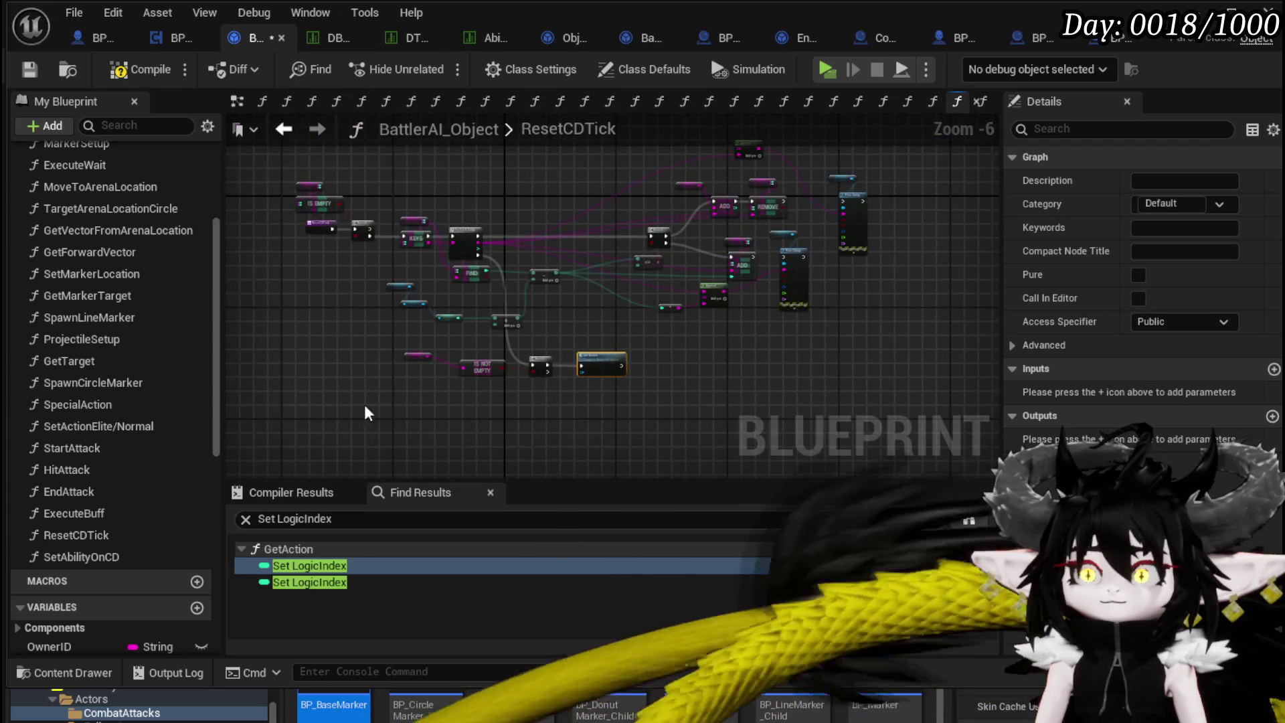
scroll(397, 389, "up", 3)
Delete the trial Is Not Empty, Branch and Get Action nodes, then compile and save.
mouse_move(455, 292)
left_mouse_down()
mouse_move(545, 262)
mouse_move(596, 278)
left_mouse_up()
scroll(352, 344, "down", 3)
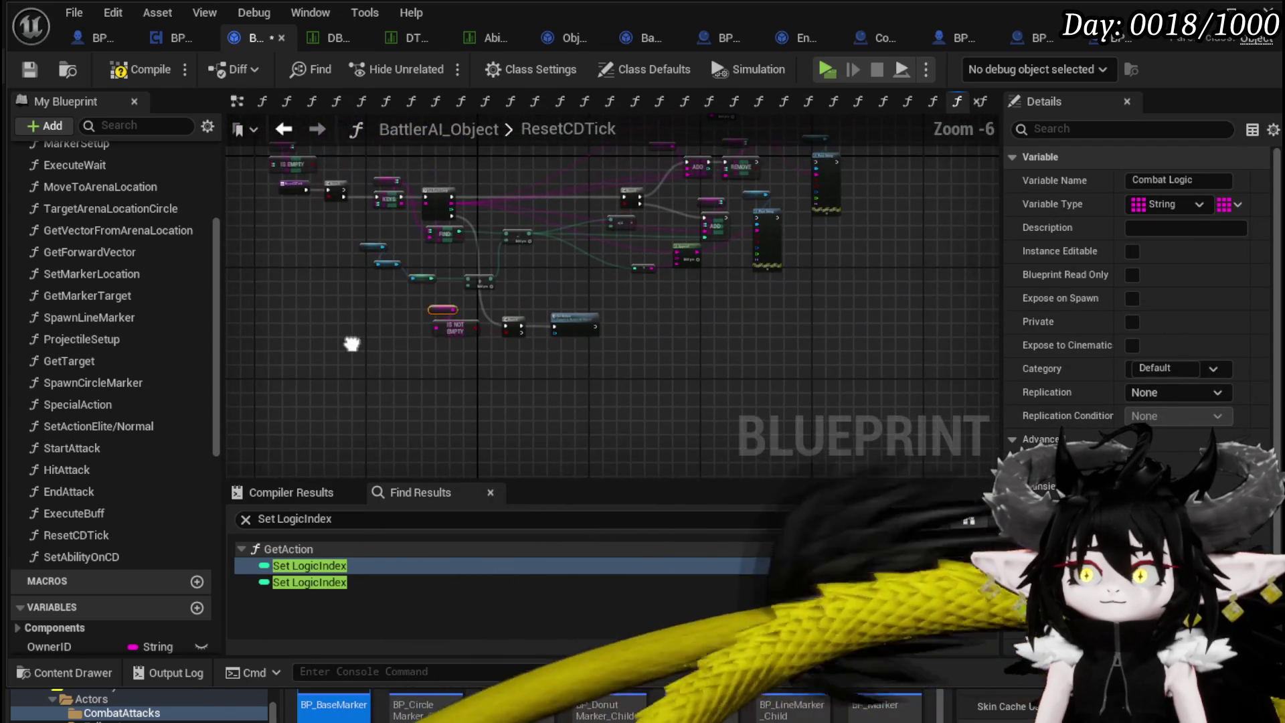
left_click_drag(382, 390, 616, 304)
key("Delete")
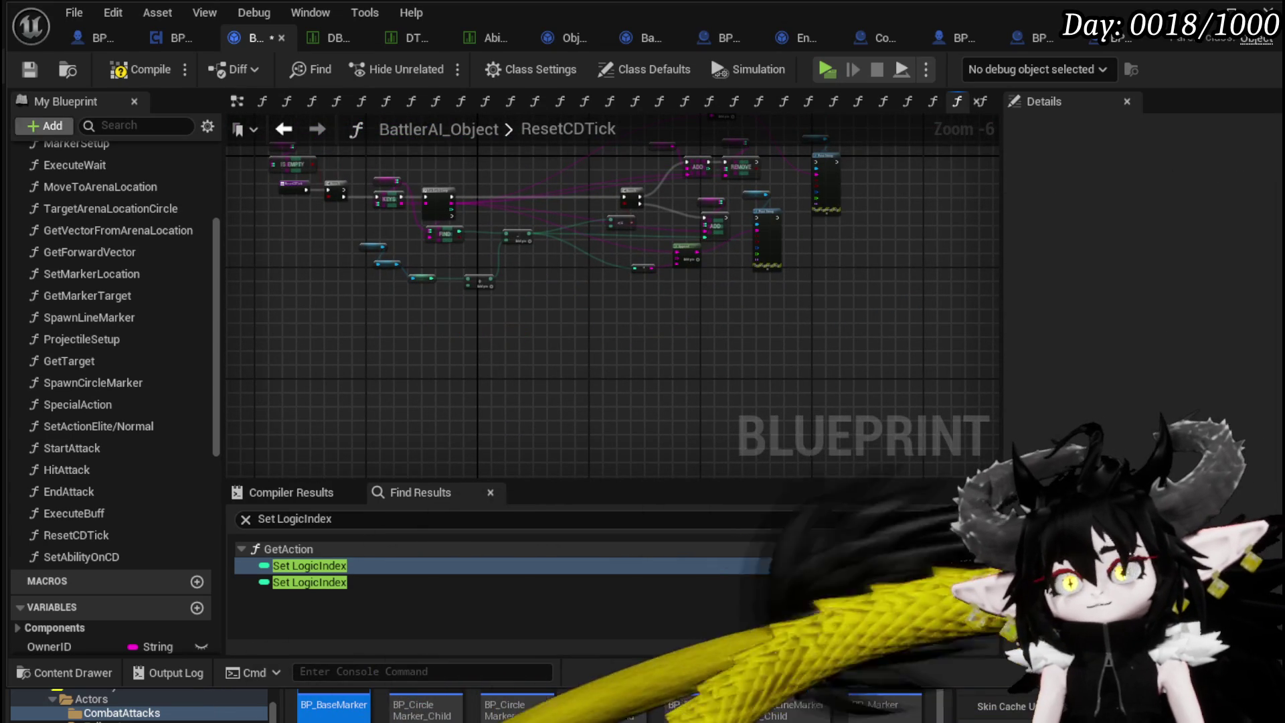
left_click(111, 70)
left_click(29, 69)
mouse_move(416, 395)
left_mouse_down()
mouse_move(421, 427)
mouse_move(424, 410)
left_mouse_up()
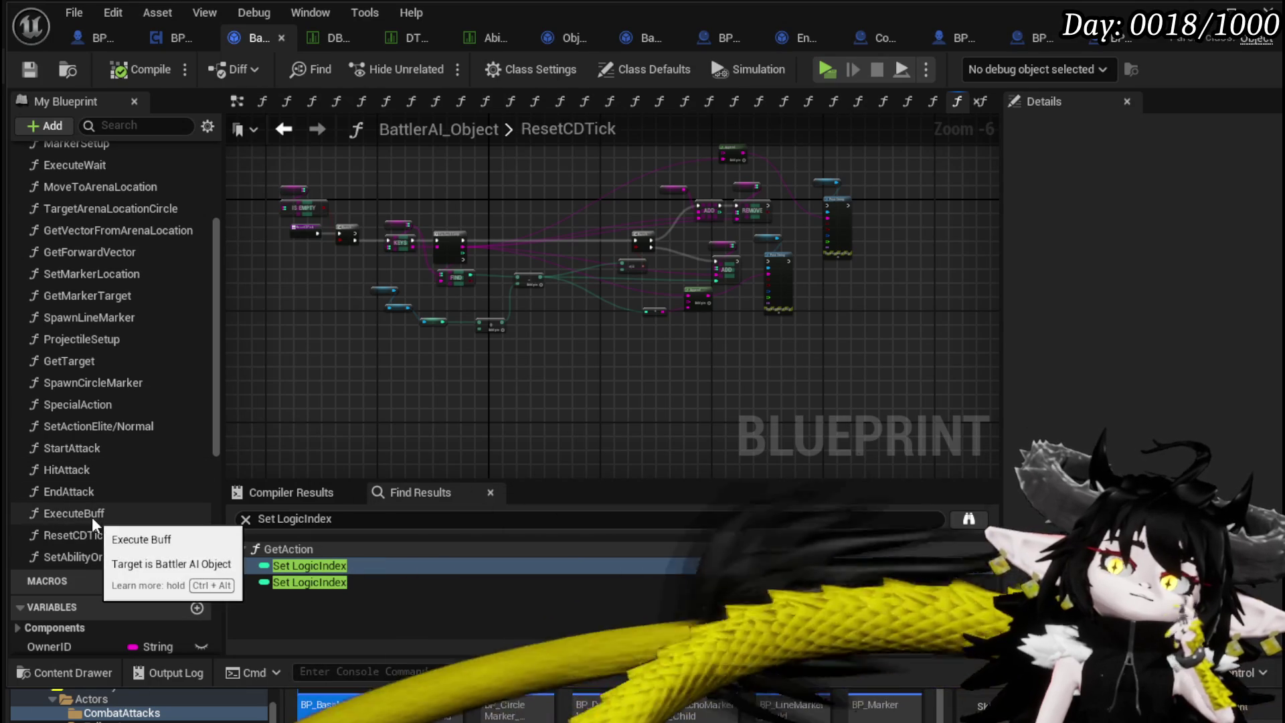
Select ResetCDTick in the Functions list, then scroll up and open GetAction.
left_click(98, 537)
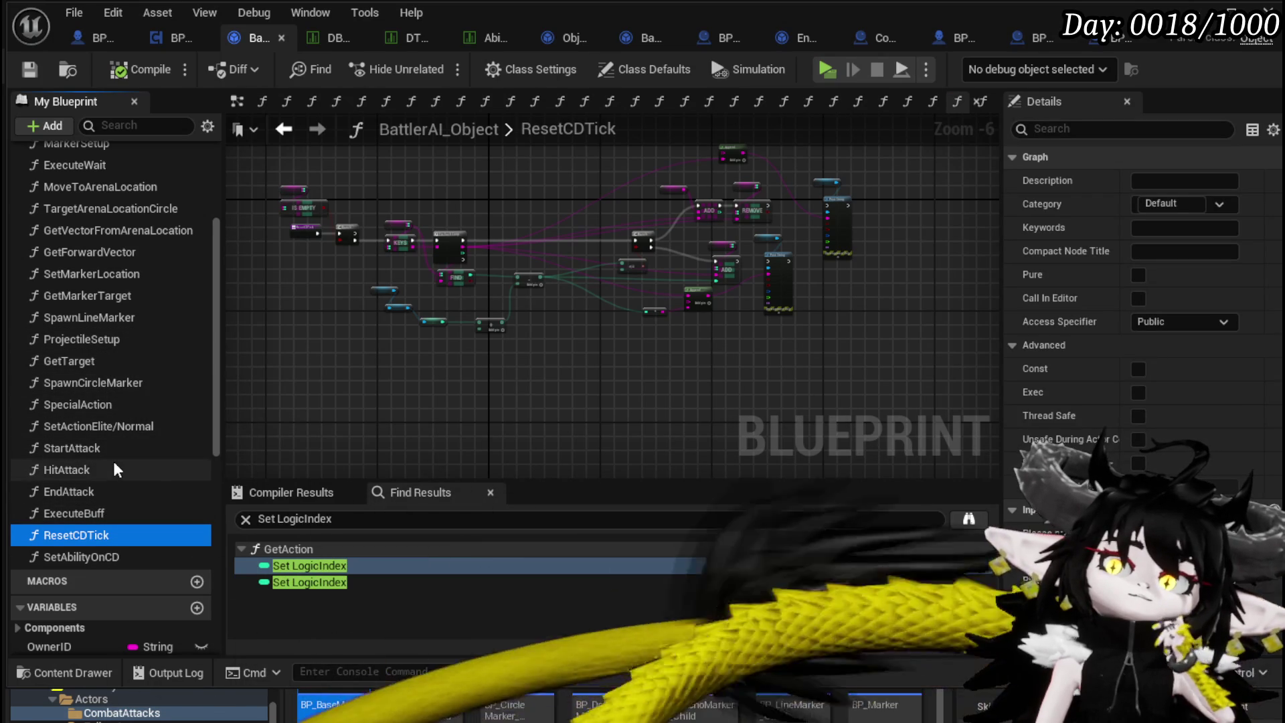
scroll(113, 468, "up", 3)
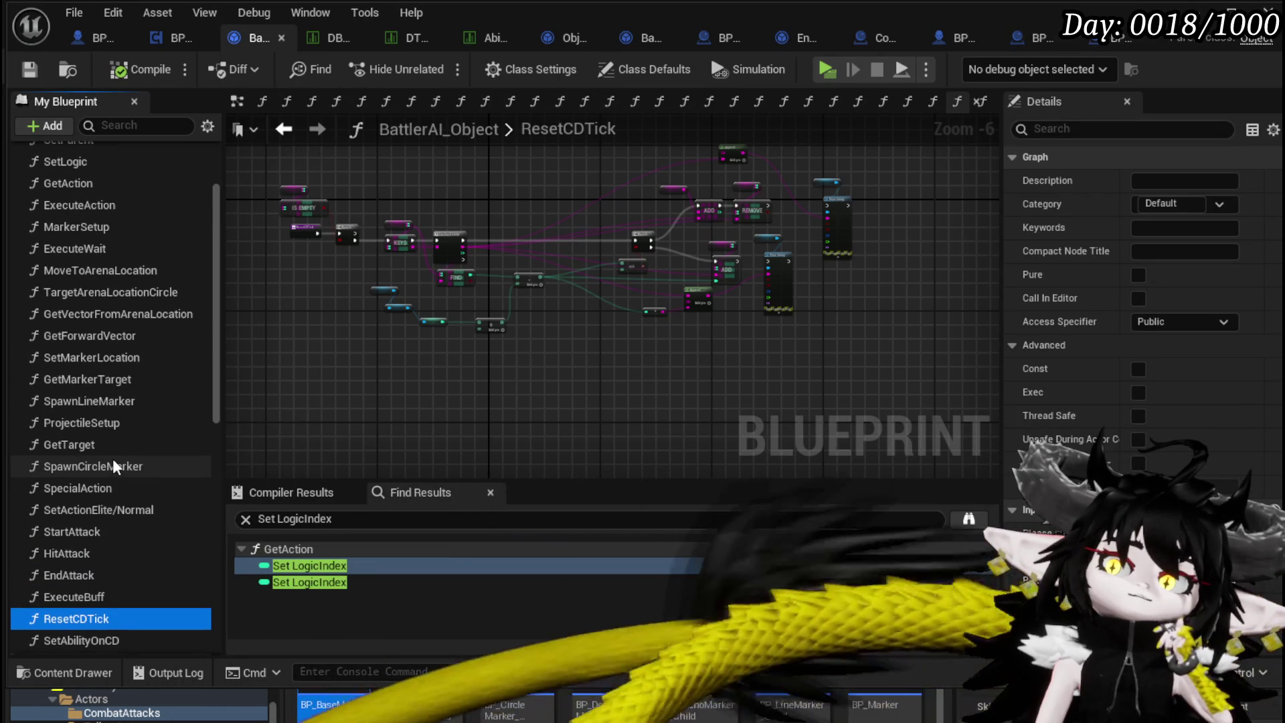
scroll(113, 466, "up", 2)
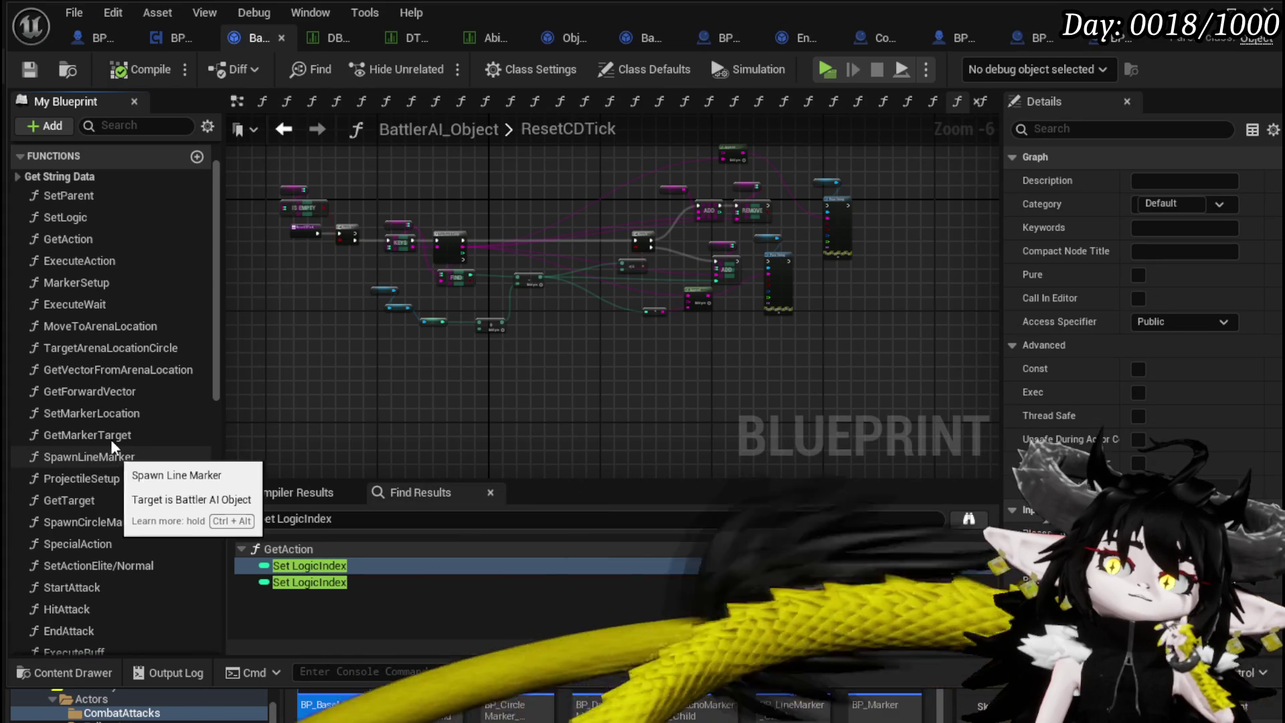
double_click(114, 237)
Shift the Combat Logic, LENGTH and >= nodes right, >= furthest, and save the blueprint.
mouse_move(399, 292)
left_mouse_down()
mouse_move(460, 320)
mouse_move(454, 365)
mouse_move(486, 397)
mouse_move(355, 398)
mouse_move(476, 405)
left_mouse_up()
mouse_move(380, 383)
left_mouse_down()
mouse_move(512, 402)
mouse_move(366, 395)
left_mouse_up()
left_click(381, 356, "ctrl")
left_click(525, 356, "ctrl")
left_click_drag(525, 356, 604, 358)
left_click_drag(792, 384, 578, 382)
scroll(577, 381, "up", 4)
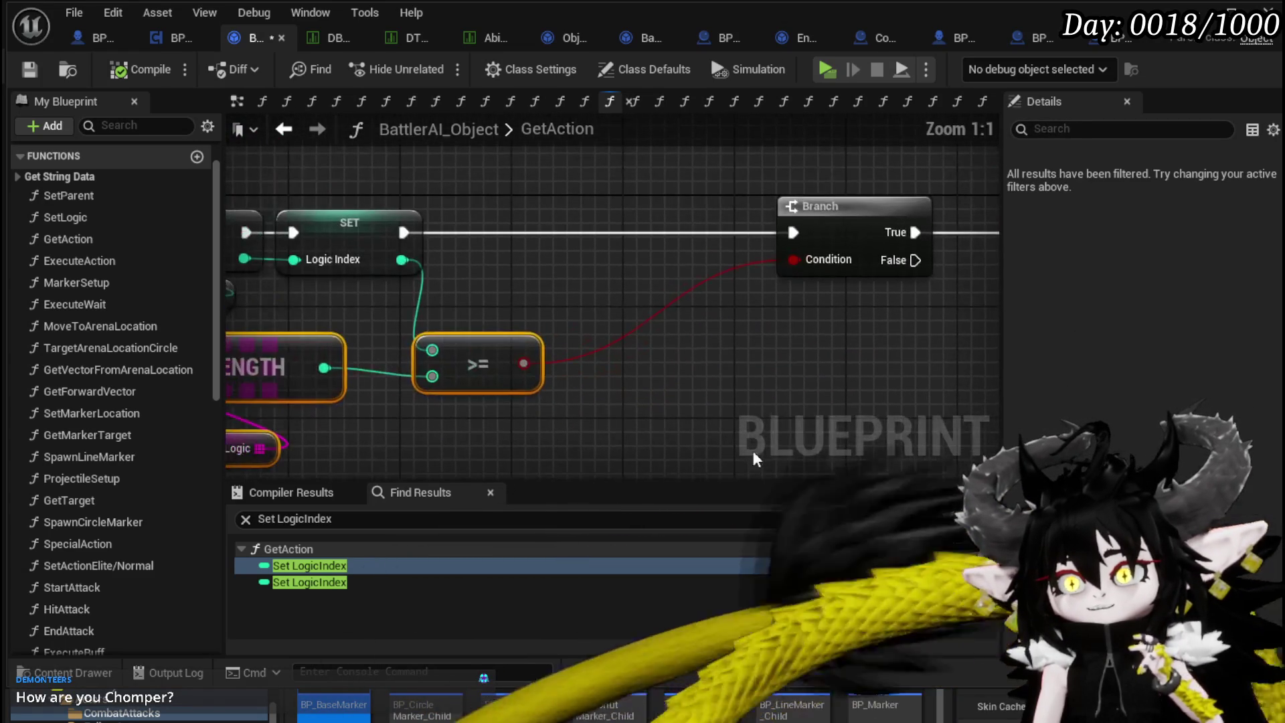
mouse_move(499, 382)
left_mouse_down()
mouse_move(624, 367)
mouse_move(545, 373)
mouse_move(422, 425)
mouse_move(648, 362)
mouse_move(508, 367)
mouse_move(342, 399)
mouse_move(761, 406)
mouse_move(479, 415)
mouse_move(737, 393)
mouse_move(790, 361)
left_mouse_up()
scroll(624, 367, "down", 1)
scroll(541, 392, "down", 3)
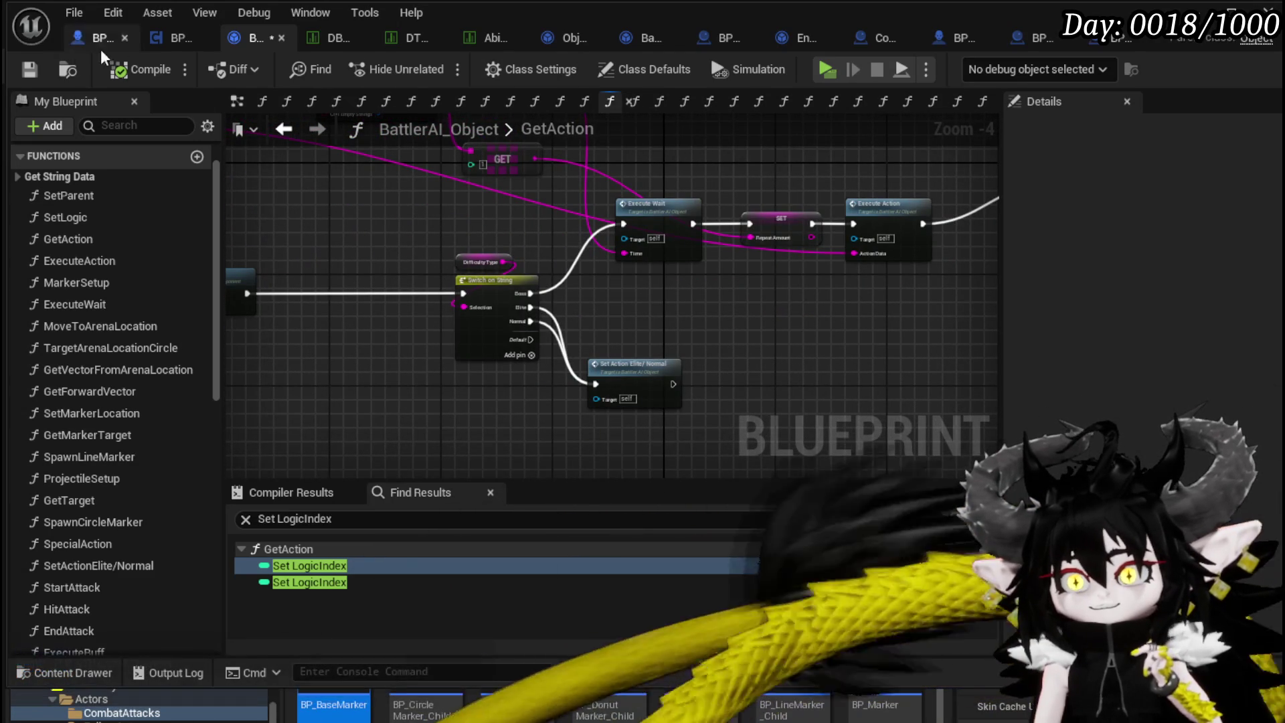
left_click(31, 74)
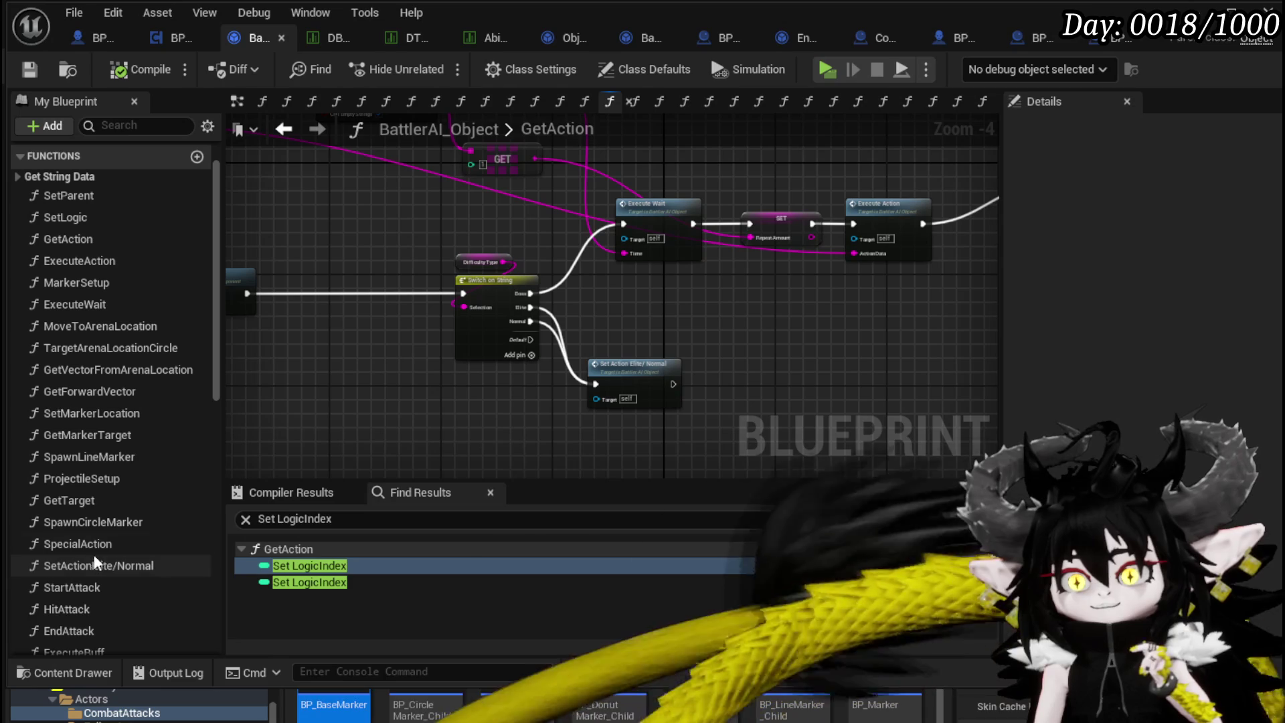
Open EndAttack and nudge its SET and entry nodes down-left.
double_click(91, 629)
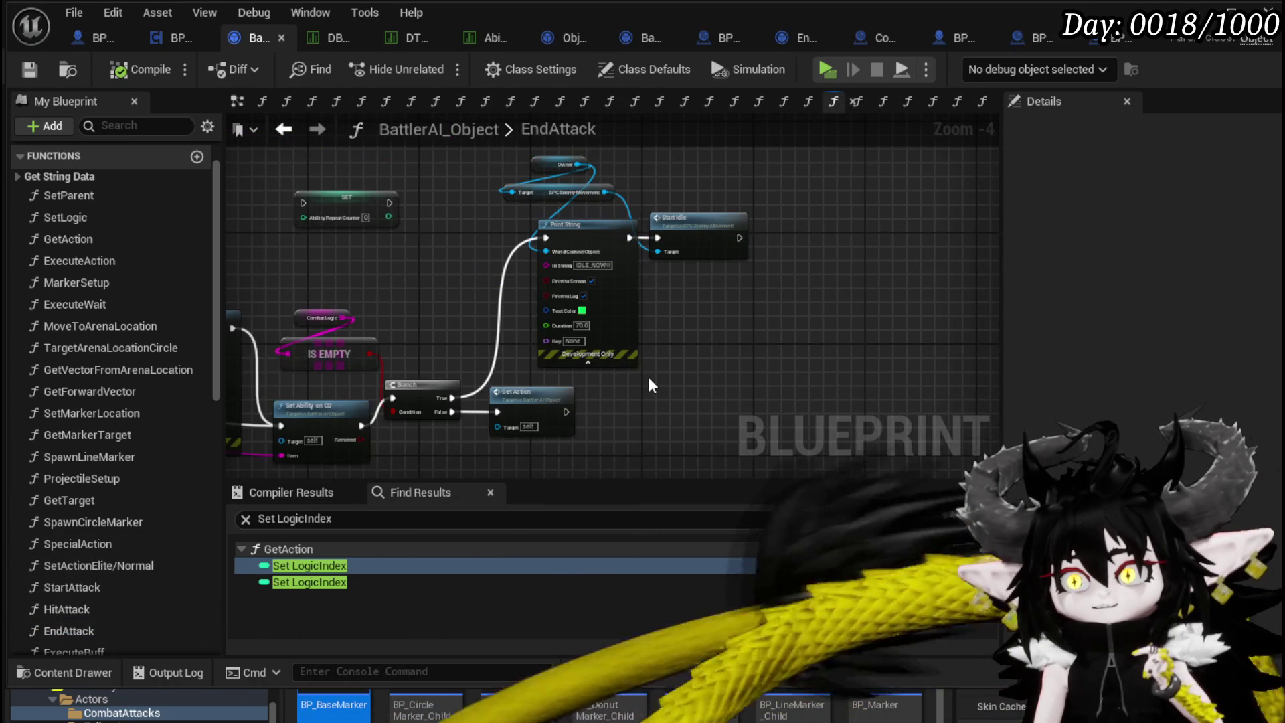
left_click_drag(648, 376, 711, 385)
mouse_move(517, 393)
left_mouse_down()
mouse_move(571, 395)
mouse_move(743, 344)
left_mouse_up()
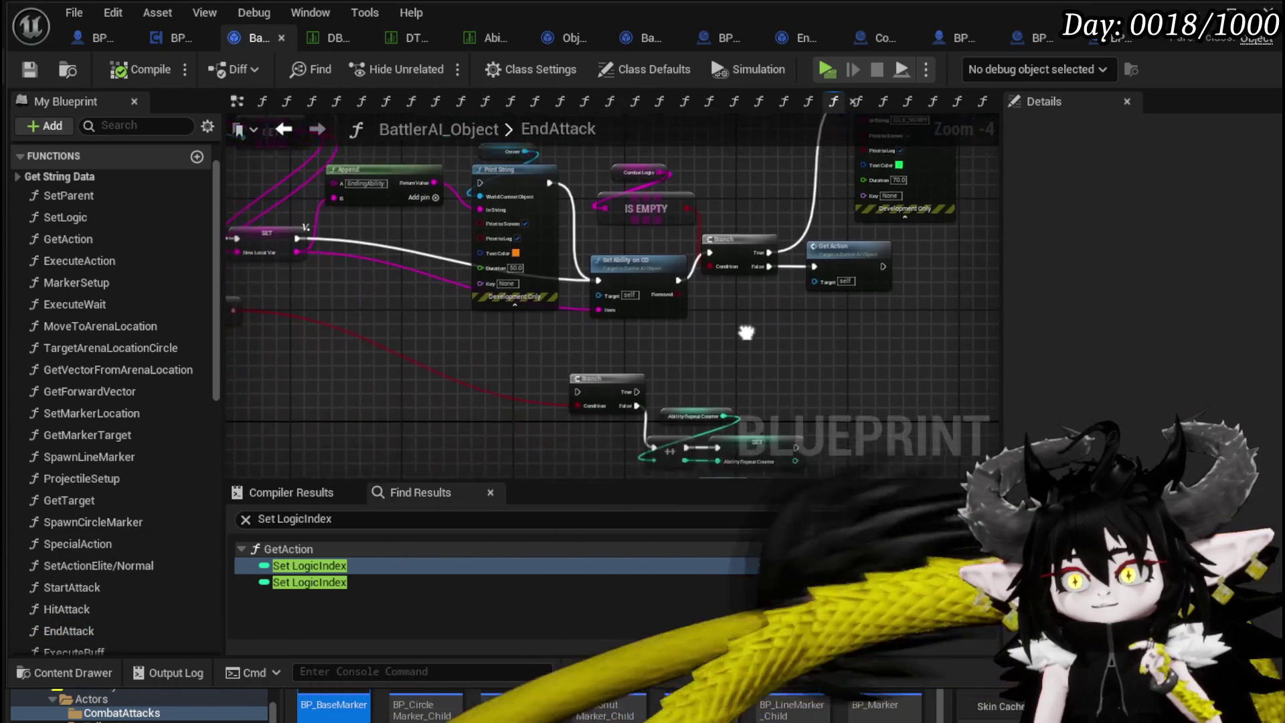
left_click_drag(269, 311, 488, 372)
mouse_move(388, 315)
left_mouse_down()
mouse_move(577, 332)
mouse_move(562, 335)
left_mouse_up()
left_click_drag(674, 367, 409, 351)
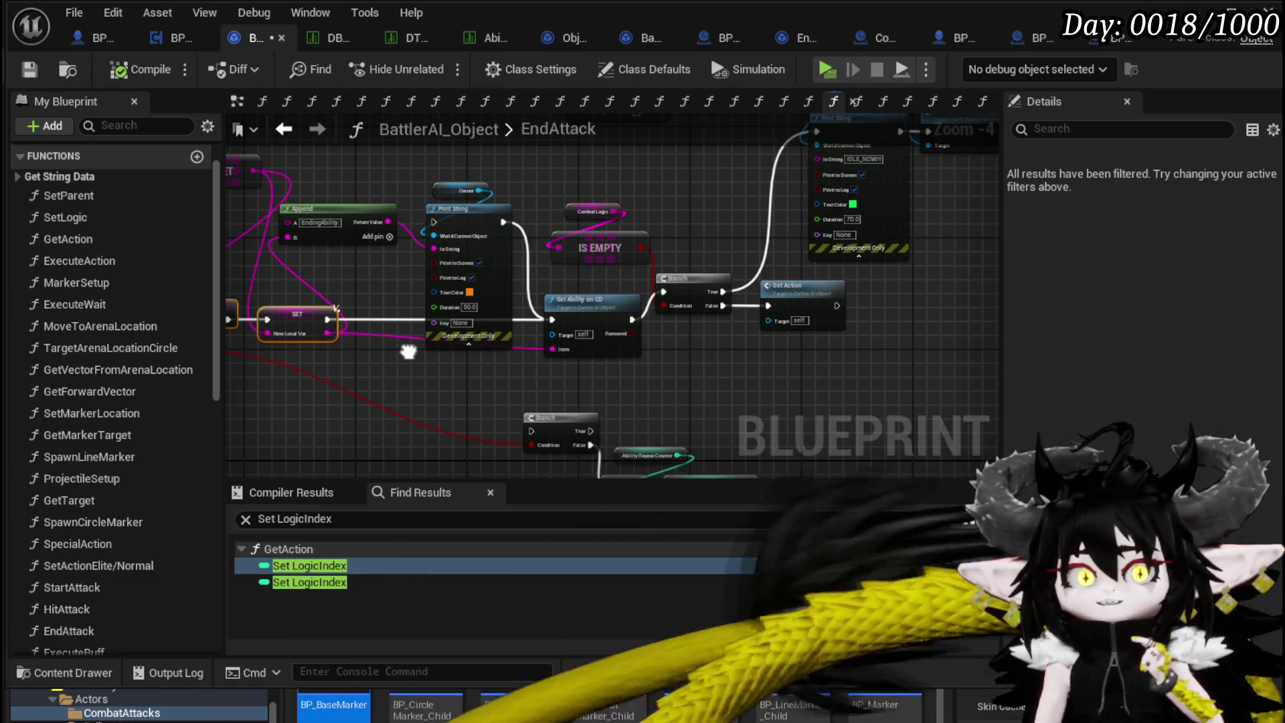
left_click_drag(408, 352, 277, 389)
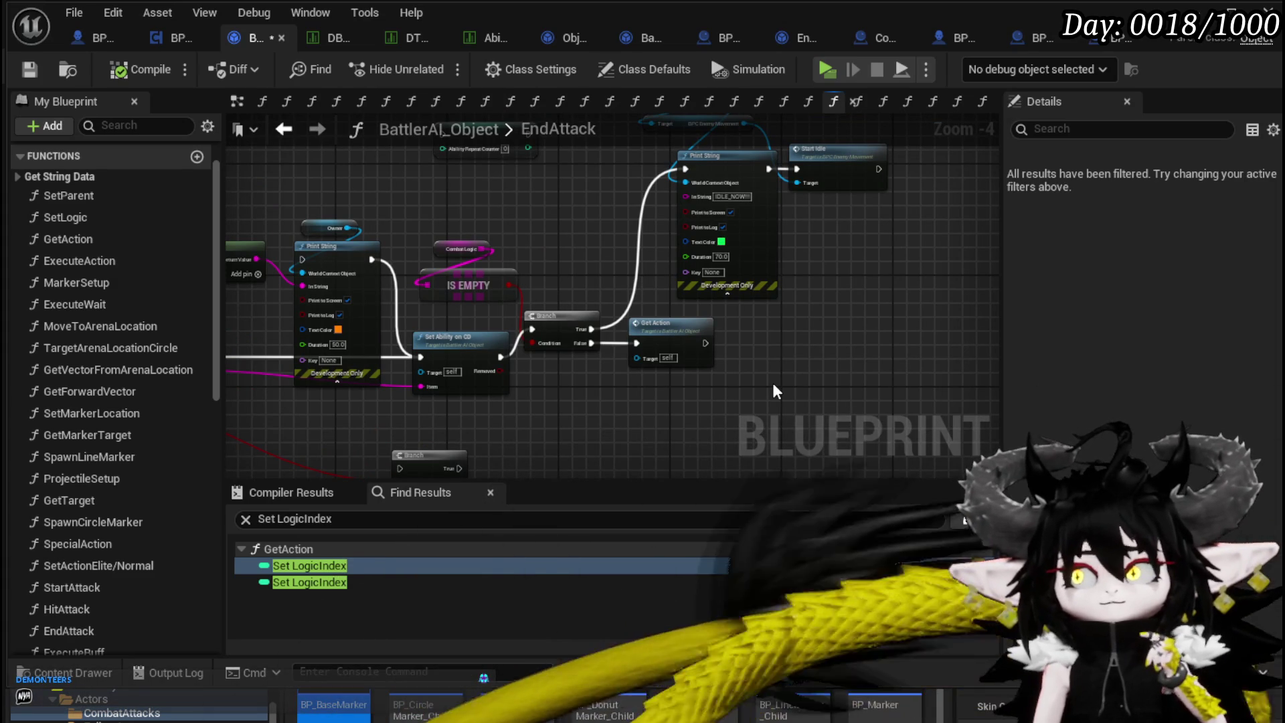
Inspect and select the Owner, Print String and Start Idle nodes on the empty branch.
left_click_drag(814, 138, 730, 207)
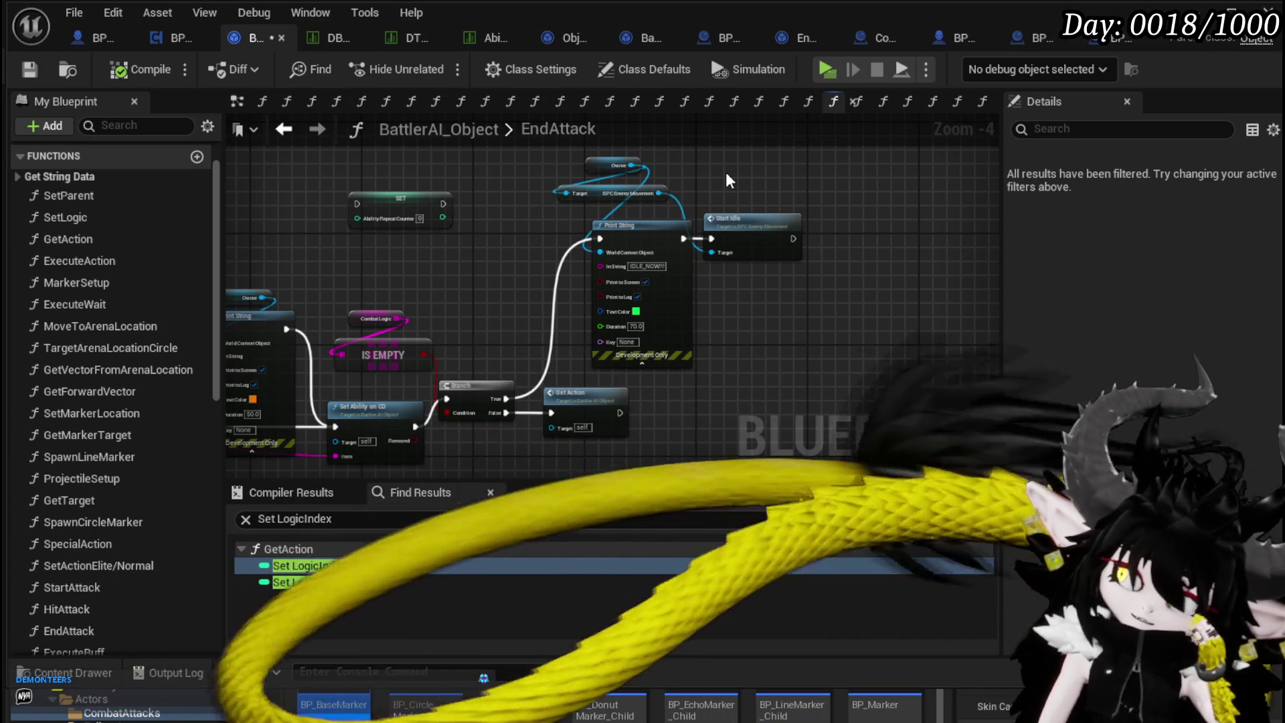
left_click_drag(544, 162, 617, 191)
mouse_move(476, 314)
left_mouse_down()
mouse_move(507, 313)
mouse_move(502, 268)
mouse_move(522, 262)
left_mouse_up()
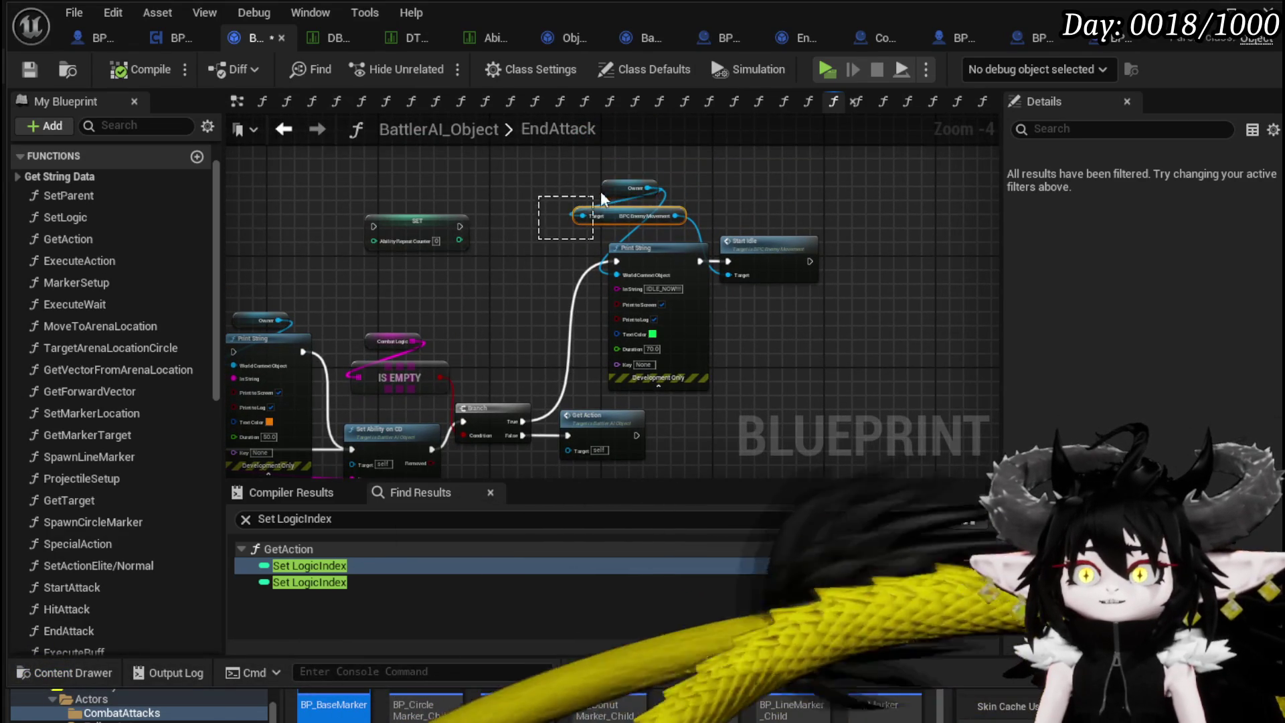
mouse_move(611, 186)
left_mouse_down()
mouse_move(551, 229)
mouse_move(564, 401)
mouse_move(493, 456)
left_mouse_up()
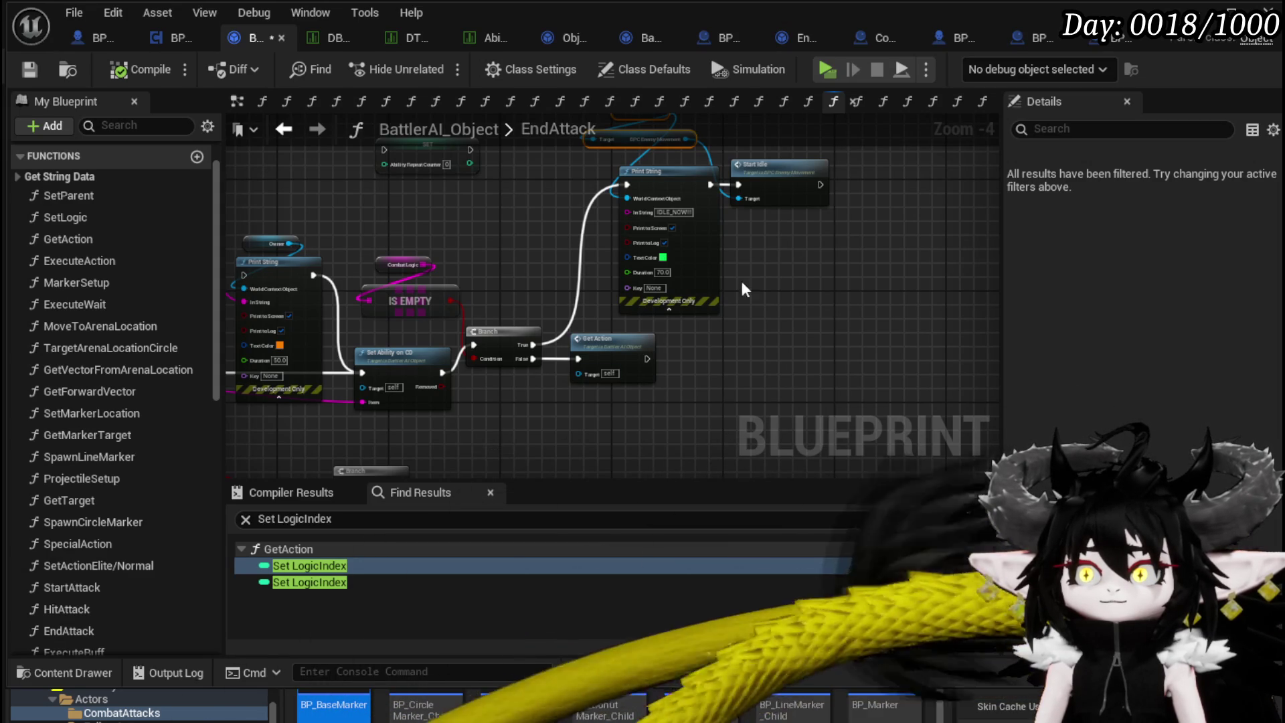
left_click_drag(786, 208, 771, 265)
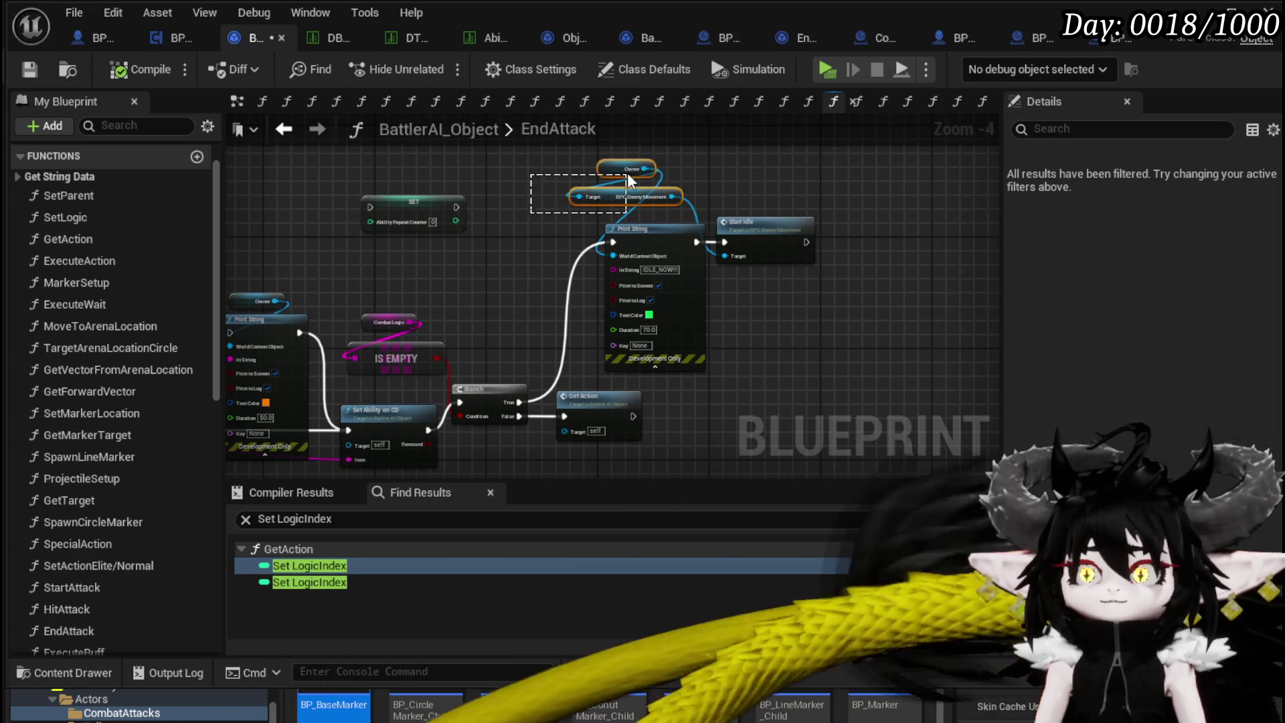
left_click_drag(626, 173, 582, 201)
left_click_drag(544, 254, 545, 274)
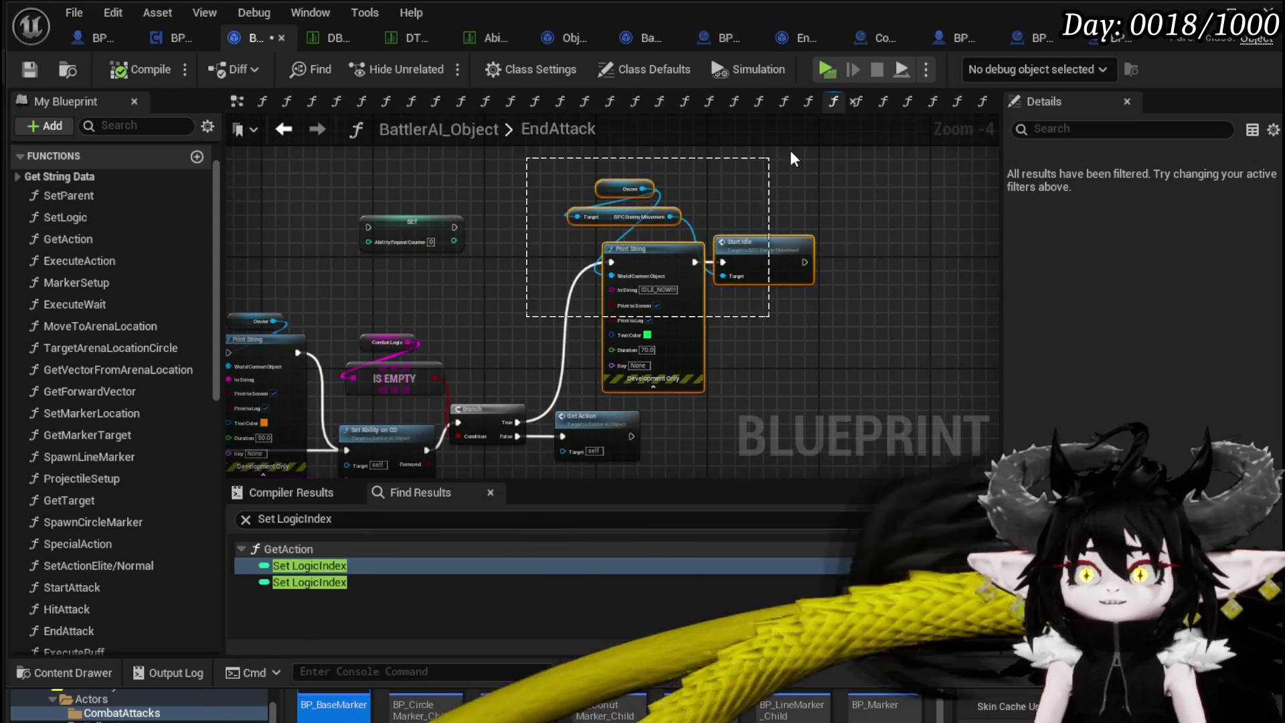
left_click_drag(749, 363, 754, 302)
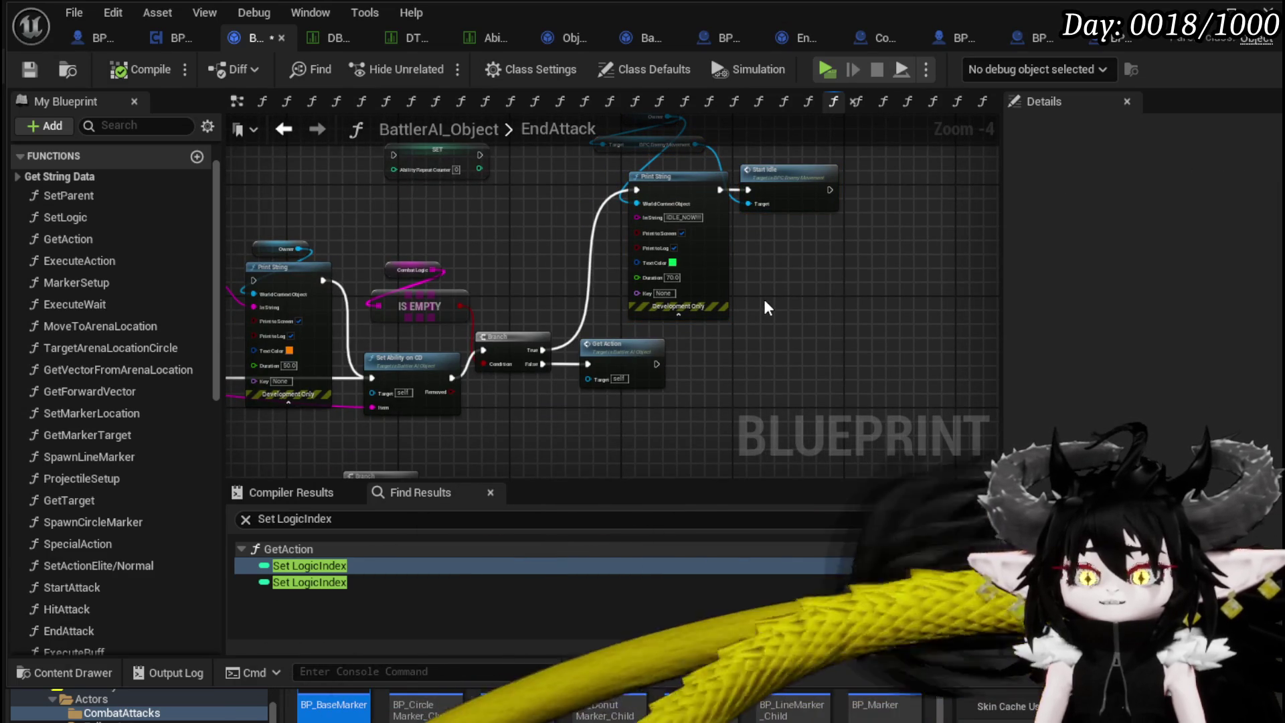